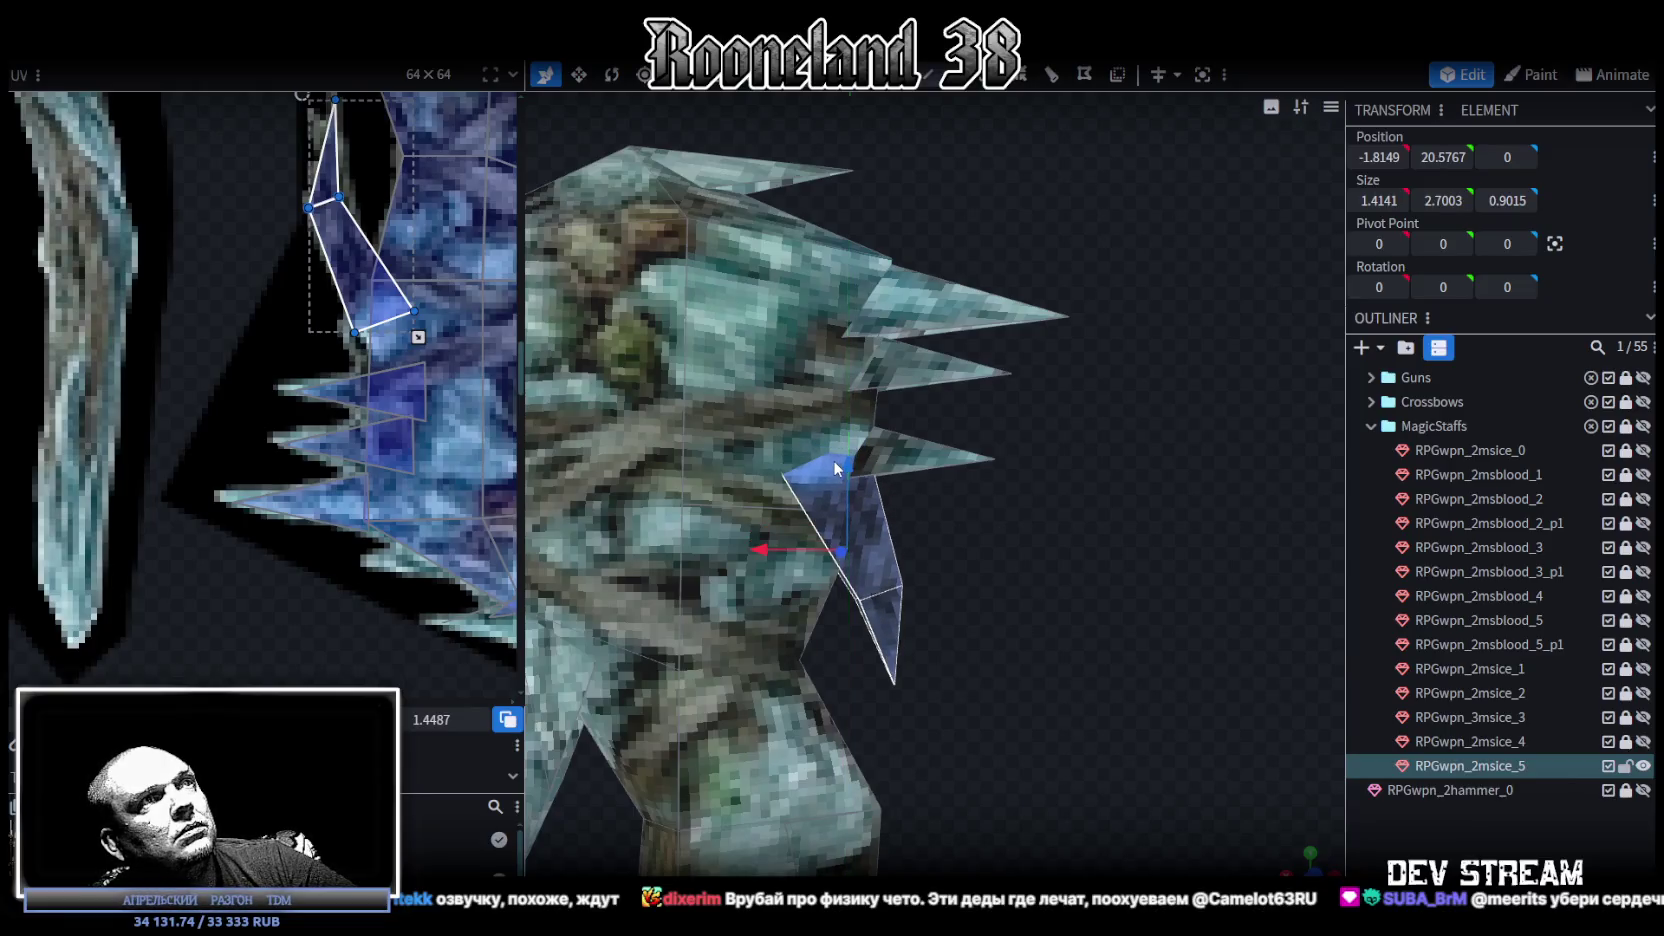
Nudge one ice spike on the staff head slightly along X and downward.
left_click(1017, 582)
mouse_move(961, 603)
left_mouse_down()
mouse_move(959, 552)
mouse_move(982, 573)
mouse_move(971, 586)
left_mouse_up()
left_click(833, 550)
left_click(753, 549)
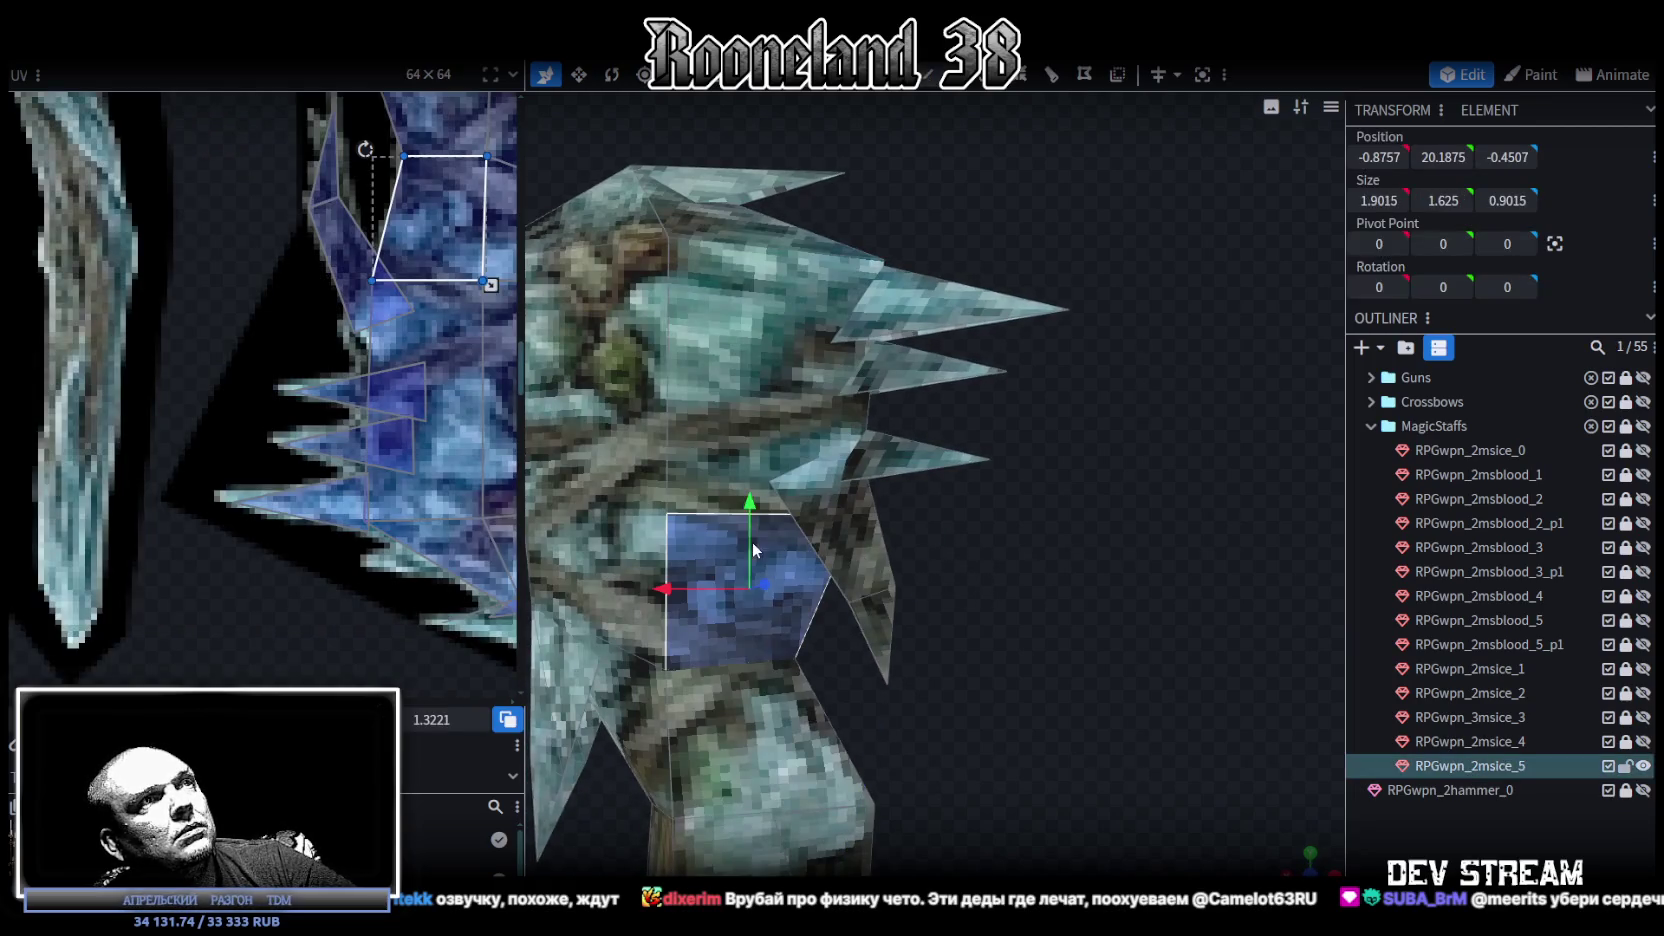
mouse_move(944, 443)
left_mouse_down()
mouse_move(1043, 580)
mouse_move(1075, 587)
left_mouse_up()
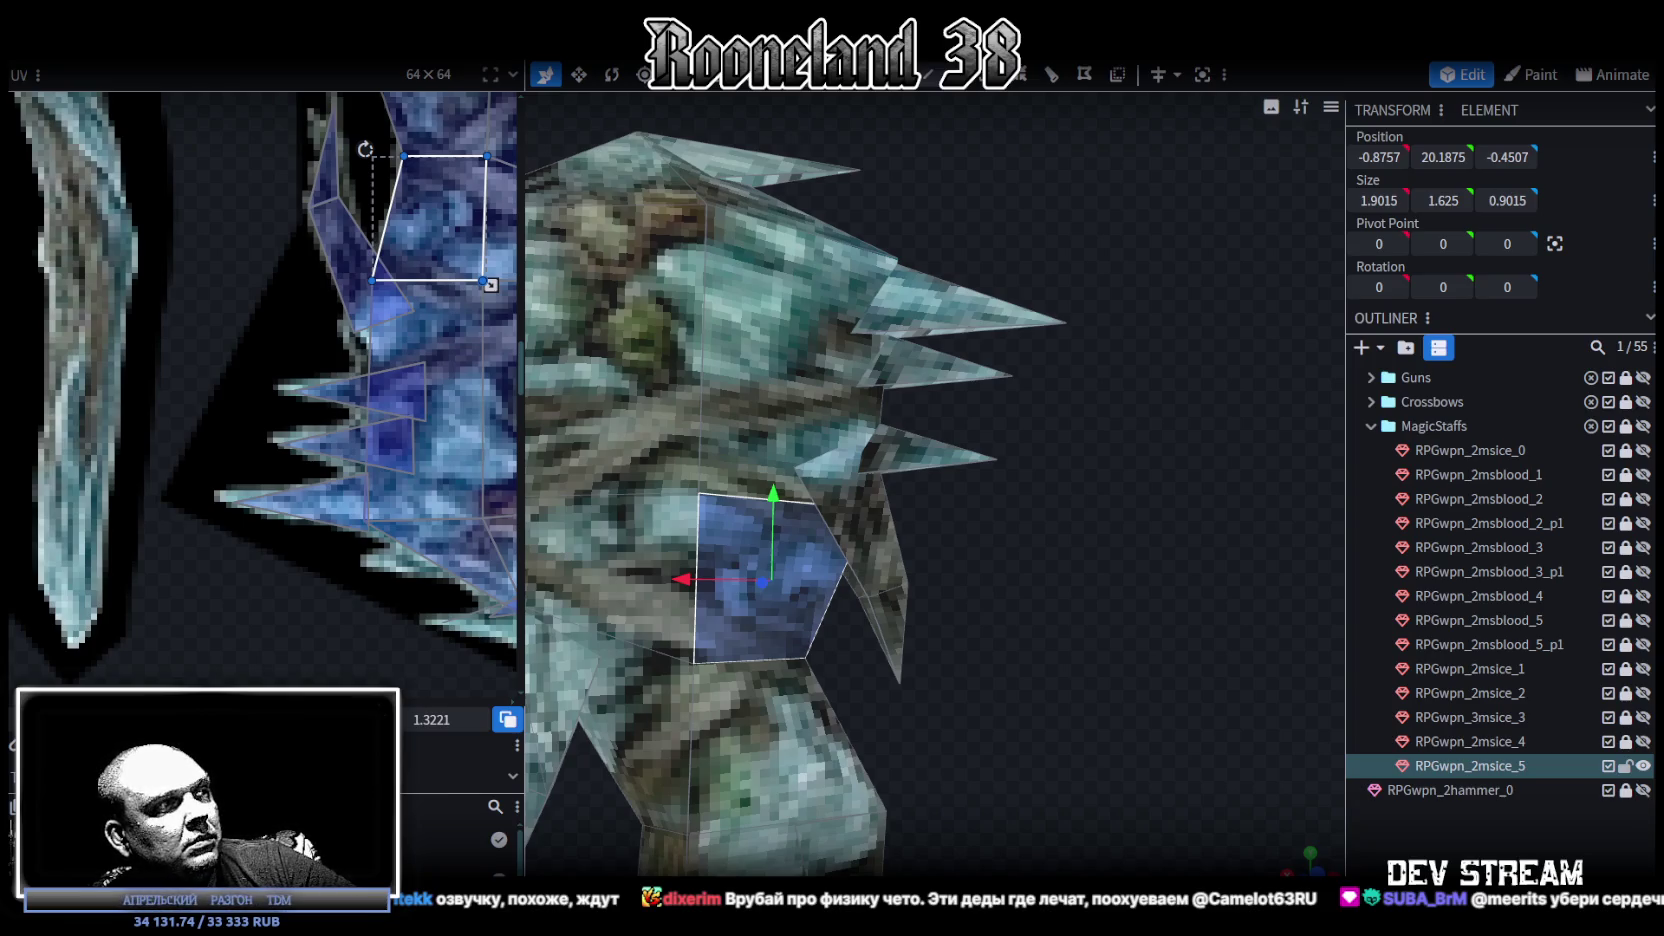
mouse_move(1060, 500)
left_mouse_down()
mouse_move(1079, 593)
mouse_move(1056, 680)
mouse_move(1037, 506)
left_mouse_up()
left_click(937, 449)
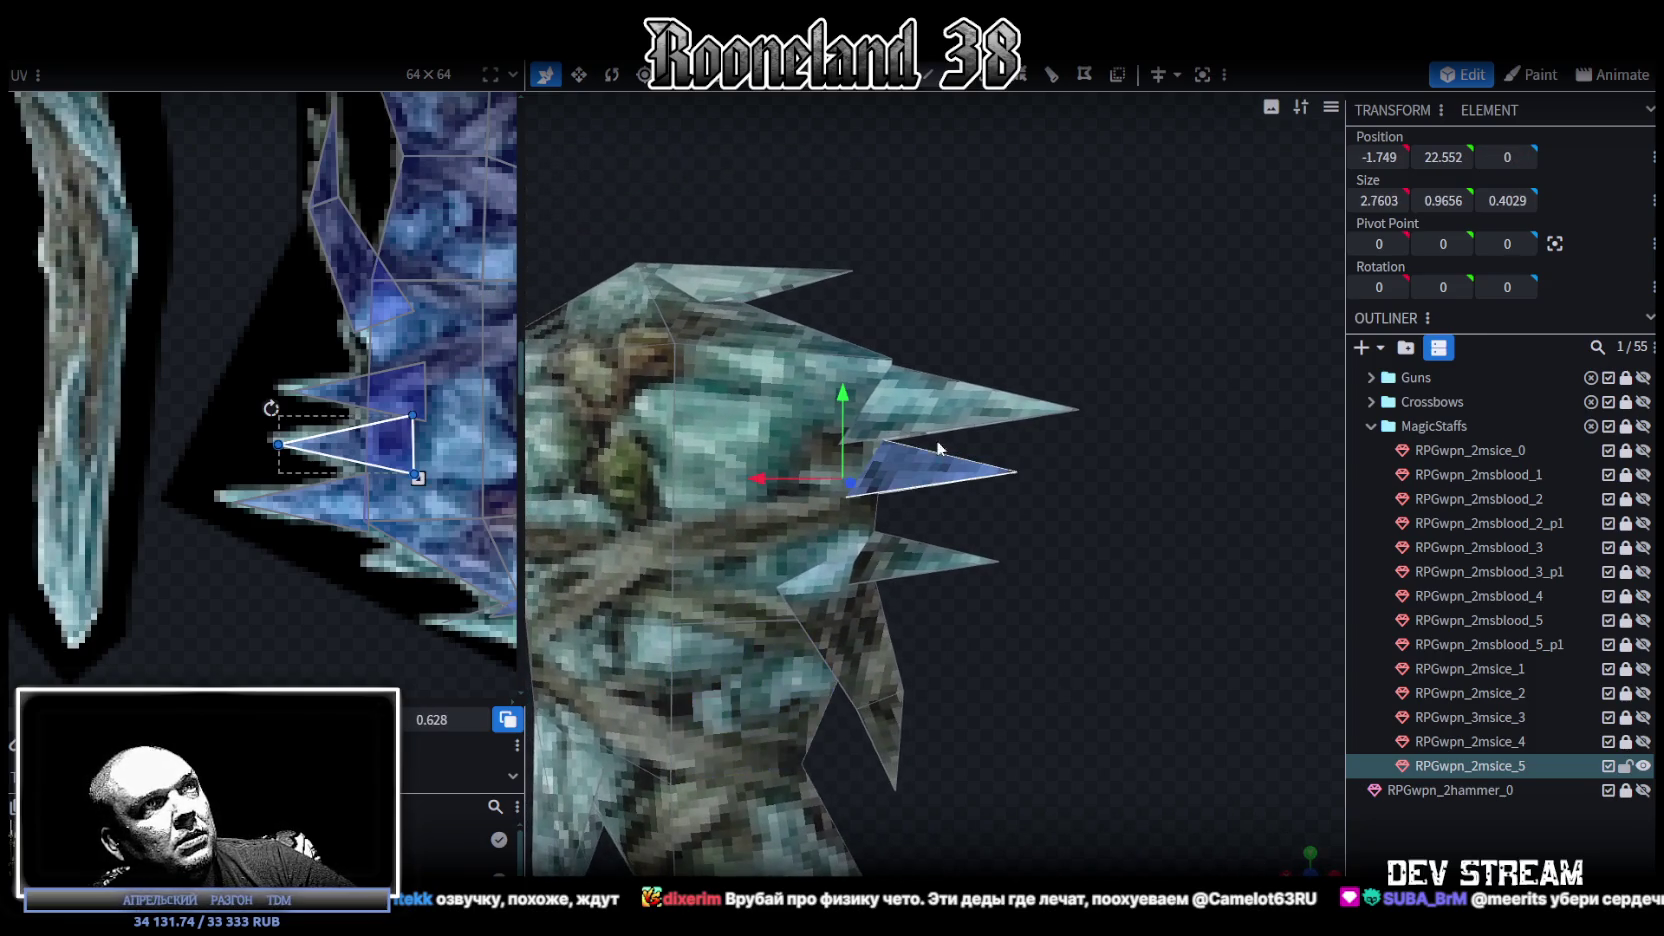
left_click_drag(754, 478, 737, 482)
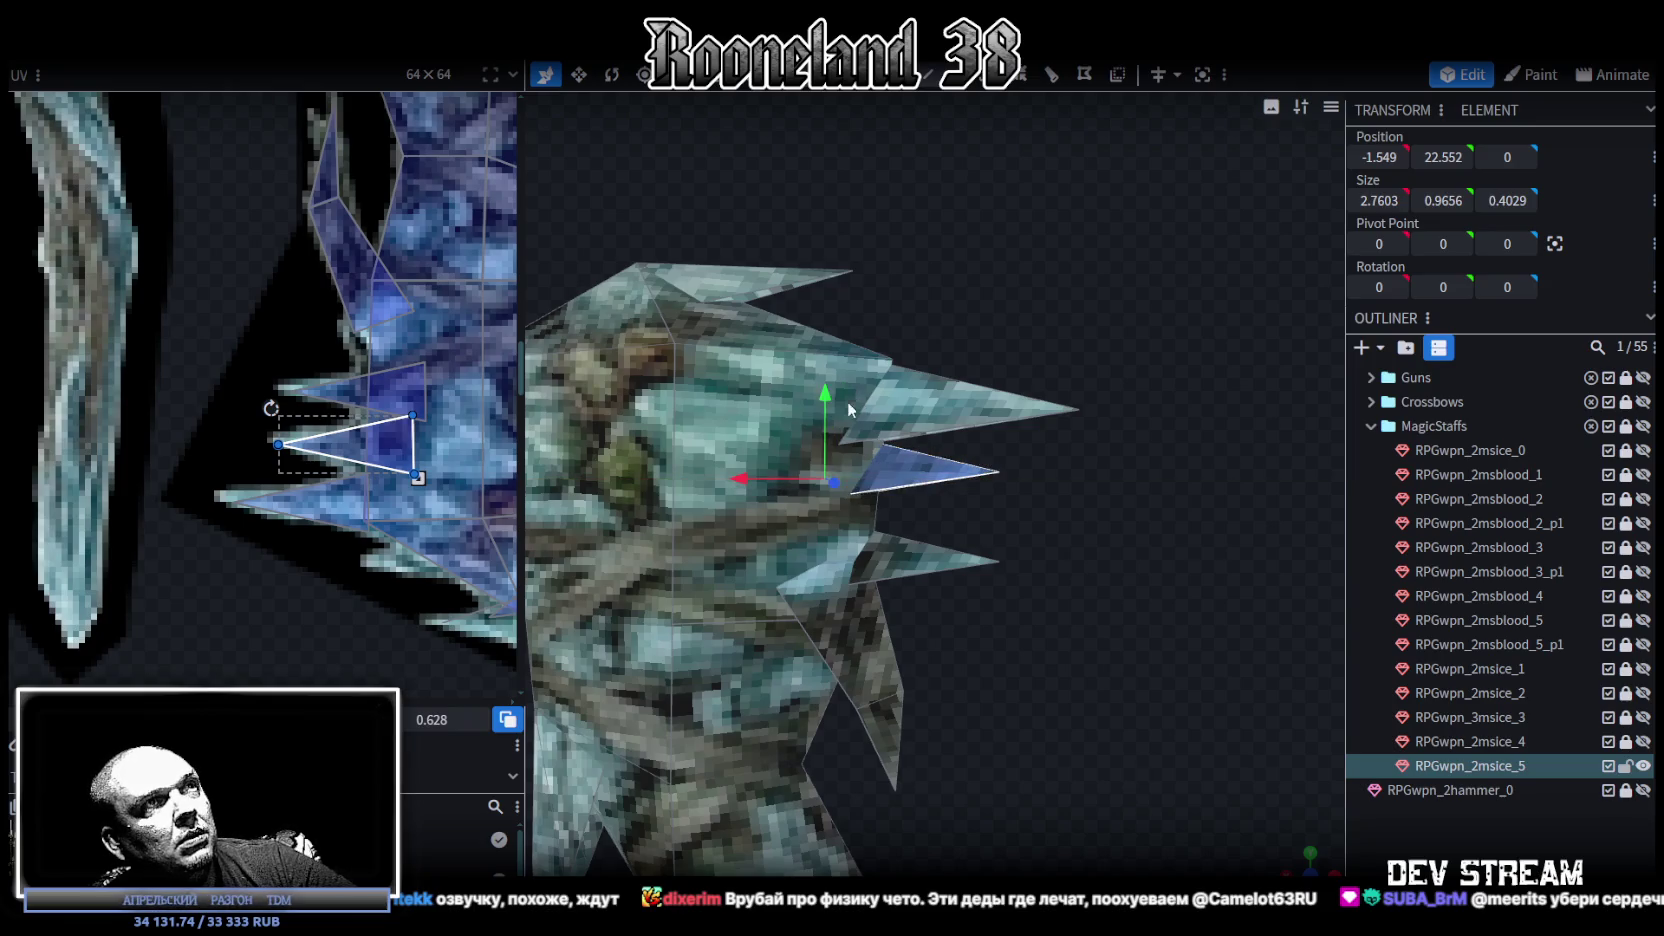
left_click_drag(824, 412, 820, 398)
Copy the three-spike cluster and paste a duplicate onto the staff.
scroll(1087, 725, "down", 5)
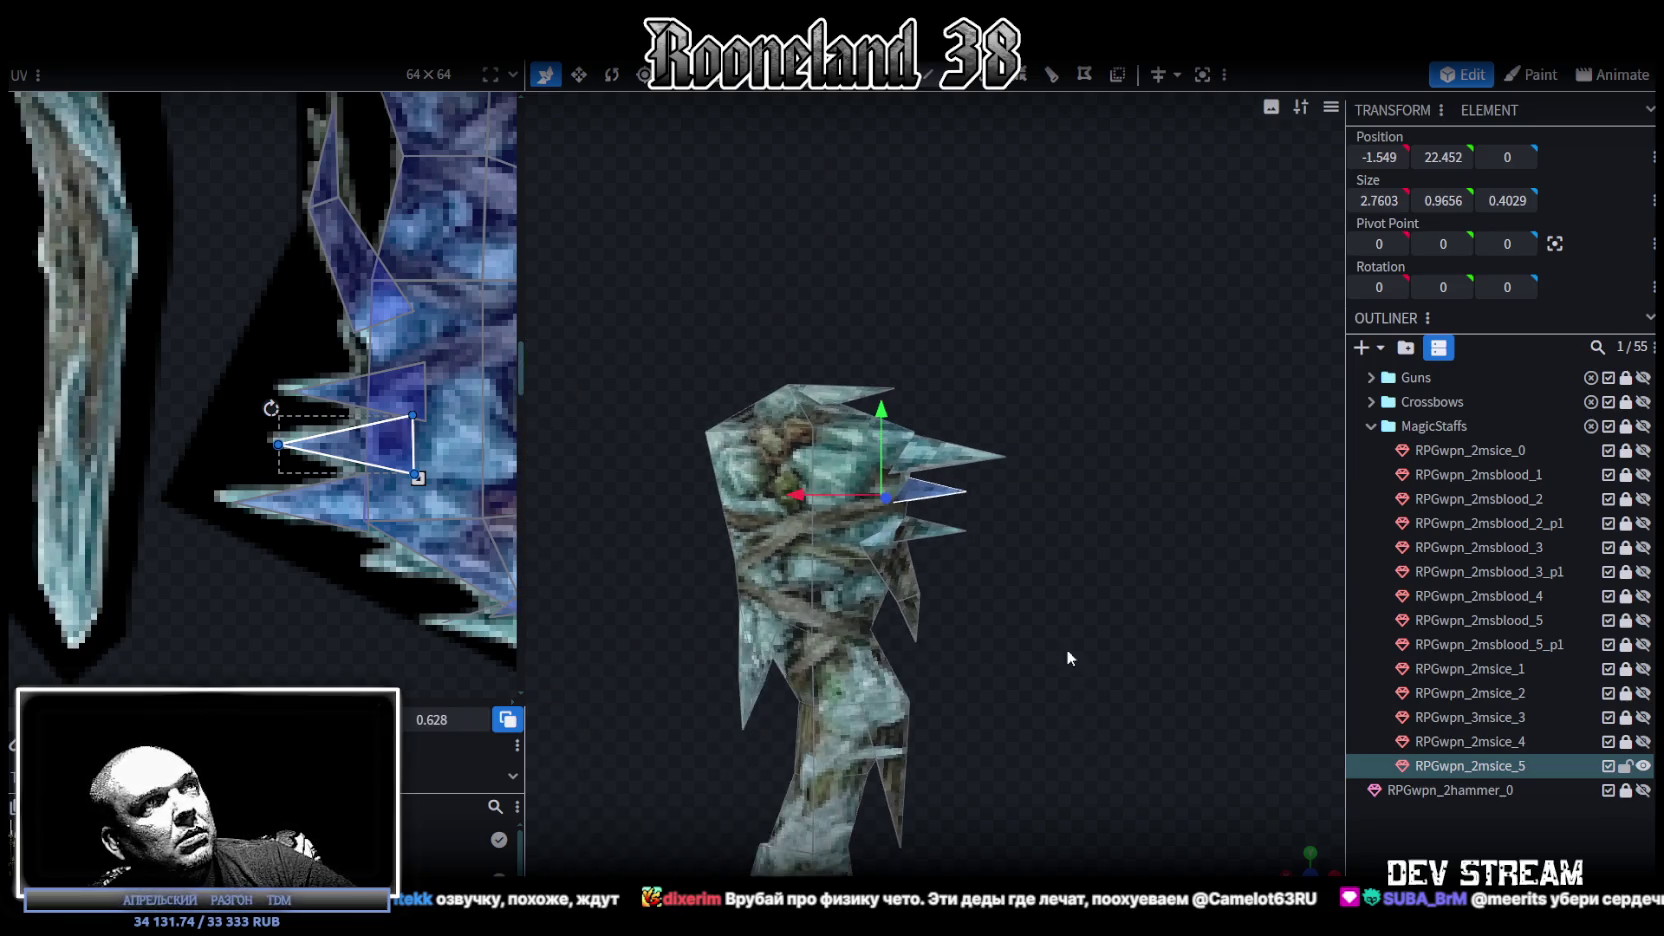
left_click_drag(1044, 630, 1027, 632)
scroll(282, 460, "down", 3)
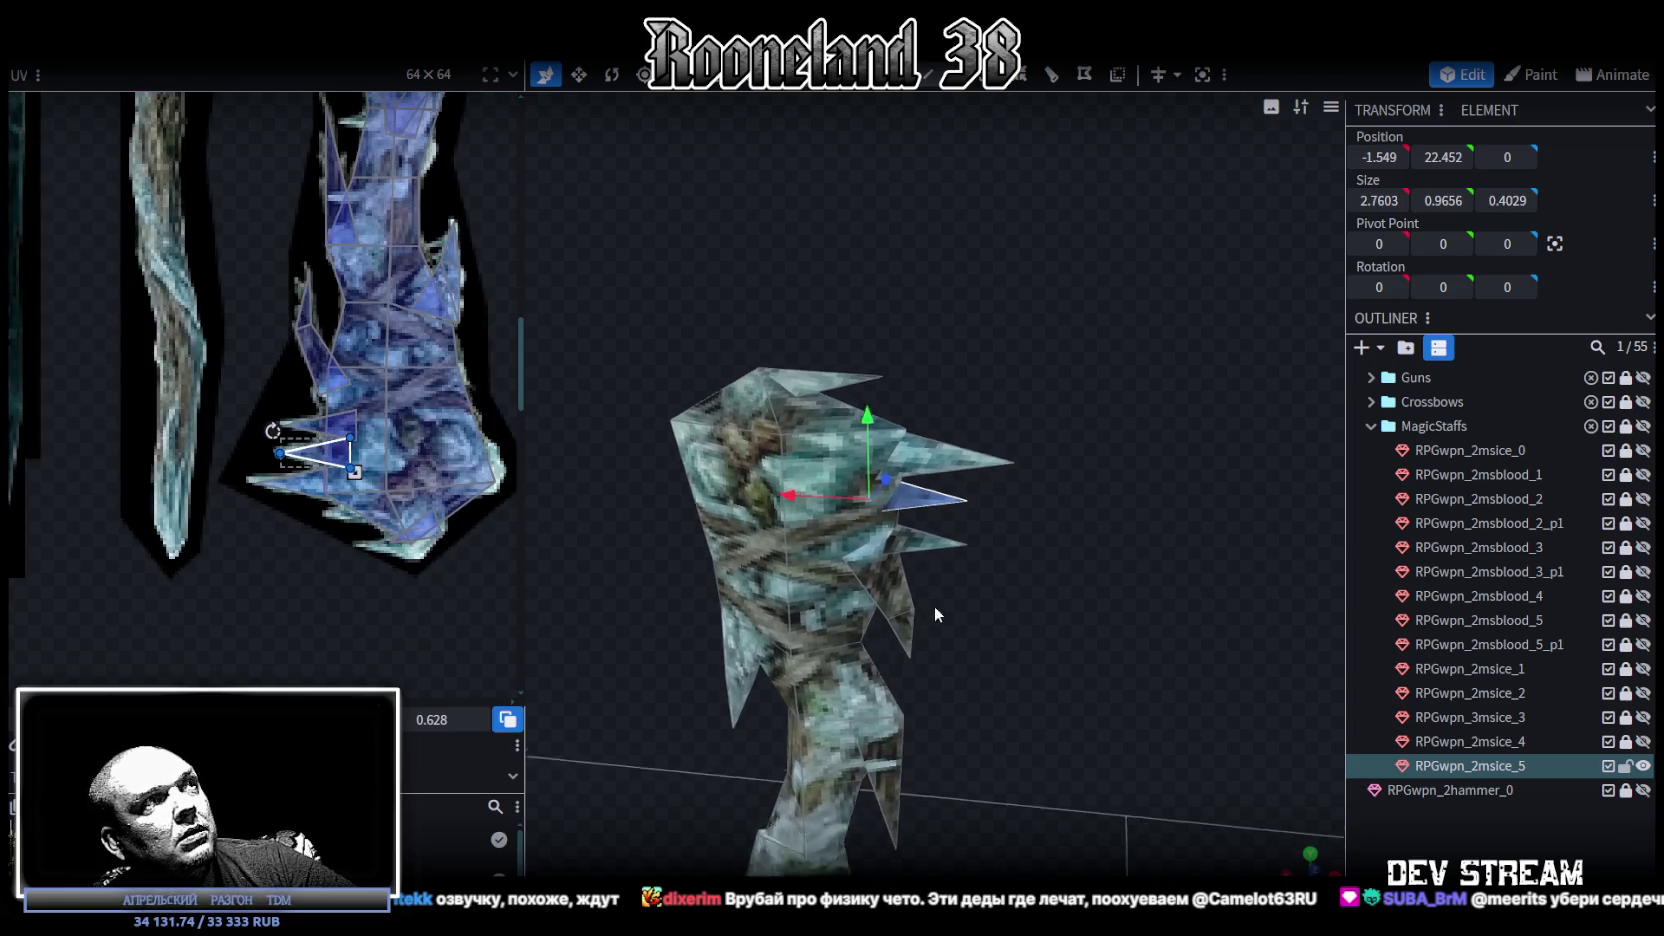
scroll(1120, 590, "up", 3)
scroll(344, 378, "down", 3)
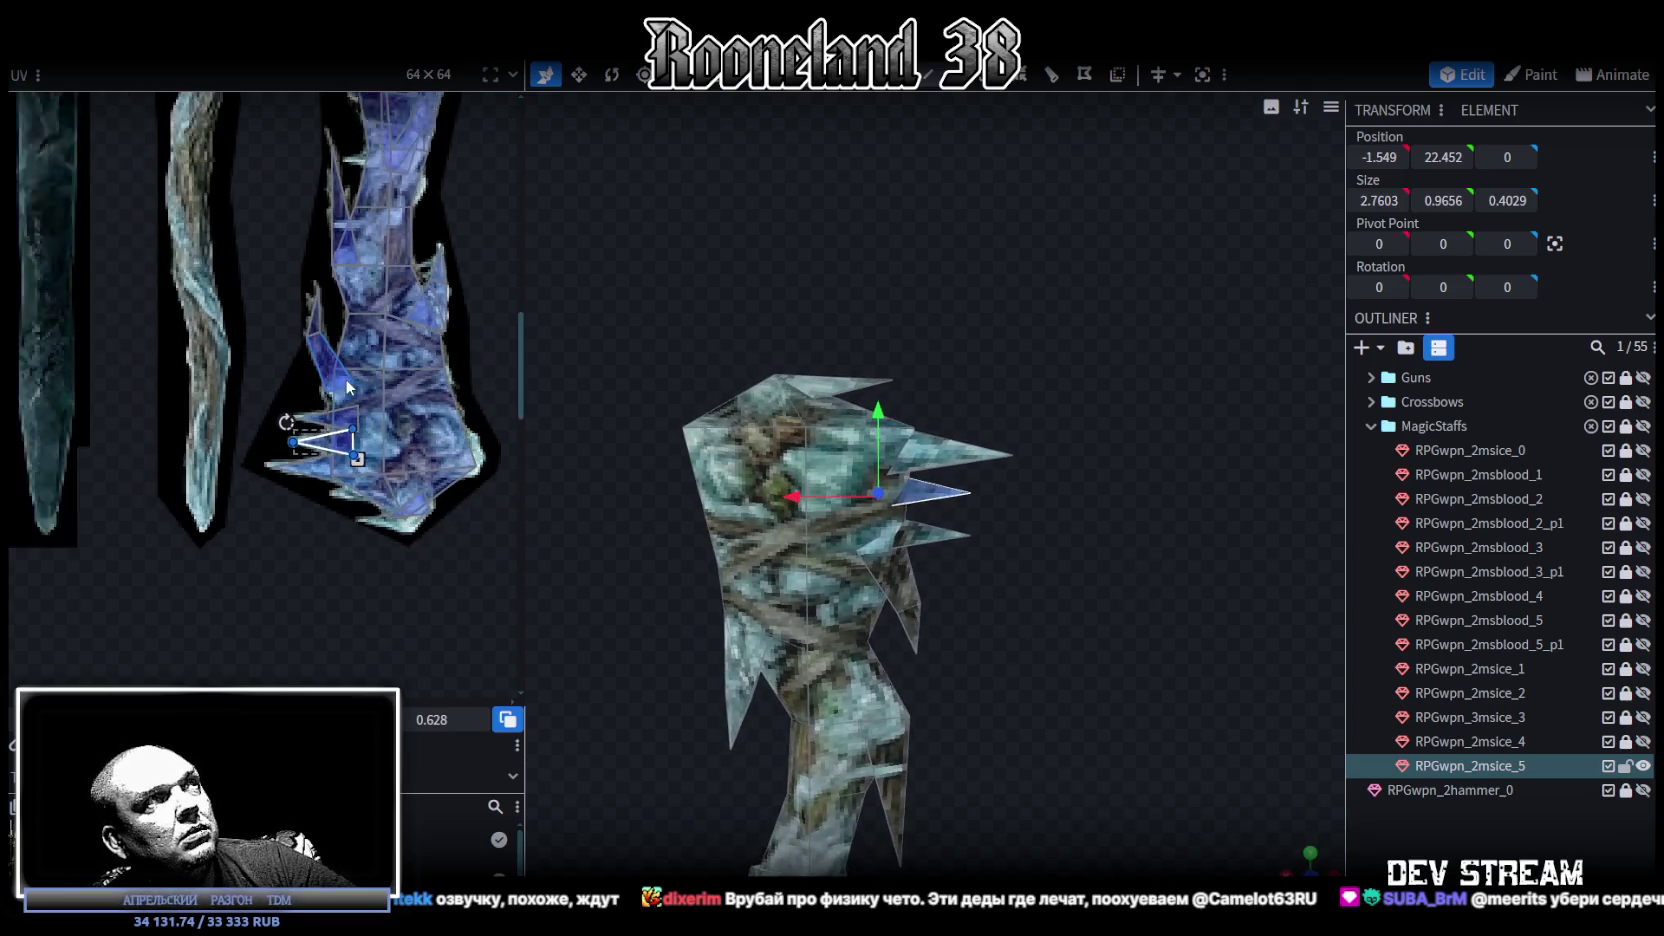
mouse_move(935, 695)
left_mouse_down()
mouse_move(1014, 612)
mouse_move(990, 537)
left_mouse_up()
mouse_move(1002, 414)
left_mouse_down()
mouse_move(858, 270)
mouse_move(980, 596)
mouse_move(1080, 701)
mouse_move(1082, 396)
left_mouse_up()
key("ctrl+c")
key("ctrl+v")
left_click(1040, 356)
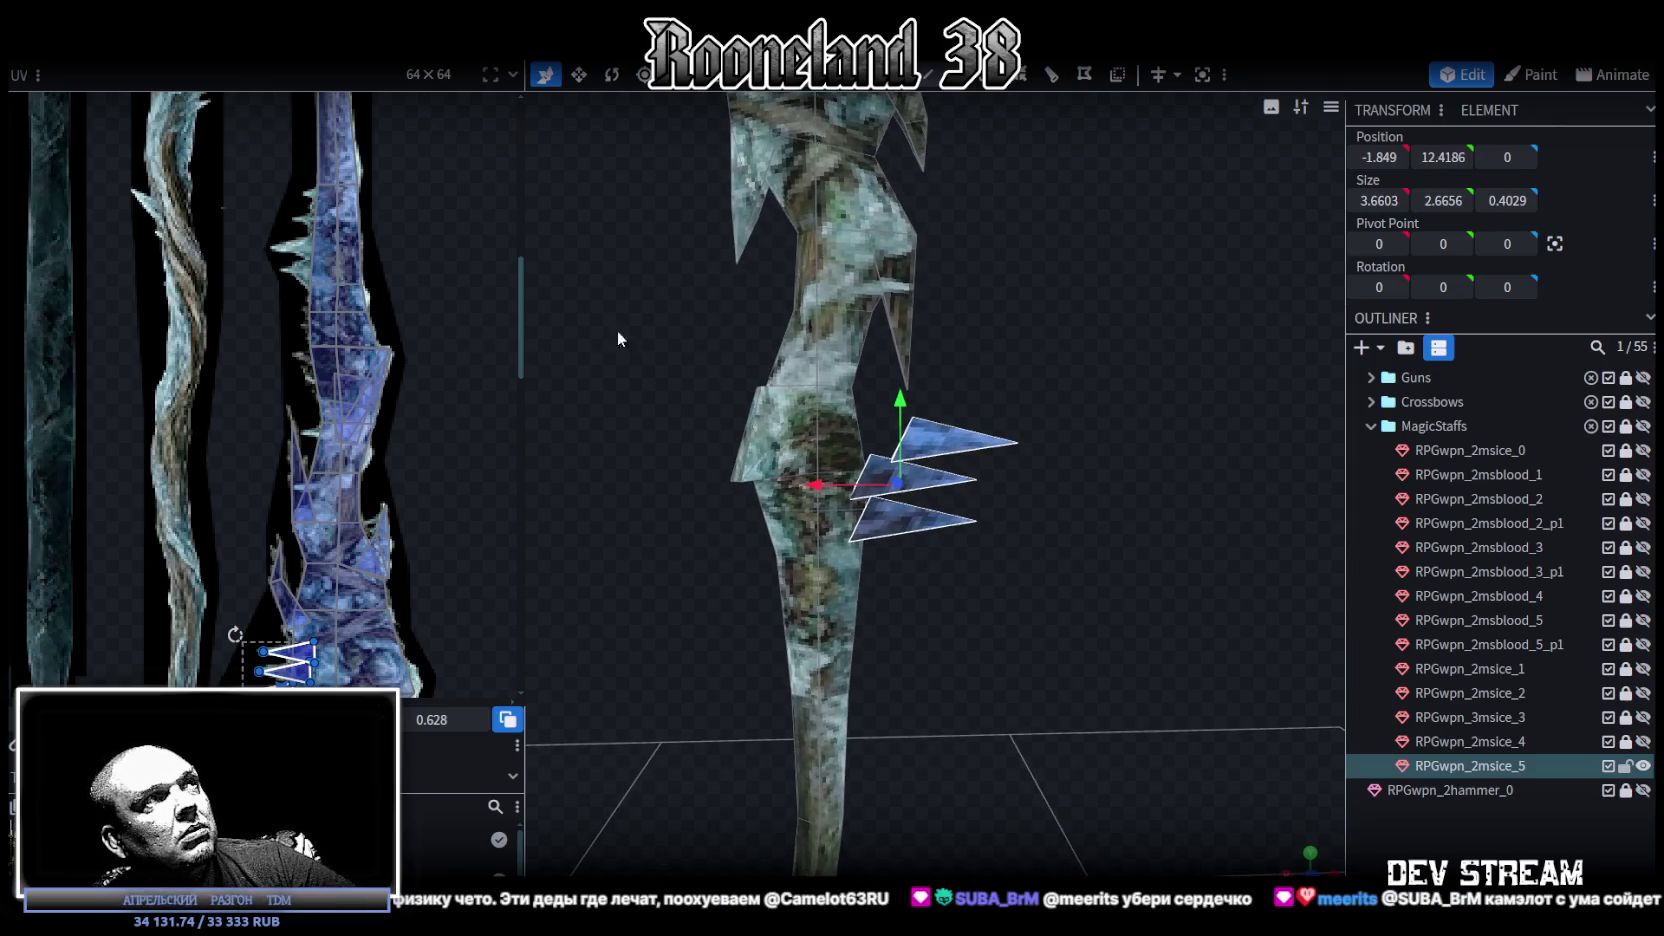
Move the pasted spikes down against the shaft and shorten the top and bottom spikes.
left_click_drag(901, 399, 892, 499)
left_click_drag(816, 581, 745, 589)
left_click_drag(940, 580, 989, 569)
left_click_drag(741, 512, 782, 518)
scroll(1039, 372, "up", 2)
mouse_move(1037, 367)
left_mouse_down()
mouse_move(793, 466)
mouse_move(733, 430)
left_mouse_up()
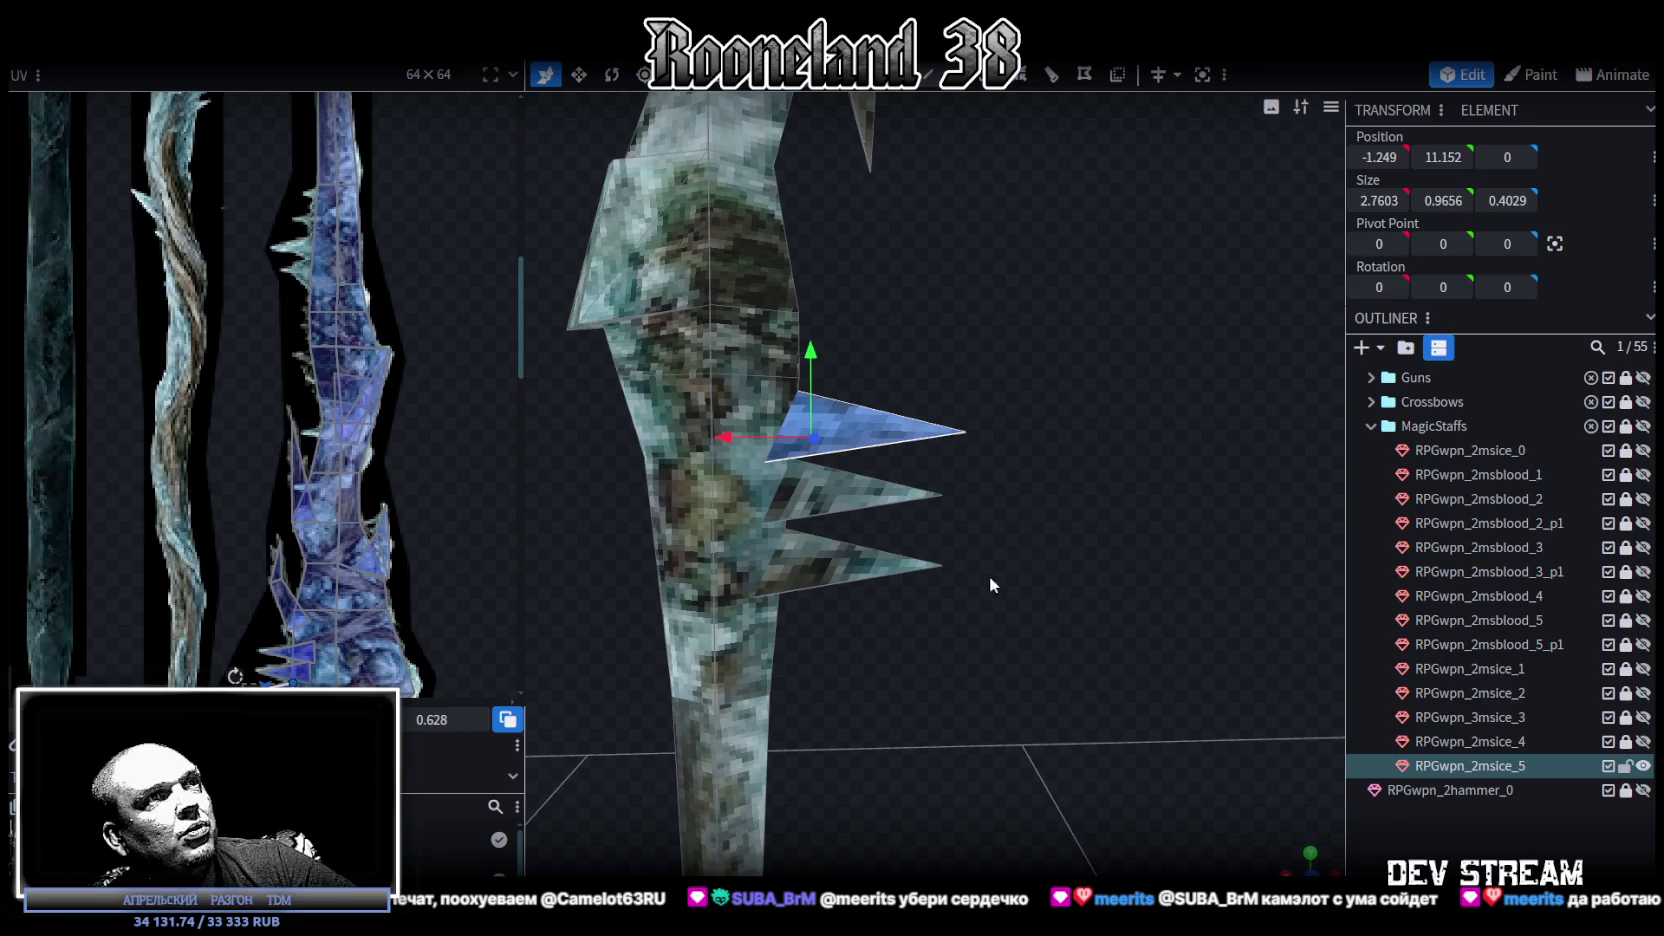
left_click(959, 432)
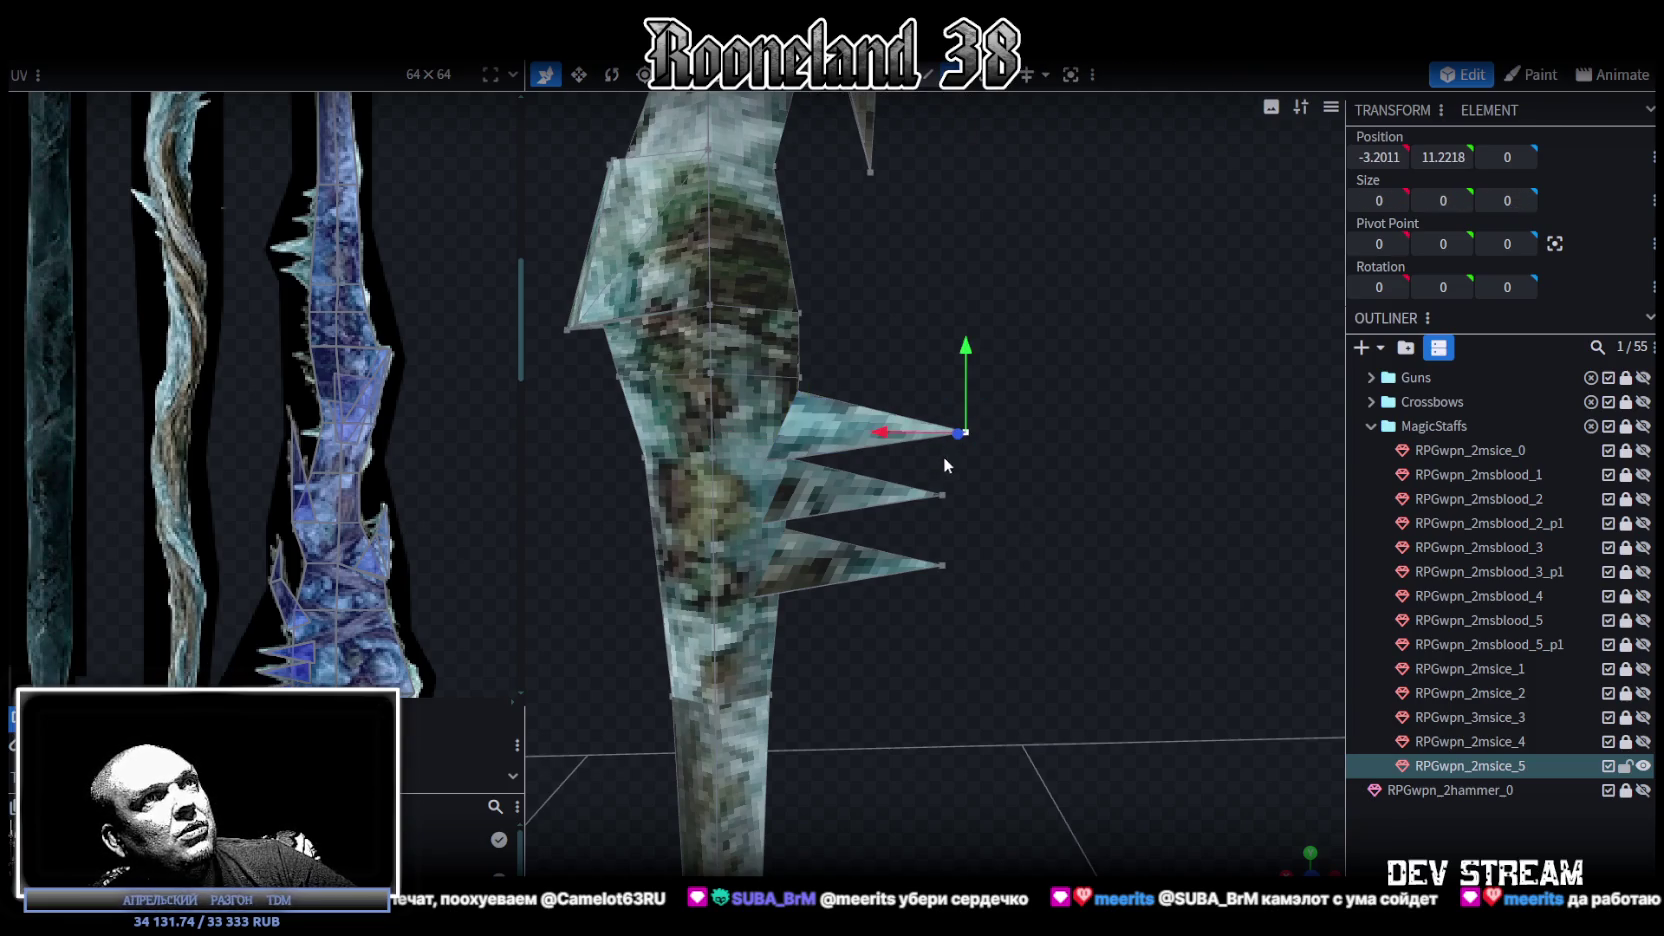
left_click(942, 566, "shift")
left_click_drag(894, 504, 786, 484)
Select the three pasted spike faces and shift their UVs to empty atlas space.
left_click(928, 74)
left_click_drag(1012, 362, 816, 611)
scroll(470, 500, "down", 3)
scroll(333, 597, "up", 4)
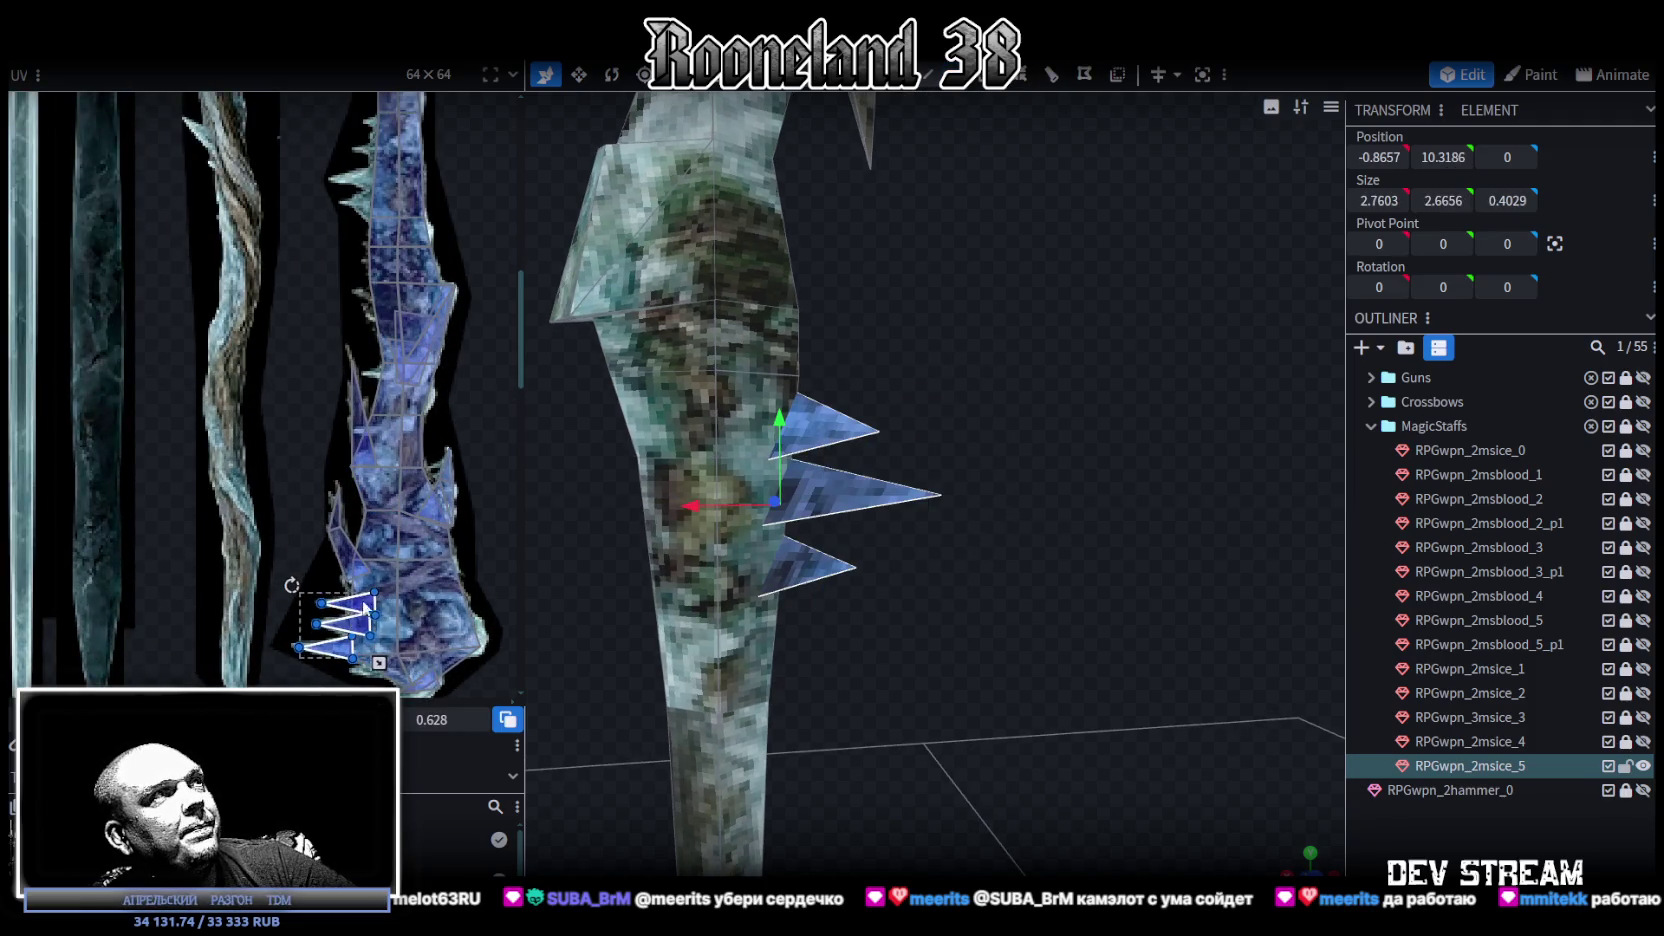
left_click_drag(366, 606, 345, 218)
scroll(300, 260, "up", 5)
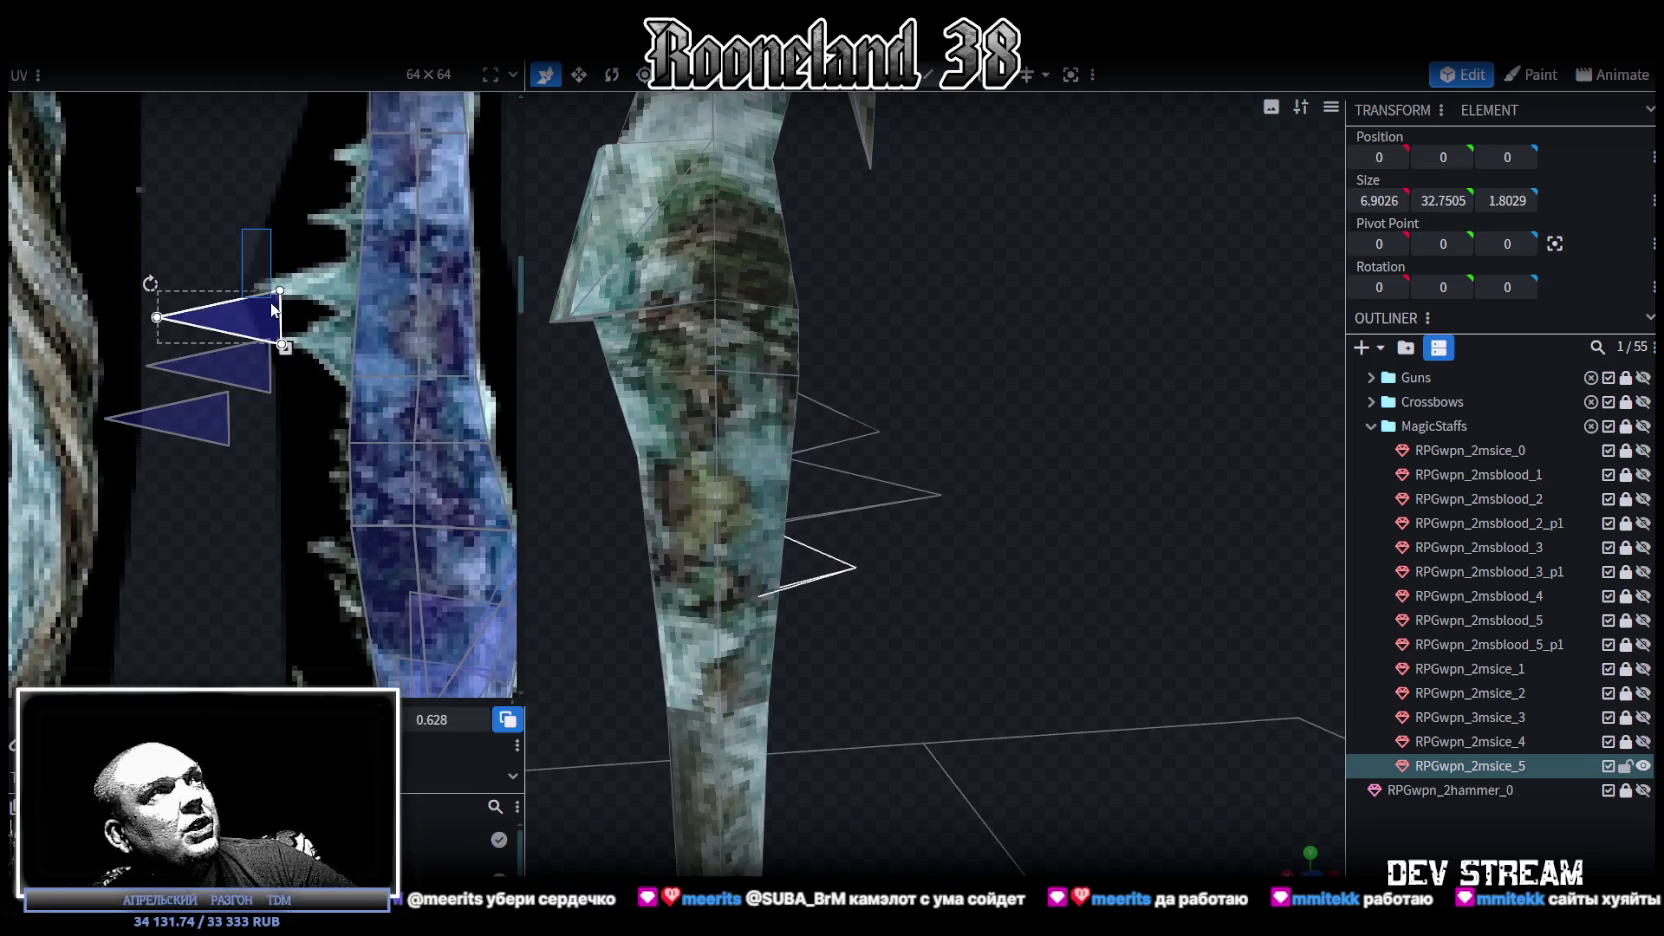
Map each pasted spike's UV triangle onto the atlas's ice spike textures.
left_click(173, 321)
left_click_drag(167, 315, 383, 224)
left_click(175, 362)
mouse_move(229, 371)
left_mouse_down()
mouse_move(357, 292)
mouse_move(340, 294)
left_mouse_up()
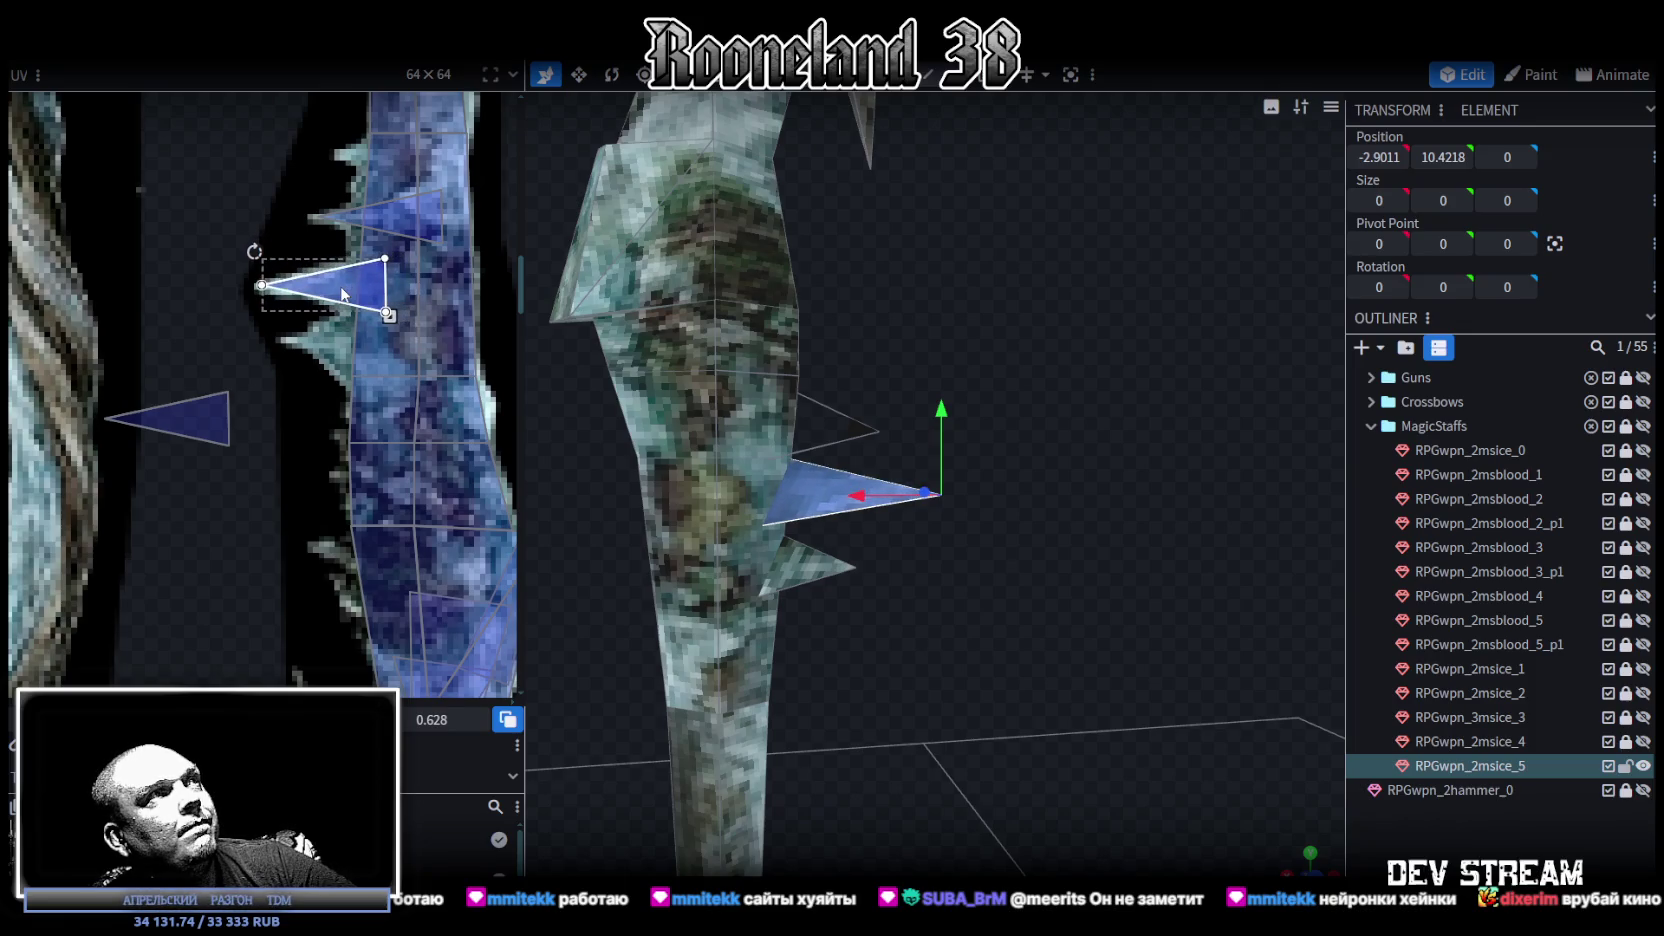
left_click(150, 425)
mouse_move(191, 428)
left_mouse_down()
mouse_move(388, 347)
mouse_move(378, 390)
mouse_move(339, 343)
left_mouse_up()
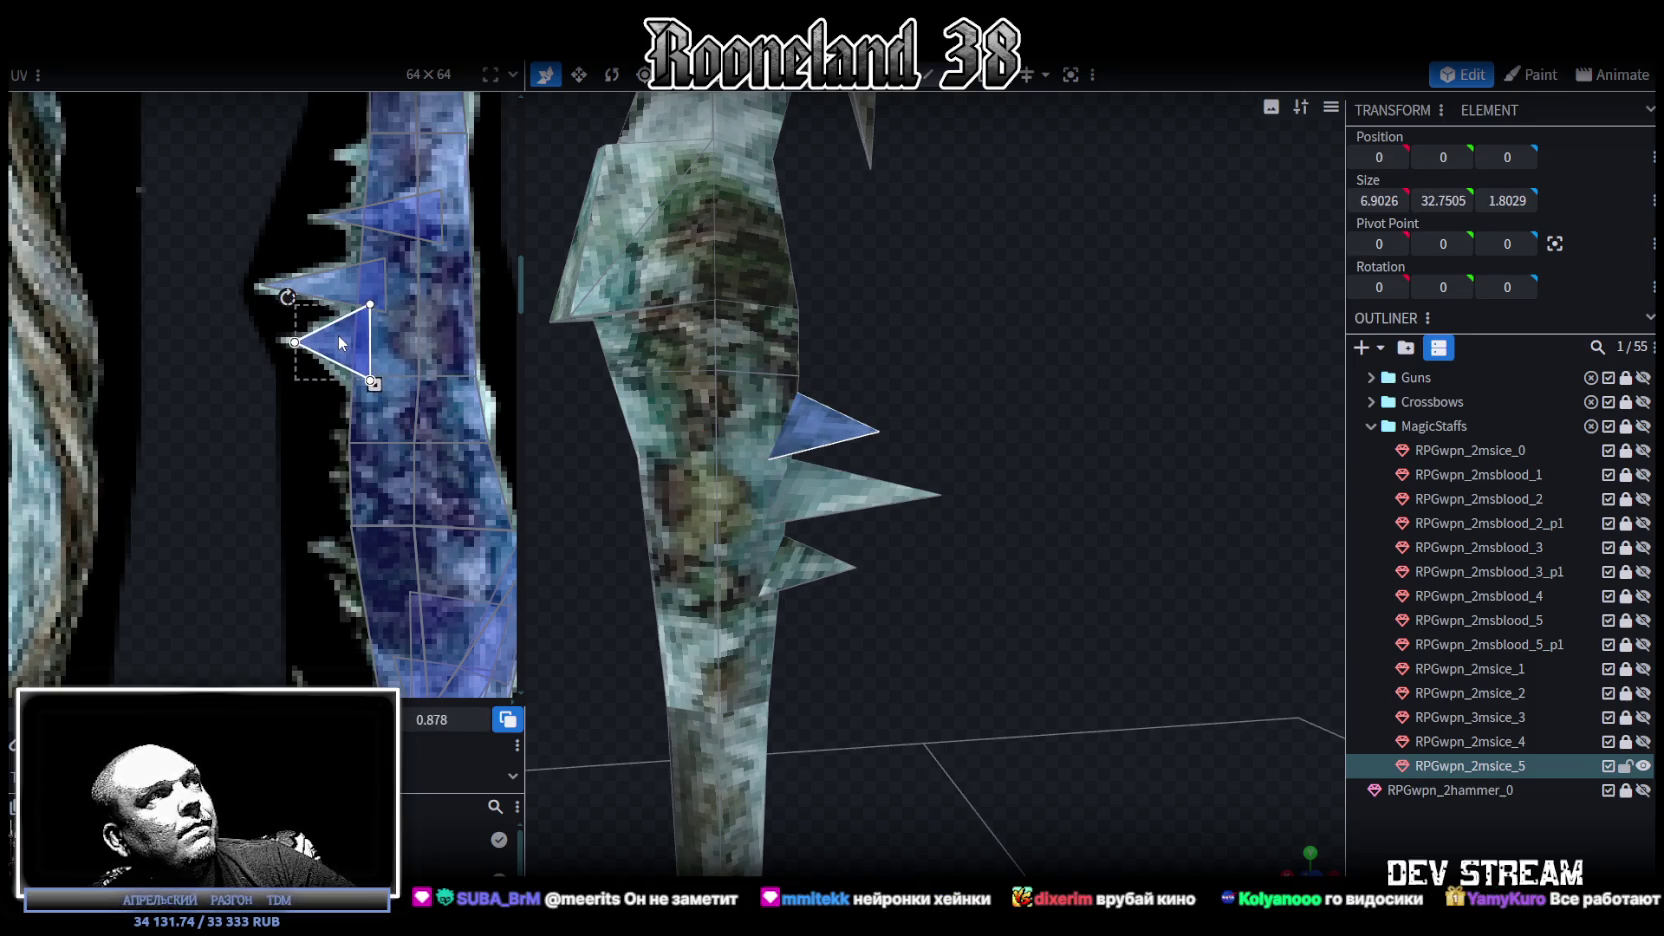
Try stretching, lengthening and lowering the upper spike, undoing the last moves.
scroll(894, 375, "up", 2)
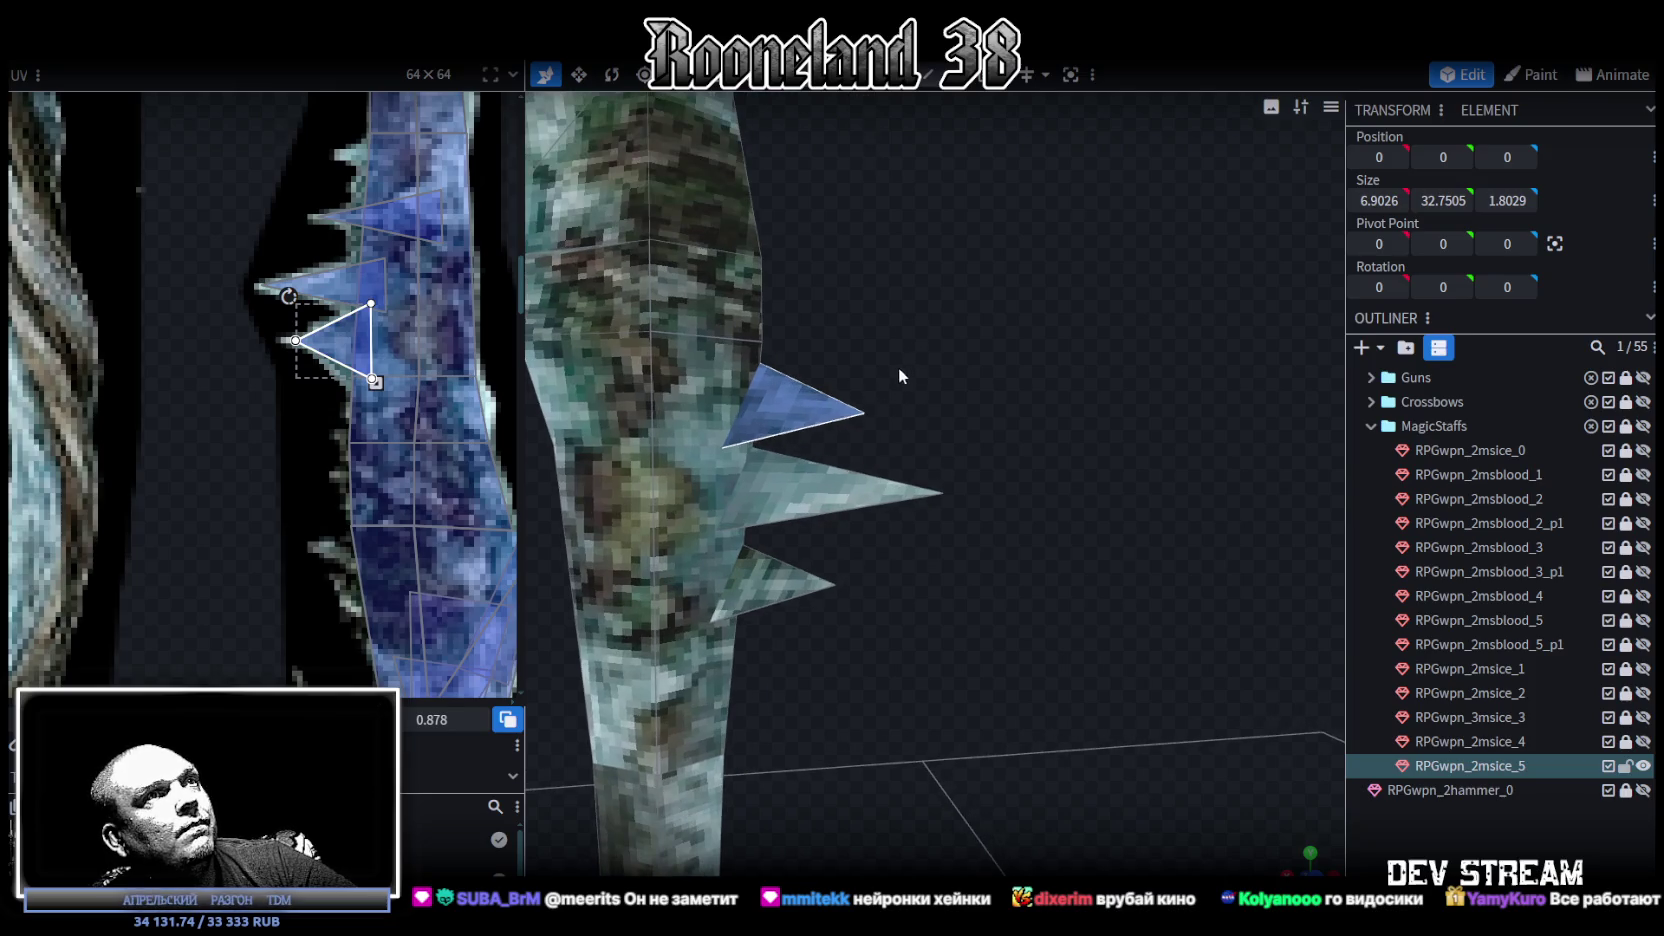
key("v")
left_click_drag(755, 333, 744, 294)
key("v")
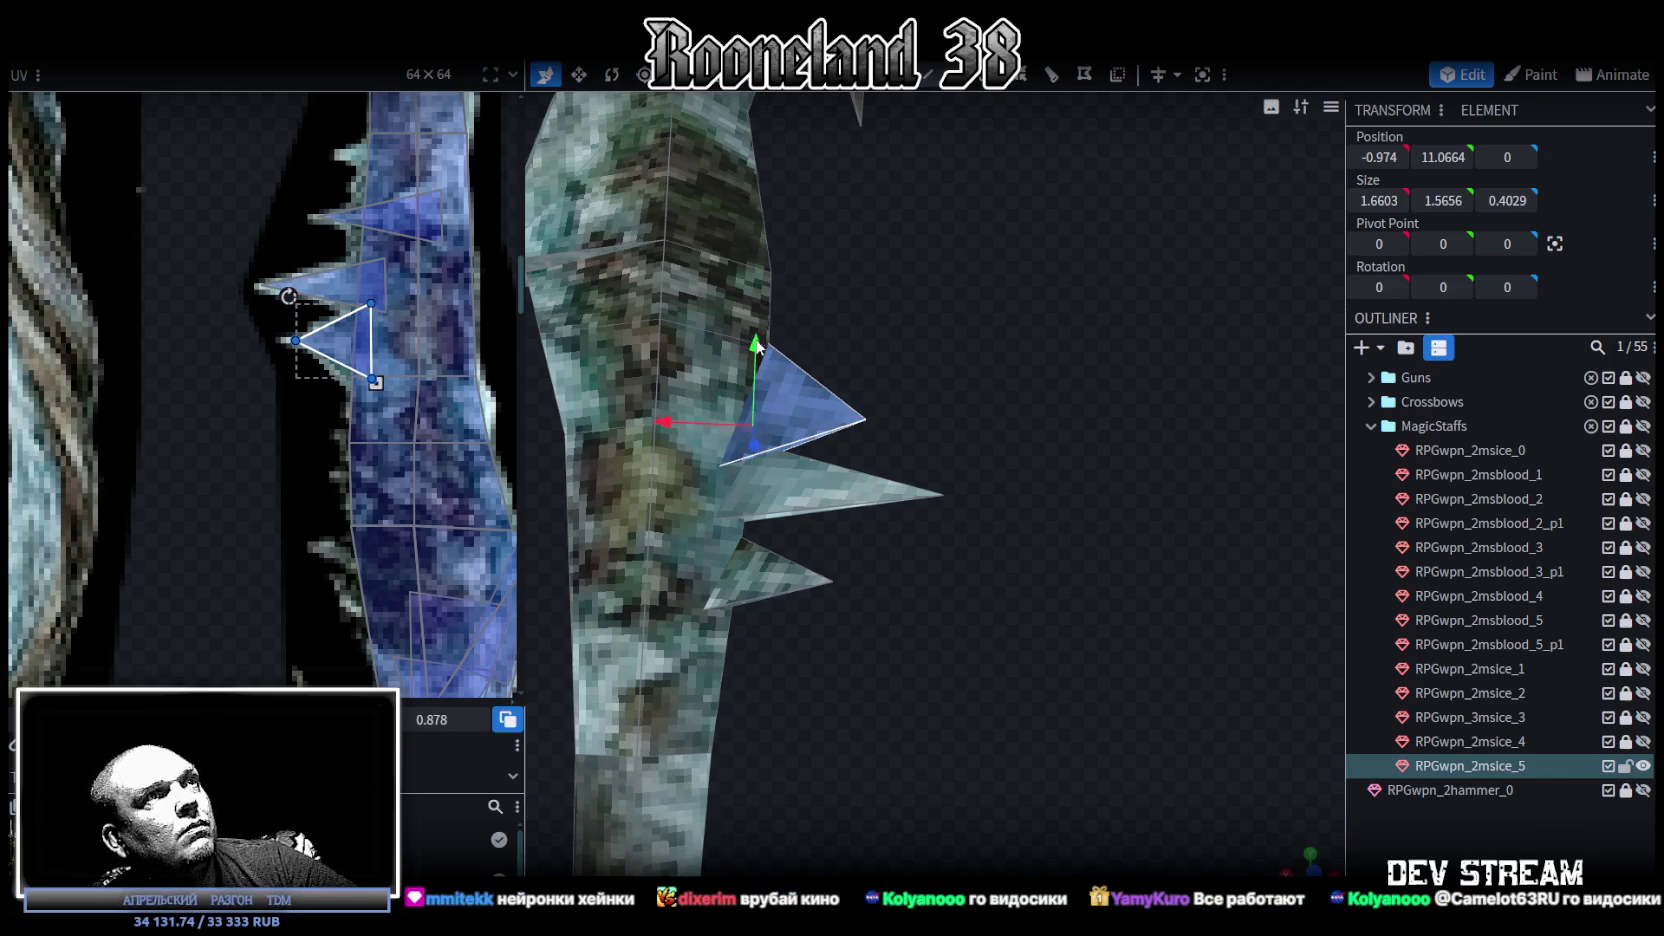
key("ctrl+z")
mouse_move(741, 373)
left_mouse_down()
mouse_move(959, 443)
mouse_move(900, 521)
left_mouse_up()
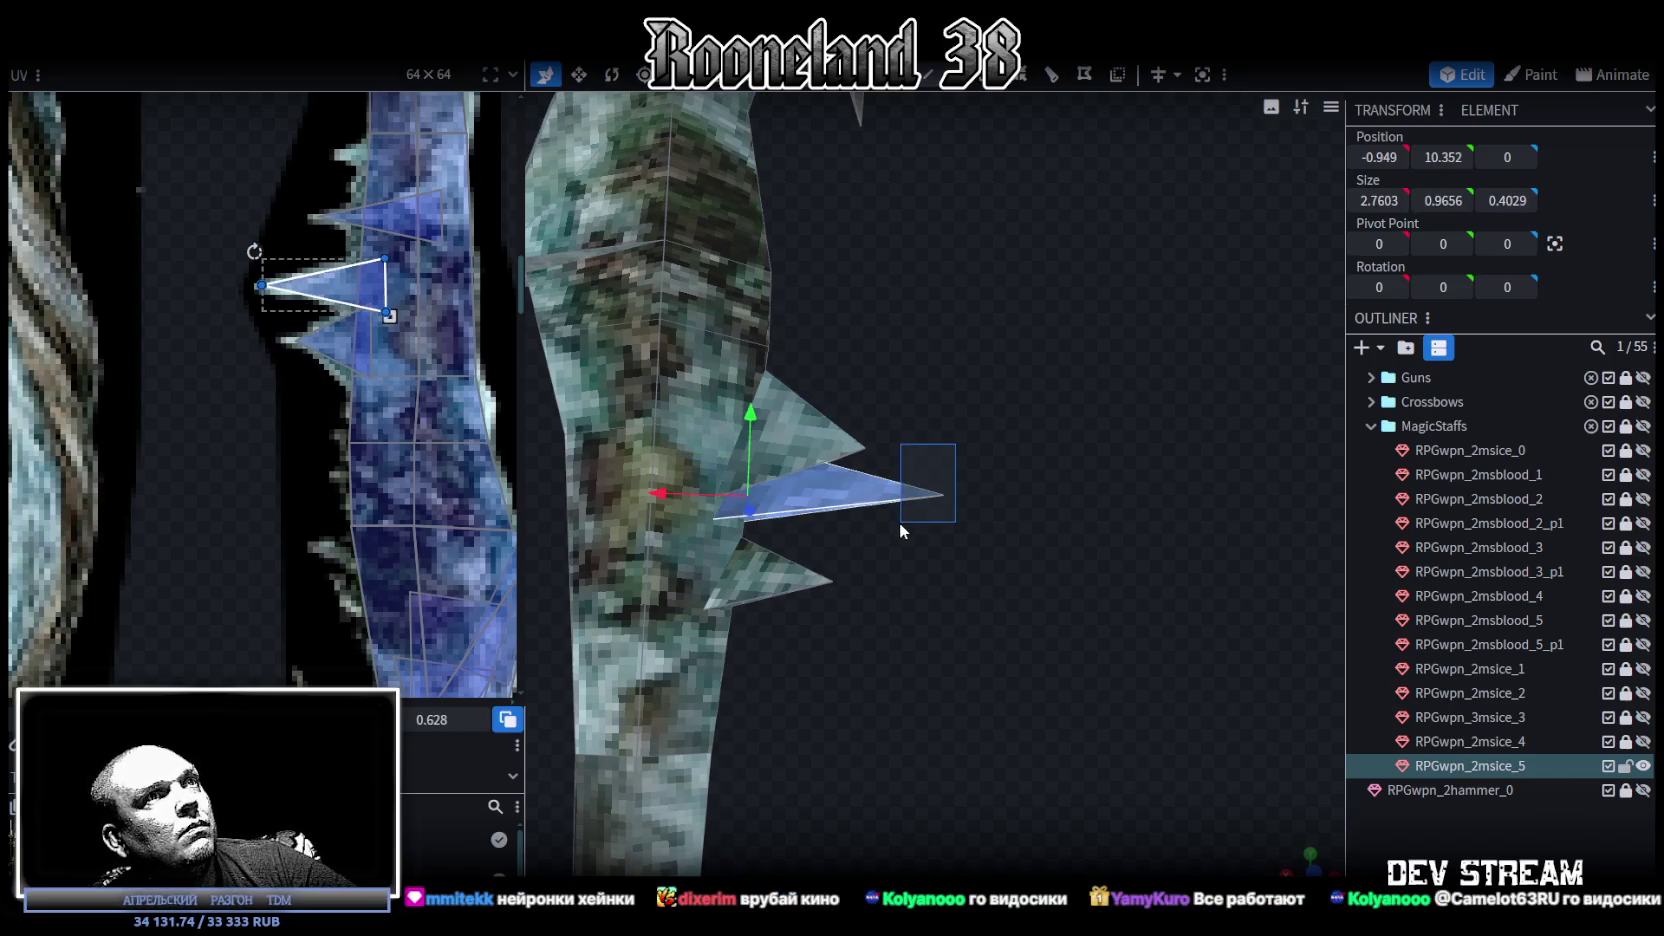
left_click_drag(750, 413, 752, 448)
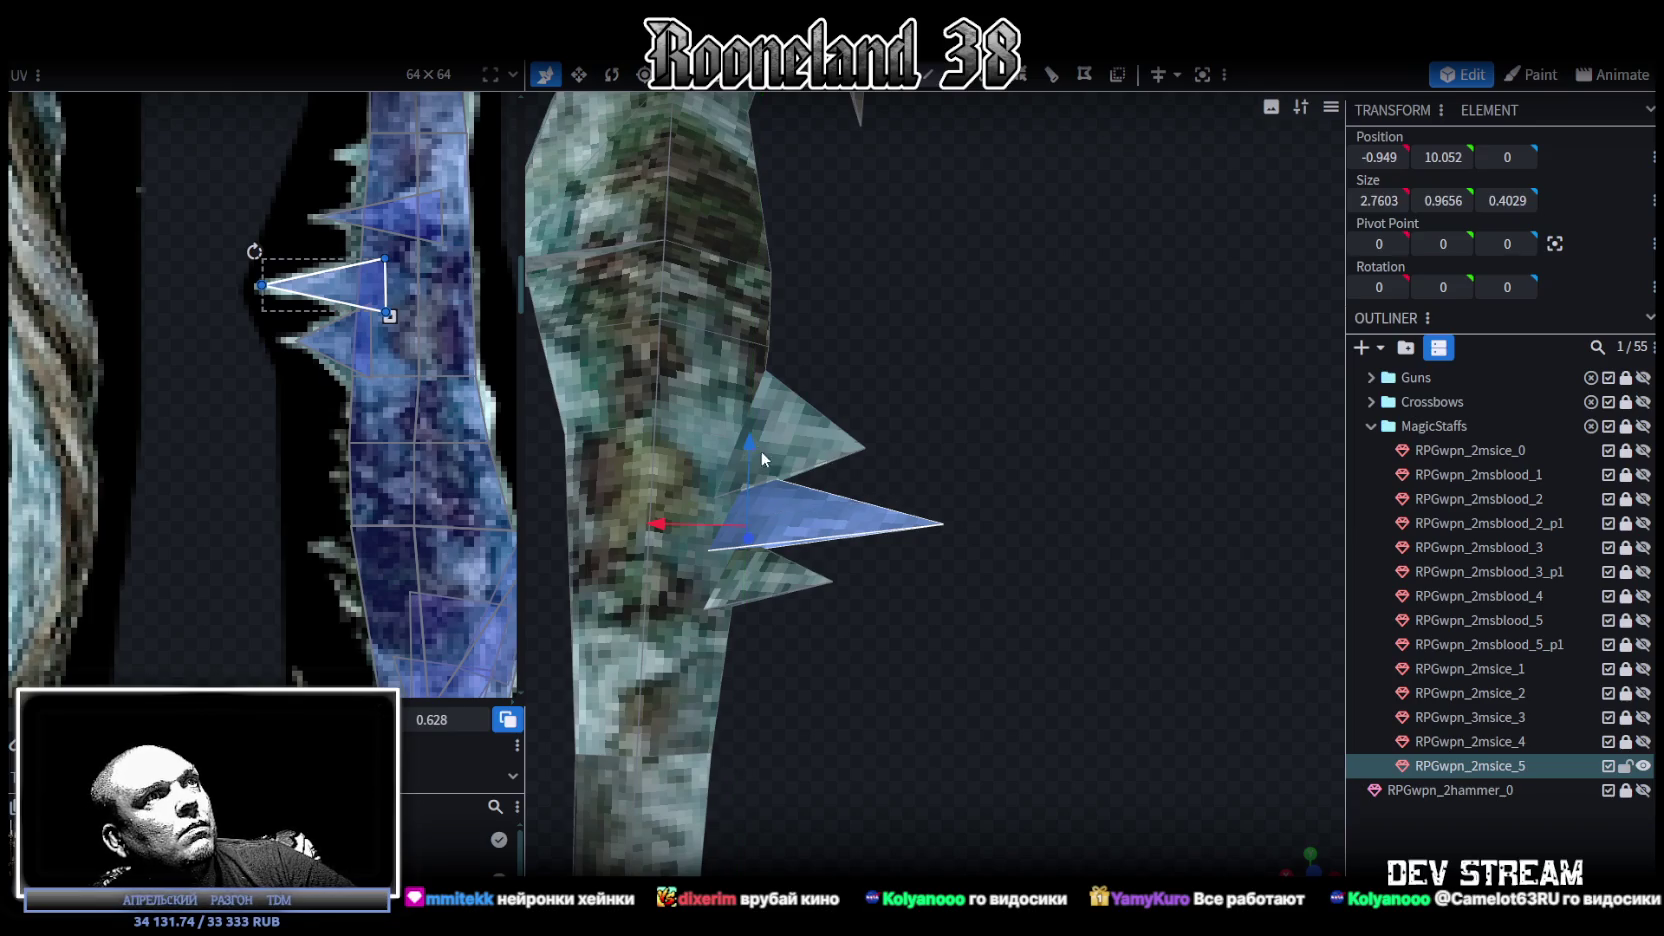
left_click_drag(663, 524, 682, 524)
key("ctrl+z")
key("ctrl+z")
key("ctrl+z")
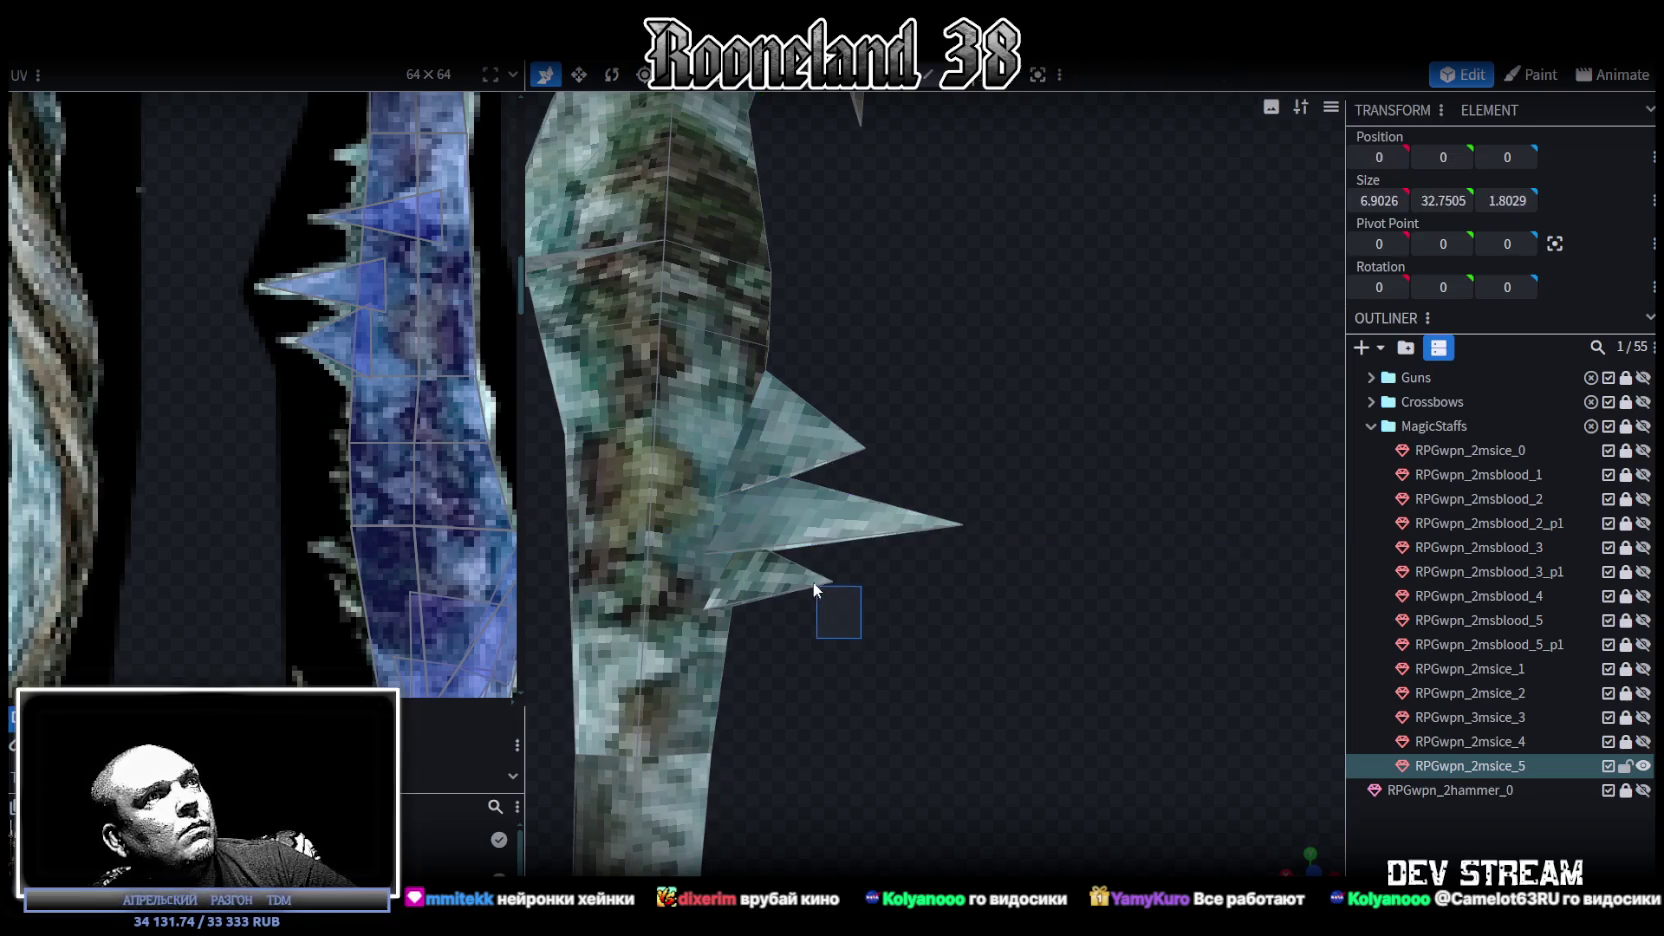
Shrink the bottom spike's height and length and lower it slightly.
key("s")
left_click_drag(718, 498, 710, 517)
mouse_move(812, 587)
left_mouse_down()
mouse_move(780, 594)
mouse_move(796, 596)
left_mouse_up()
key("v")
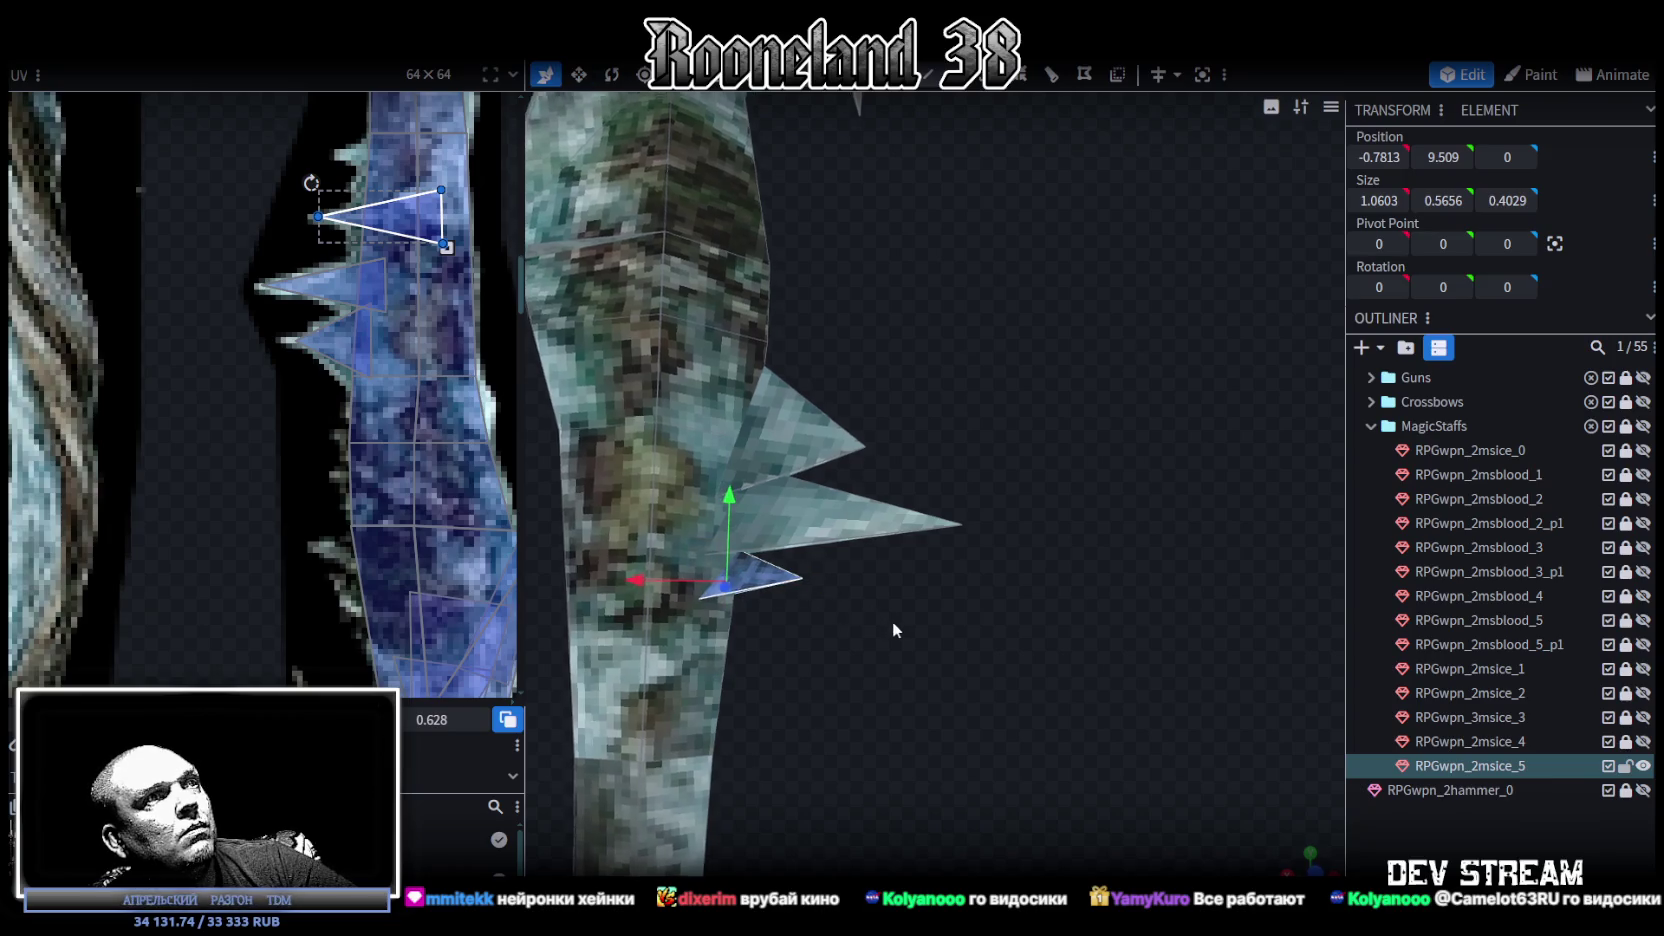
mouse_move(738, 486)
left_mouse_down()
mouse_move(727, 554)
mouse_move(837, 569)
mouse_move(968, 621)
mouse_move(708, 682)
mouse_move(807, 749)
mouse_move(846, 621)
mouse_move(796, 641)
mouse_move(1062, 614)
left_mouse_up()
Inspect parts of the staff and save the model file.
left_click(909, 309)
mouse_move(1112, 447)
left_mouse_down()
mouse_move(888, 412)
mouse_move(870, 426)
mouse_move(905, 416)
left_mouse_up()
left_click(930, 225)
mouse_move(991, 310)
left_mouse_down()
mouse_move(929, 479)
mouse_move(958, 449)
mouse_move(1010, 445)
mouse_move(1060, 499)
mouse_move(1104, 606)
left_mouse_up()
scroll(958, 449, "up", 3)
left_click(1008, 445)
scroll(1056, 670, "down", 3)
key("ctrl+s")
scroll(1078, 497, "up", 2)
Select a small cube on the lower staff and move it slightly along Z.
mouse_move(1078, 497)
left_mouse_down()
mouse_move(1183, 615)
mouse_move(732, 615)
mouse_move(846, 543)
mouse_move(991, 658)
mouse_move(1180, 670)
left_mouse_up()
scroll(372, 566, "down", 4)
scroll(427, 548, "down", 2)
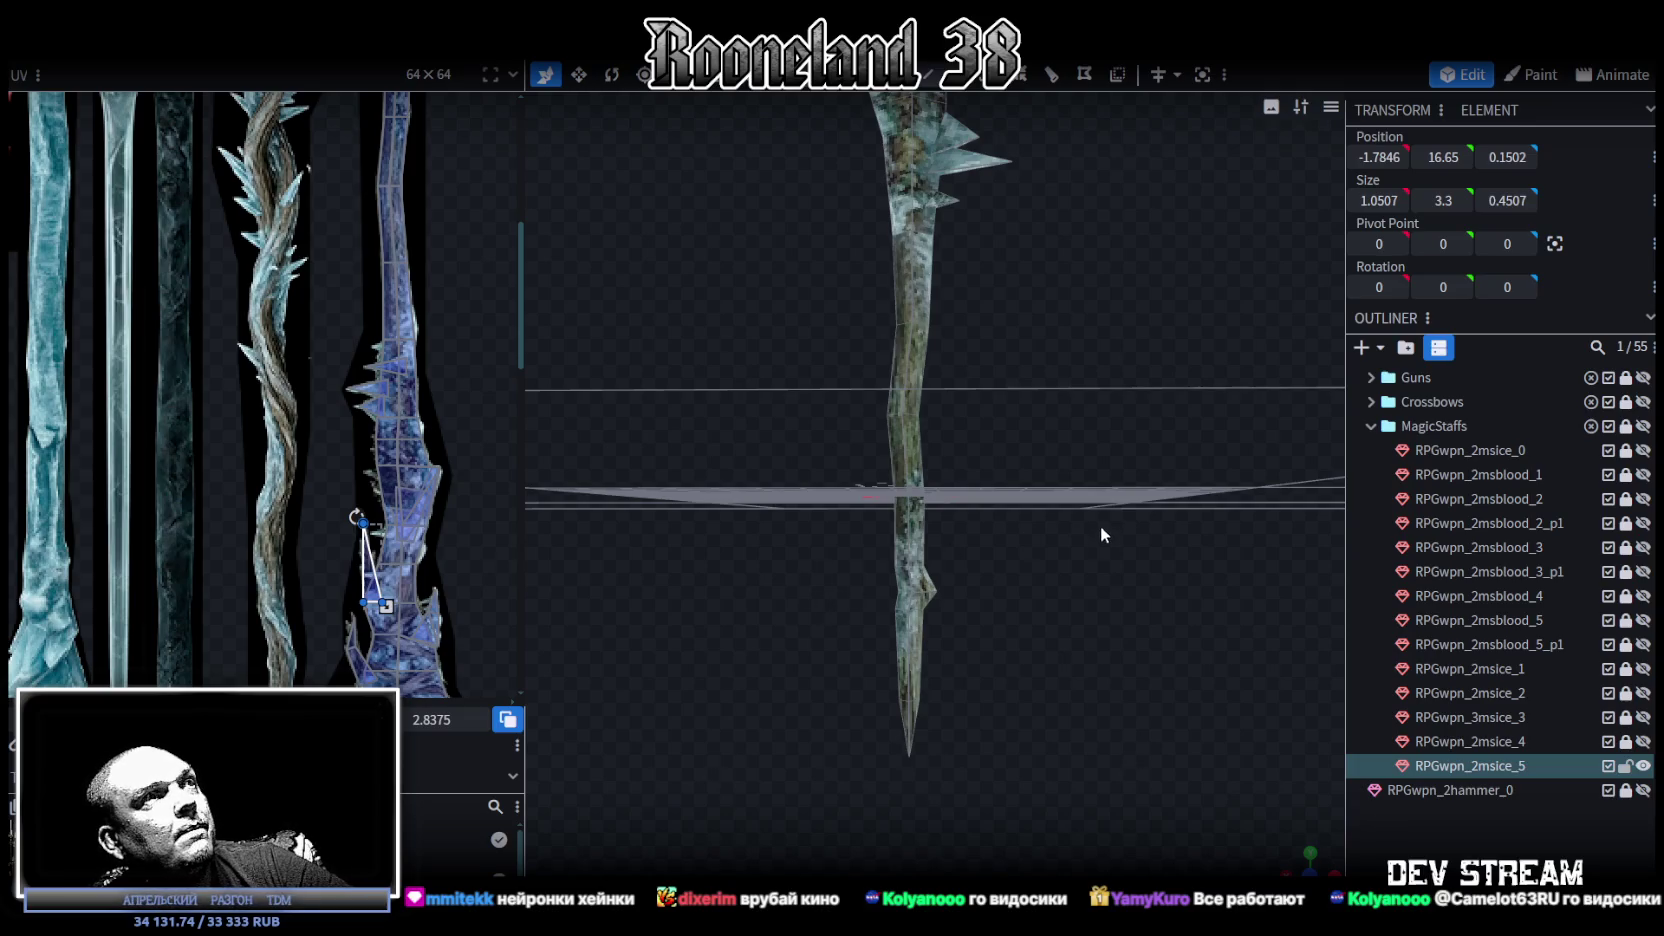
left_click_drag(1100, 526, 835, 529)
left_click(948, 601)
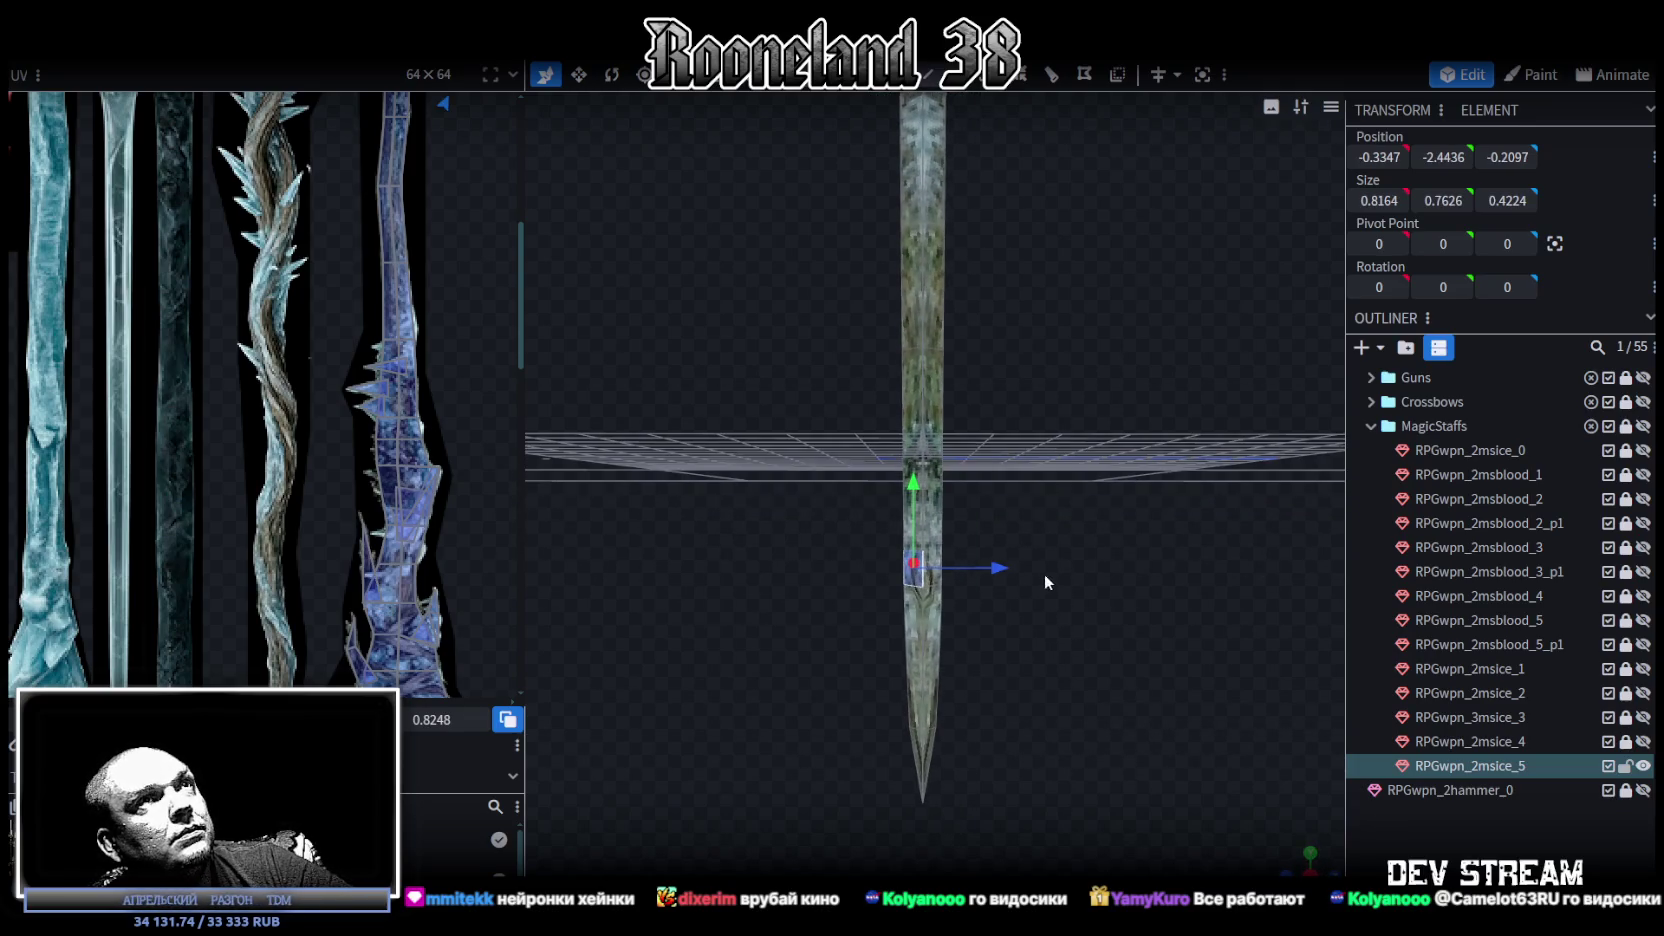
left_click(935, 556)
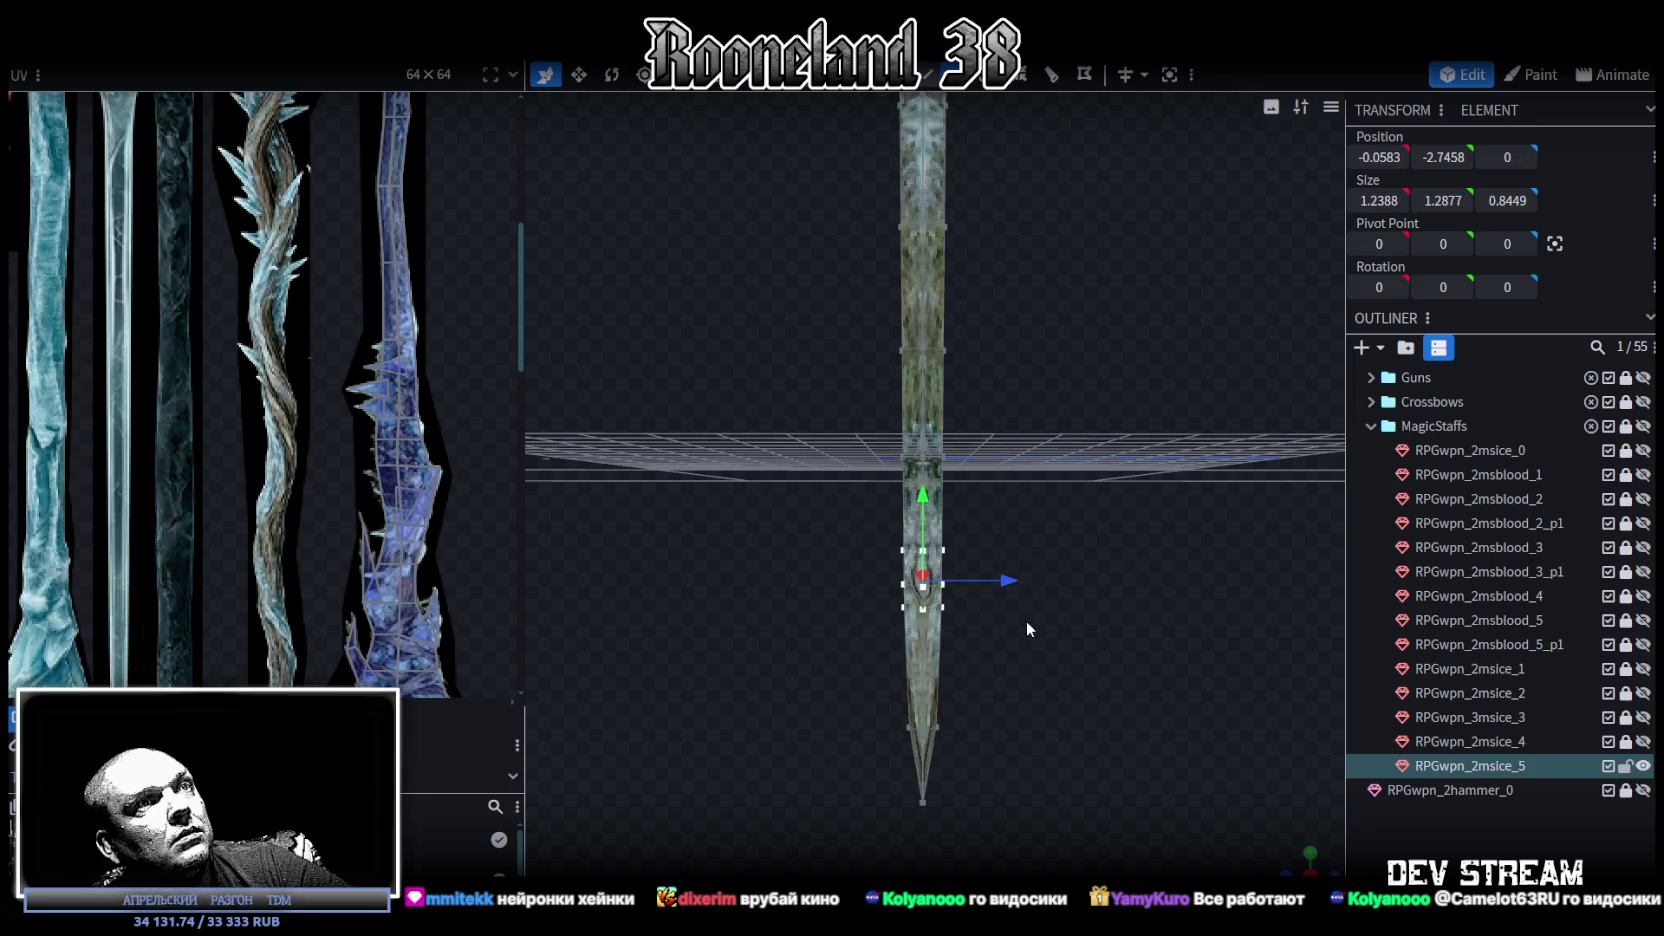
left_click(940, 551)
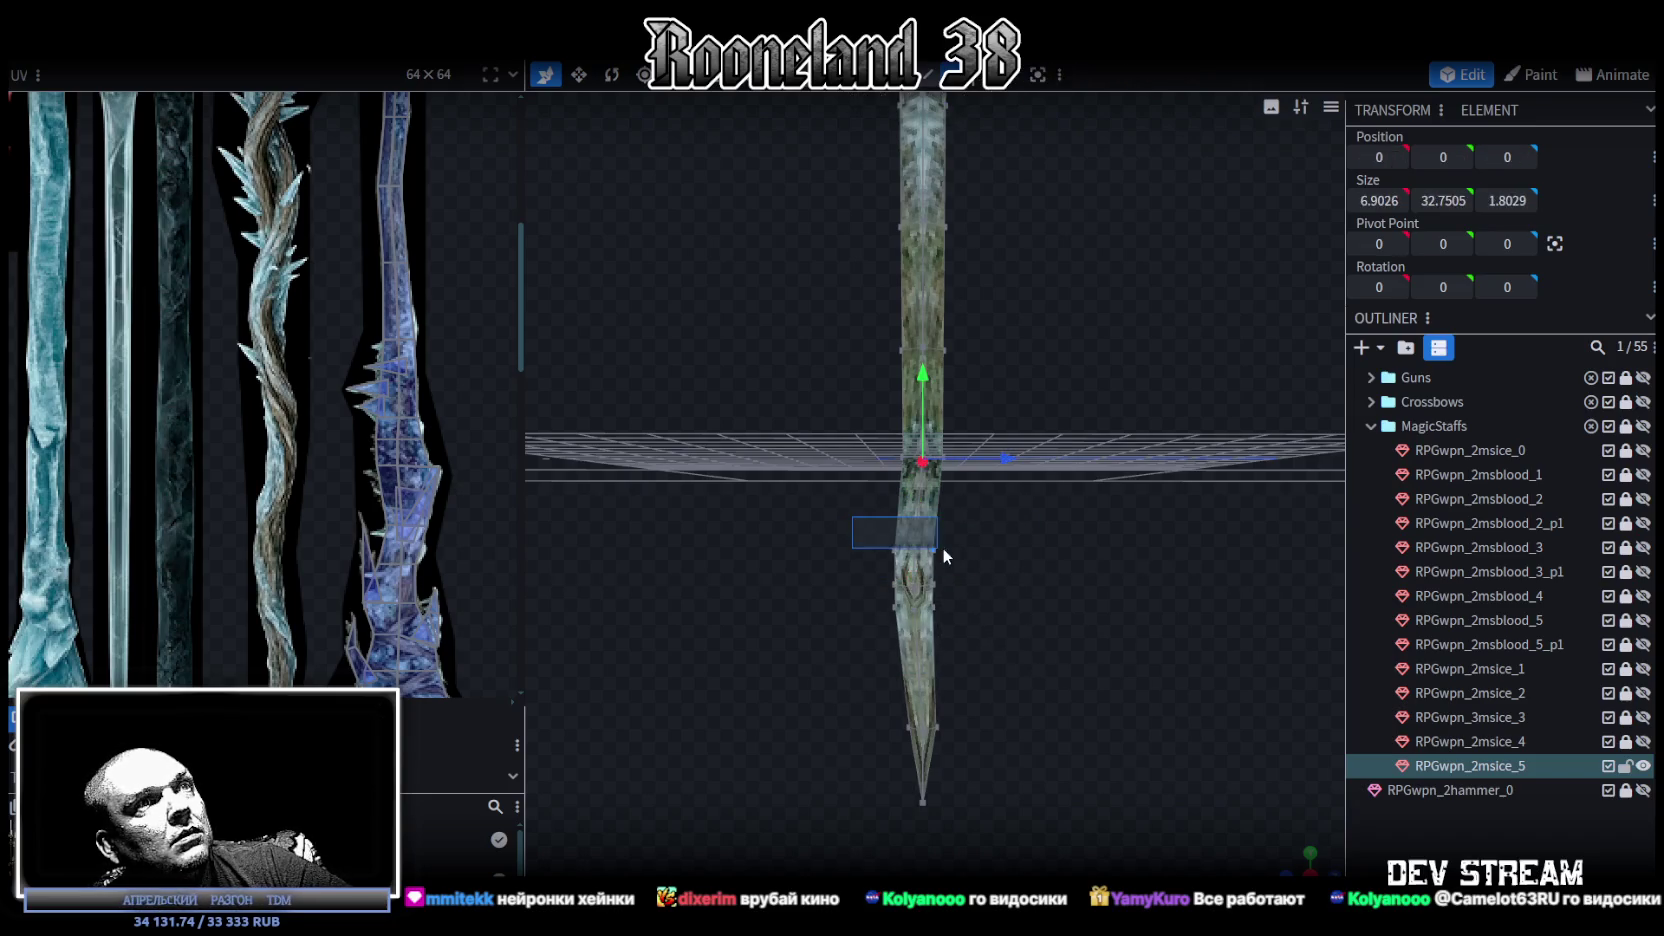
left_click_drag(997, 547, 1041, 610)
scroll(1041, 612, "up", 4)
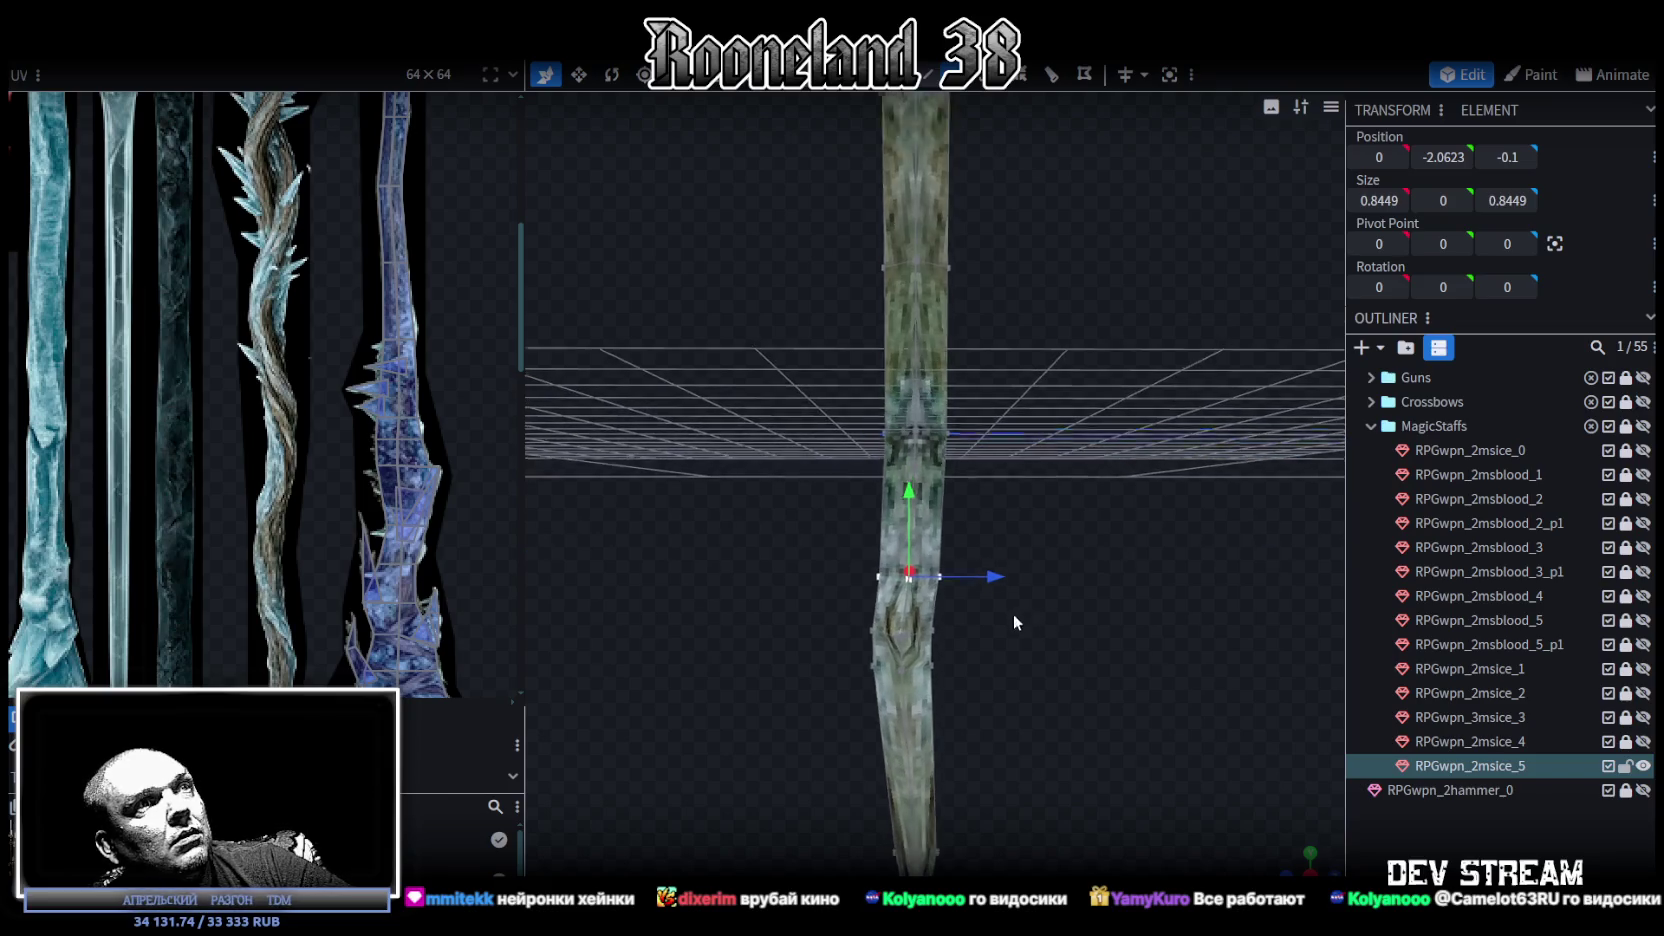
Make the selected middle parts of the staff thinner in depth.
left_click_drag(846, 625, 968, 718)
key("v")
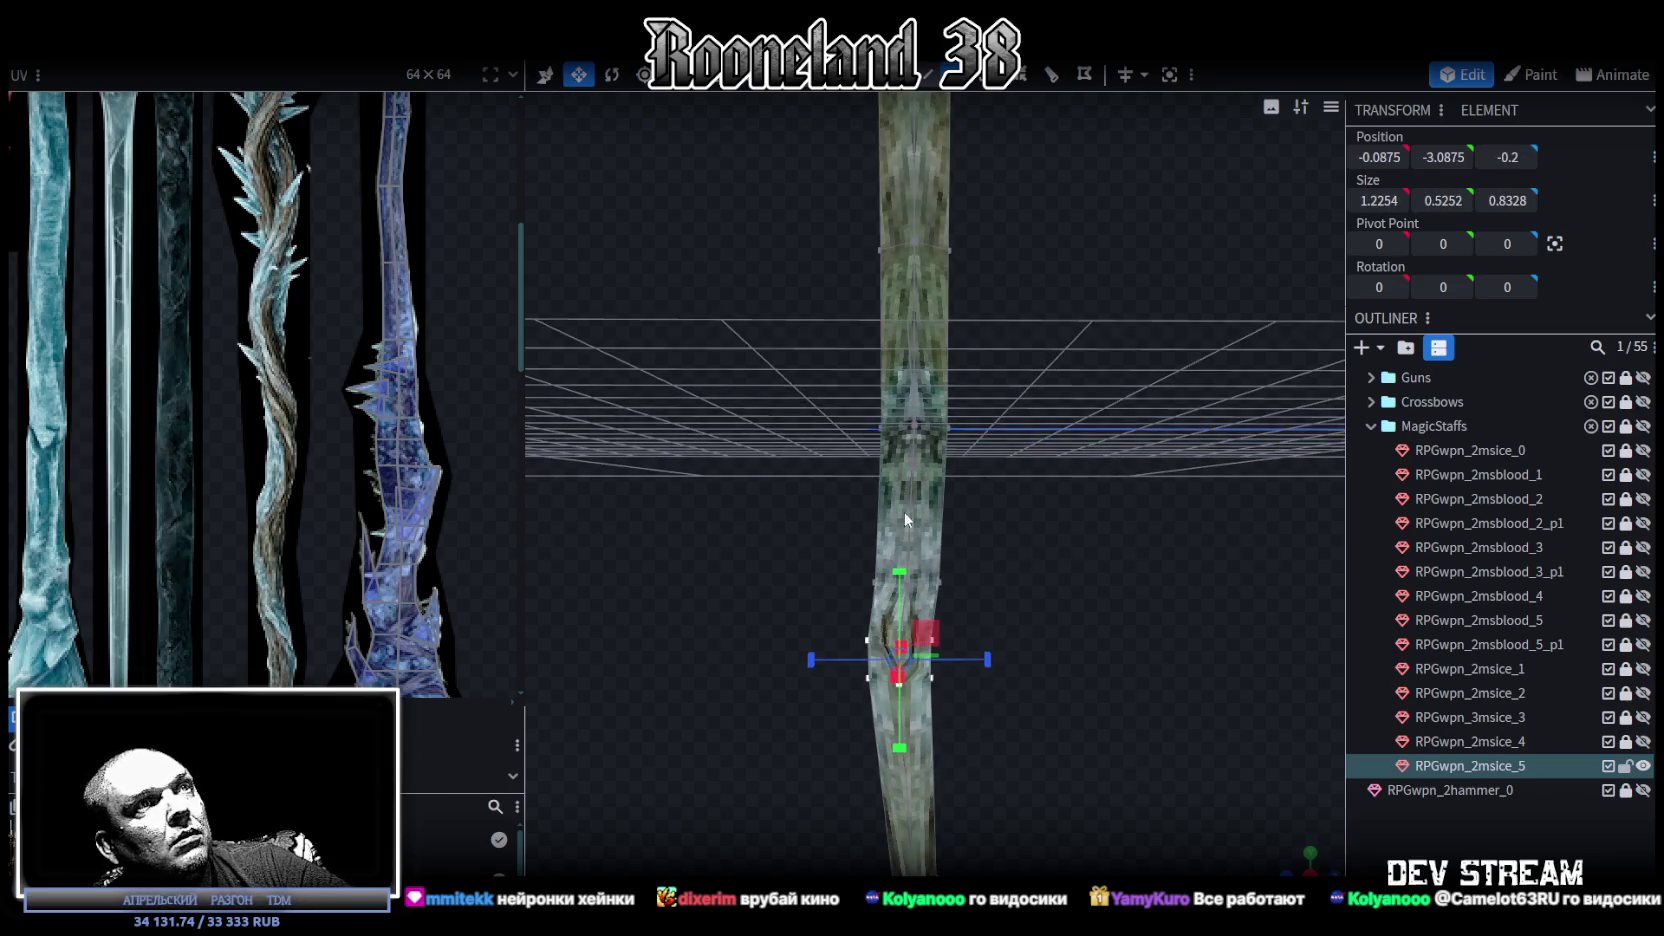
left_click_drag(793, 400, 993, 598)
mouse_move(1004, 510)
left_mouse_down()
mouse_move(802, 546)
mouse_move(1004, 560)
mouse_move(1088, 699)
mouse_move(872, 588)
mouse_move(968, 724)
mouse_move(996, 660)
left_mouse_up()
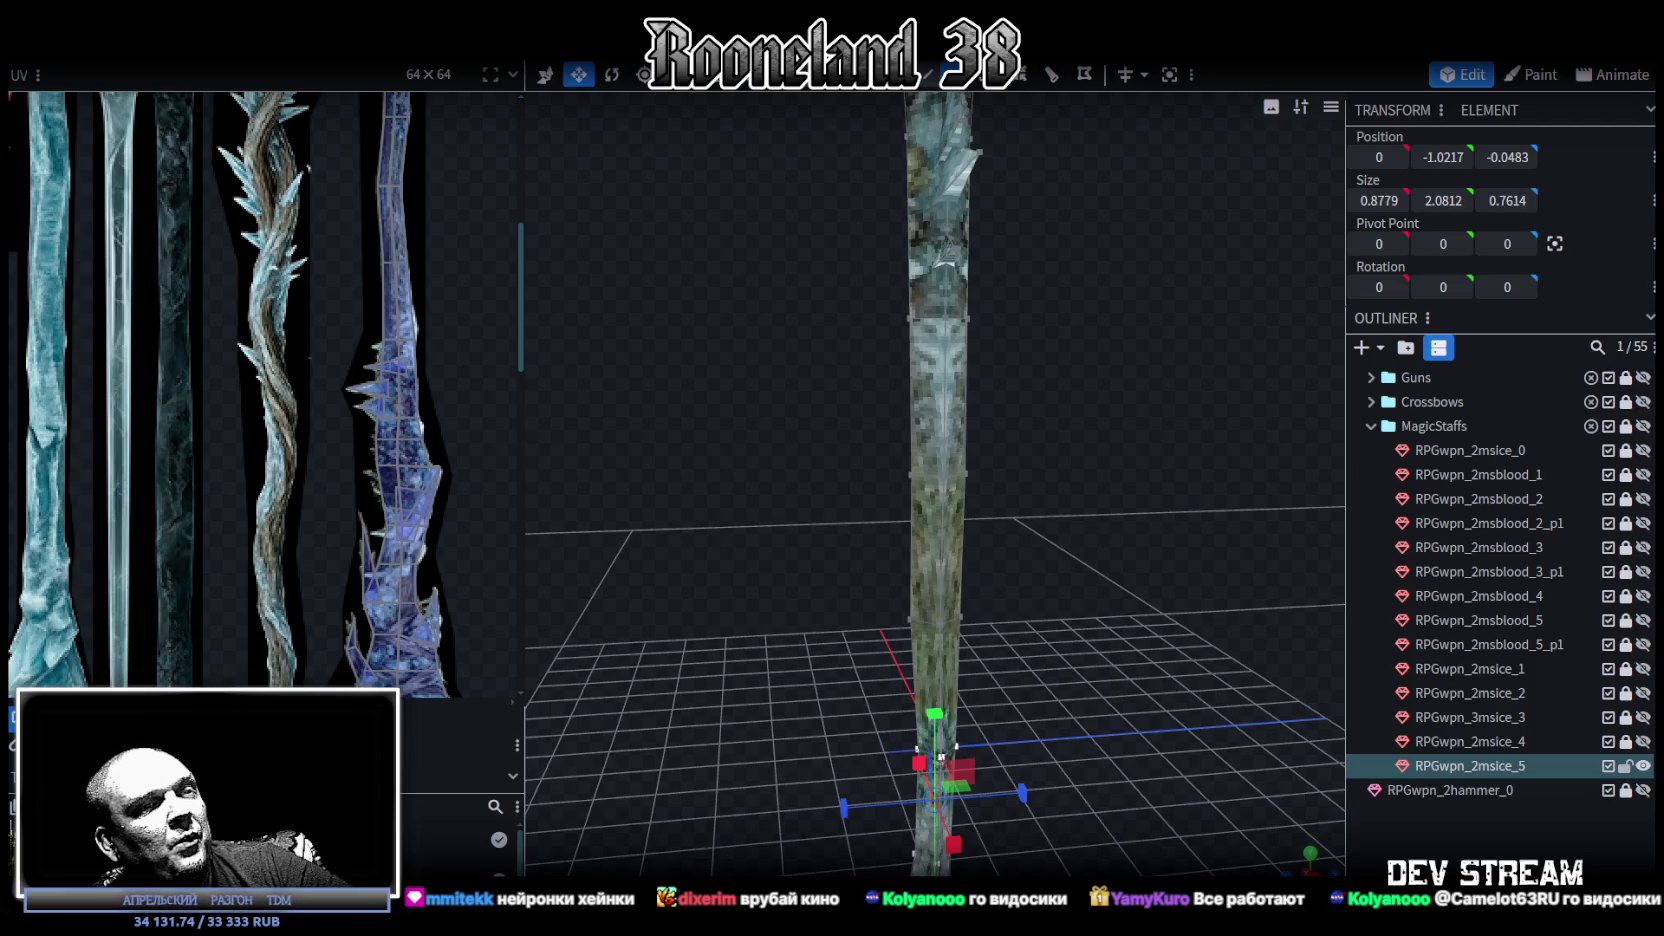
mouse_move(978, 838)
left_mouse_down()
mouse_move(1010, 618)
mouse_move(1115, 690)
mouse_move(1093, 645)
mouse_move(1055, 688)
mouse_move(1008, 540)
mouse_move(885, 564)
left_mouse_up()
Adjust a shaft segment's front-to-back thickness, settling its depth at 0.7598.
left_click(910, 558)
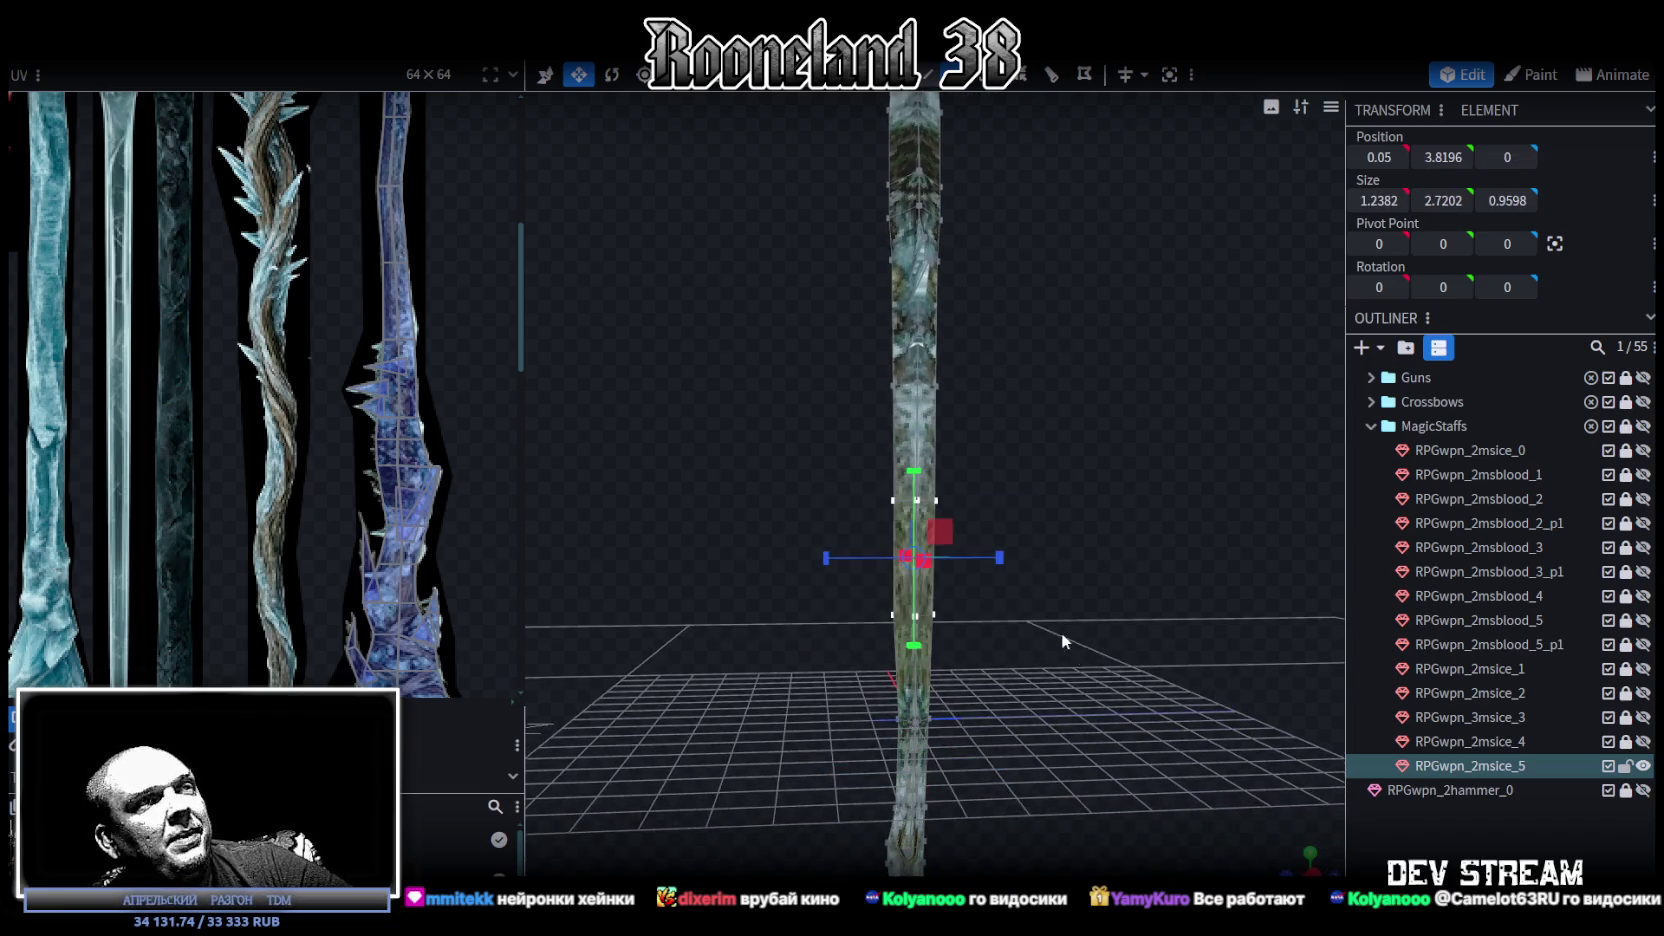
scroll(1066, 645, "up", 3)
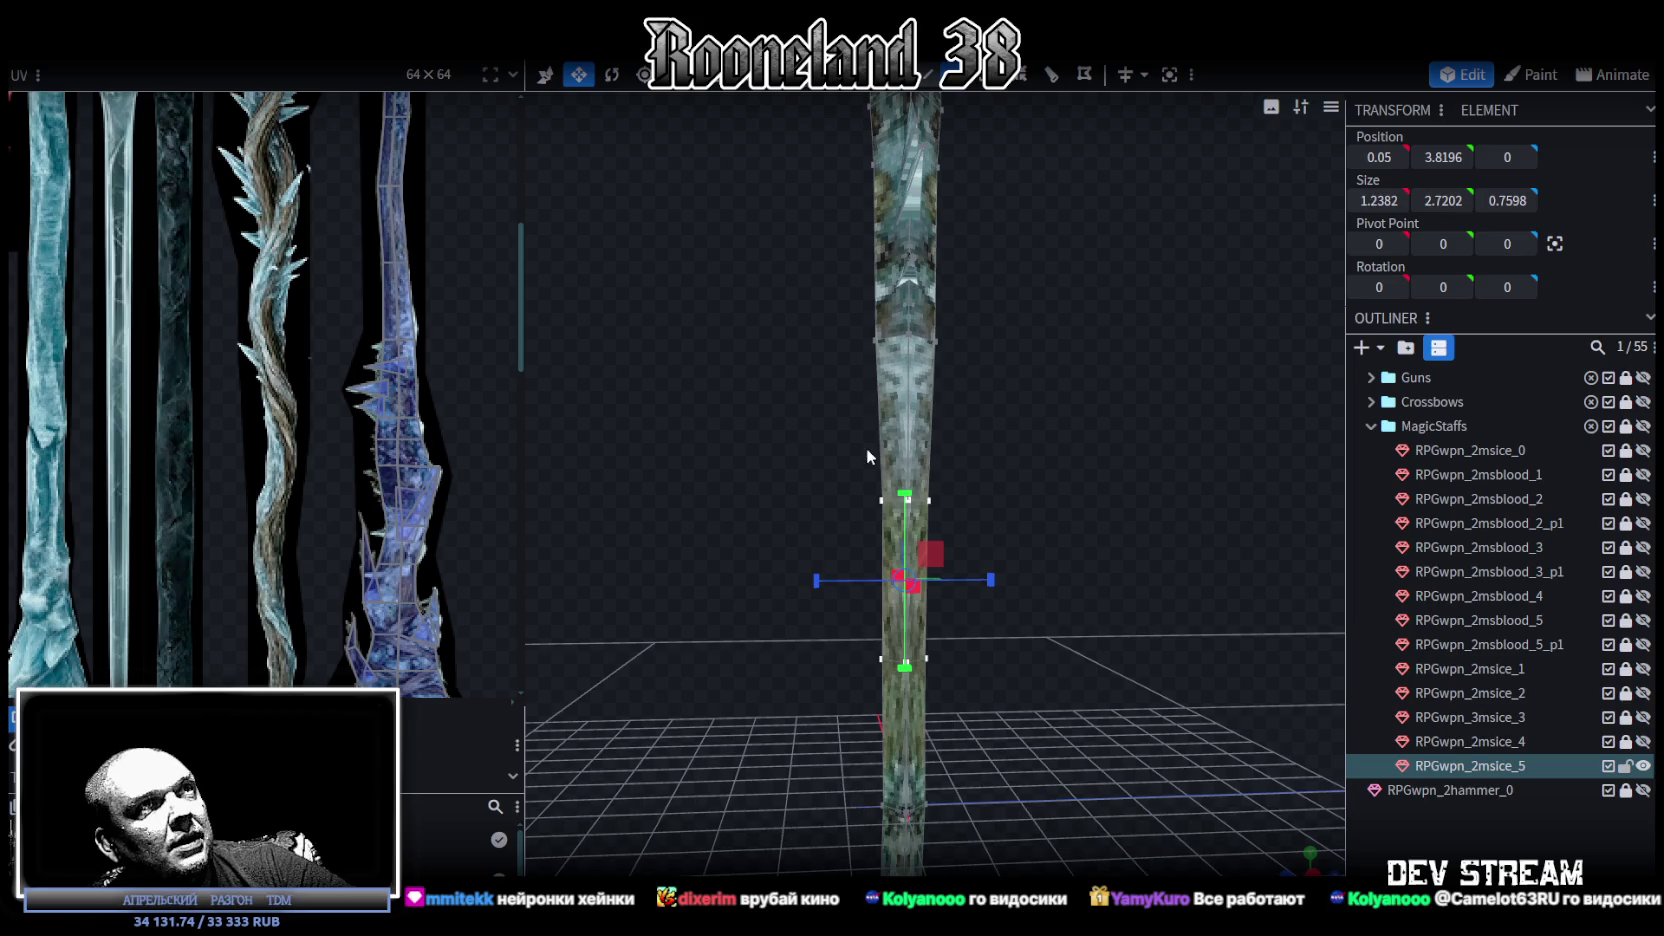
left_click(905, 420)
left_click(905, 505)
scroll(1114, 512, "up", 2)
left_click_drag(975, 515, 985, 520)
scroll(1037, 456, "up", 2)
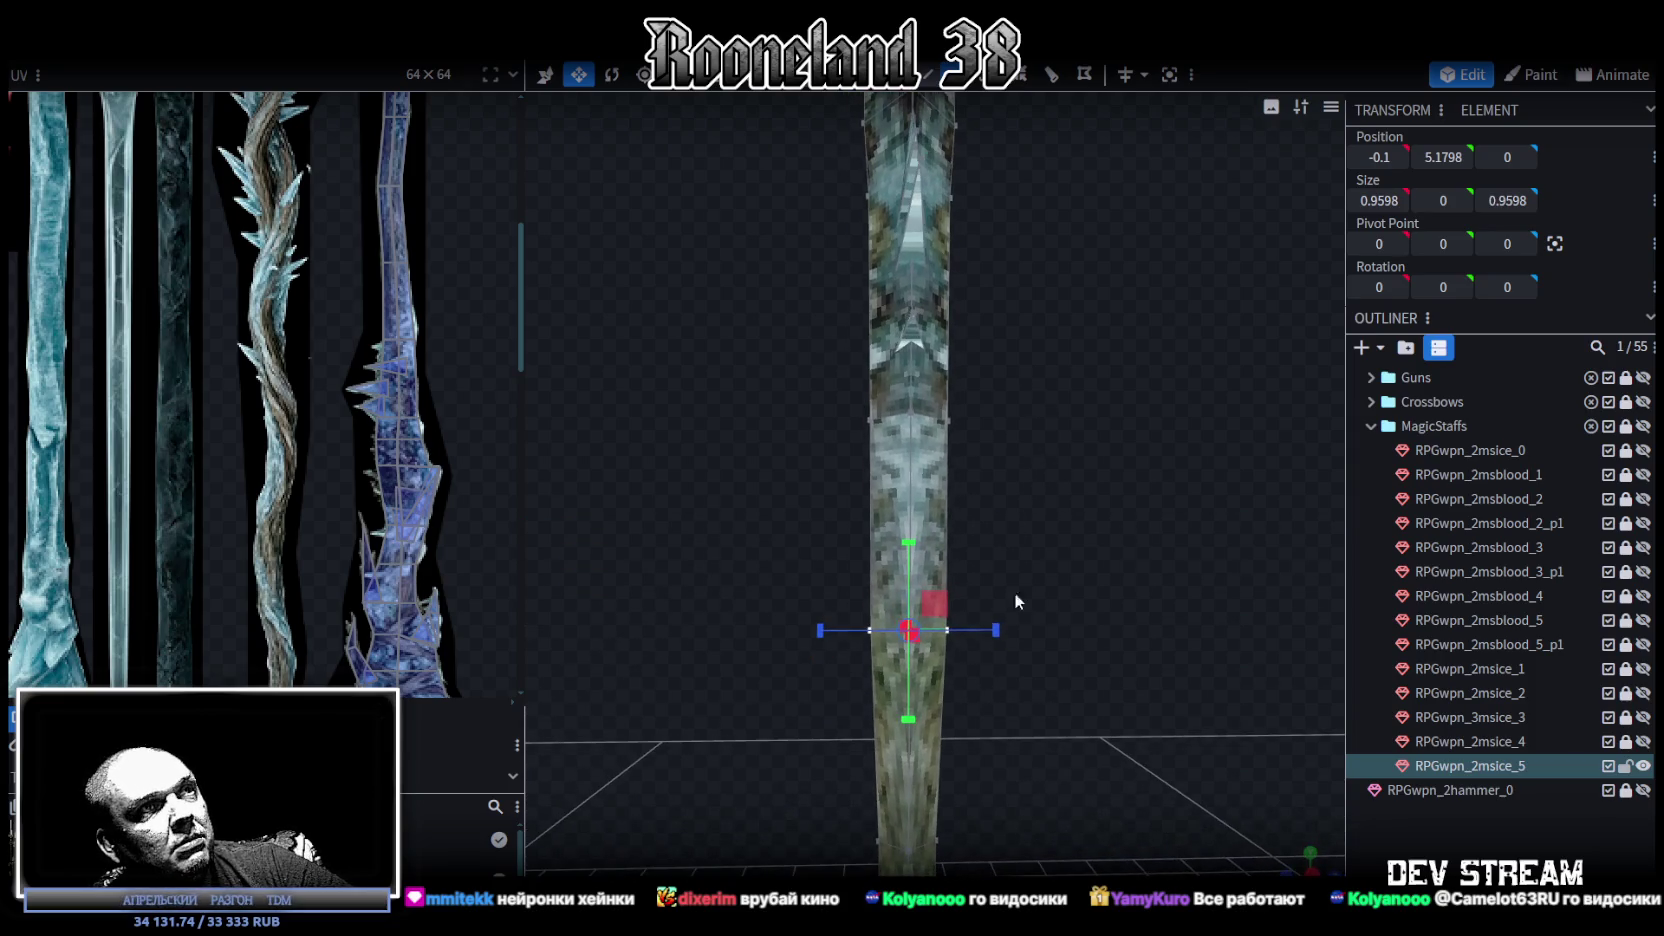
left_click_drag(1001, 636, 982, 634)
Enlarge and raise the shaft segment, shifting it slightly along Z.
mouse_move(1039, 471)
left_mouse_down()
mouse_move(736, 344)
mouse_move(985, 462)
mouse_move(785, 508)
mouse_move(784, 526)
mouse_move(712, 500)
mouse_move(711, 448)
mouse_move(972, 663)
mouse_move(1032, 638)
mouse_move(972, 655)
left_mouse_up()
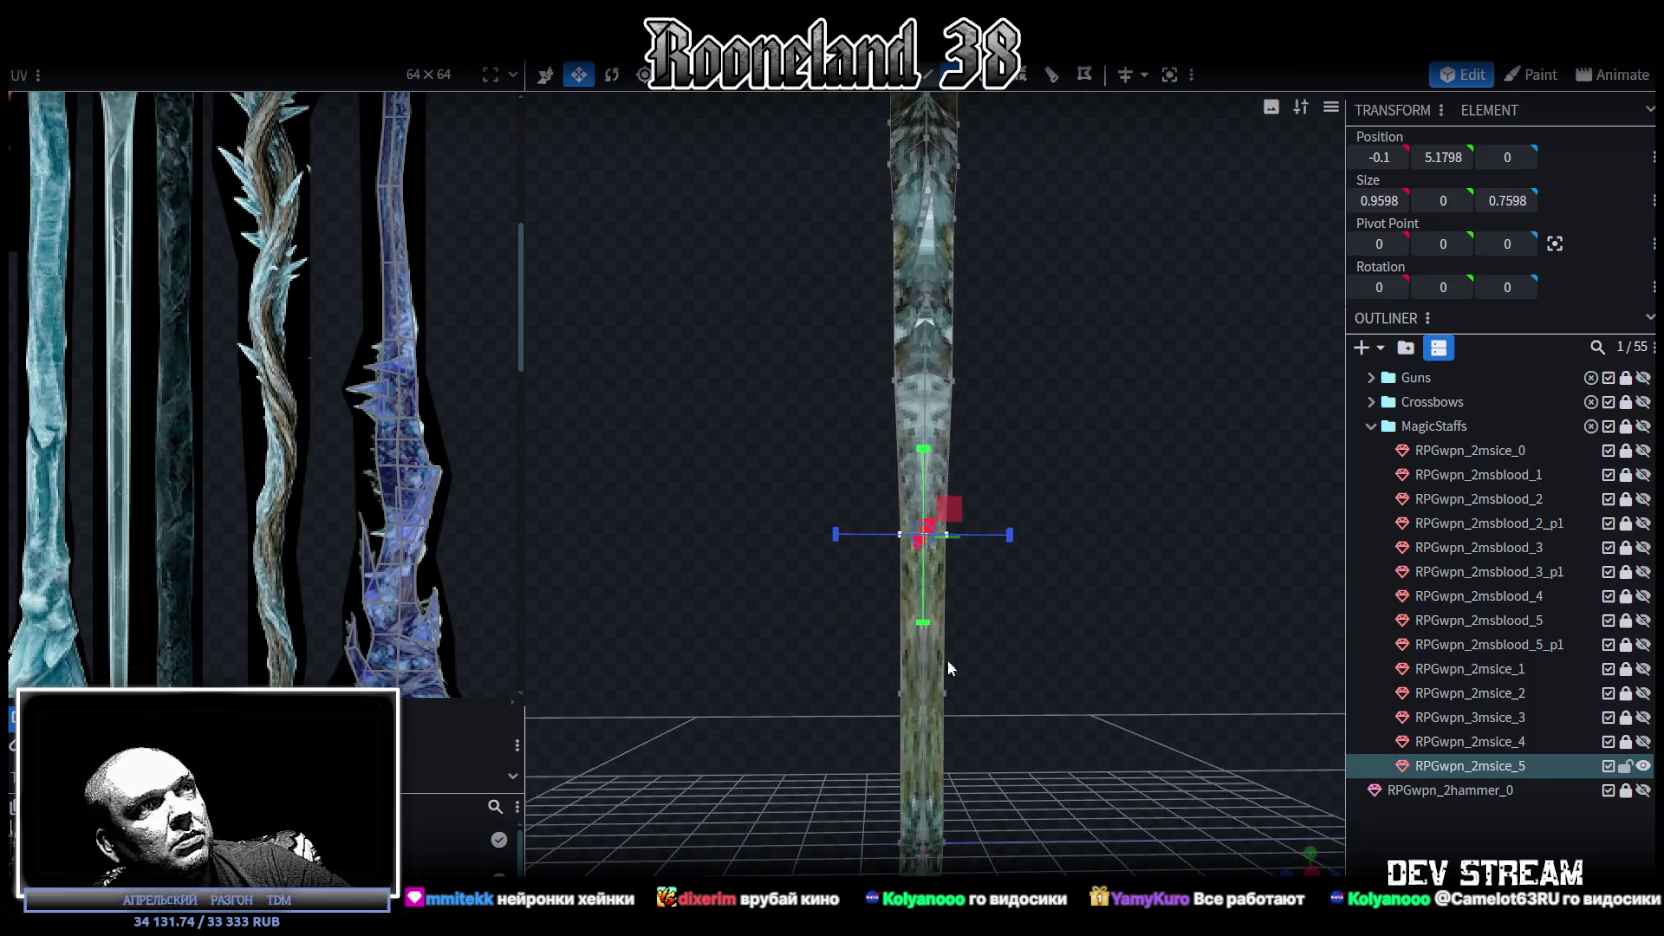
mouse_move(1010, 596)
left_mouse_down()
mouse_move(962, 551)
mouse_move(1006, 346)
left_mouse_up()
mouse_move(1050, 404)
left_mouse_down()
mouse_move(1050, 452)
mouse_move(1014, 503)
mouse_move(1043, 469)
mouse_move(996, 417)
left_mouse_up()
key("v")
Box-select vertices around the staff's middle and shift them along X.
mouse_move(798, 265)
left_mouse_down()
mouse_move(1010, 490)
mouse_move(1248, 482)
mouse_move(1086, 498)
mouse_move(1065, 526)
mouse_move(801, 534)
mouse_move(954, 400)
mouse_move(952, 356)
left_mouse_up()
mouse_move(985, 450)
left_mouse_down()
mouse_move(987, 484)
mouse_move(926, 488)
mouse_move(1047, 435)
mouse_move(1077, 527)
mouse_move(890, 520)
left_mouse_up()
left_click_drag(760, 344, 979, 433)
mouse_move(941, 380)
left_mouse_down()
mouse_move(945, 420)
mouse_move(1133, 446)
mouse_move(953, 432)
left_mouse_up()
Box-select all vertices of the spiky head, excluding the plain shaft below.
mouse_move(803, 569)
left_mouse_down()
mouse_move(1037, 554)
mouse_move(857, 604)
mouse_move(867, 569)
mouse_move(832, 598)
mouse_move(1003, 371)
mouse_move(817, 492)
mouse_move(894, 518)
mouse_move(946, 507)
mouse_move(826, 510)
mouse_move(840, 505)
left_mouse_up()
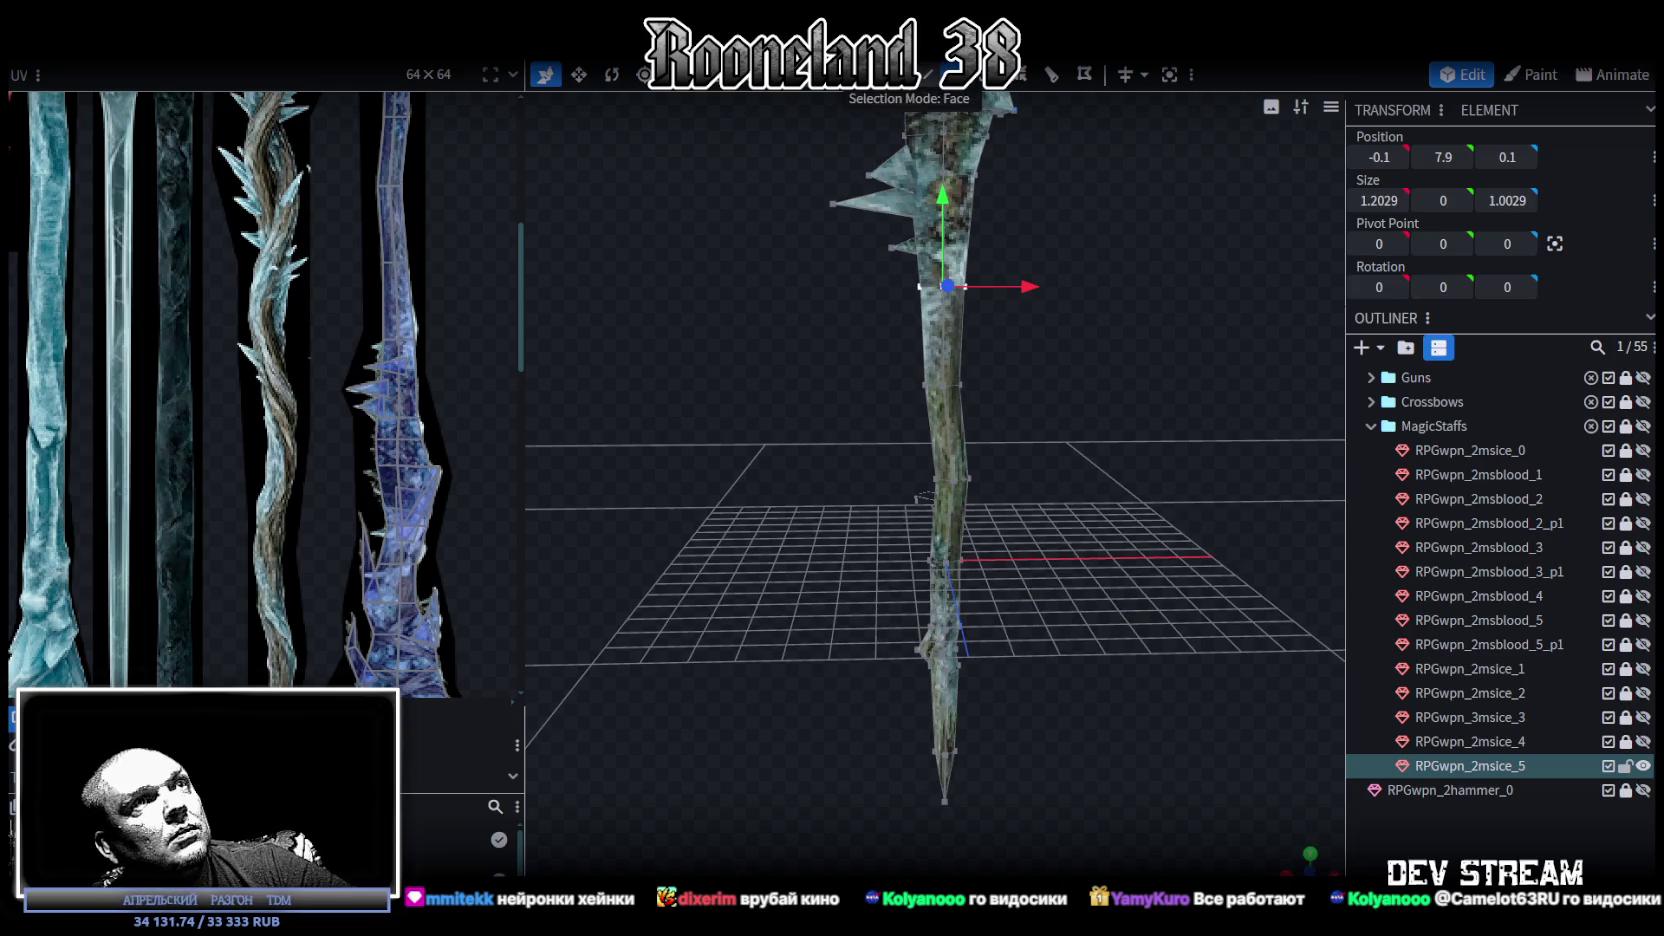
mouse_move(876, 809)
left_mouse_down()
mouse_move(1066, 426)
mouse_move(1060, 328)
left_mouse_up()
mouse_move(1039, 397)
left_mouse_down()
mouse_move(1046, 610)
mouse_move(888, 300)
left_mouse_up()
left_click_drag(767, 128, 1086, 614)
right_click(946, 592)
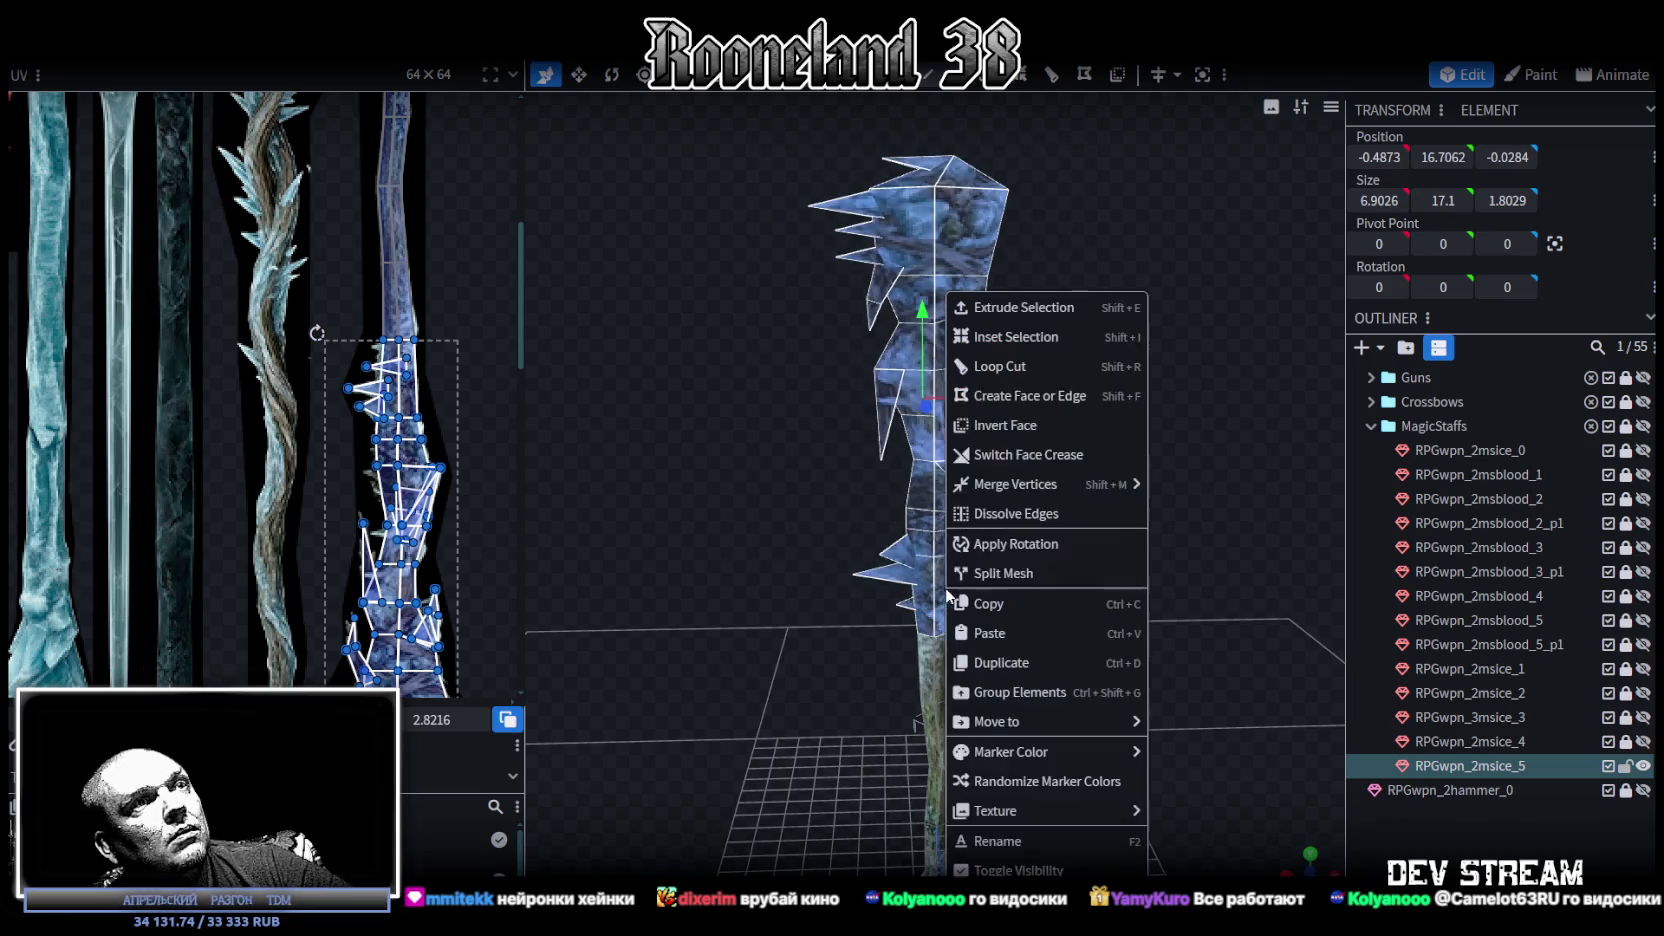
Split the selected head into its own mesh, dismissing the save dialog.
left_click(1012, 572)
key("ctrl+s")
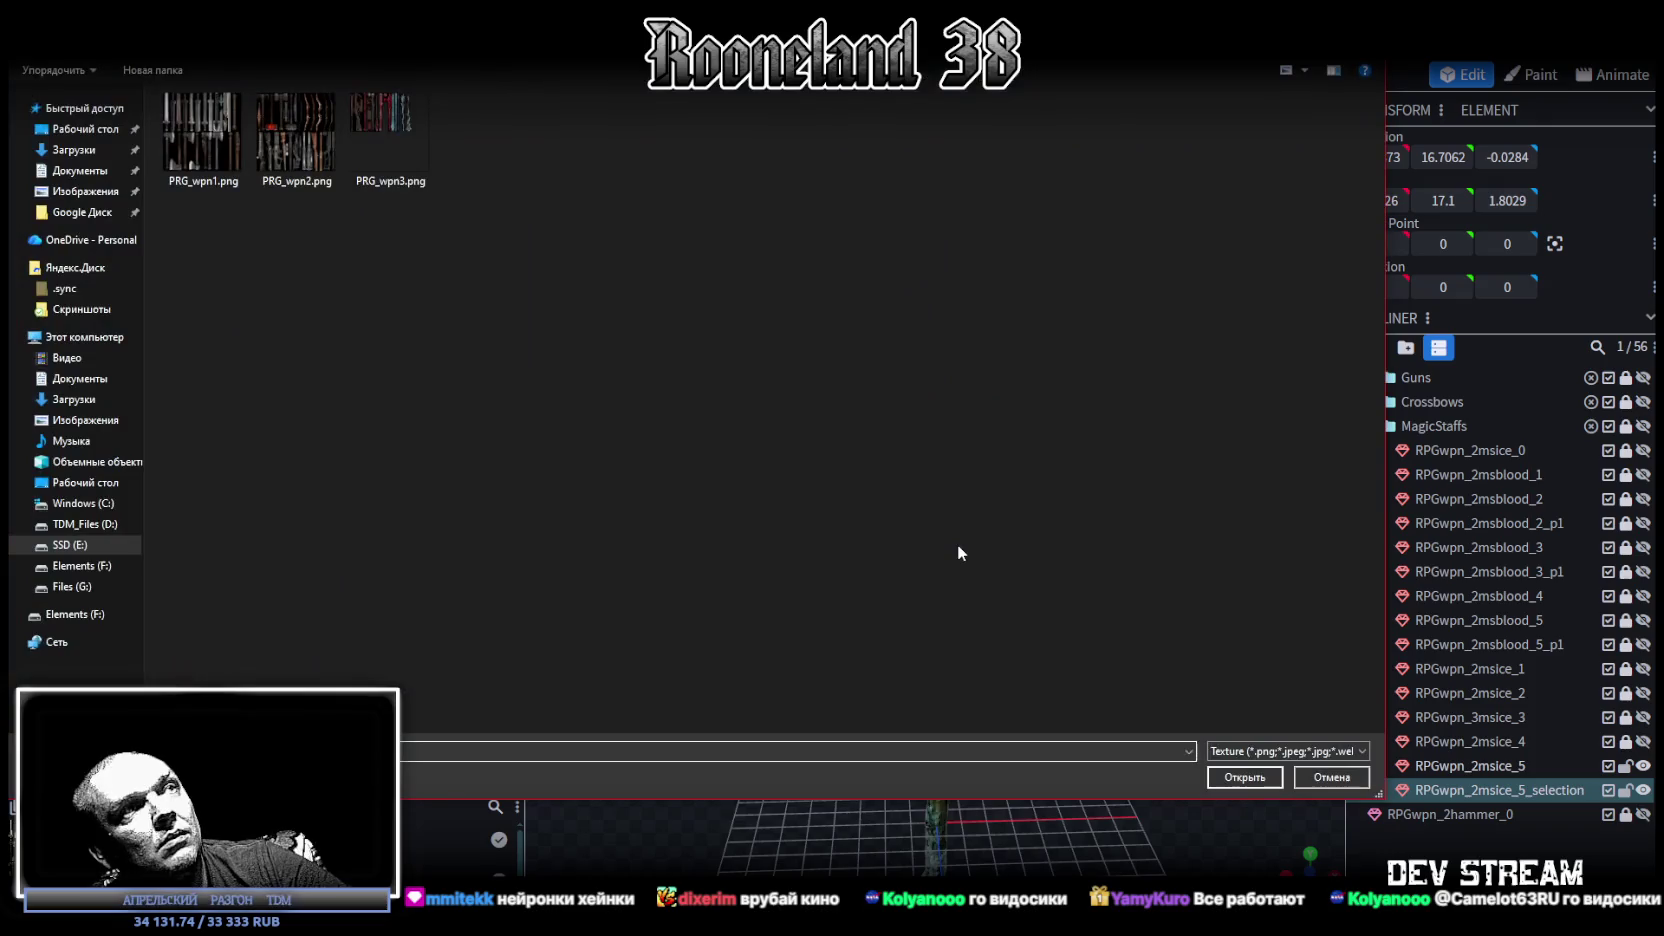
left_click(1327, 772)
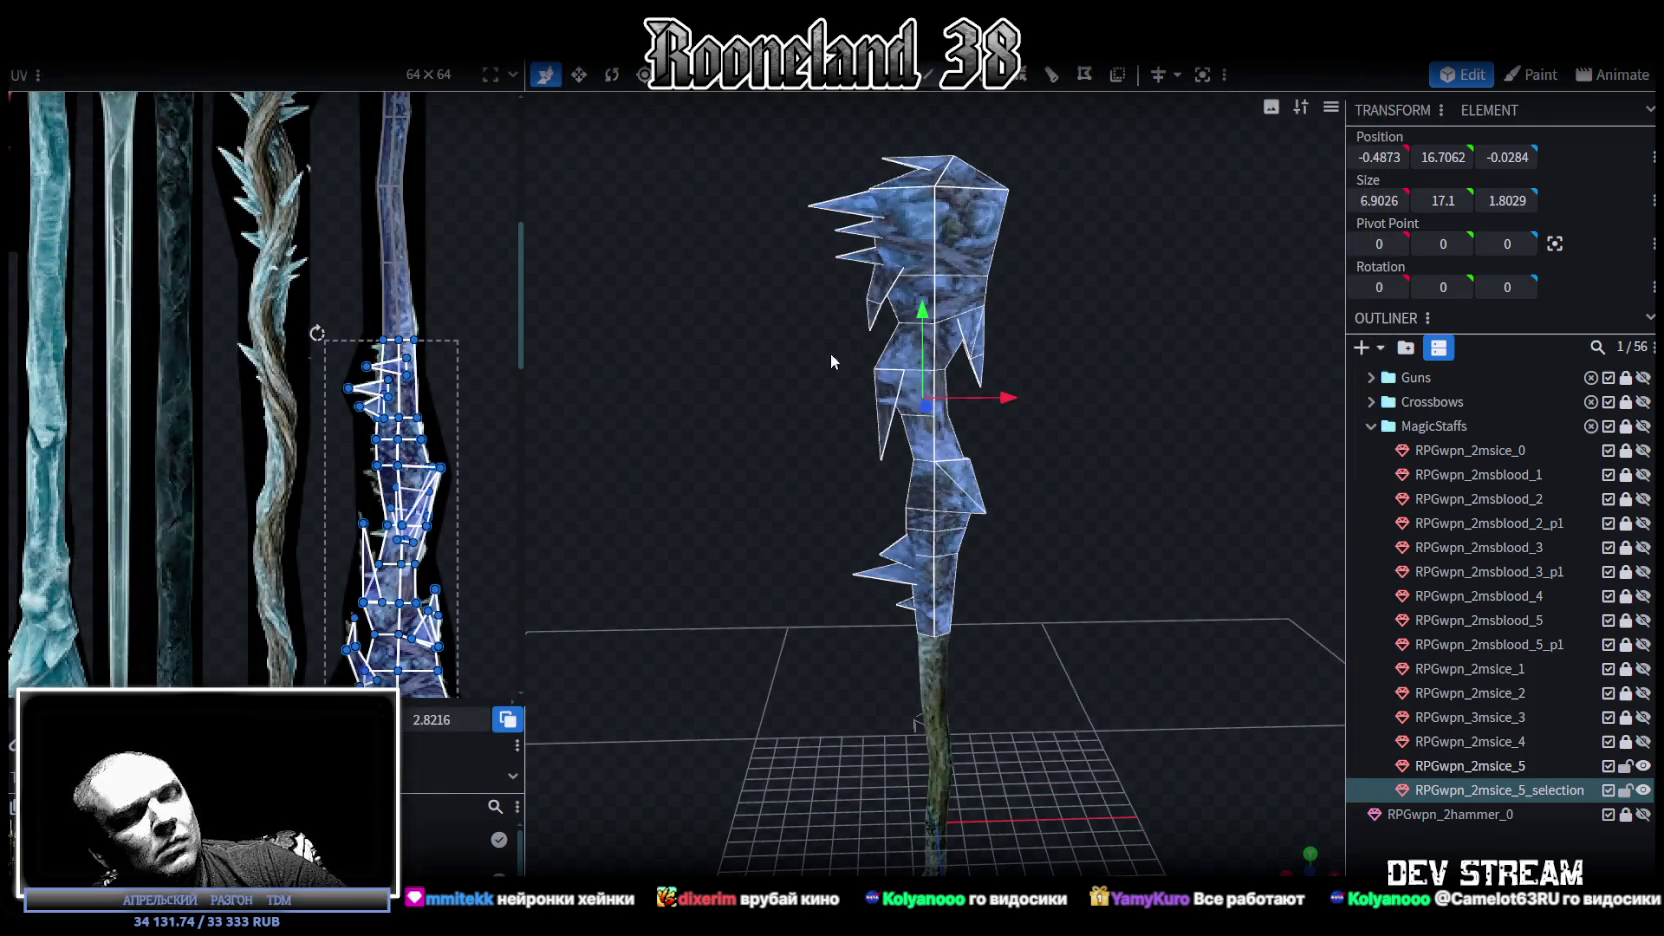
Flip the split-off head element along X.
left_click(240, 50)
mouse_move(250, 104)
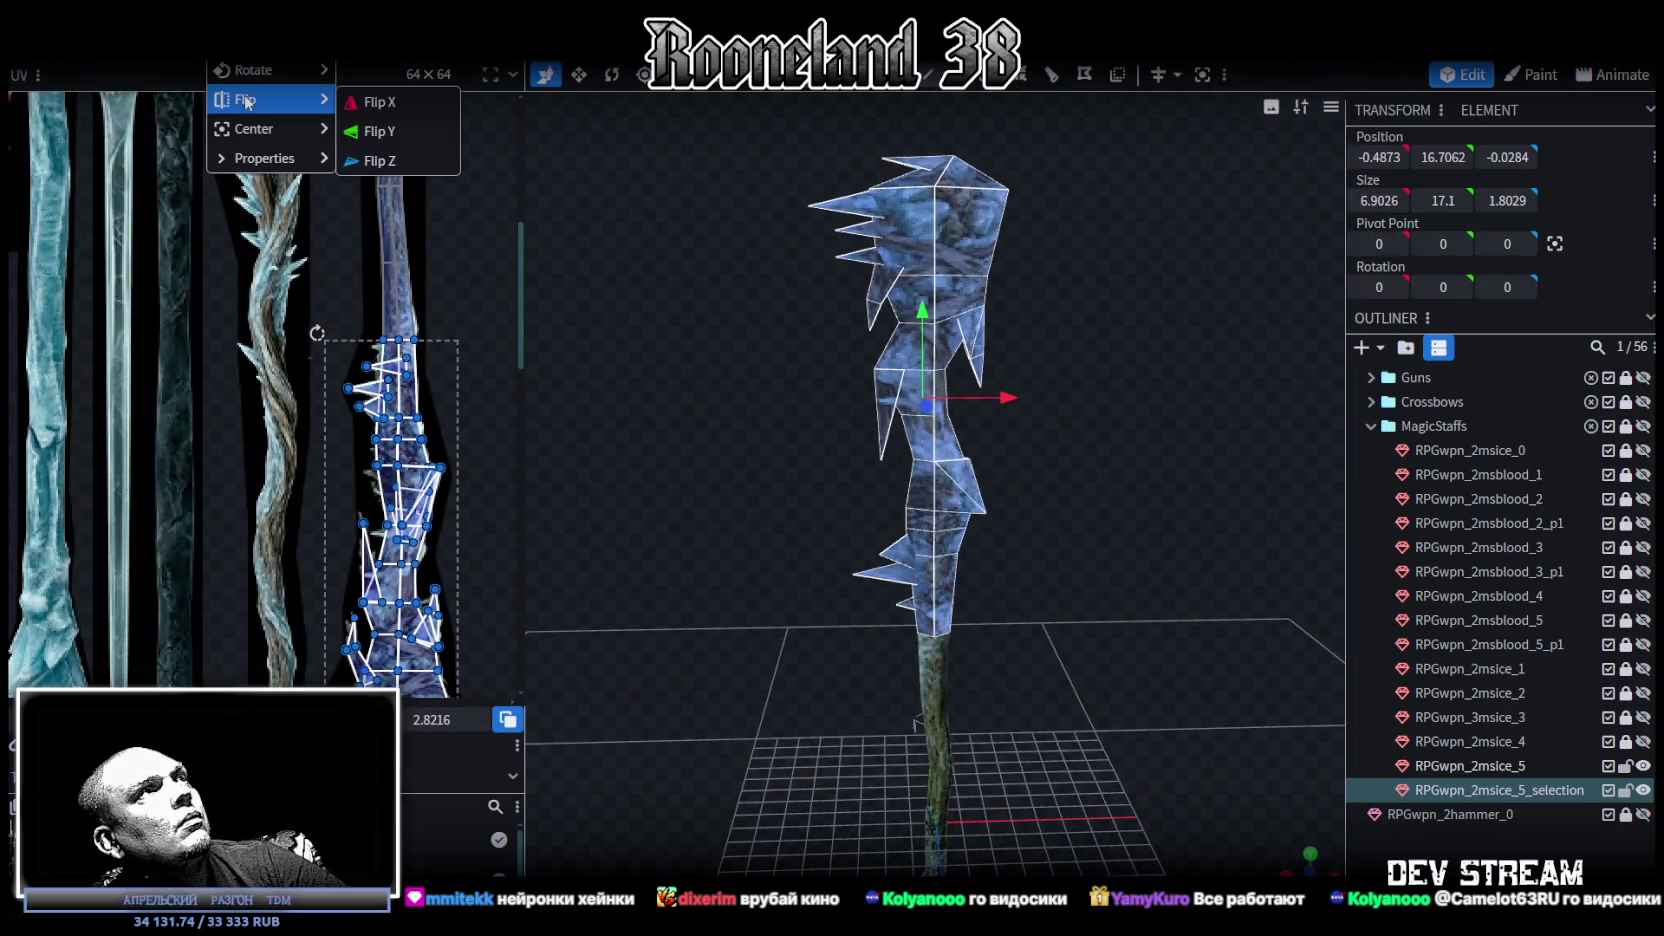
left_click(375, 104)
scroll(1009, 516, "up", 8)
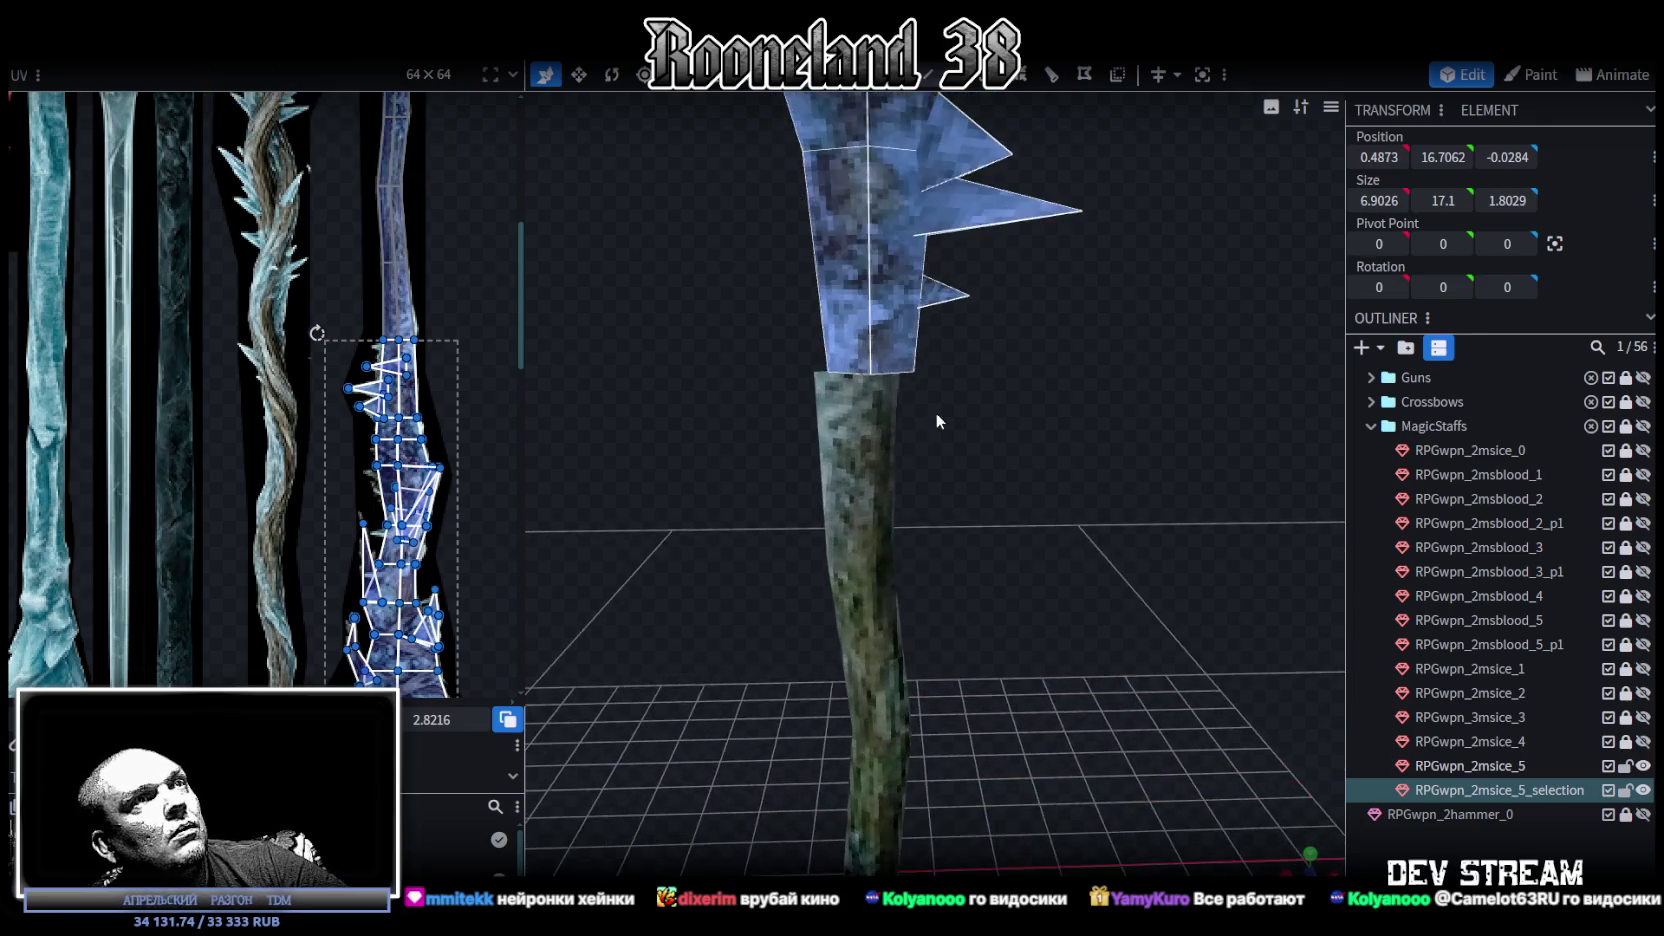
scroll(985, 570, "down", 3)
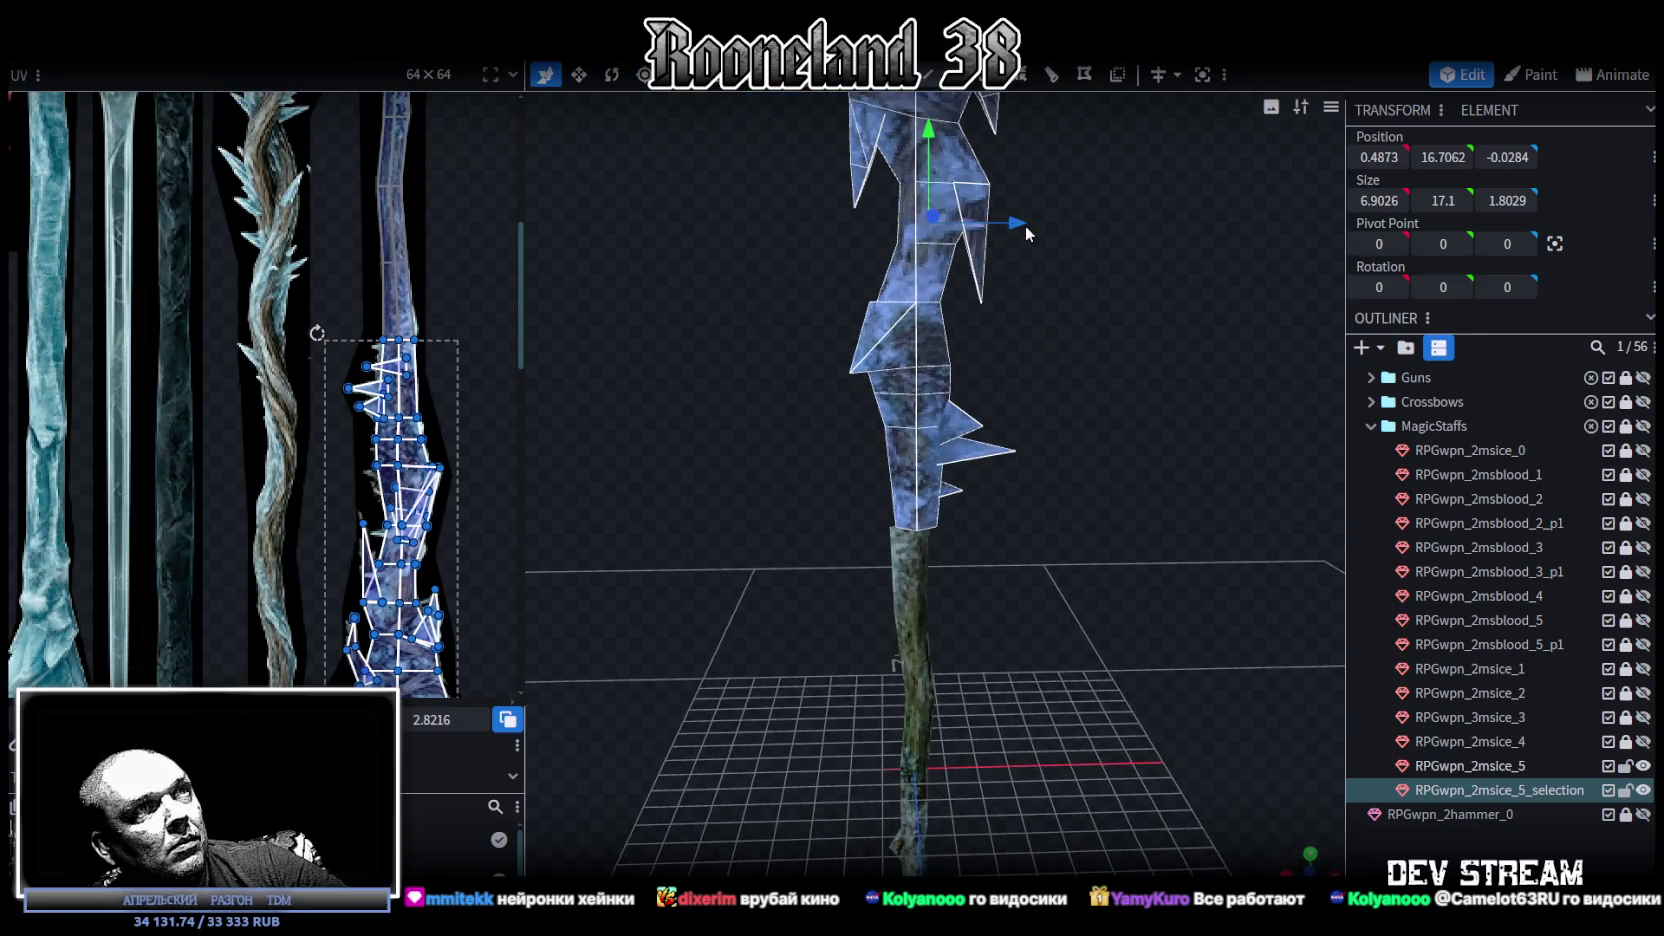
scroll(946, 586, "up", 3)
Select both RPGwpn_2msice_5 and the split-off head element.
left_click(866, 582)
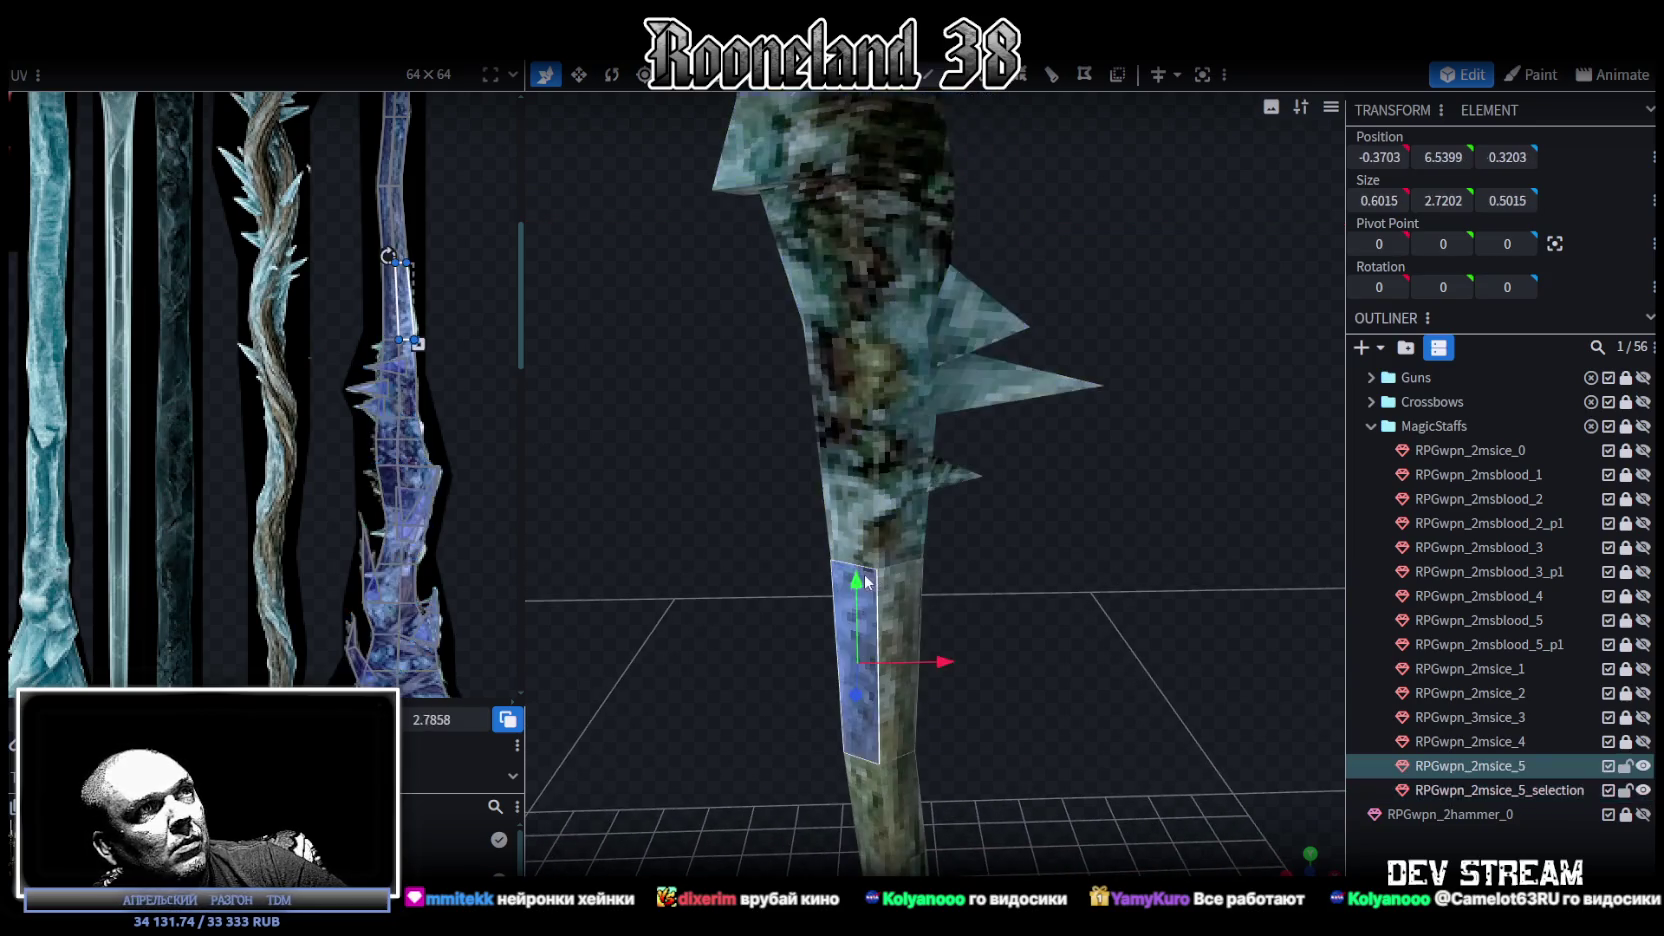
scroll(977, 557, "up", 3)
left_click(1478, 790, "ctrl")
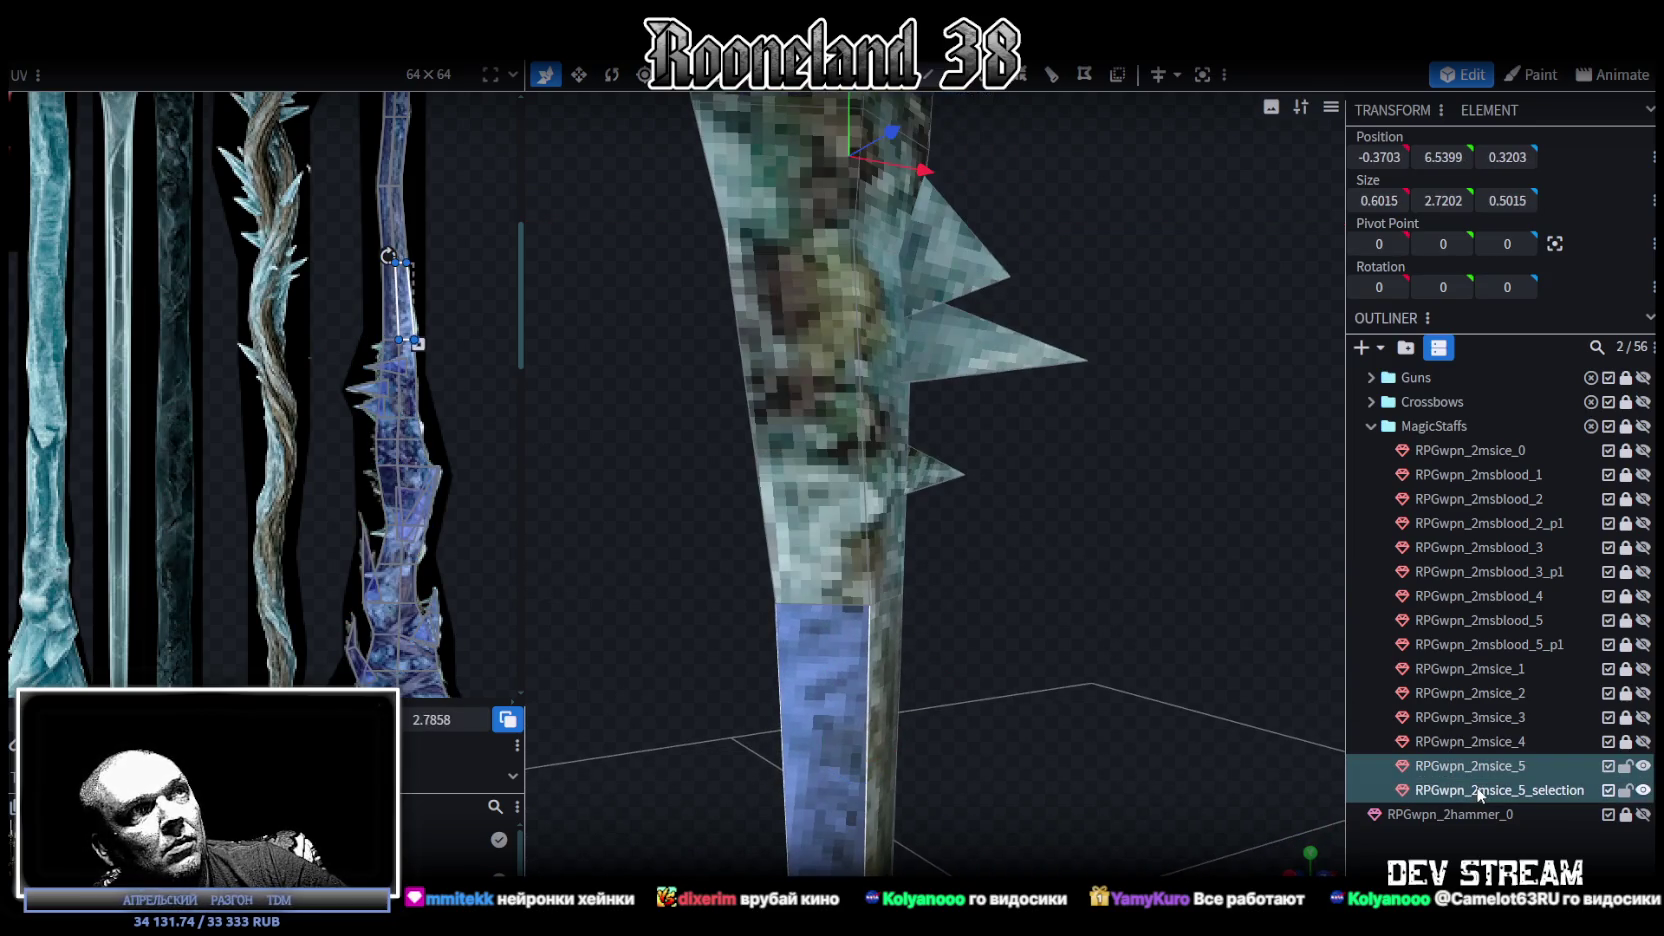
Merge the two selected meshes back into one.
right_click(1478, 790)
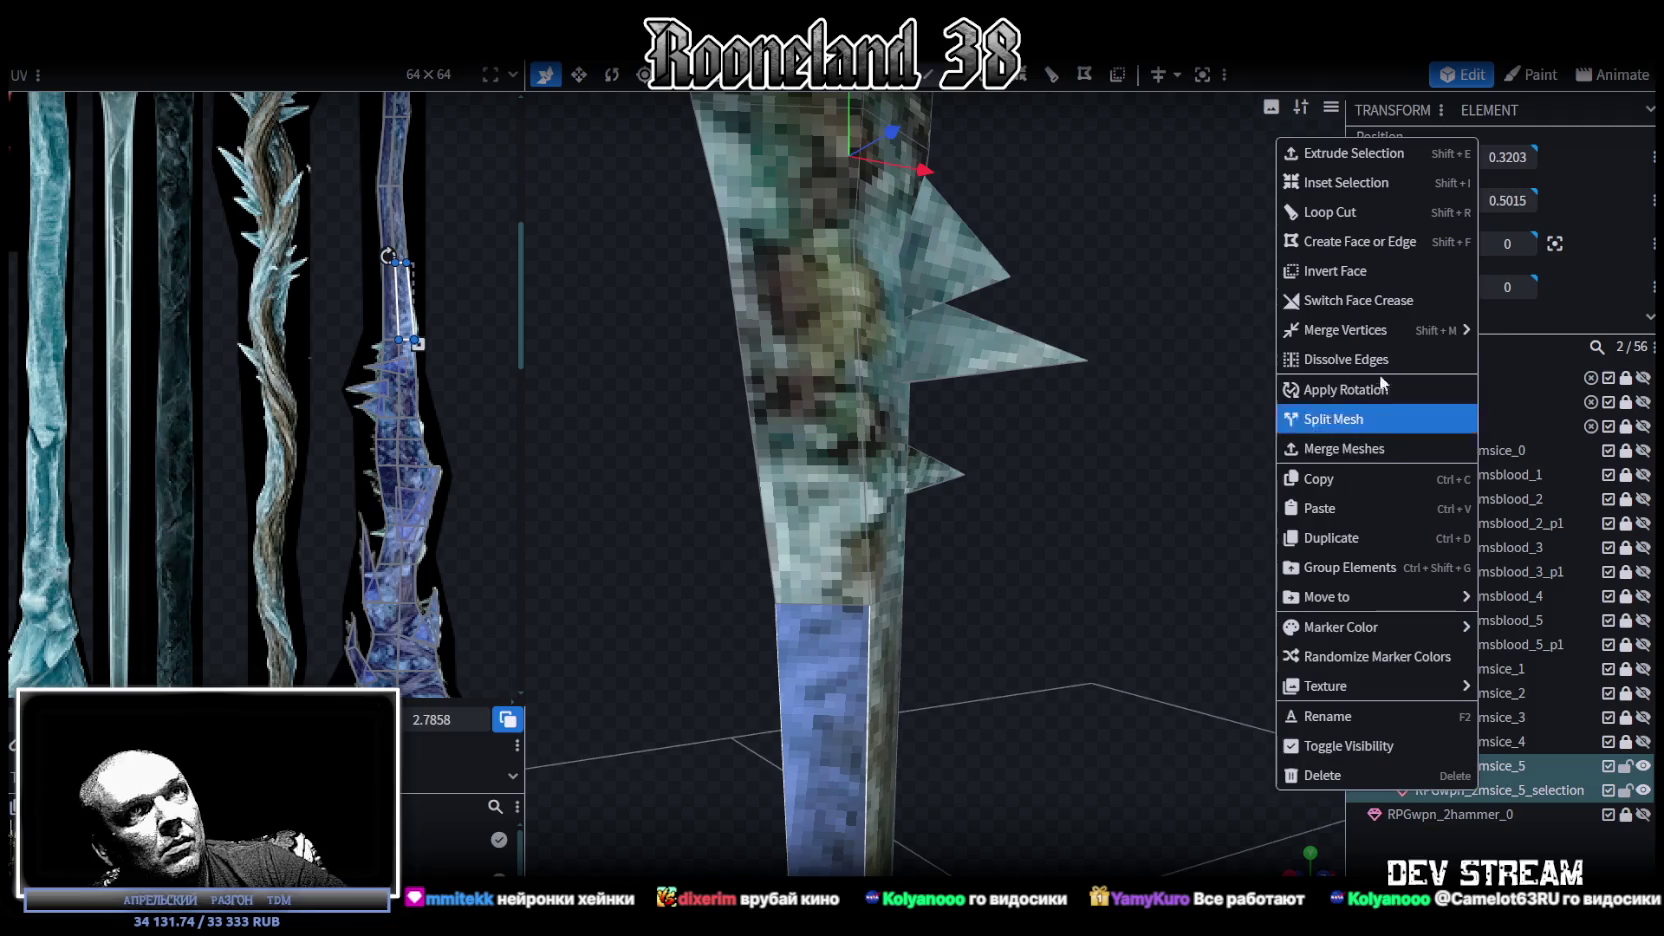
left_click(1405, 455)
left_click_drag(1051, 669, 947, 657)
Weld the first pair of seam vertices at their centre.
left_click(913, 596)
right_click(916, 598)
mouse_move(1102, 160)
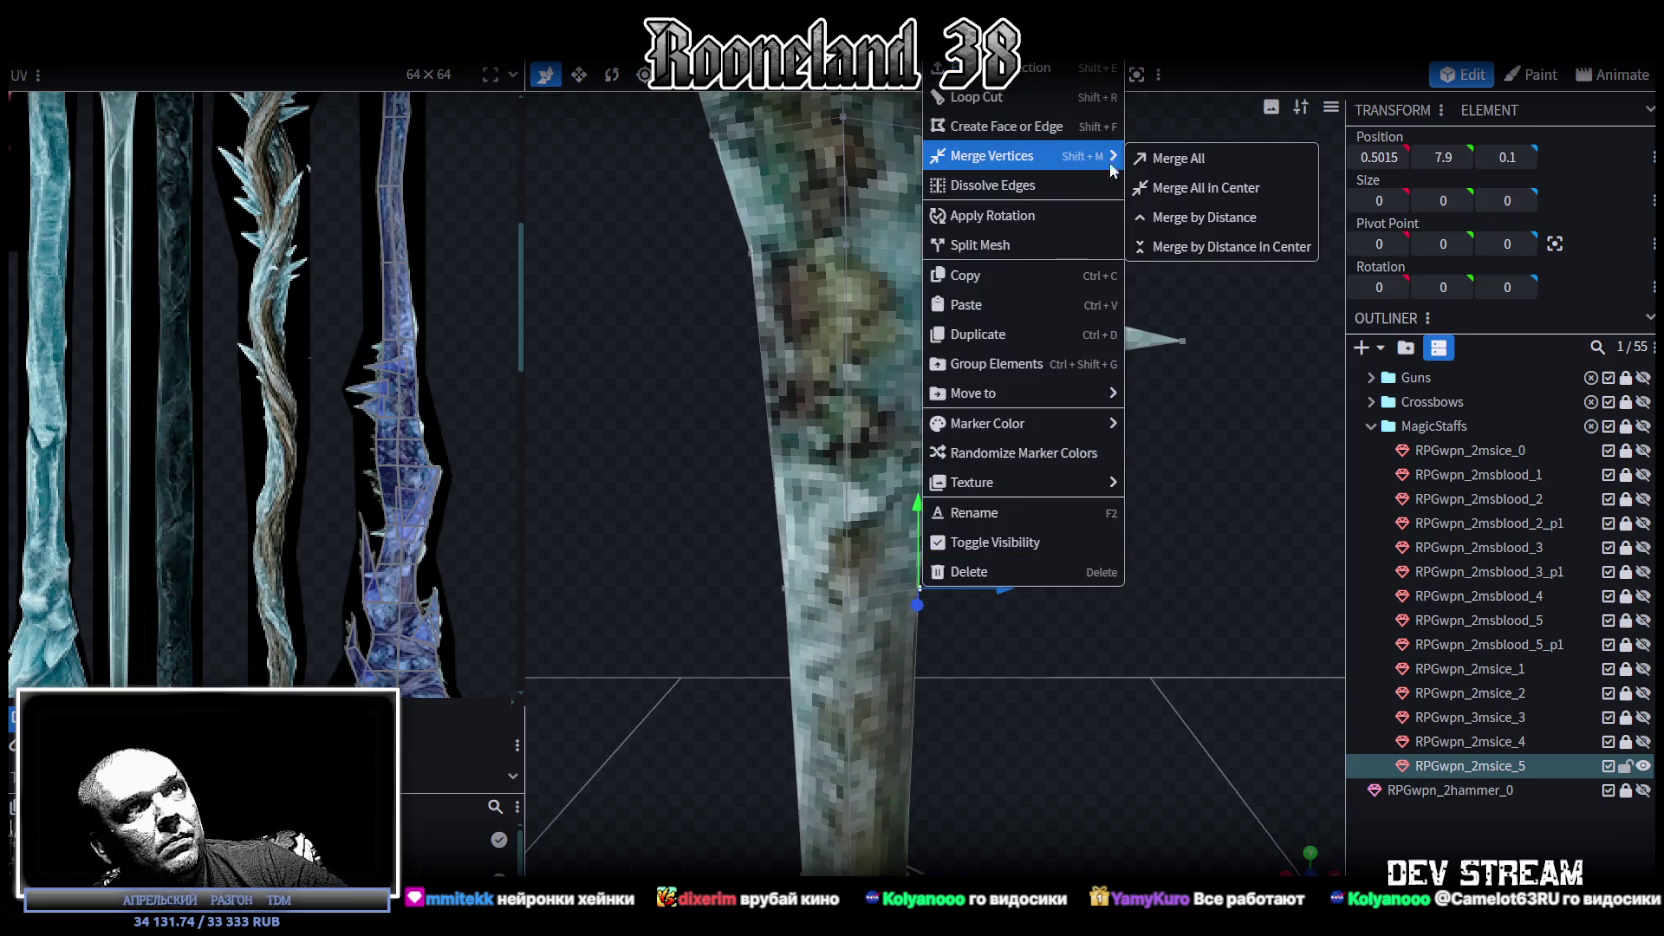
left_click(1160, 187)
left_click(783, 588)
right_click(793, 592)
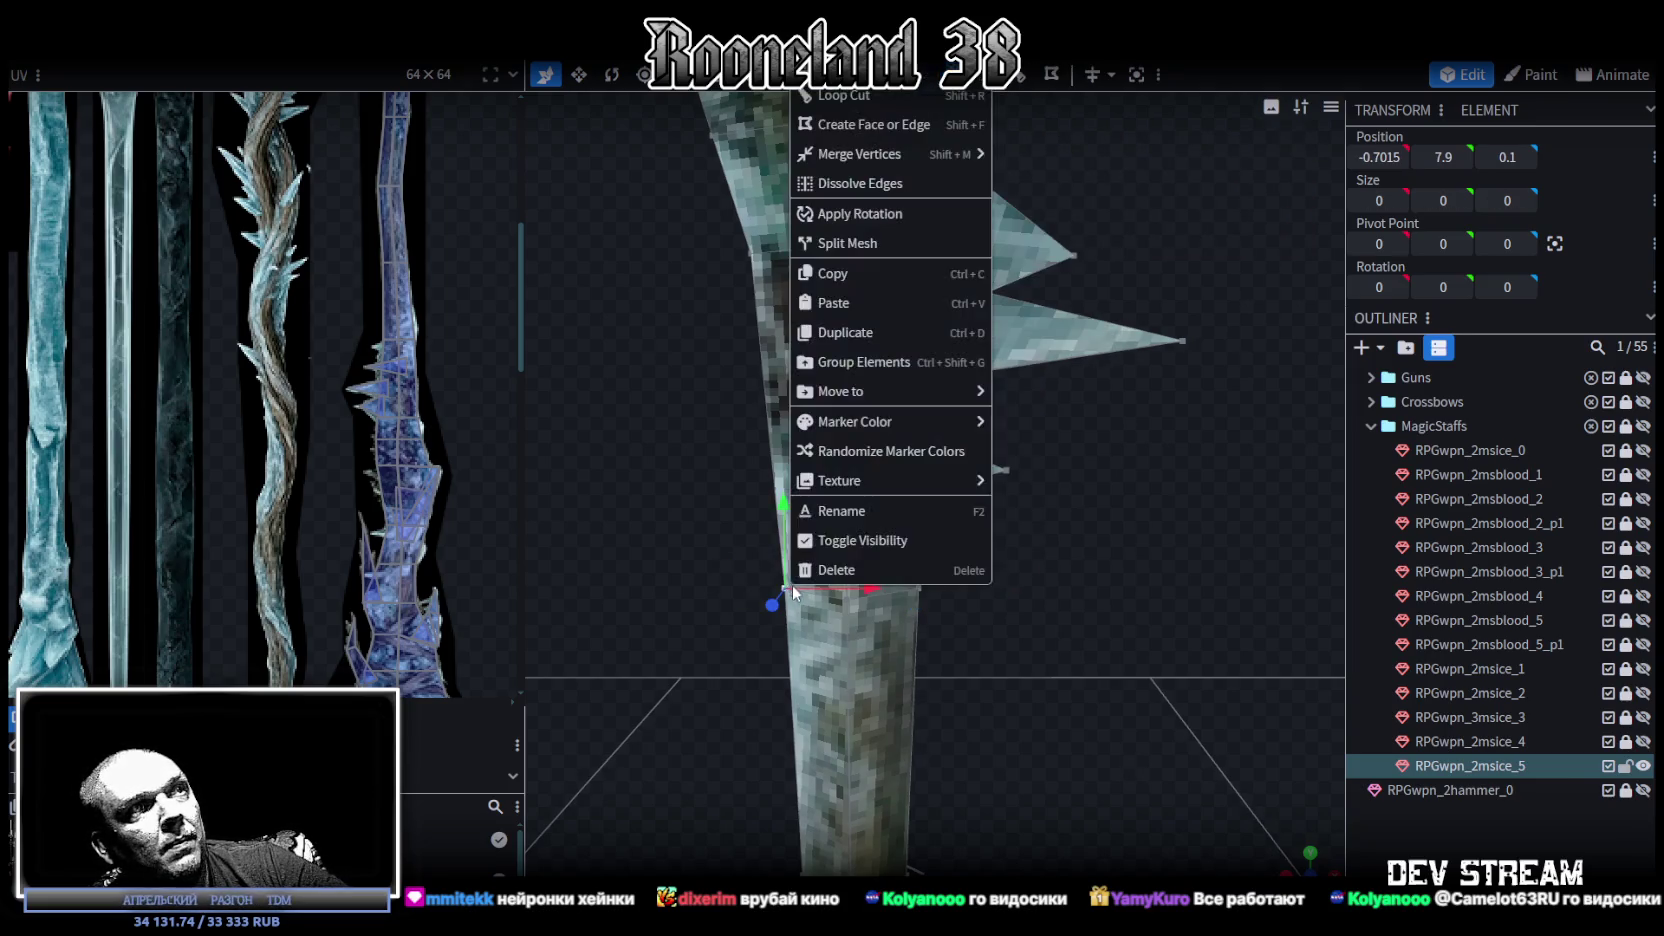
left_click(1100, 183)
left_click_drag(985, 656, 1193, 654)
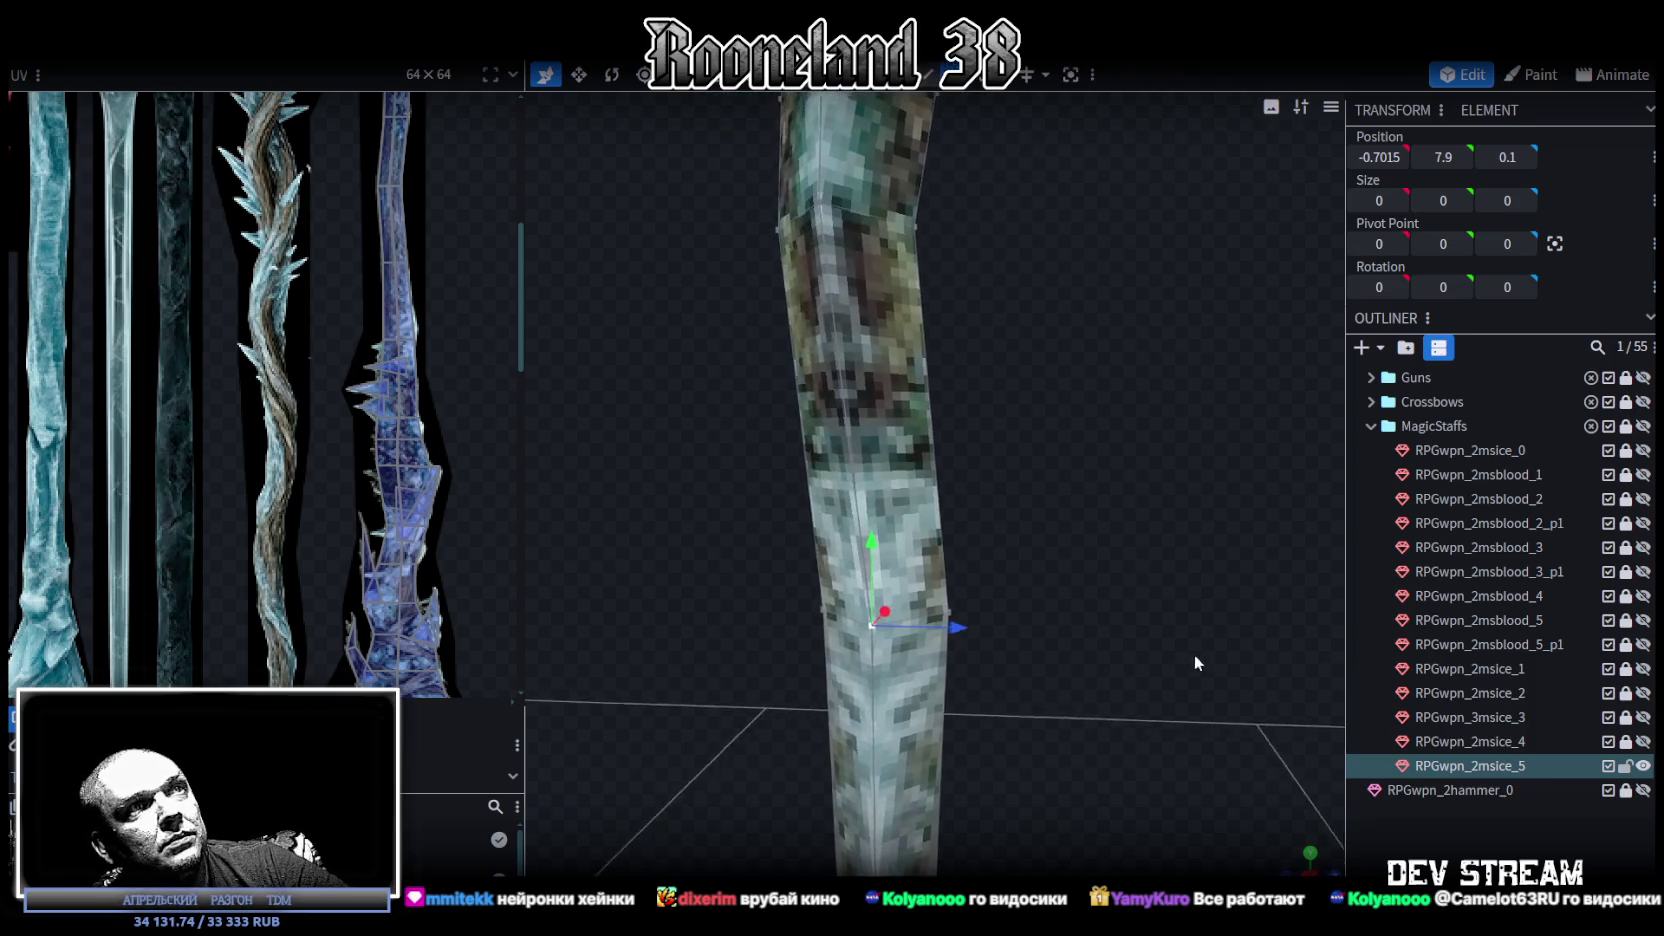
Weld the remaining seam vertex pairs at their centres and view the whole staff.
left_click(953, 615)
right_click(953, 615)
mouse_move(1078, 168)
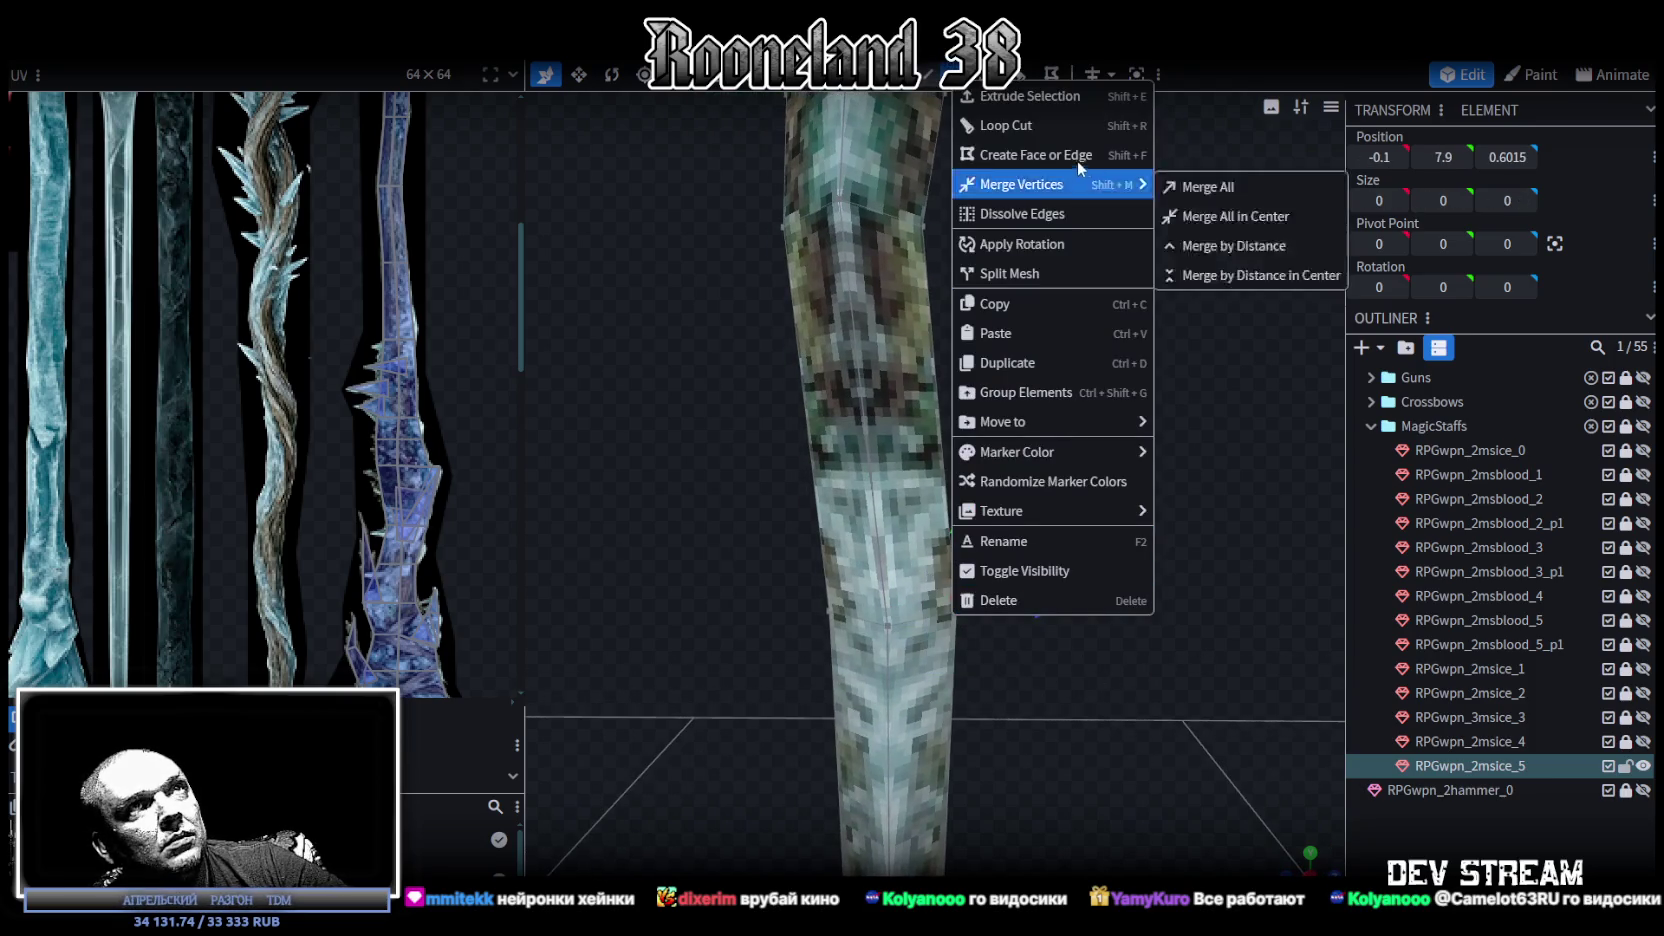
left_click(1200, 187)
left_click(823, 612)
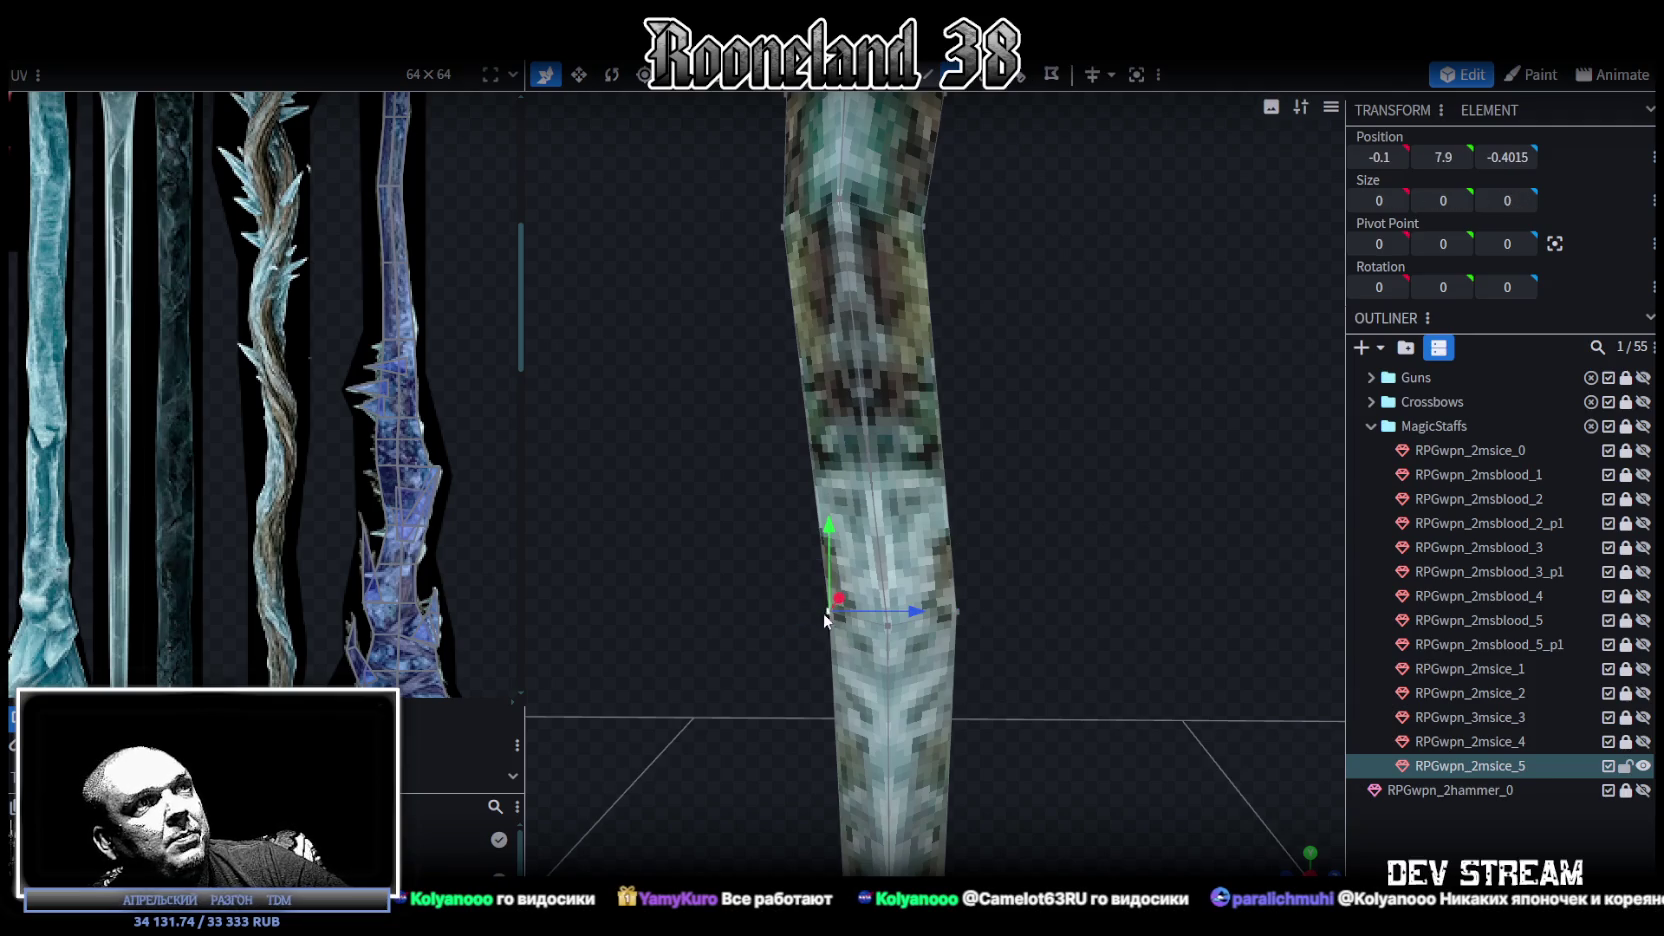
right_click(823, 612)
mouse_move(1009, 185)
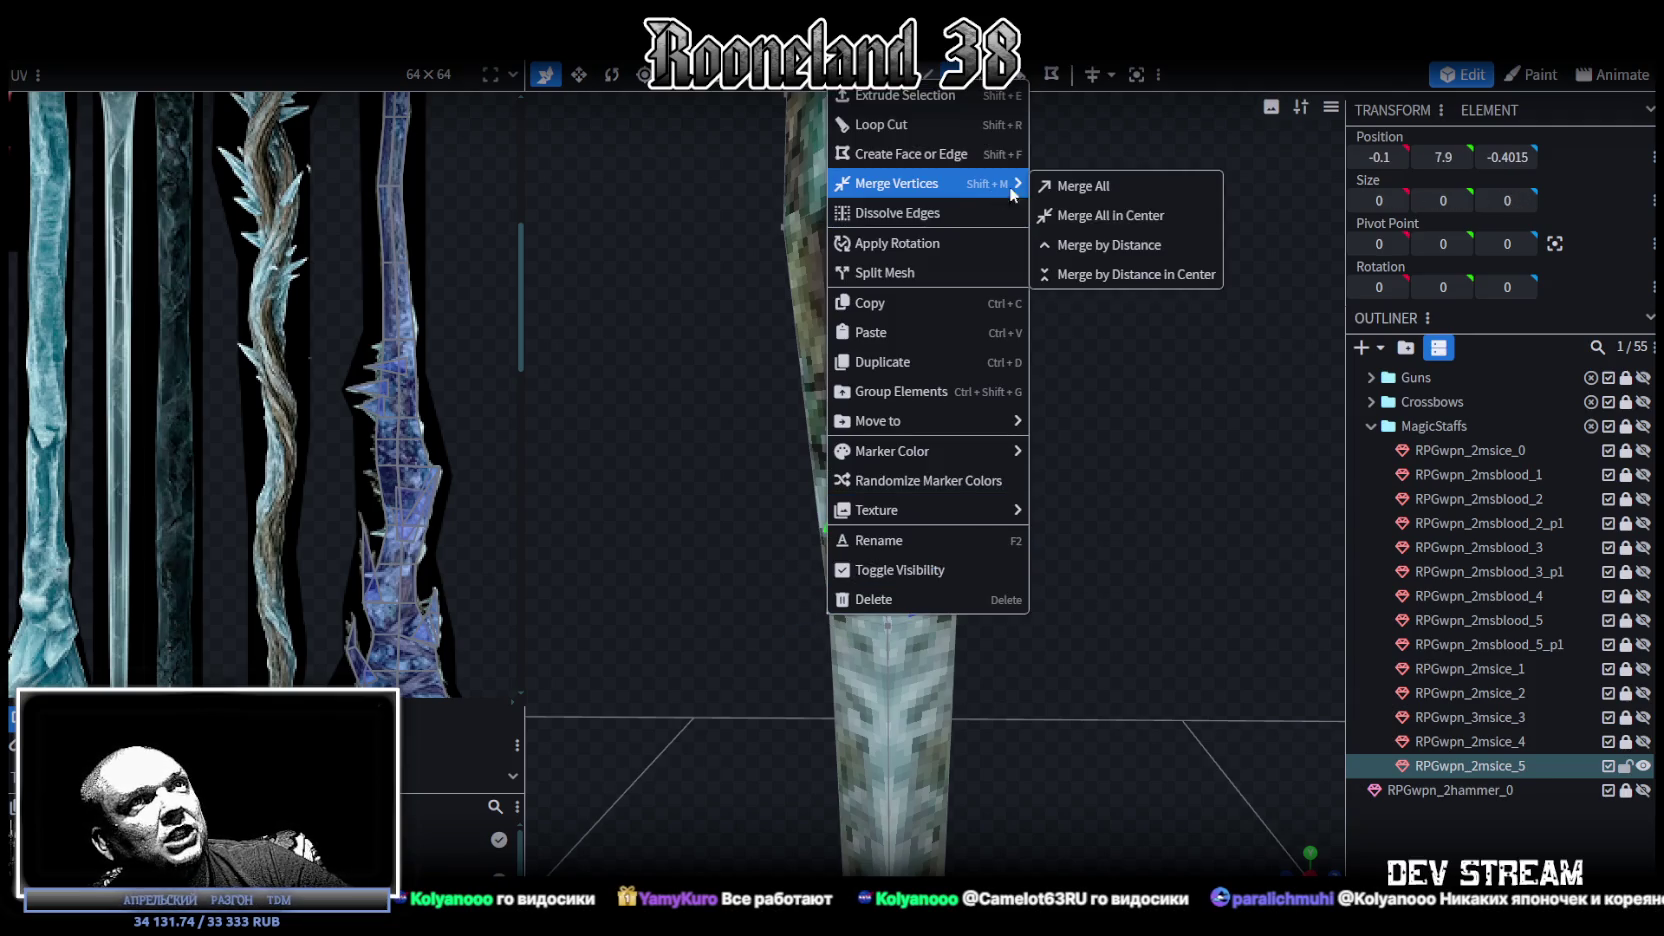
left_click(1077, 216)
mouse_move(1065, 568)
left_mouse_down()
mouse_move(715, 526)
mouse_move(1061, 478)
mouse_move(1020, 465)
mouse_move(841, 506)
mouse_move(1037, 415)
left_mouse_up()
scroll(1020, 465, "up", 2)
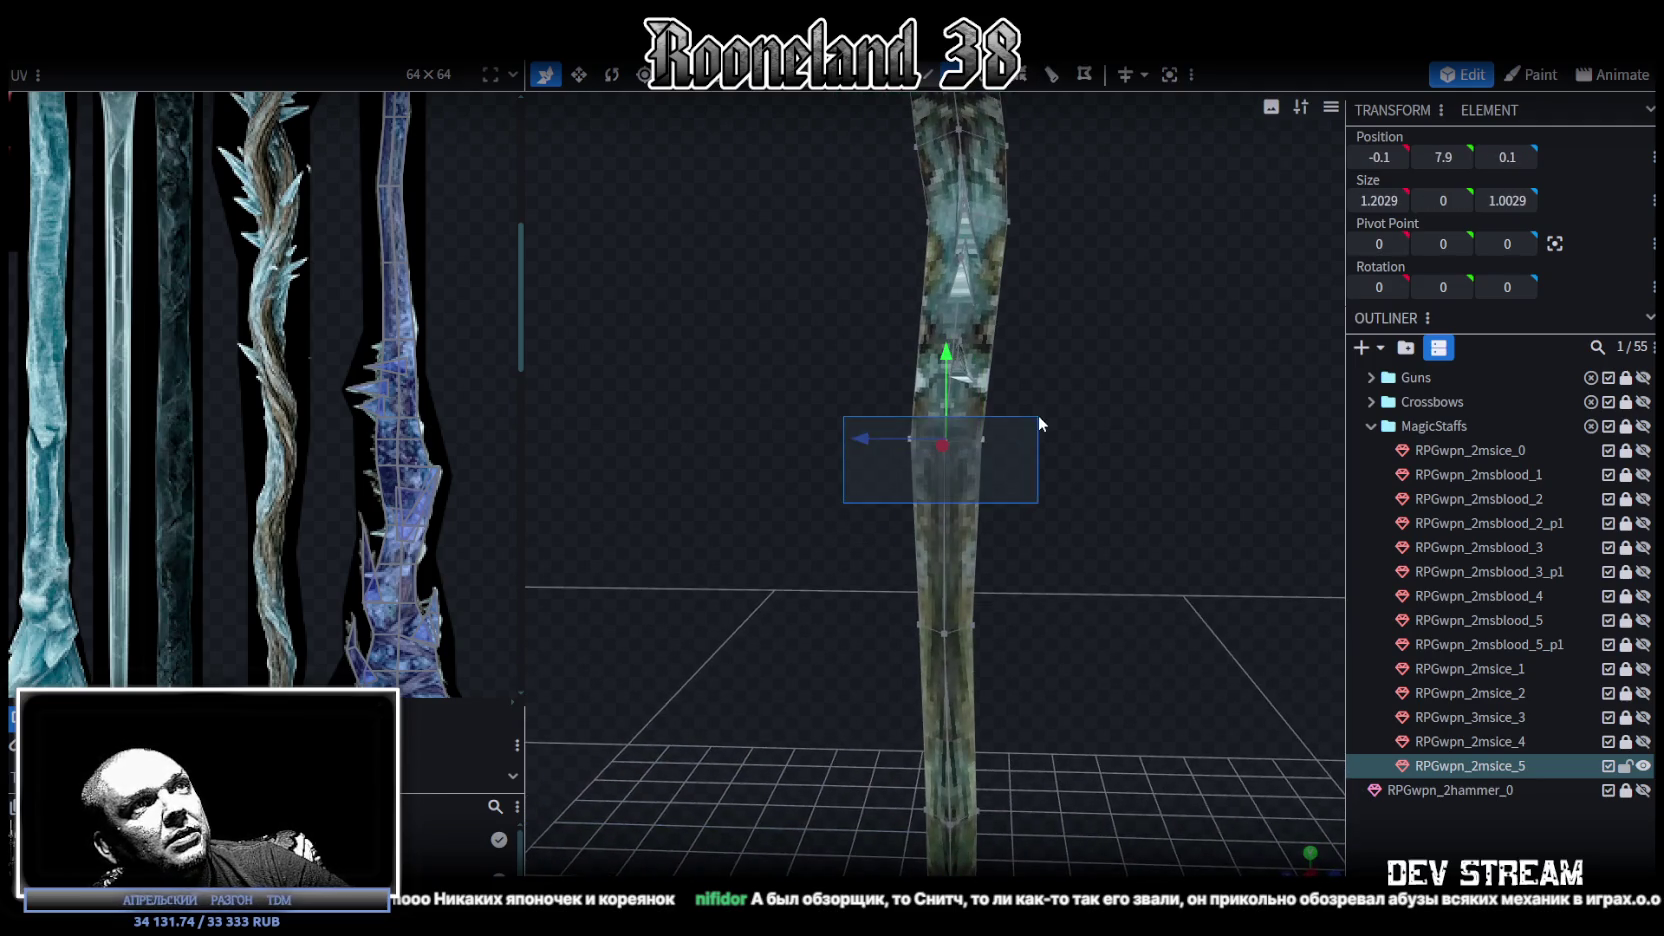
Push the selected vertices back along Z and sink a small spike face into the shaft.
mouse_move(878, 441)
left_mouse_down()
mouse_move(864, 439)
mouse_move(1037, 471)
mouse_move(1069, 526)
mouse_move(1130, 536)
mouse_move(1050, 521)
mouse_move(1114, 497)
mouse_move(918, 251)
left_mouse_up()
mouse_move(902, 355)
left_mouse_down()
mouse_move(837, 354)
mouse_move(690, 400)
mouse_move(894, 451)
mouse_move(946, 348)
mouse_move(907, 344)
mouse_move(1040, 422)
mouse_move(1070, 403)
mouse_move(1024, 382)
mouse_move(970, 393)
left_mouse_up()
left_click(712, 300)
left_click(970, 393)
mouse_move(1092, 462)
left_mouse_down()
mouse_move(1034, 432)
mouse_move(1183, 464)
mouse_move(1041, 602)
left_mouse_up()
left_click(1019, 523)
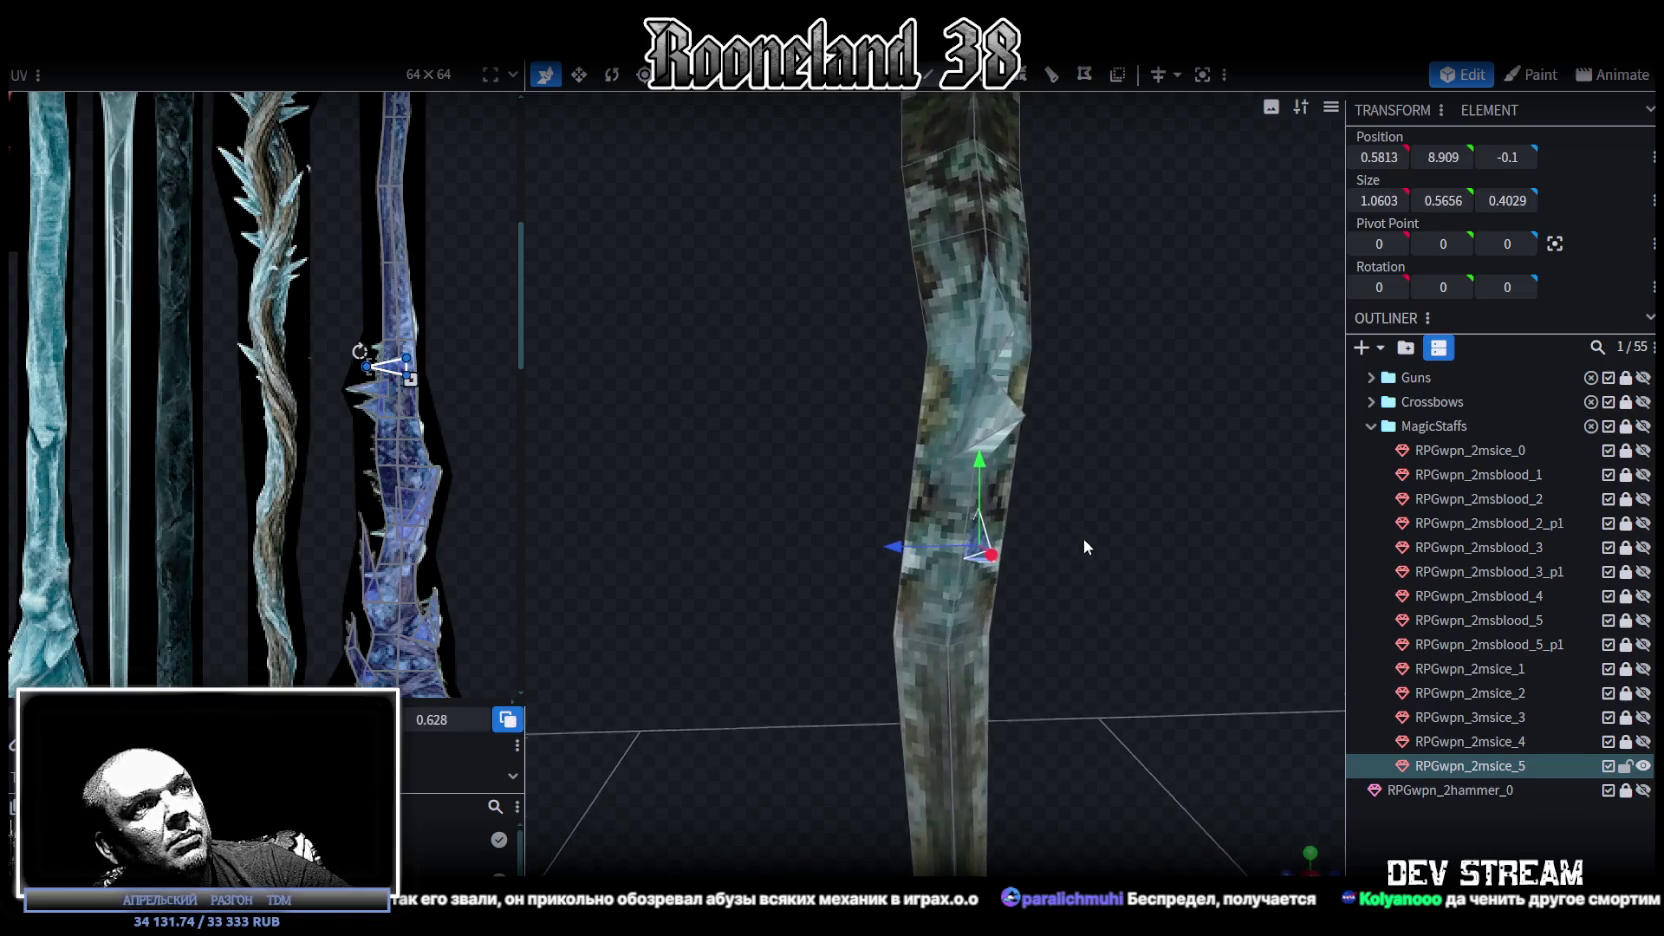
left_click_drag(900, 548, 889, 547)
Select another spike face and inspect the staff from frontal and angled views.
mouse_move(1161, 465)
left_mouse_down()
mouse_move(1114, 442)
mouse_move(1092, 576)
mouse_move(1103, 535)
left_mouse_up()
left_click(916, 445)
mouse_move(916, 445)
left_mouse_down()
mouse_move(1027, 530)
mouse_move(1098, 481)
left_mouse_up()
scroll(902, 514, "up", 3)
left_click_drag(952, 504, 945, 493)
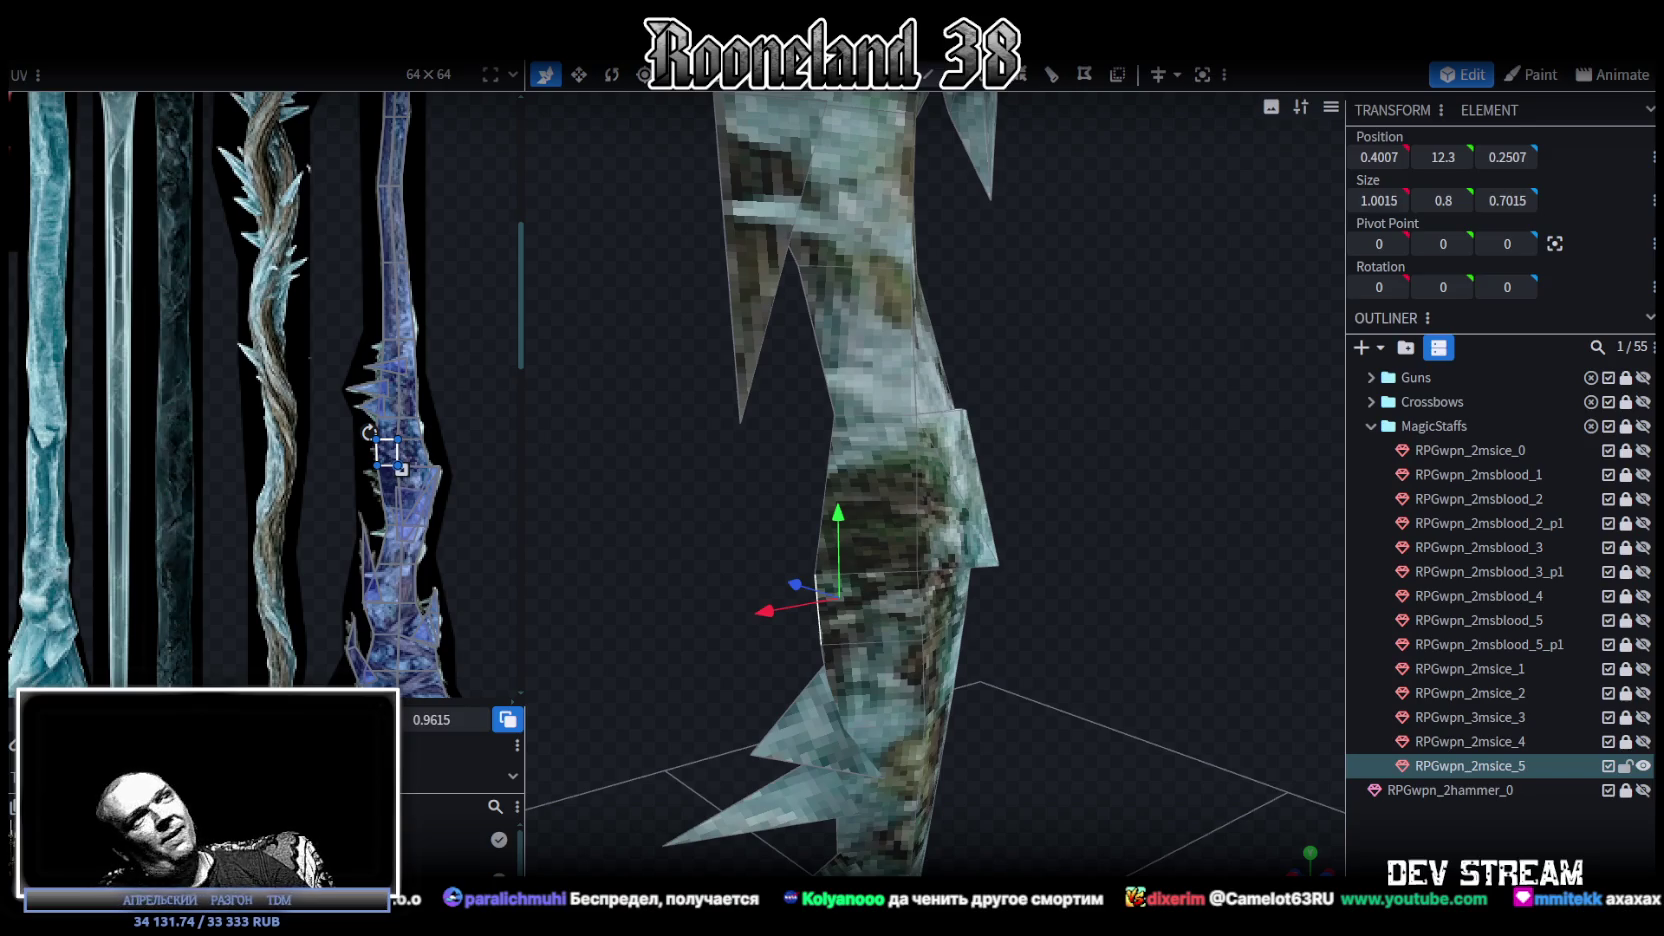
mouse_move(935, 315)
left_mouse_down()
mouse_move(1053, 315)
mouse_move(1032, 348)
mouse_move(1065, 521)
mouse_move(1095, 410)
mouse_move(1115, 451)
left_mouse_up()
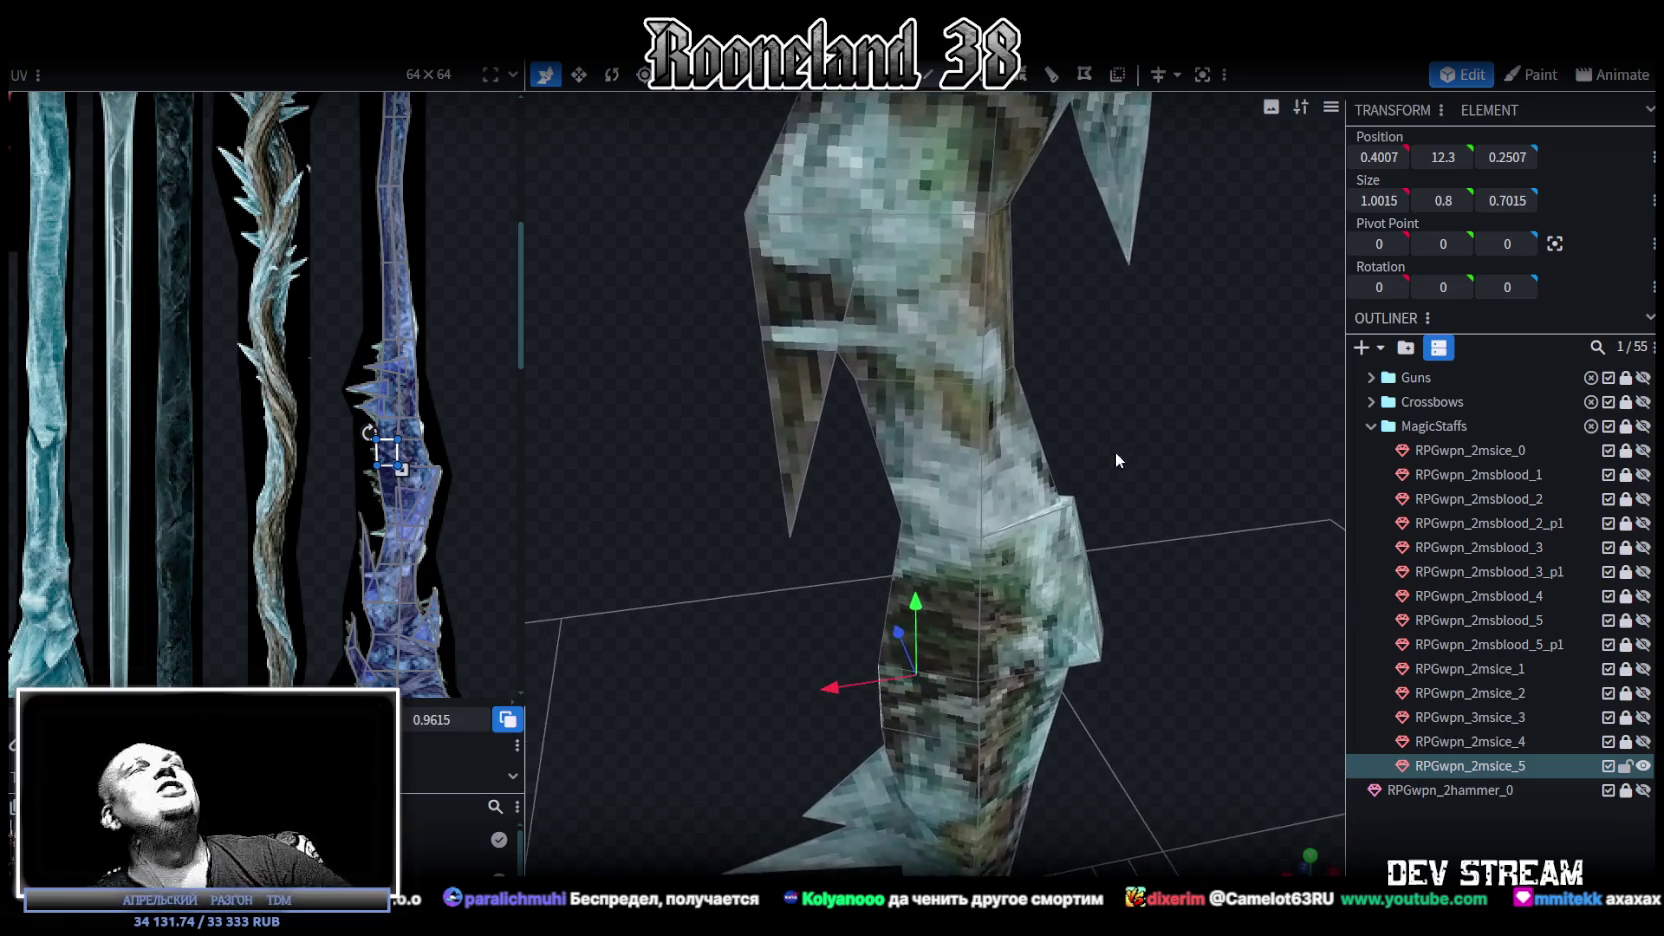
In vertex mode, lower a spike tip, pull it in along X, and move it forward along Z.
left_click(1022, 74)
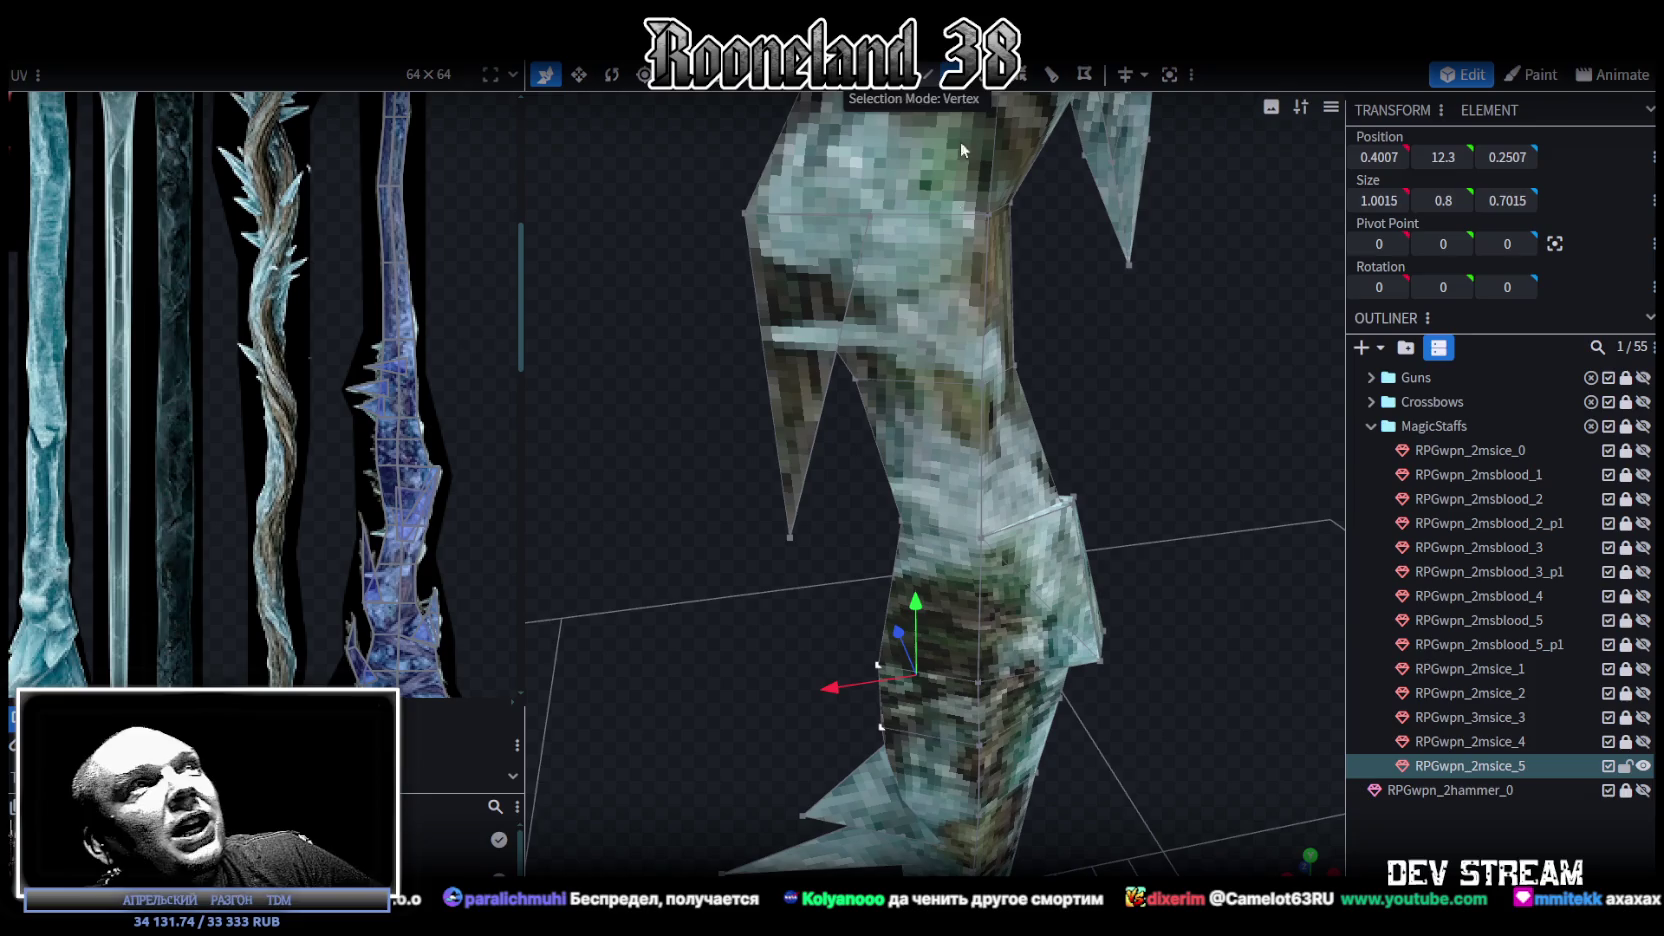
left_click(790, 537)
left_click_drag(866, 469, 1164, 419)
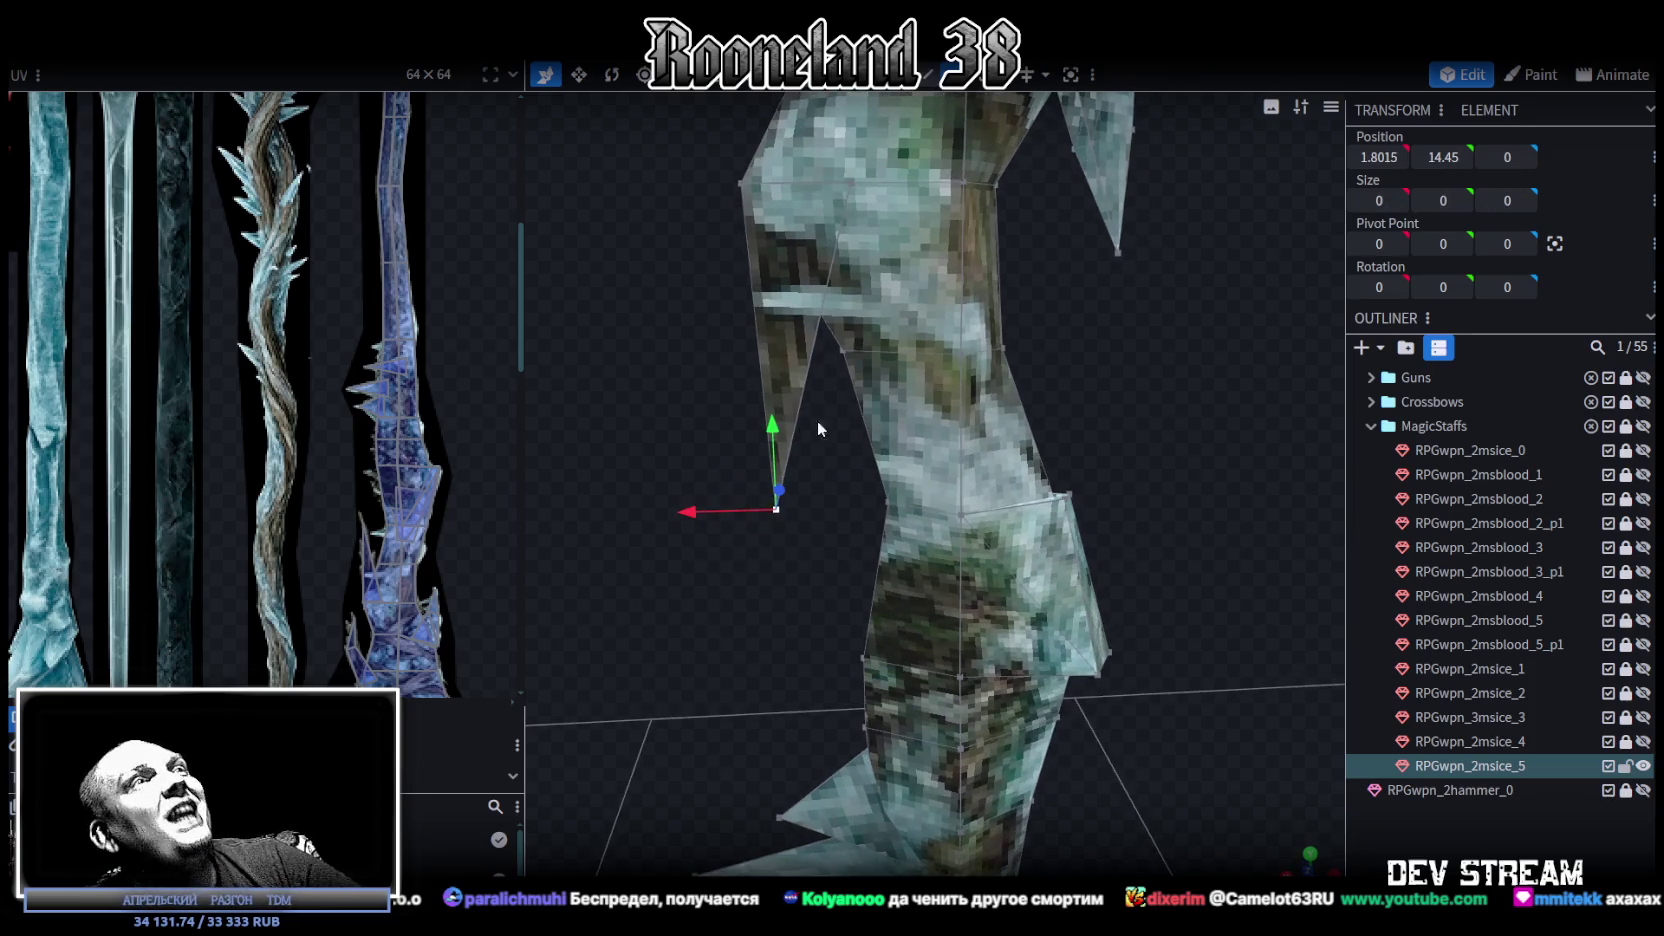
left_click_drag(780, 430, 771, 432)
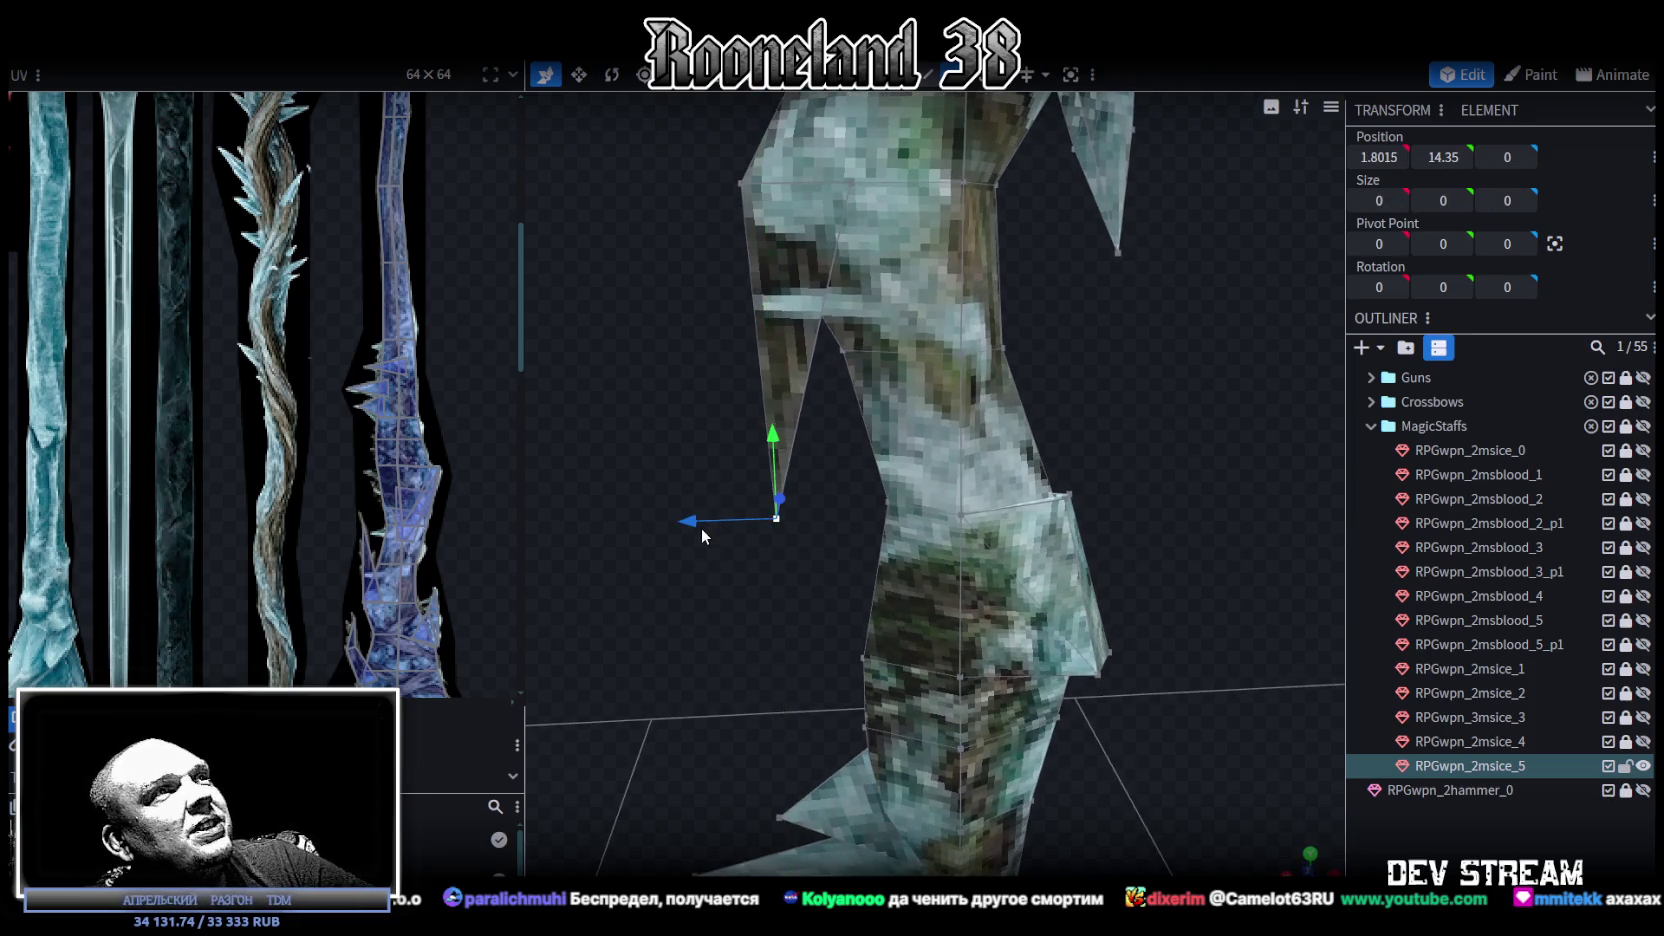
left_click_drag(701, 528, 708, 523)
mouse_move(1183, 364)
left_mouse_down()
mouse_move(1183, 350)
mouse_move(1069, 376)
mouse_move(1023, 354)
mouse_move(1310, 367)
left_mouse_up()
key("KP_1")
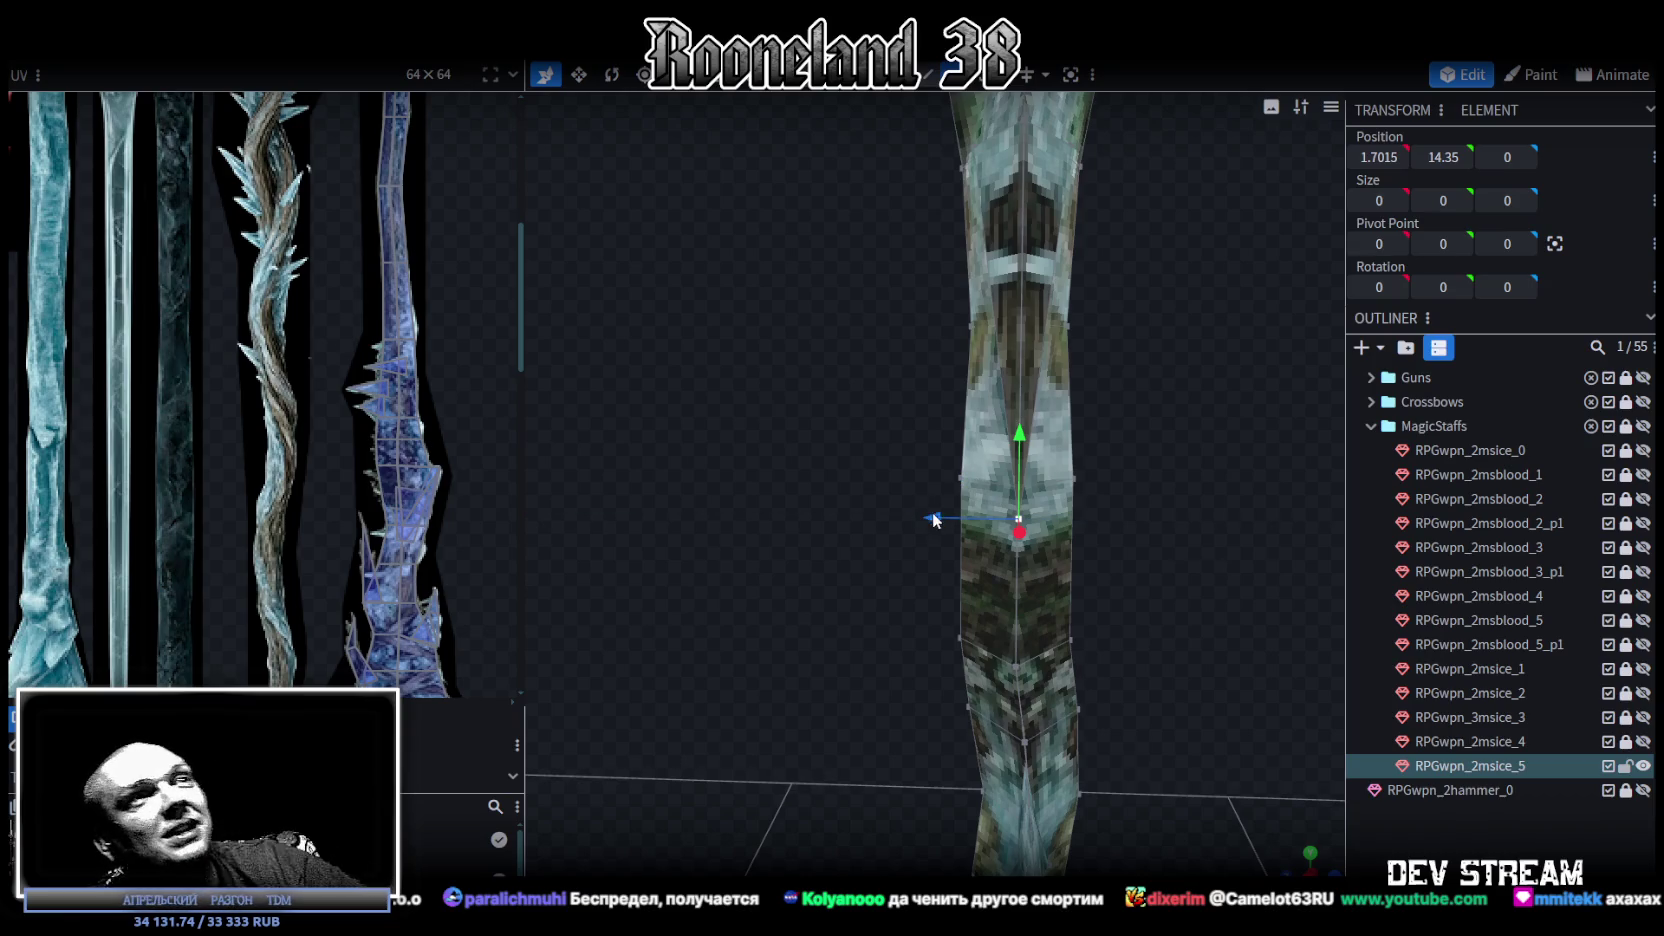
mouse_move(938, 525)
left_mouse_down()
mouse_move(1098, 361)
mouse_move(1060, 625)
mouse_move(1023, 476)
left_mouse_up()
Shift a vertical shaft edge 0.1 along the Z depth axis.
left_click(990, 565)
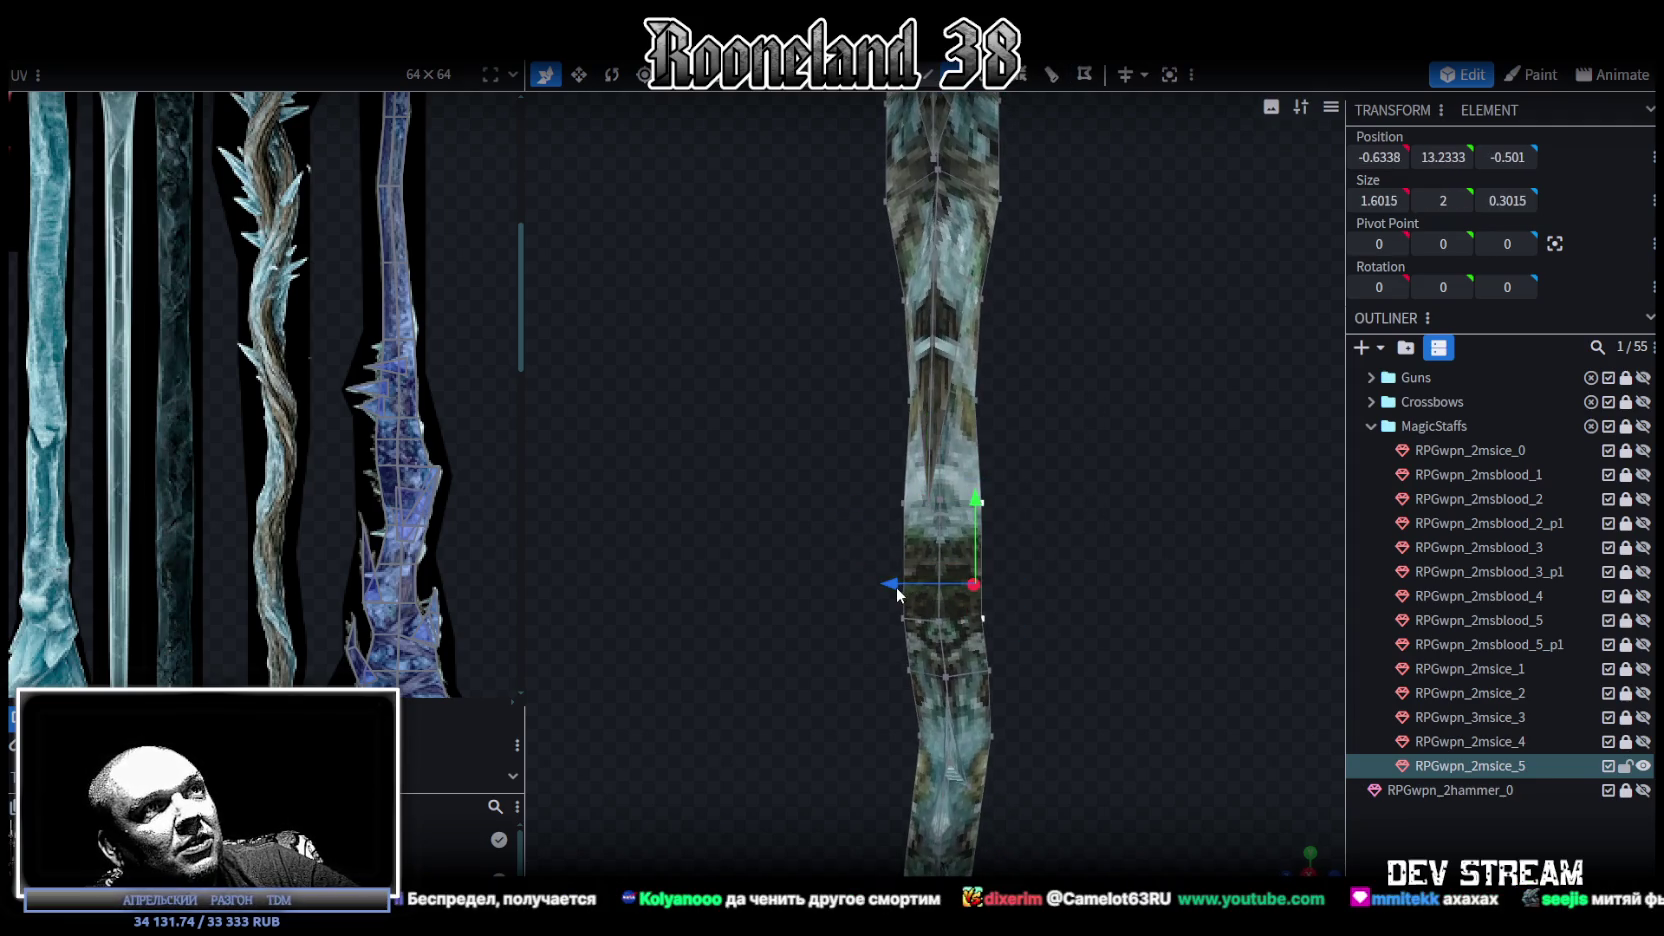
mouse_move(1050, 556)
left_mouse_down()
mouse_move(1052, 489)
mouse_move(1058, 561)
mouse_move(864, 406)
left_mouse_up()
left_click(946, 504)
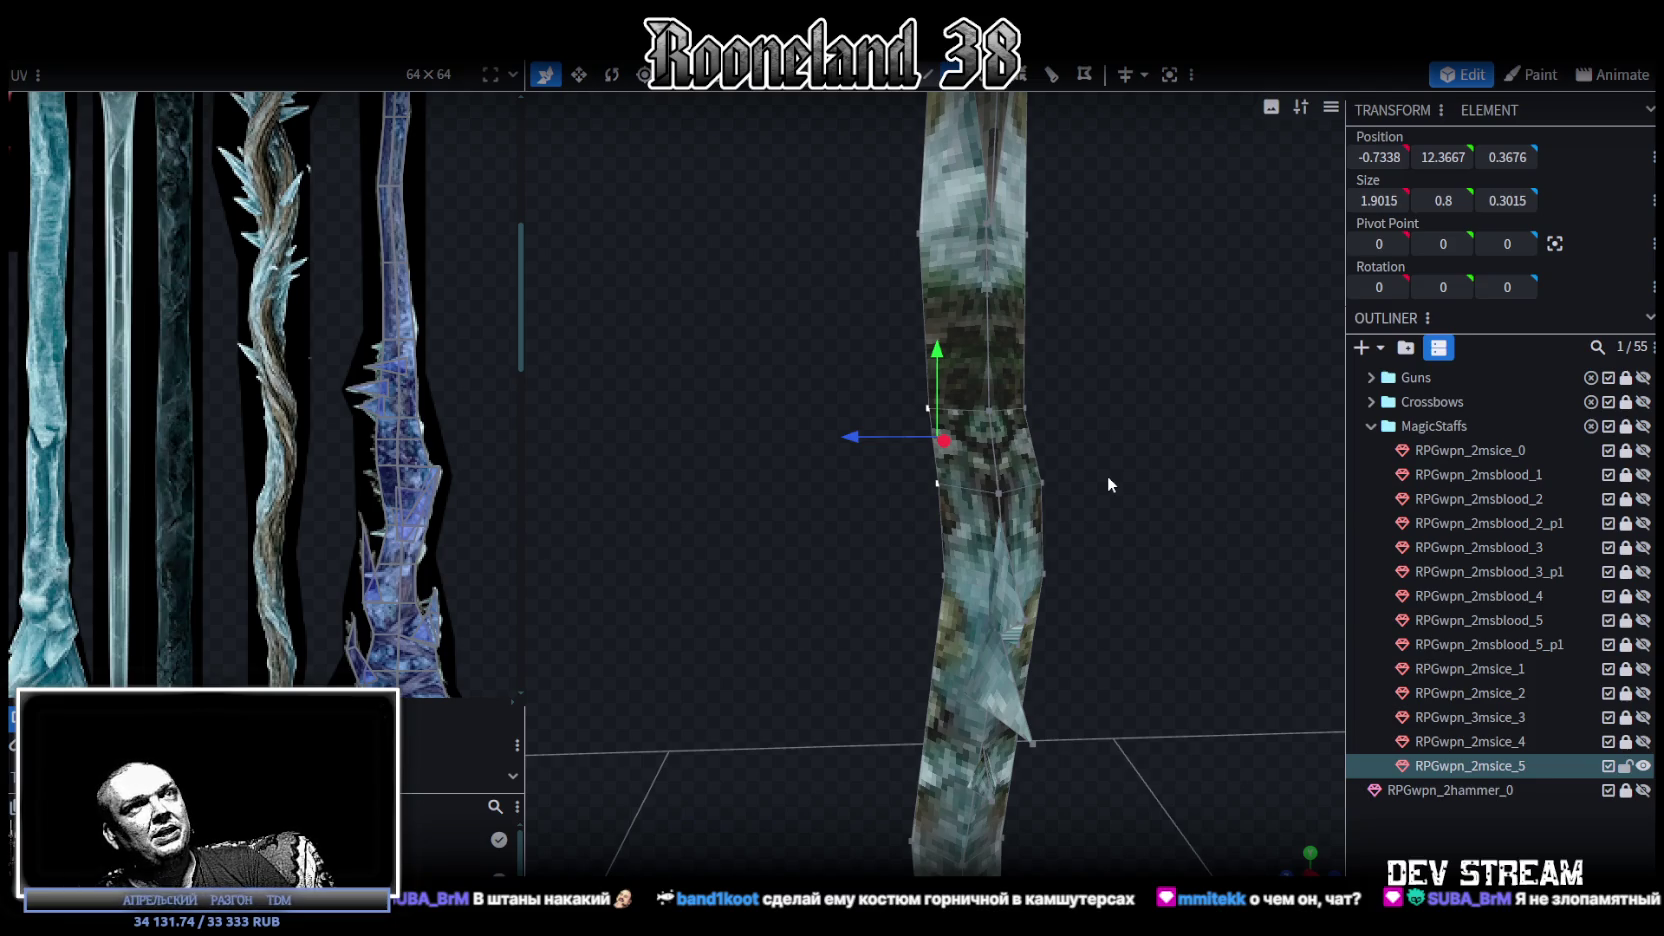
mouse_move(889, 495)
left_mouse_down()
mouse_move(1071, 517)
mouse_move(1001, 456)
mouse_move(1060, 450)
mouse_move(1045, 481)
mouse_move(1006, 453)
left_mouse_up()
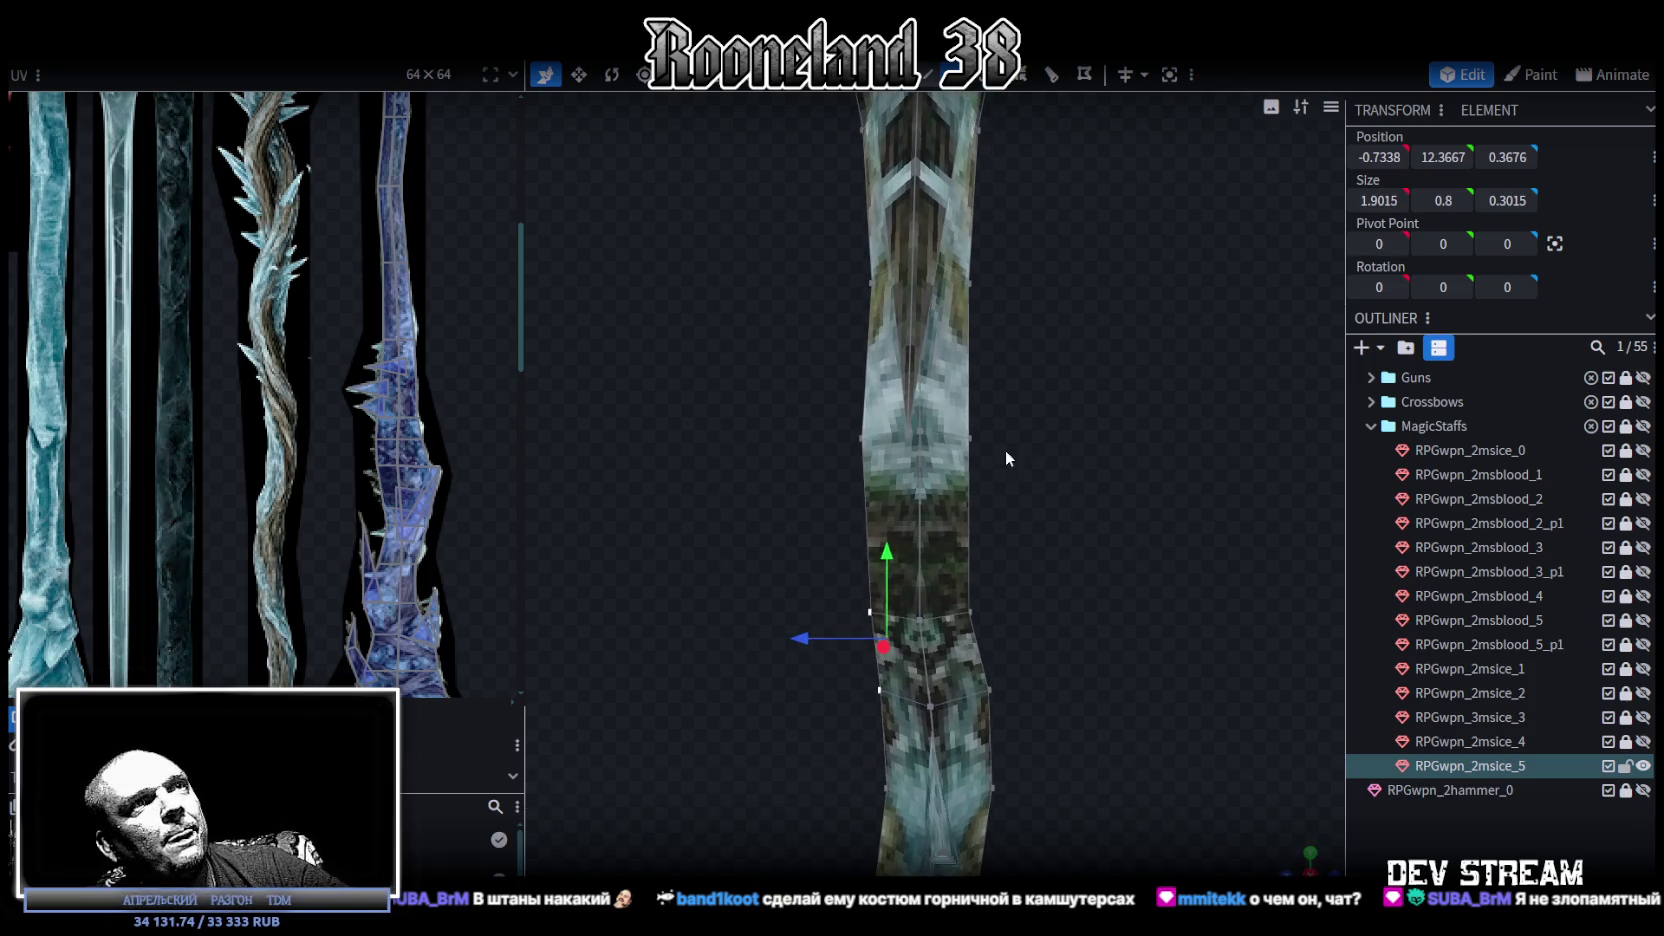
left_click(971, 438)
left_click(971, 610, "shift")
left_click_drag(888, 523, 879, 519)
Push another shaft edge sideways and check the spiked head from the side.
mouse_move(1118, 415)
left_mouse_down()
mouse_move(1083, 507)
mouse_move(1096, 549)
mouse_move(931, 402)
left_mouse_up()
left_click(893, 344)
left_click_drag(870, 345, 833, 350)
mouse_move(845, 365)
left_mouse_down()
mouse_move(1026, 507)
mouse_move(1145, 497)
mouse_move(1045, 447)
mouse_move(1005, 455)
mouse_move(1032, 463)
mouse_move(1143, 410)
mouse_move(1084, 521)
mouse_move(780, 215)
left_mouse_up()
mouse_move(1025, 379)
left_mouse_down()
mouse_move(1211, 375)
mouse_move(1148, 376)
left_mouse_up()
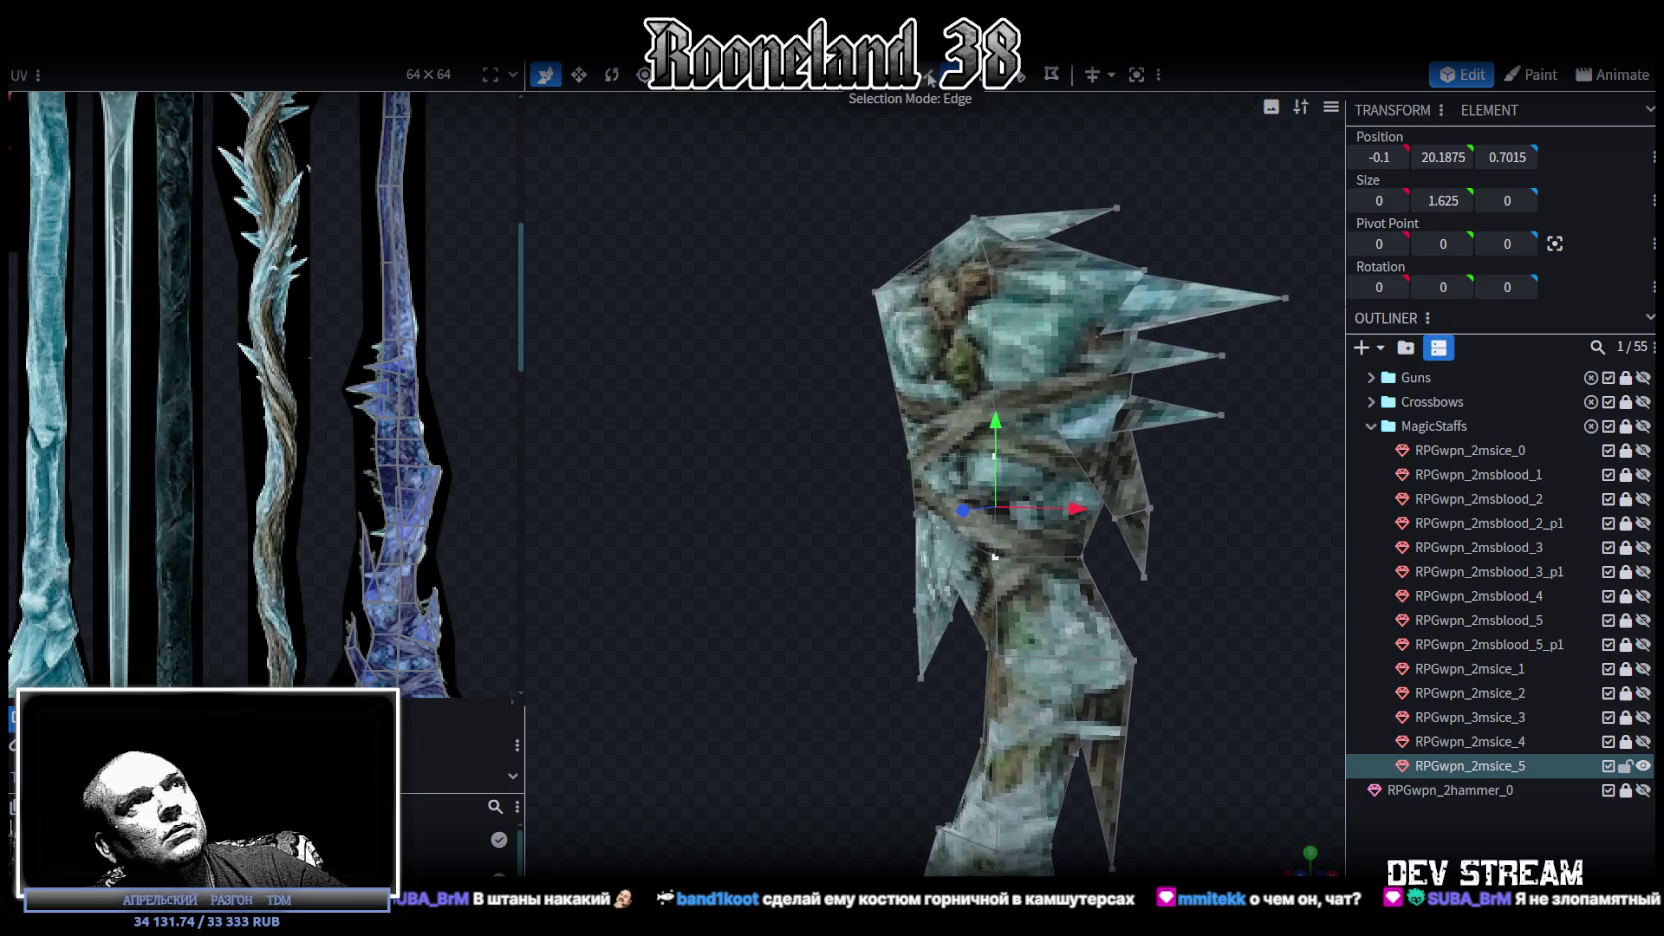
Add a loop cut across the staff's tip.
left_click(997, 338)
left_click(1052, 75)
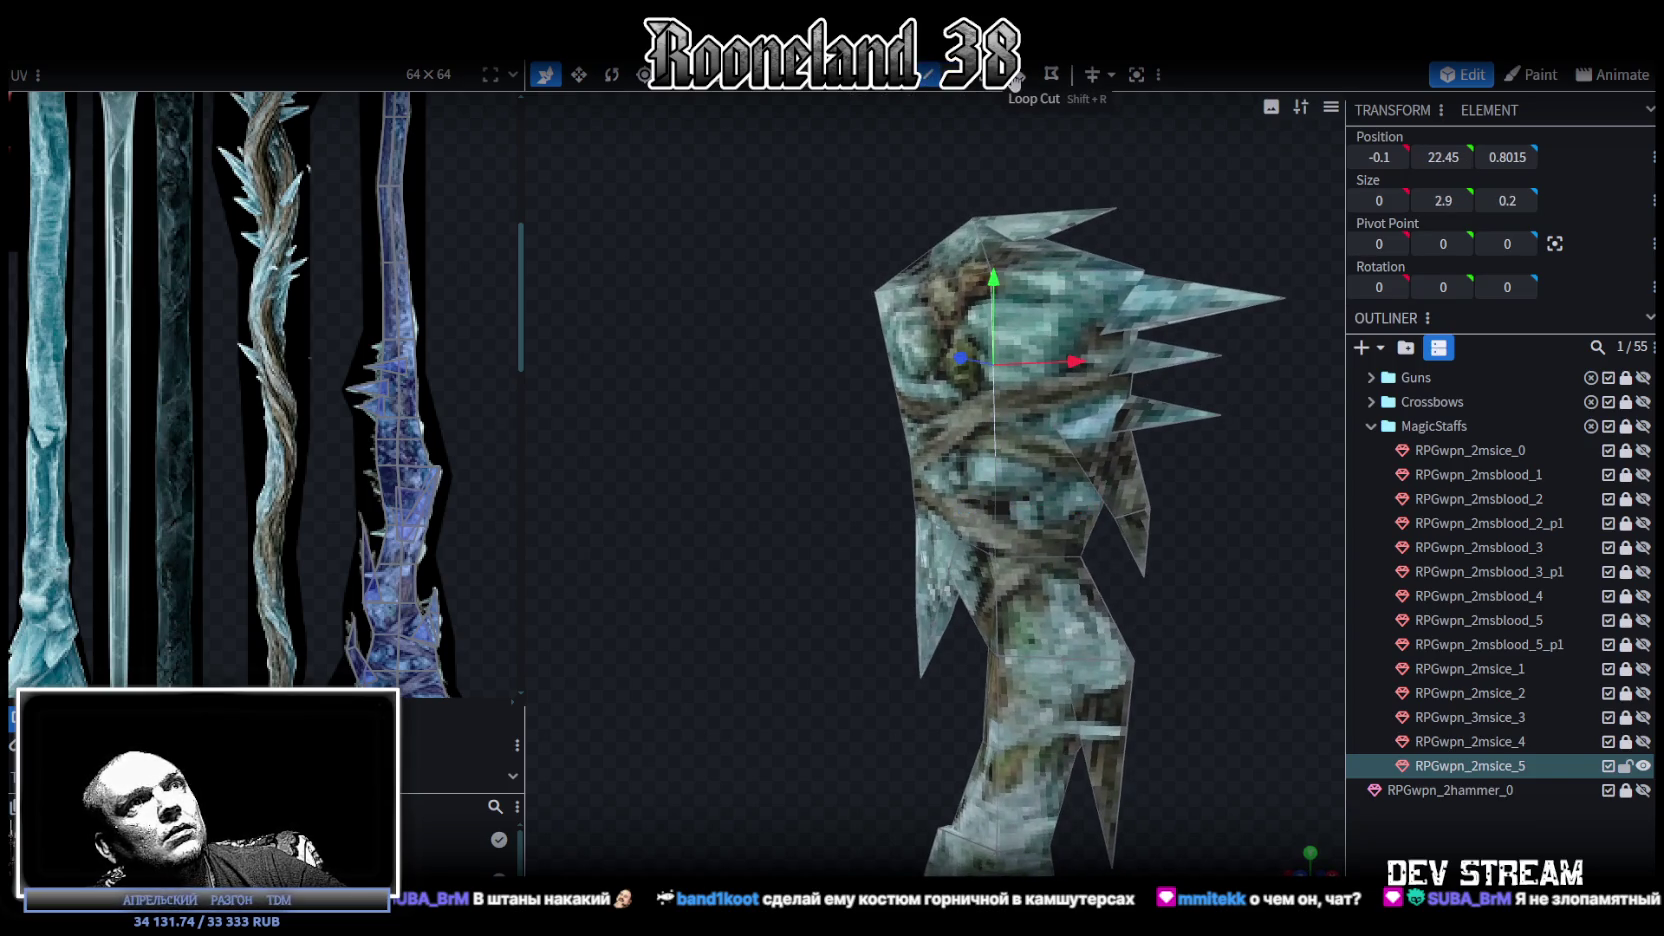
mouse_move(1261, 347)
left_mouse_down()
mouse_move(1130, 195)
mouse_move(900, 150)
left_mouse_up()
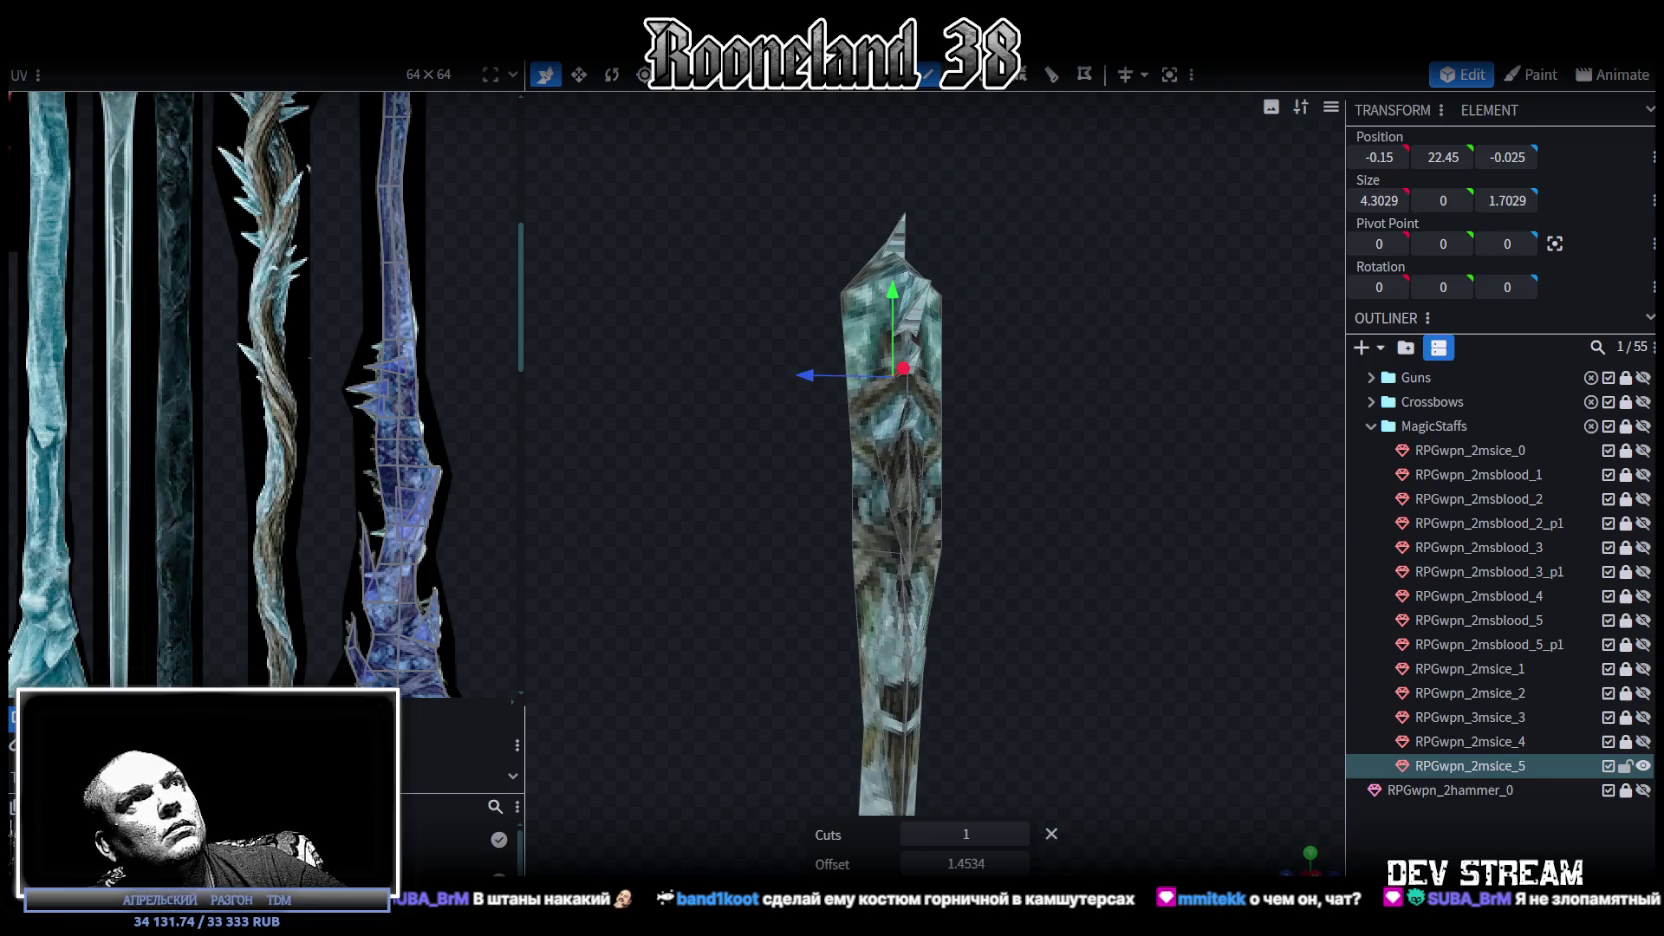
Push the tip's top vertices and spike-tip vertex 0.2 along Z, then pick two more vertices.
mouse_move(707, 182)
left_mouse_down()
mouse_move(946, 337)
mouse_move(1027, 377)
mouse_move(1049, 370)
left_mouse_up()
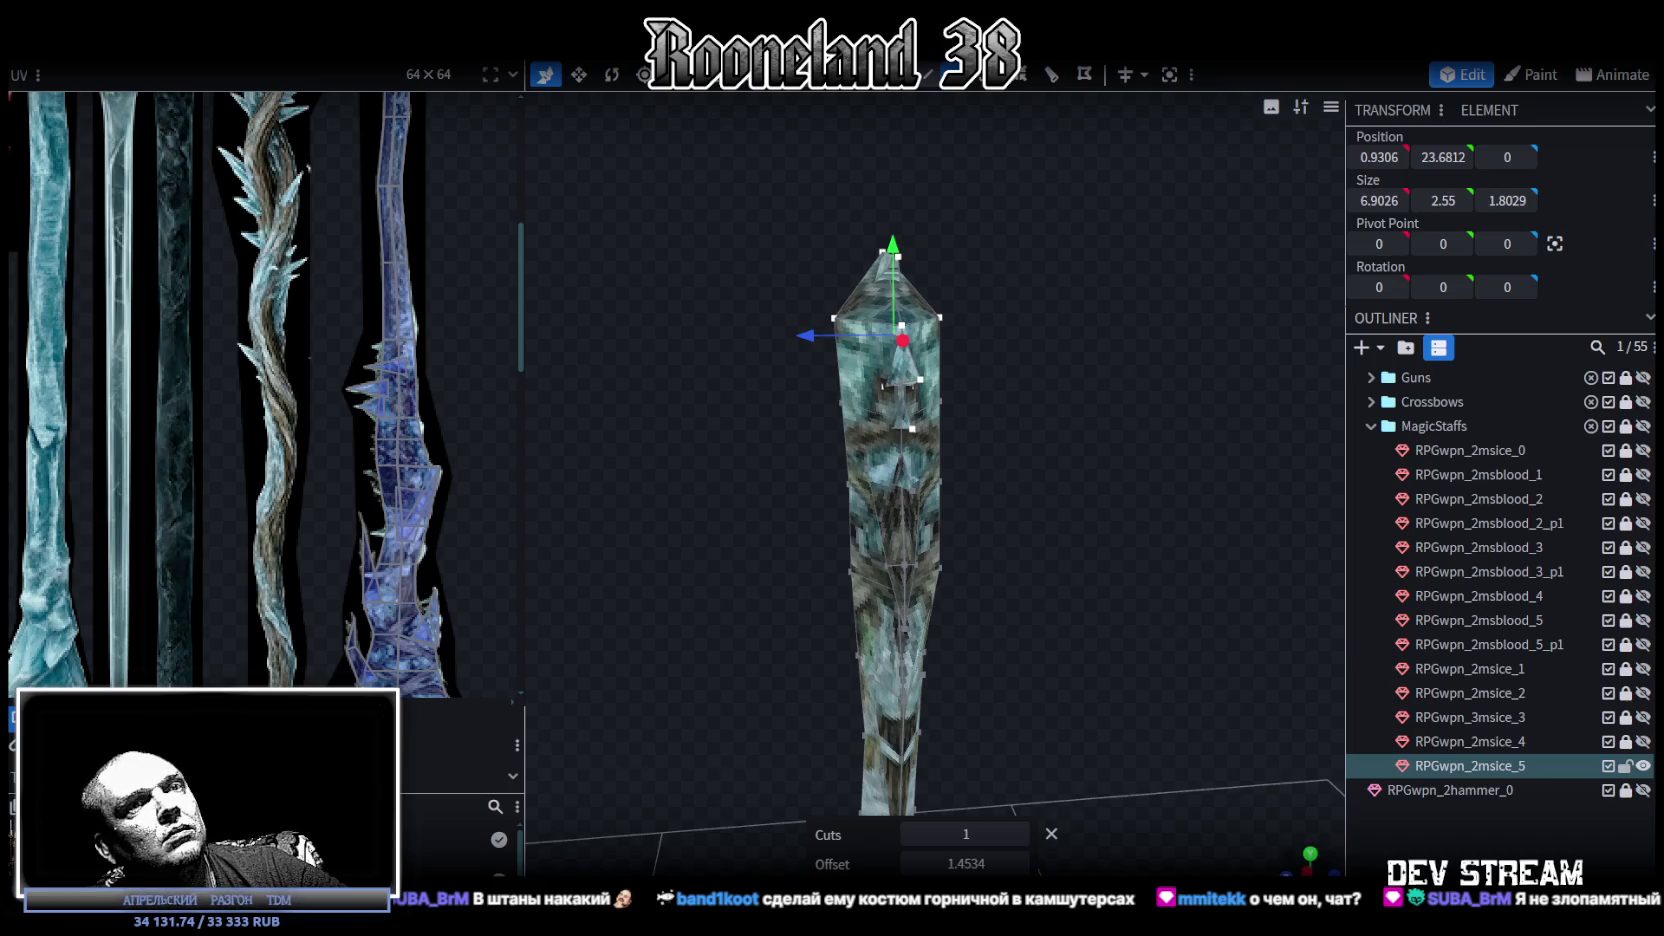
key("KP_1")
left_click_drag(626, 209, 1228, 452)
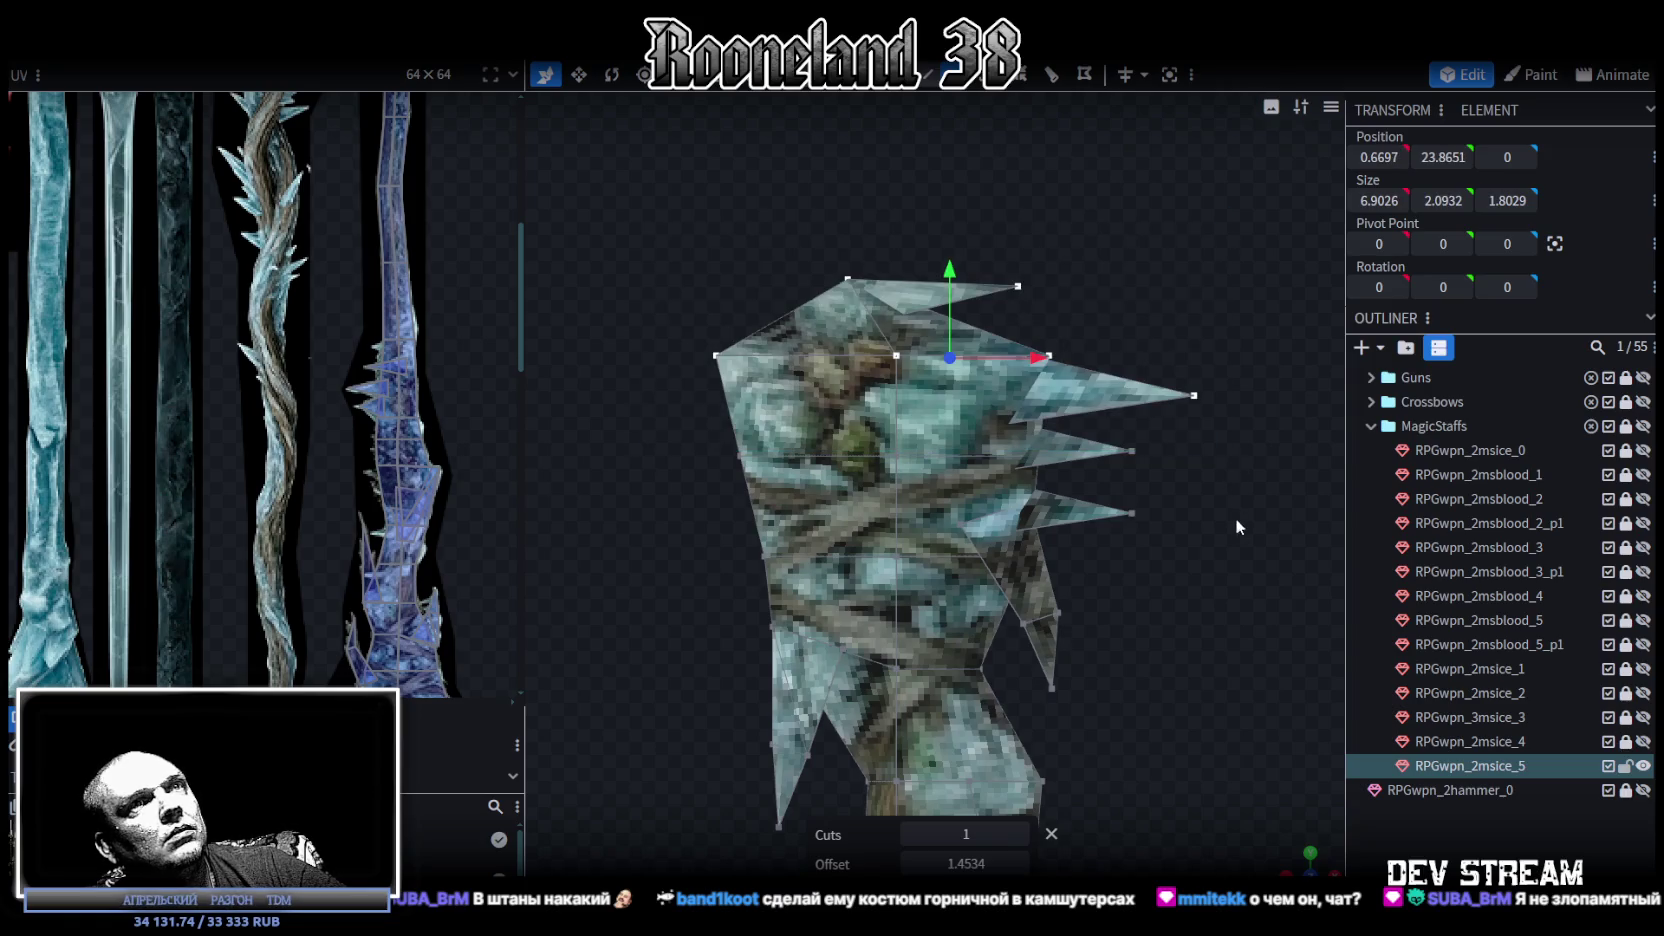
left_click(1132, 450, "shift")
mouse_move(1287, 826)
left_mouse_down()
mouse_move(1200, 670)
mouse_move(1257, 675)
mouse_move(1240, 672)
left_mouse_up()
left_click_drag(850, 354, 842, 355)
mouse_move(764, 514)
left_mouse_down()
mouse_move(1036, 468)
mouse_move(1003, 446)
left_mouse_up()
left_click(956, 463)
left_click(965, 558, "shift")
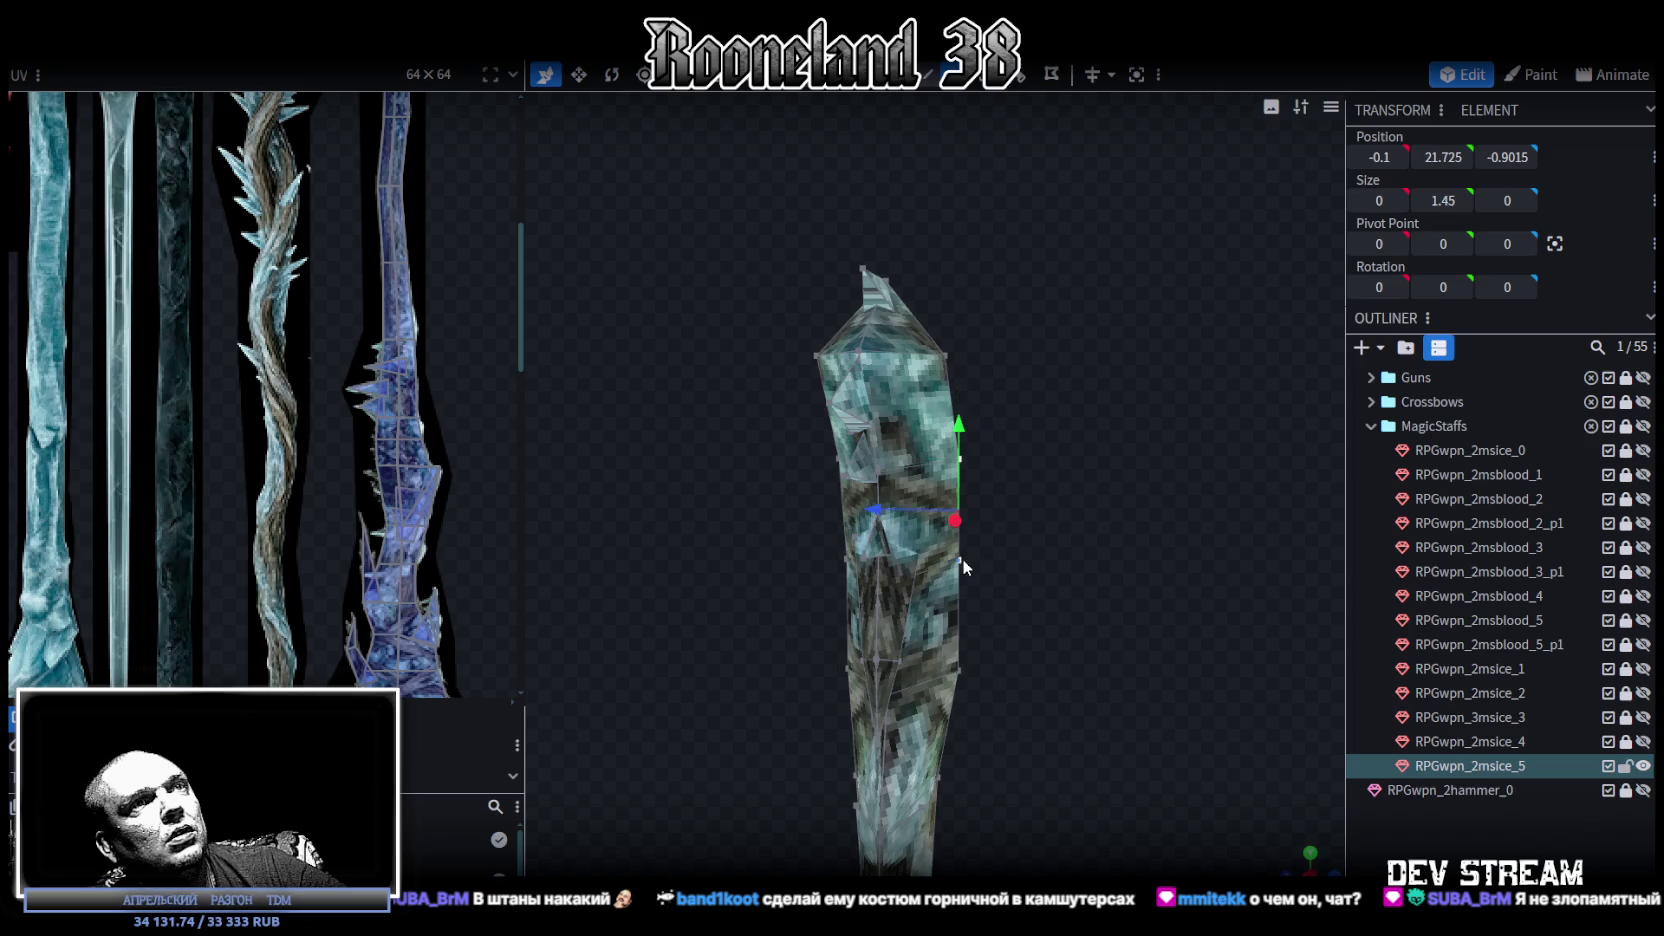
Nudge the left shaft vertex slightly outward and select the right vertex.
mouse_move(901, 510)
left_mouse_down()
mouse_move(1075, 630)
mouse_move(1102, 526)
left_mouse_up()
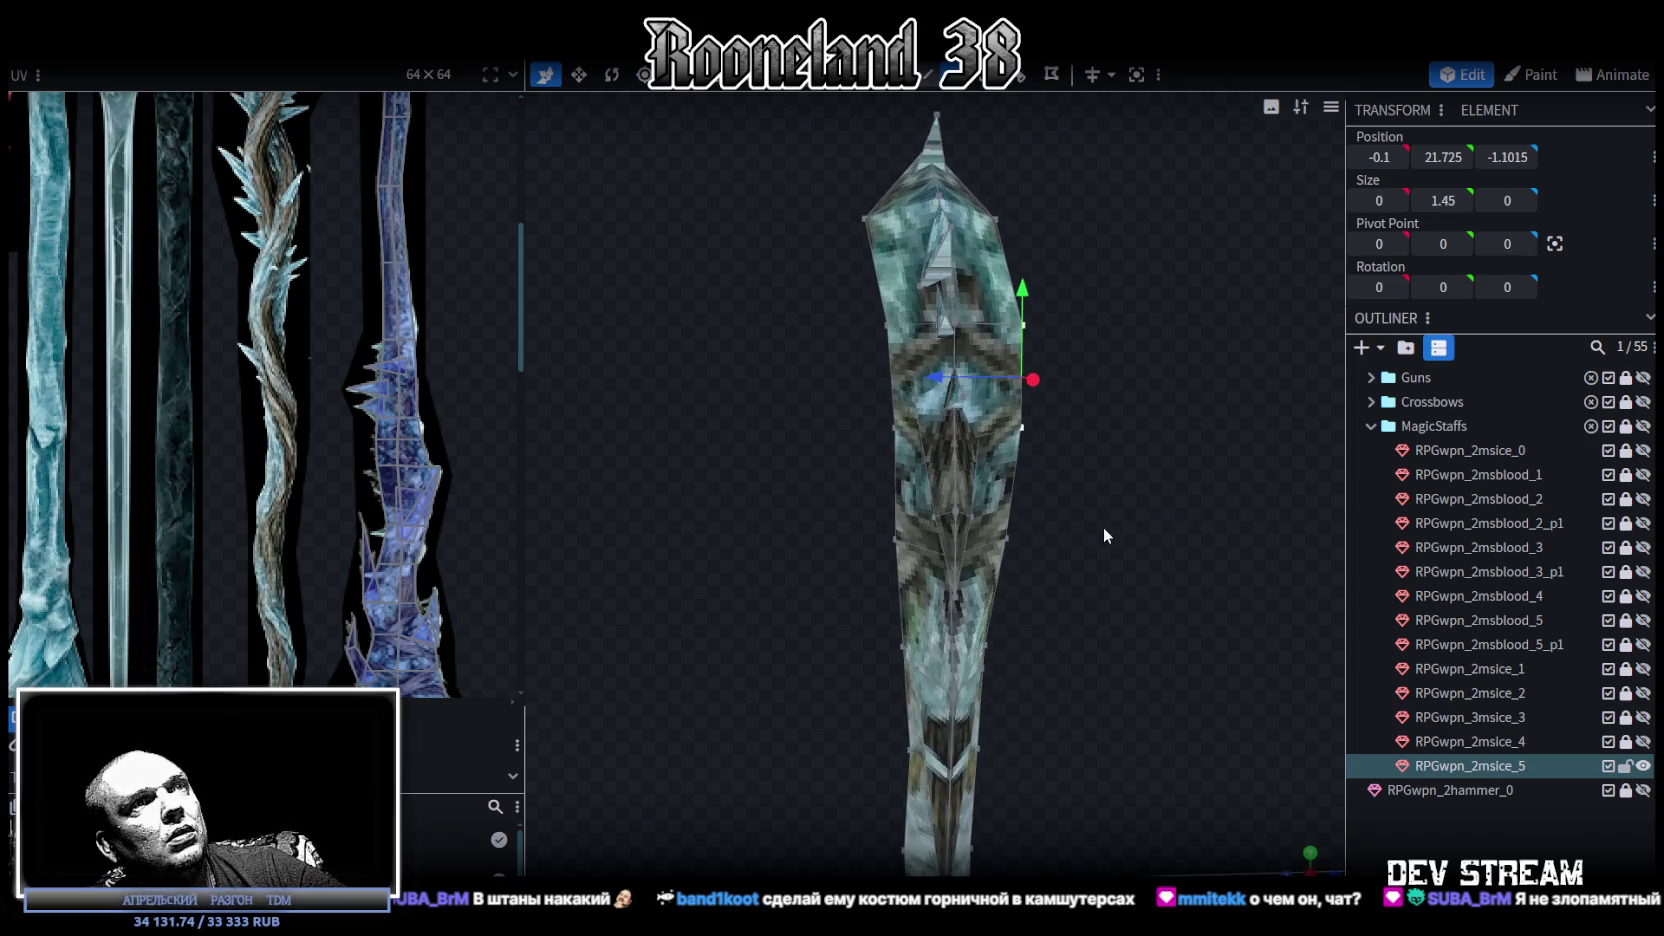
left_click(898, 538)
mouse_move(872, 540)
left_mouse_down()
mouse_move(820, 538)
mouse_move(909, 534)
mouse_move(1086, 463)
mouse_move(1061, 420)
left_mouse_up()
left_click(1008, 538)
mouse_move(1118, 491)
left_mouse_down()
mouse_move(1176, 510)
mouse_move(1174, 529)
left_mouse_up()
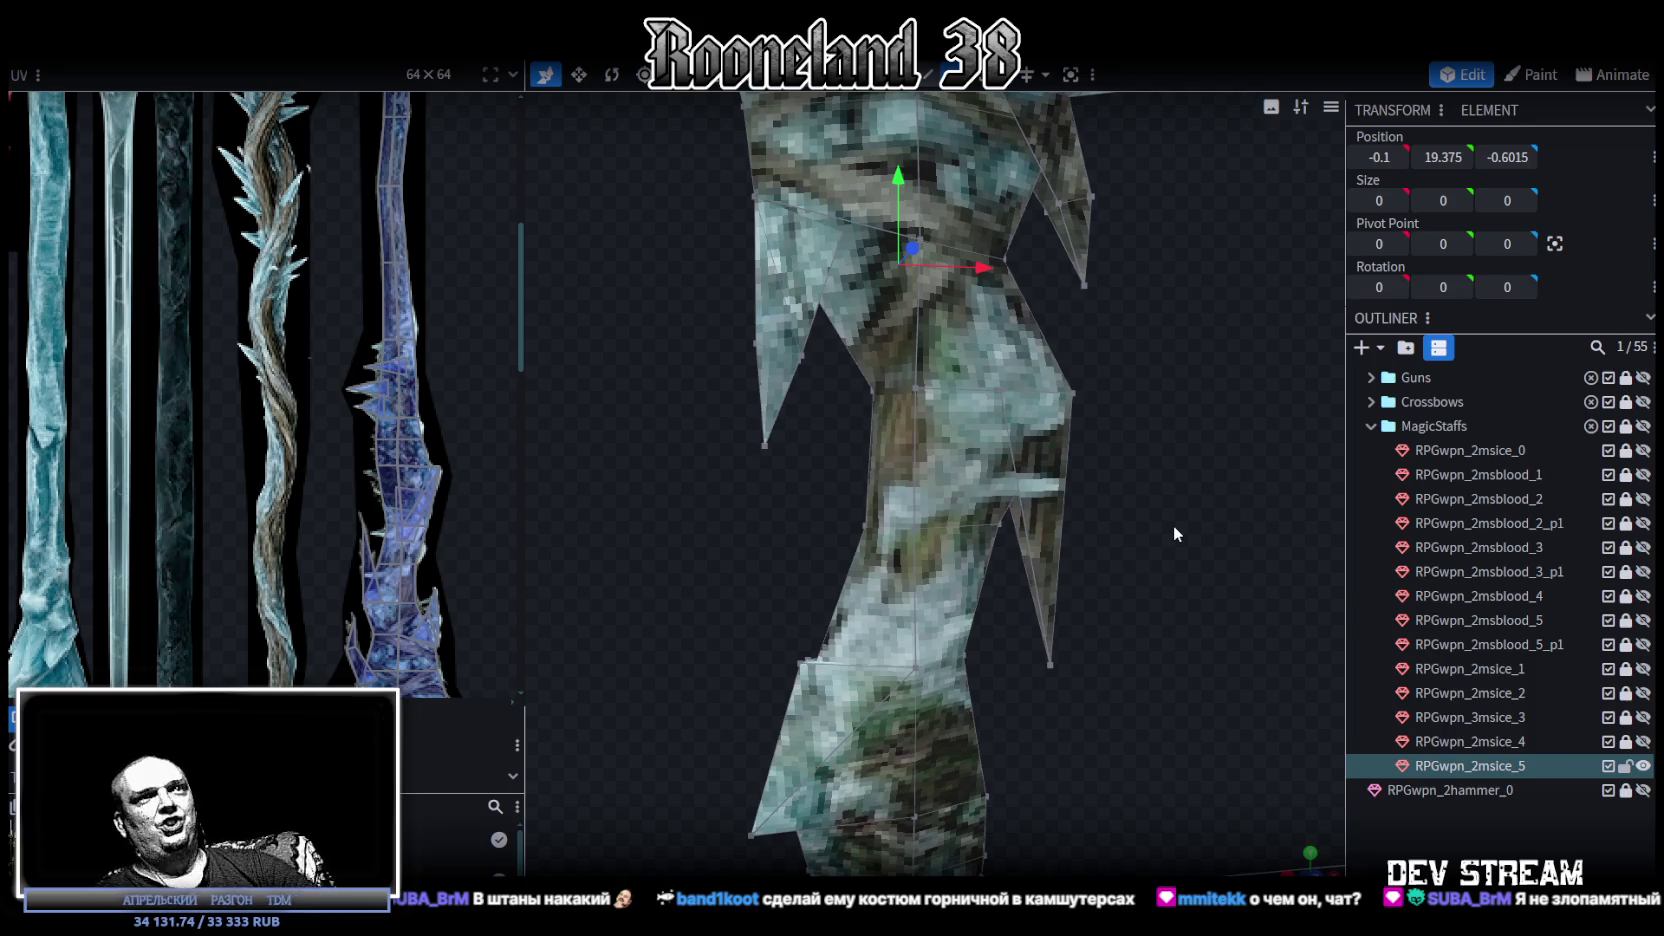
mouse_move(1161, 521)
left_mouse_down()
mouse_move(1238, 429)
mouse_move(1160, 377)
mouse_move(991, 649)
mouse_move(1037, 679)
mouse_move(1079, 521)
mouse_move(849, 526)
mouse_move(692, 572)
left_mouse_up()
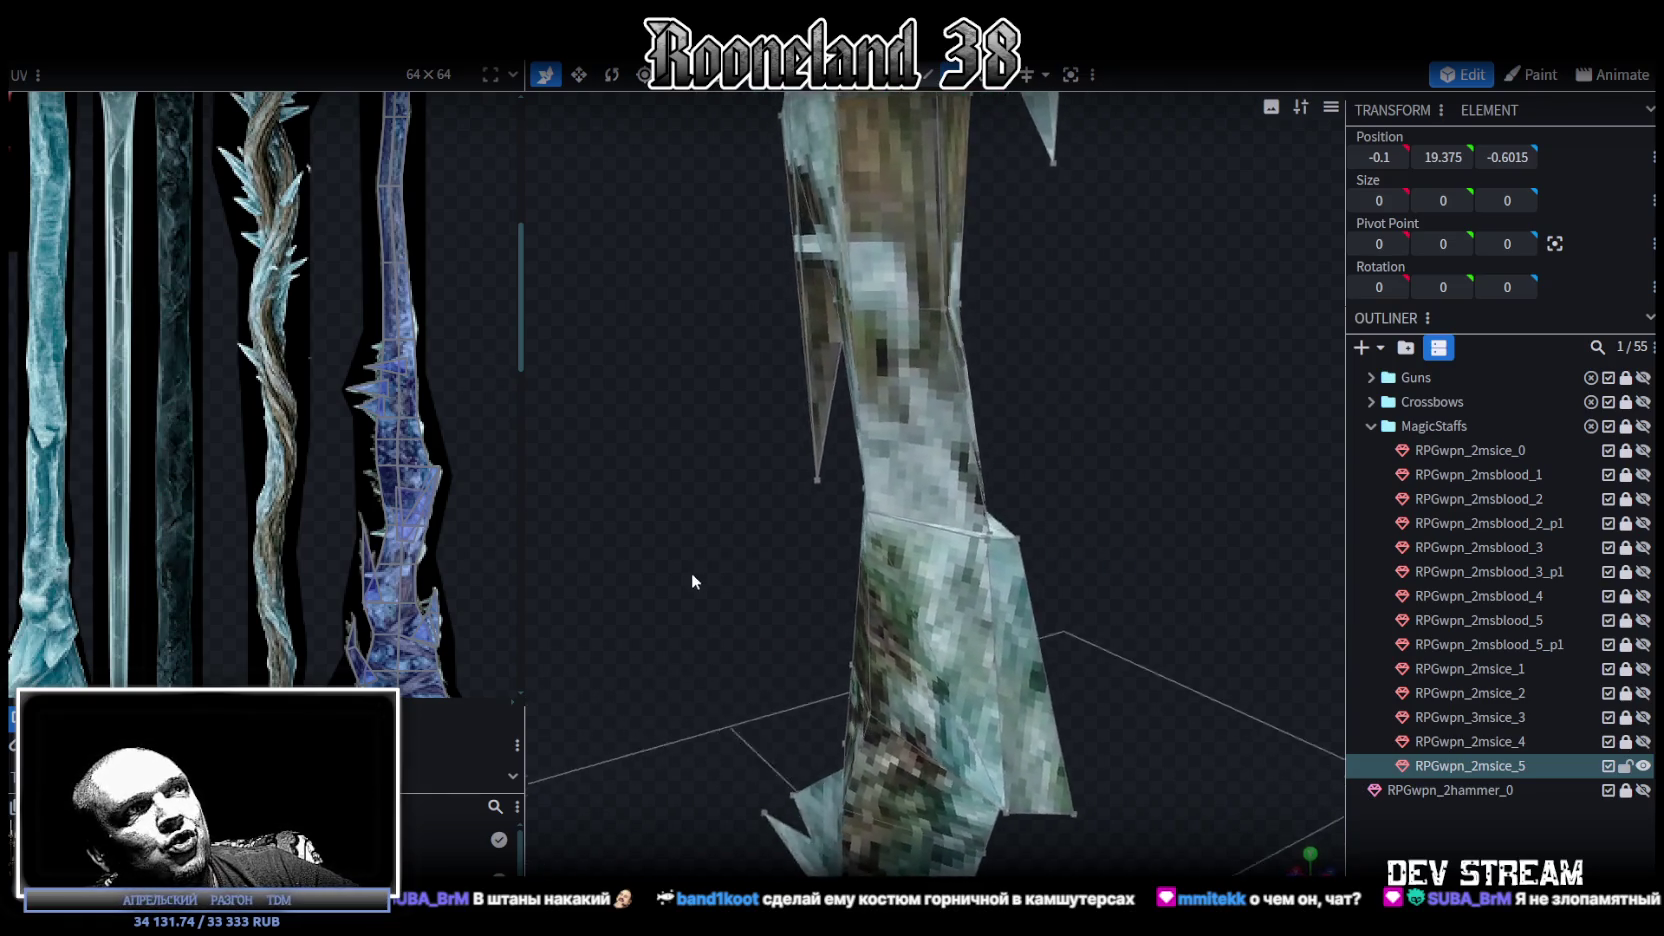
Move a shaft face 0.2 along the depth axis.
key("KP_1")
left_click(1022, 498)
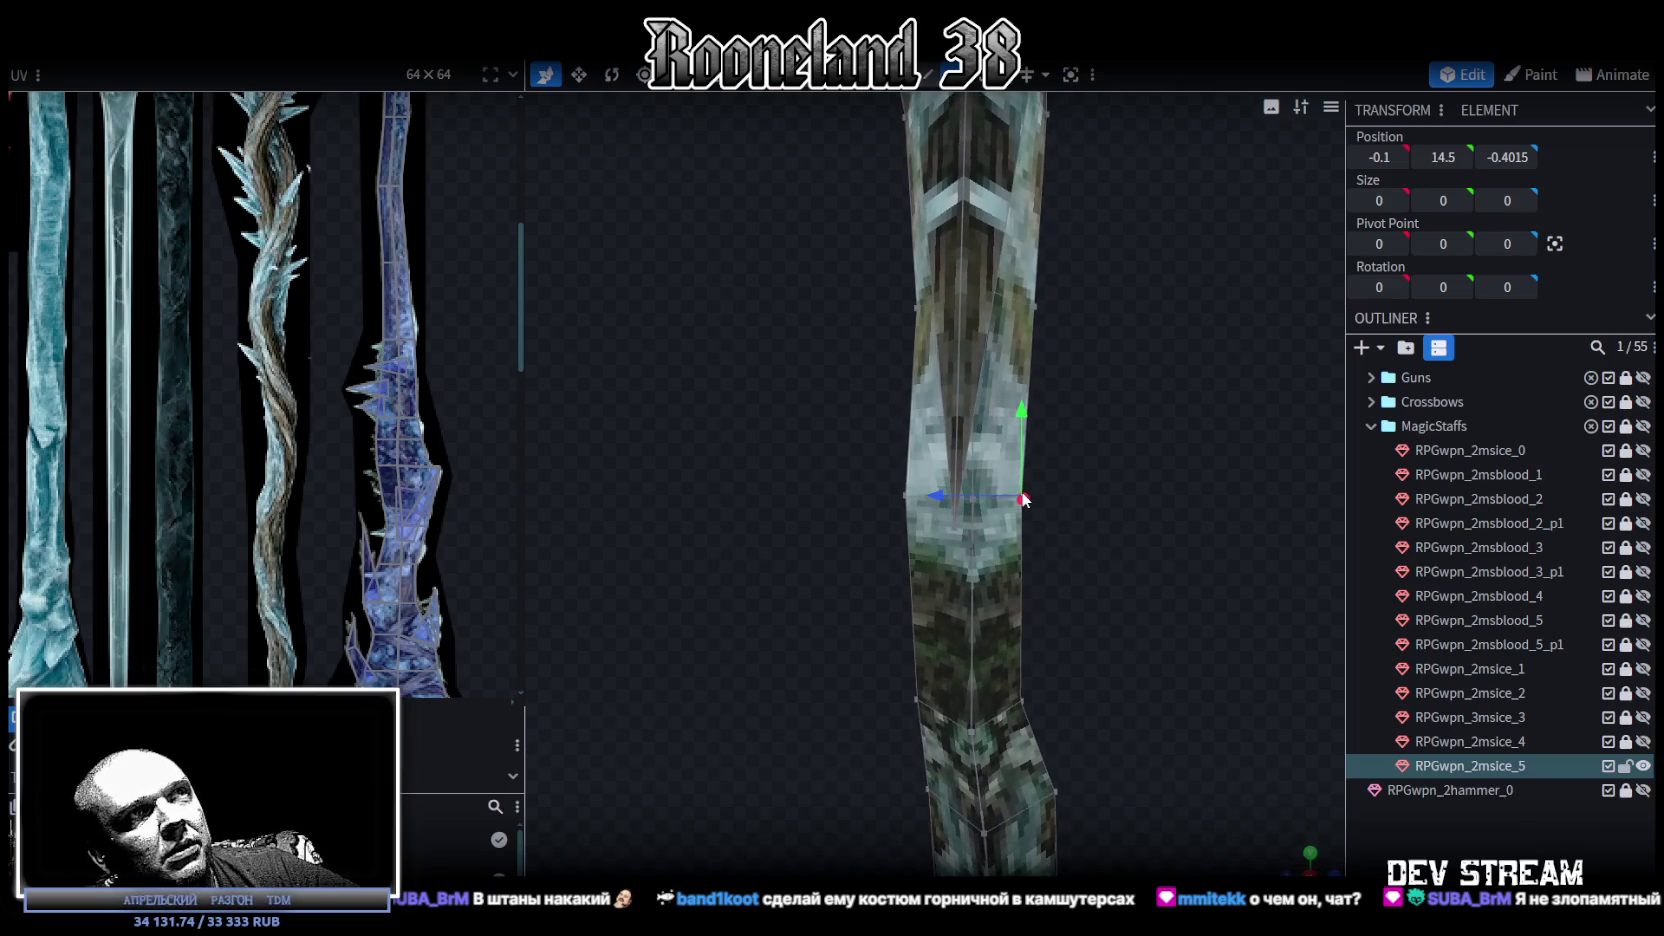
left_click(970, 510)
left_click_drag(978, 506, 1177, 616)
mouse_move(922, 520)
left_mouse_down()
mouse_move(900, 512)
mouse_move(1162, 491)
mouse_move(762, 477)
left_mouse_up()
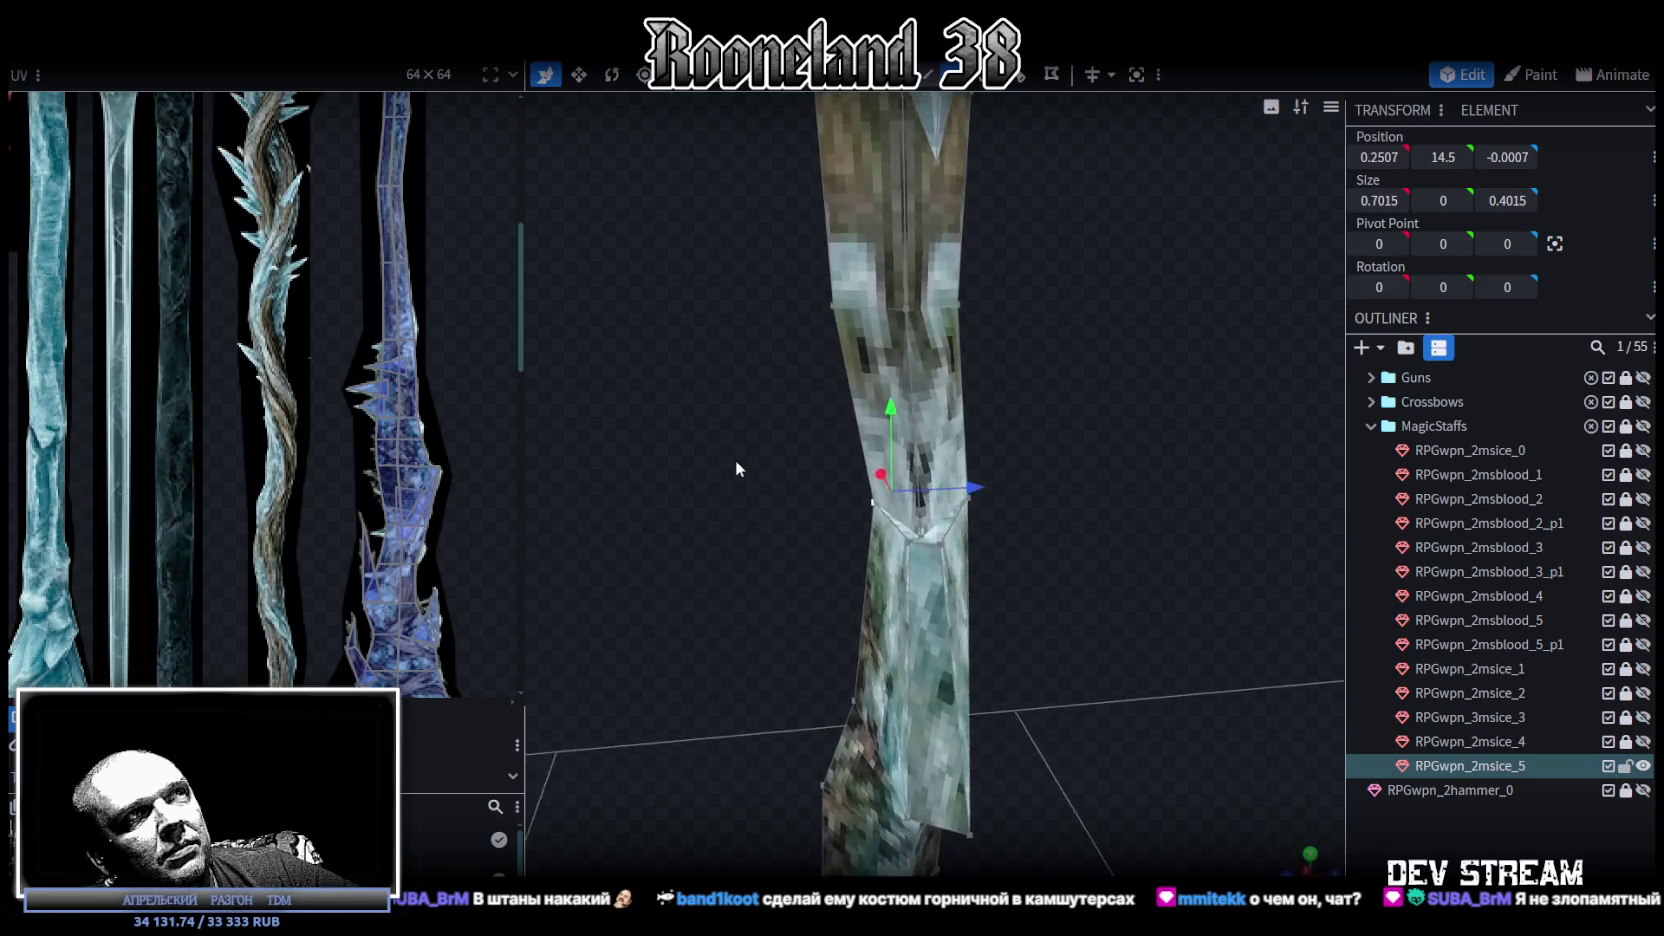
mouse_move(1139, 408)
left_mouse_down()
mouse_move(1037, 391)
mouse_move(1092, 381)
mouse_move(1050, 410)
left_mouse_up()
Select both vertices of a vertical shaft edge, inspect the staff, then switch to the browser.
left_click(1011, 300)
left_click(998, 444, "shift")
mouse_move(1203, 460)
left_mouse_down()
mouse_move(923, 469)
mouse_move(1078, 477)
mouse_move(1056, 536)
mouse_move(1042, 520)
mouse_move(1222, 543)
mouse_move(1183, 498)
left_mouse_up()
scroll(1053, 514, "up", 5)
mouse_move(852, 362)
left_mouse_down()
mouse_move(865, 371)
mouse_move(843, 416)
mouse_move(1055, 467)
mouse_move(1141, 465)
mouse_move(993, 500)
mouse_move(1063, 471)
left_mouse_up()
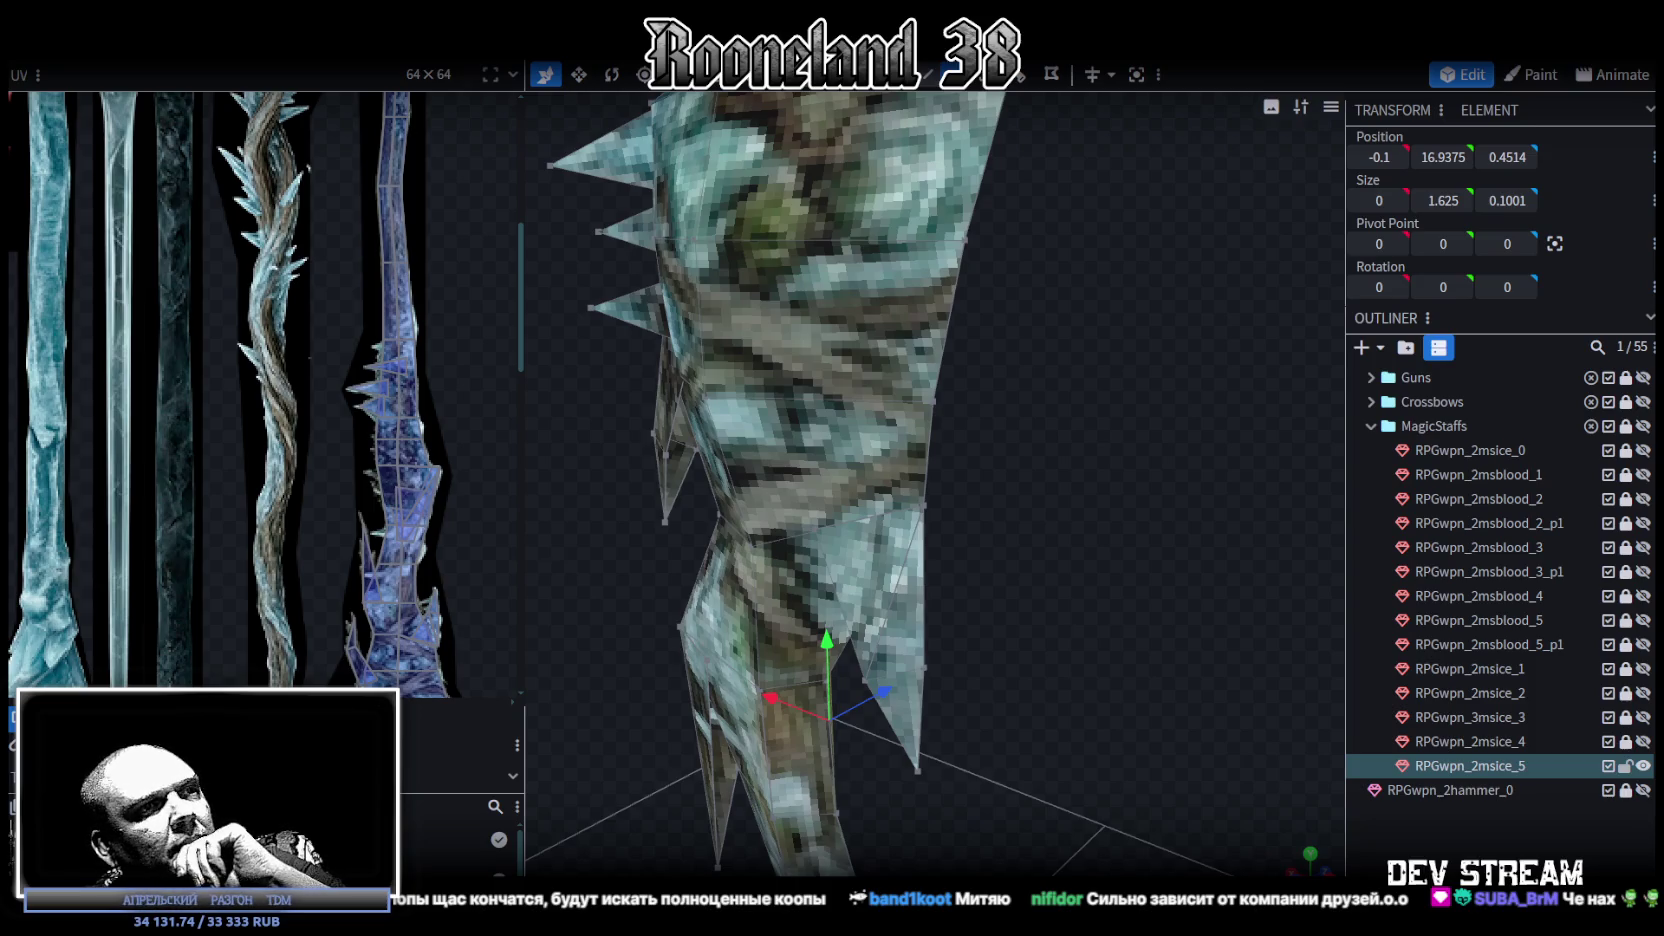
key("alt+Tab")
Search YouTube for 'фдш'.
left_click_drag(1216, 159, 1147, 81)
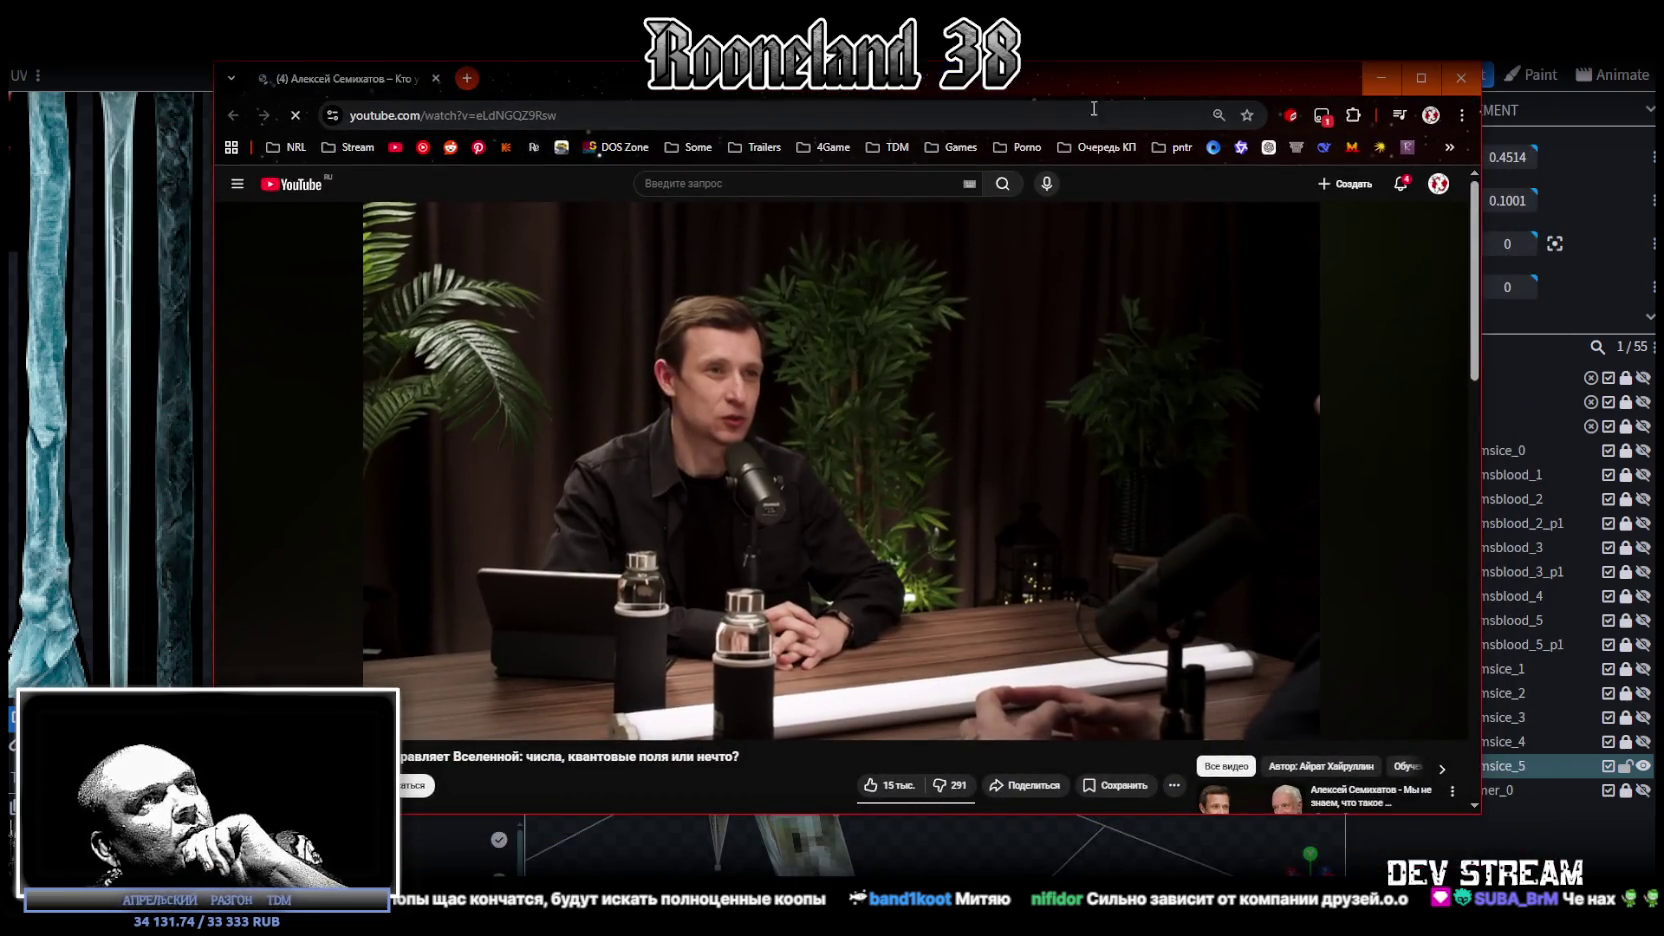
left_click(855, 185)
type("фдш")
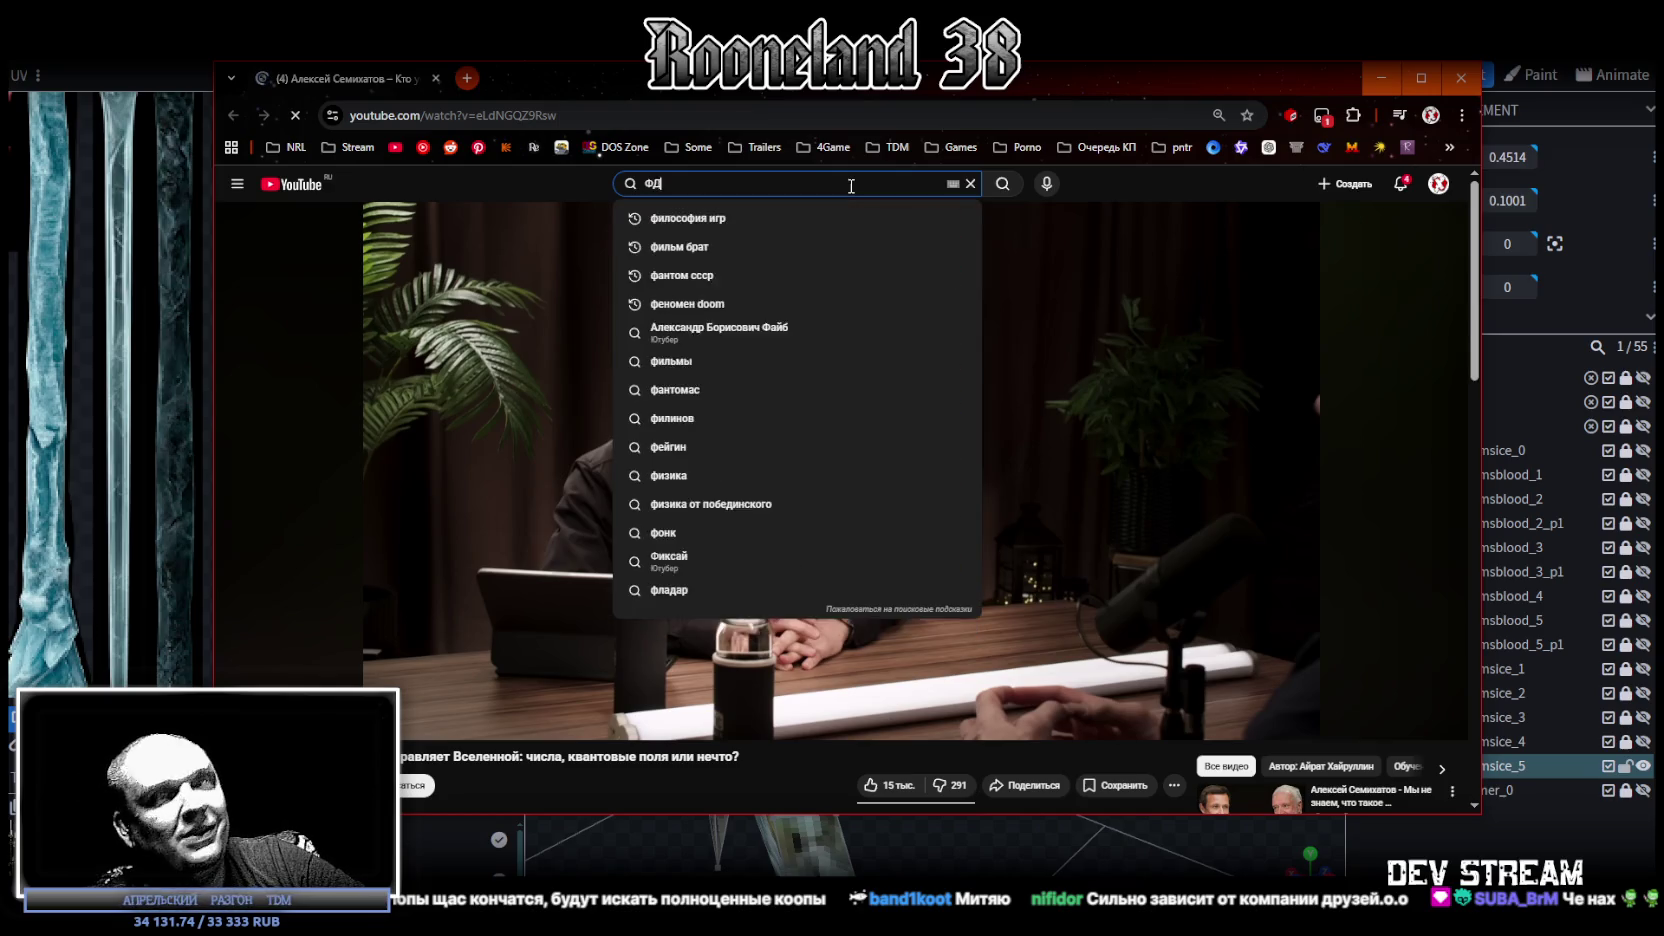
key("BackSpace")
key("BackSpace")
key("BackSpace")
type("фдш")
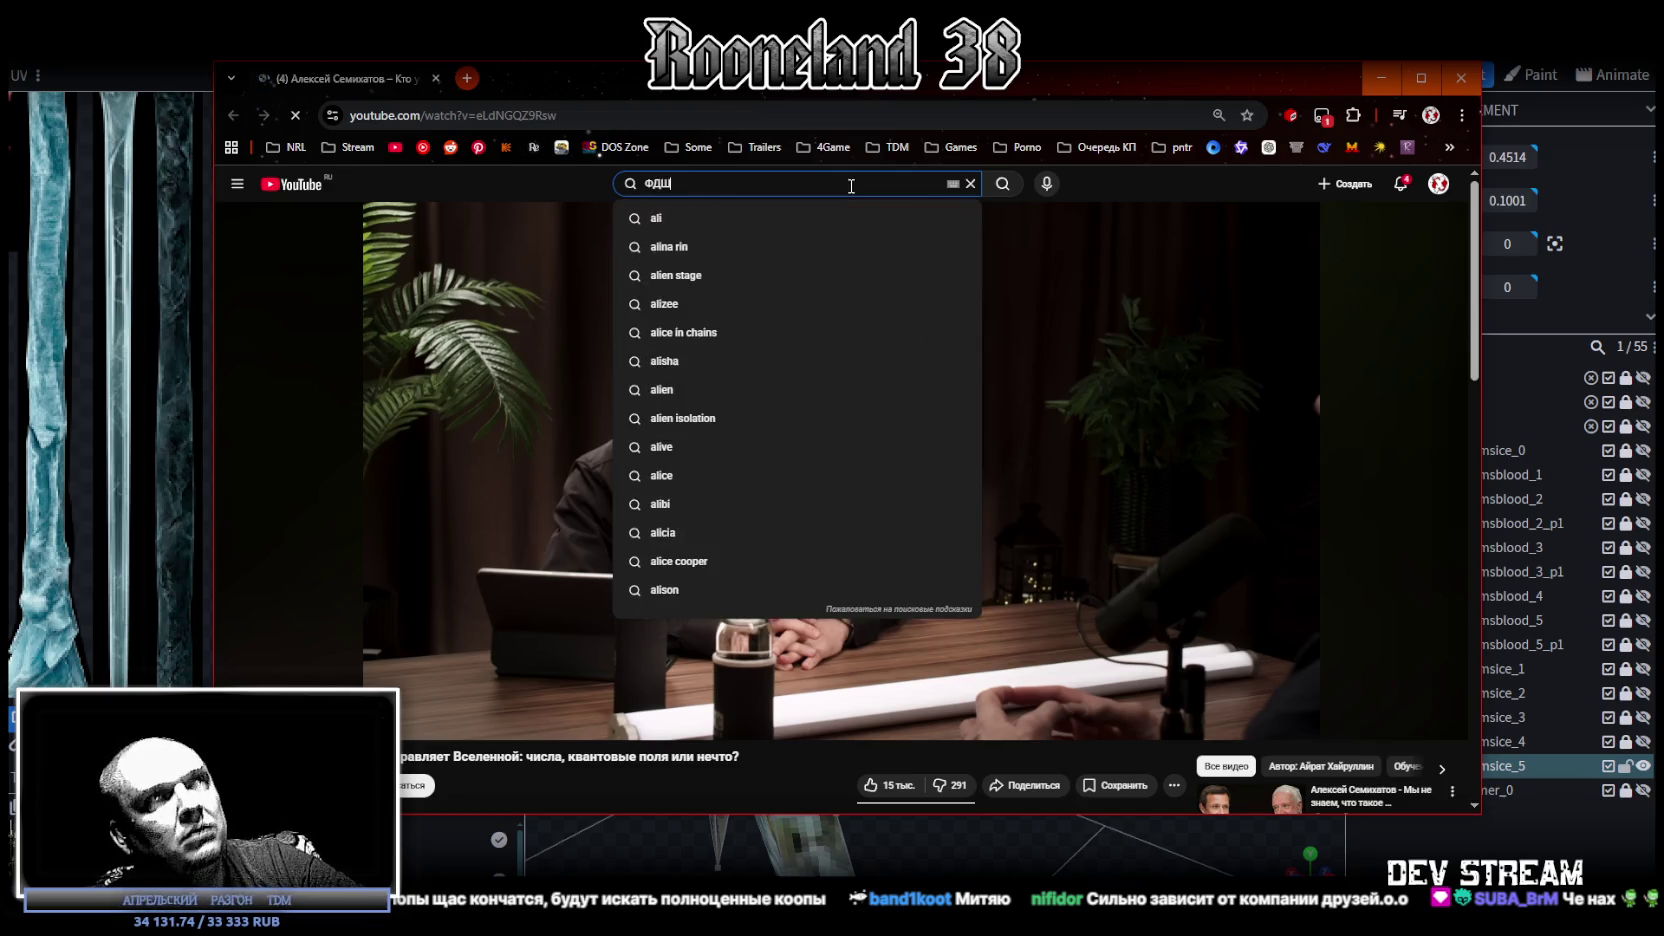
key("Return")
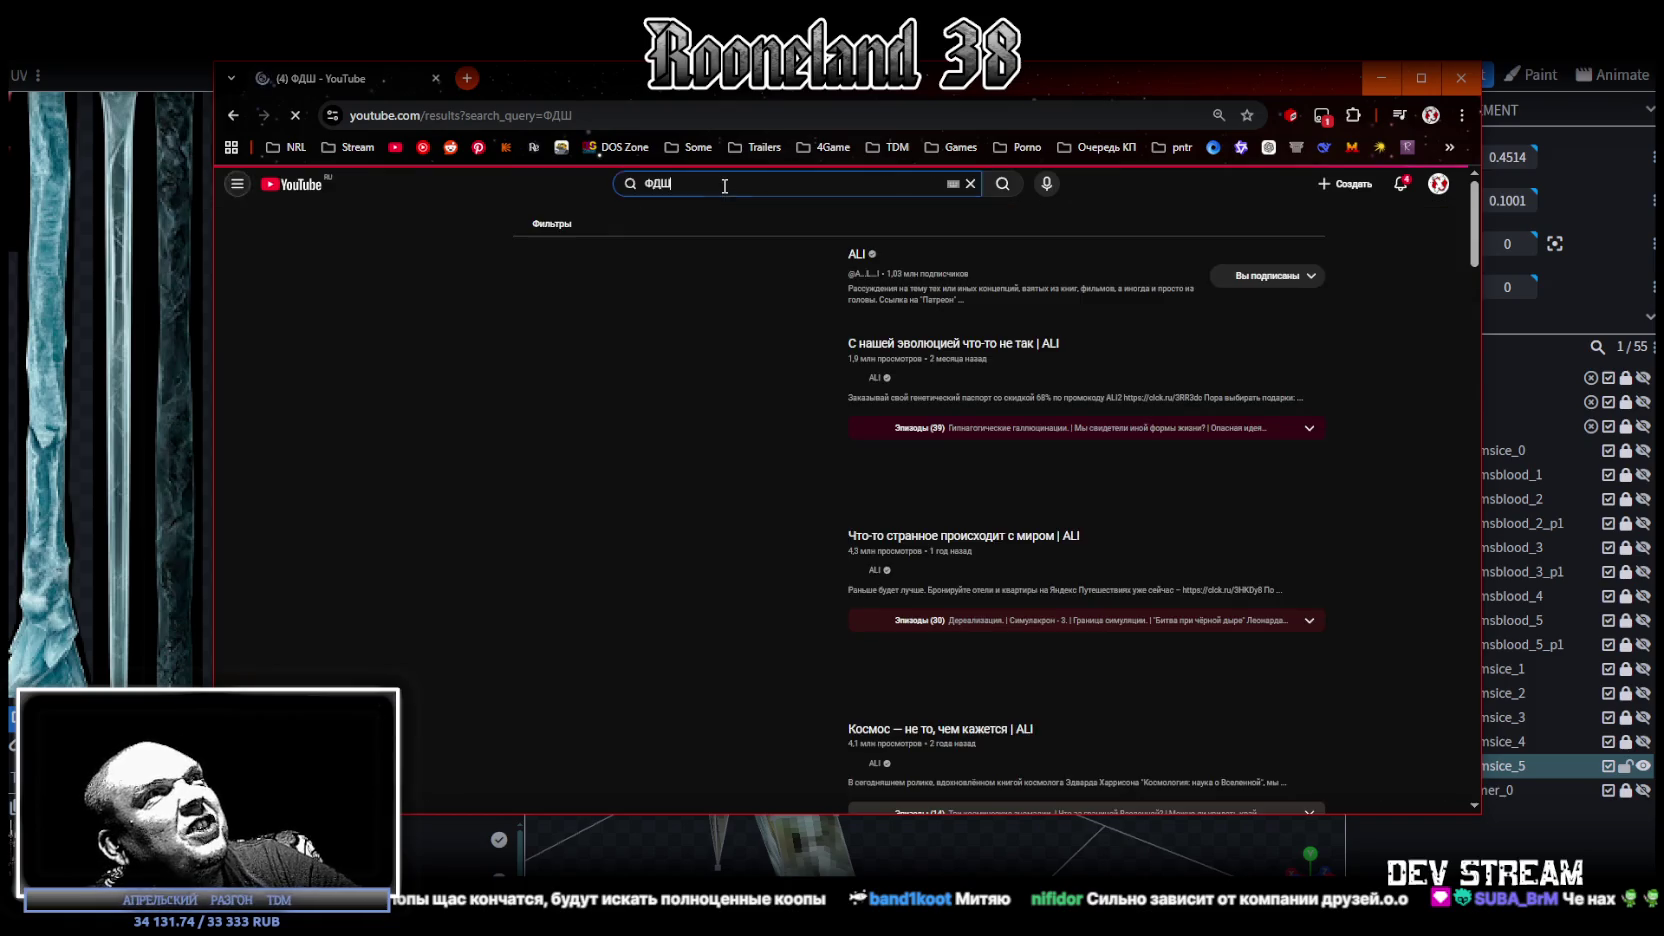
Open the ALI channel from the ФДШ results and show its Видео tab.
left_click(657, 183)
left_click(896, 288)
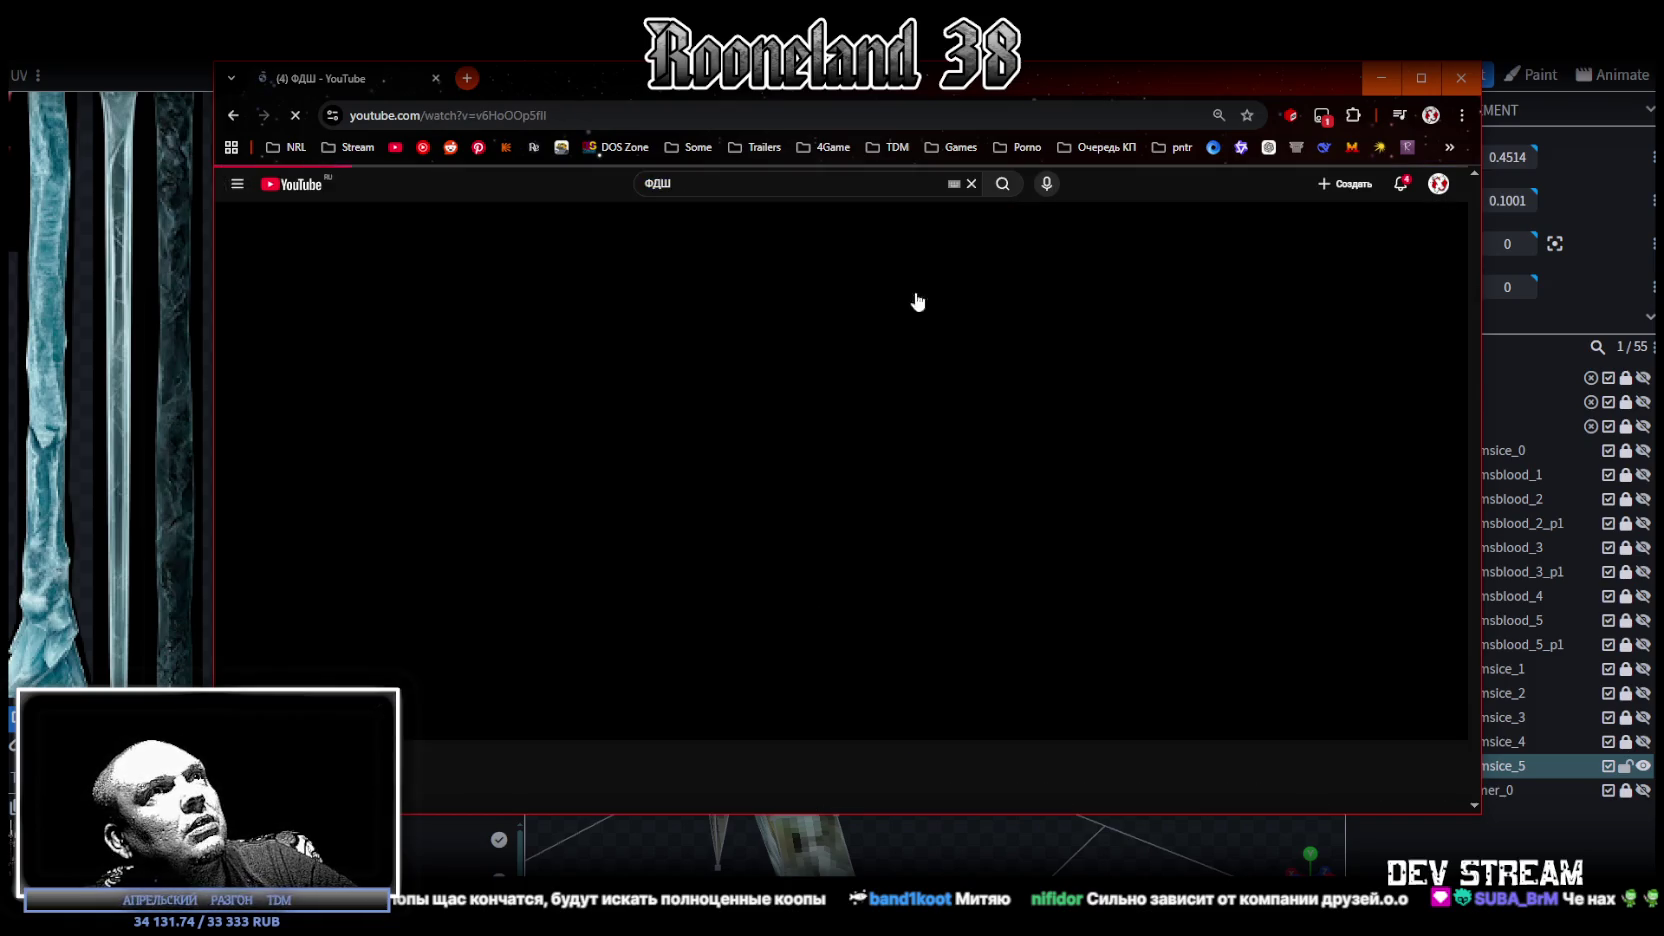
key("alt+Left")
left_click(786, 257)
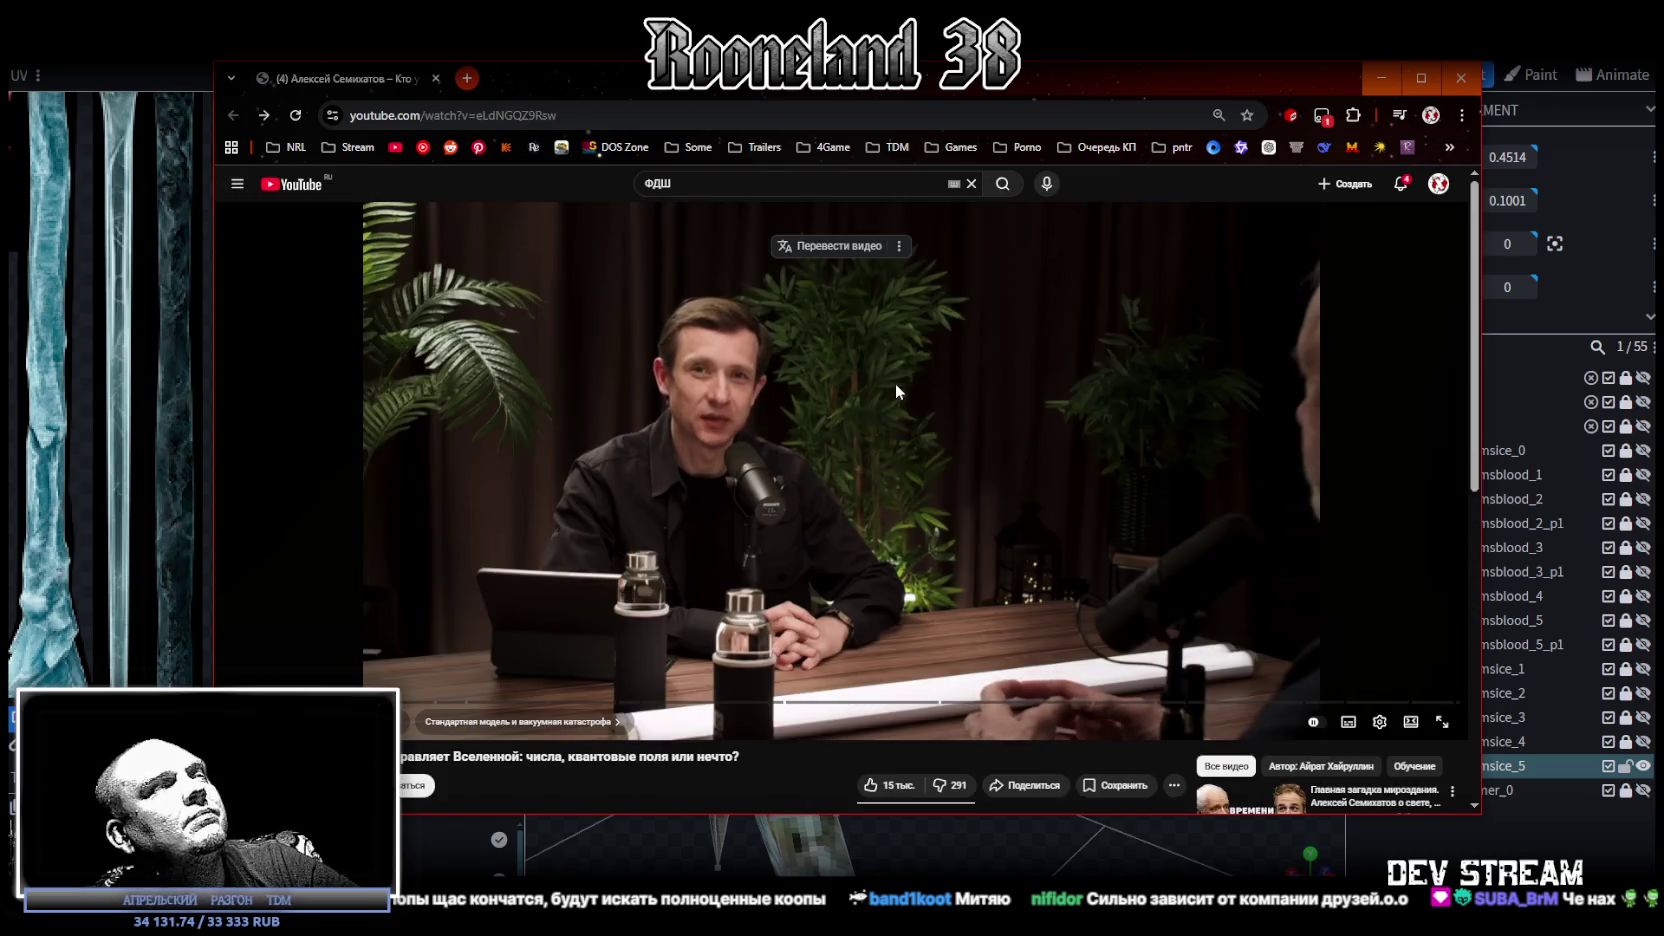
key("alt+Left")
left_click(857, 256)
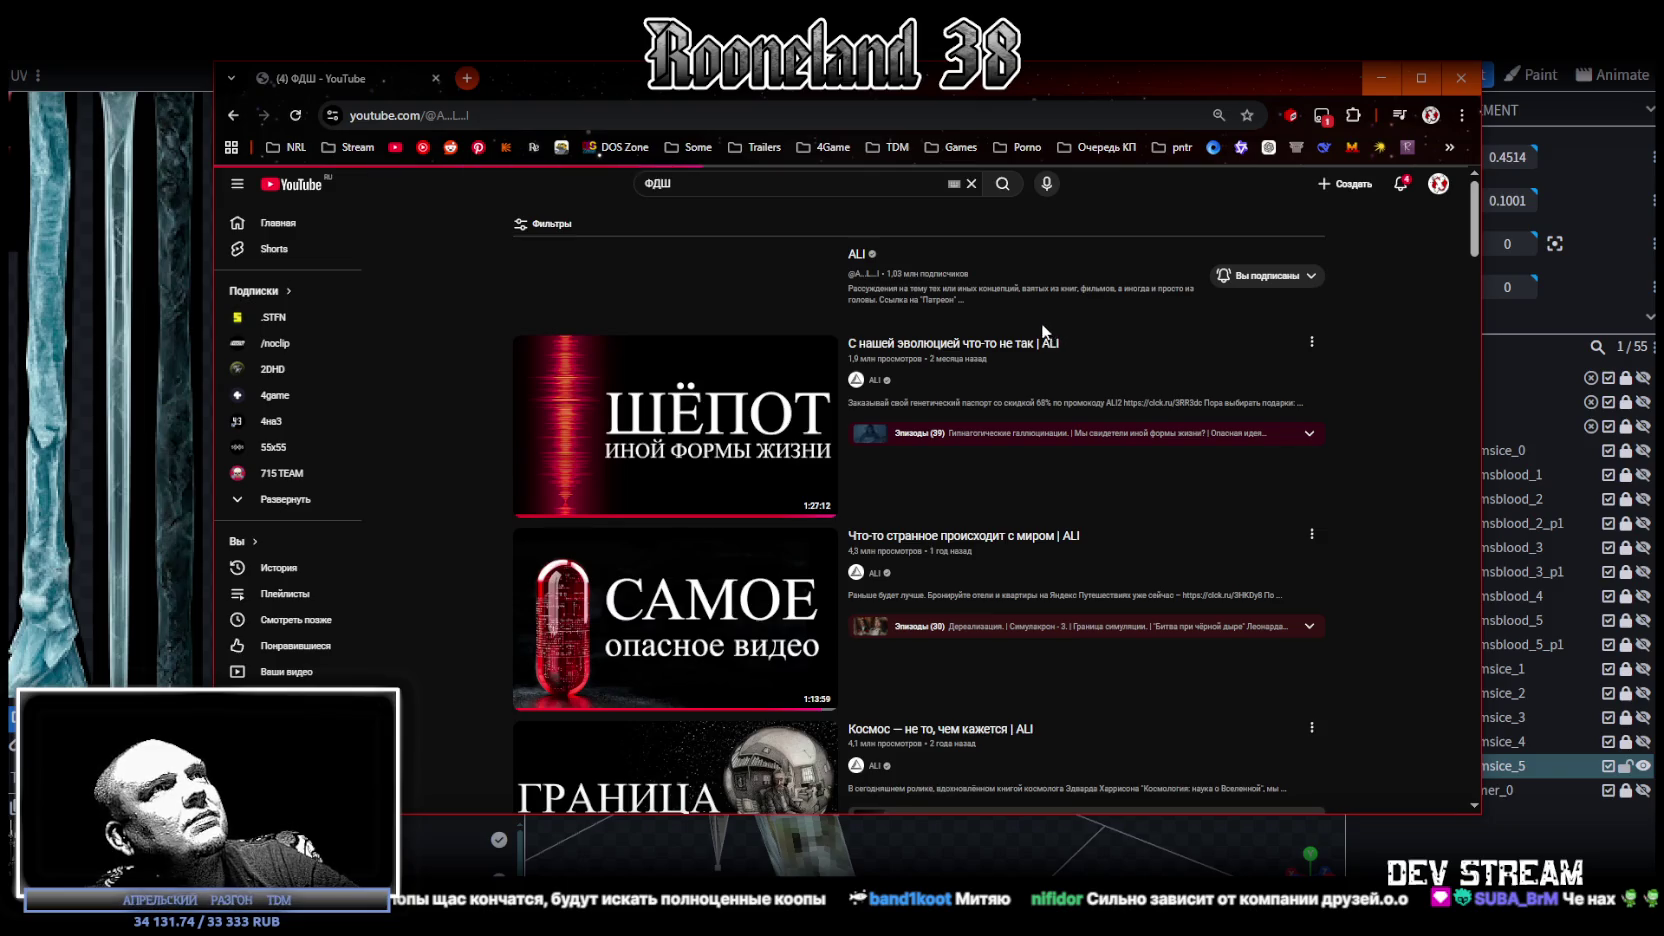
left_click(574, 492)
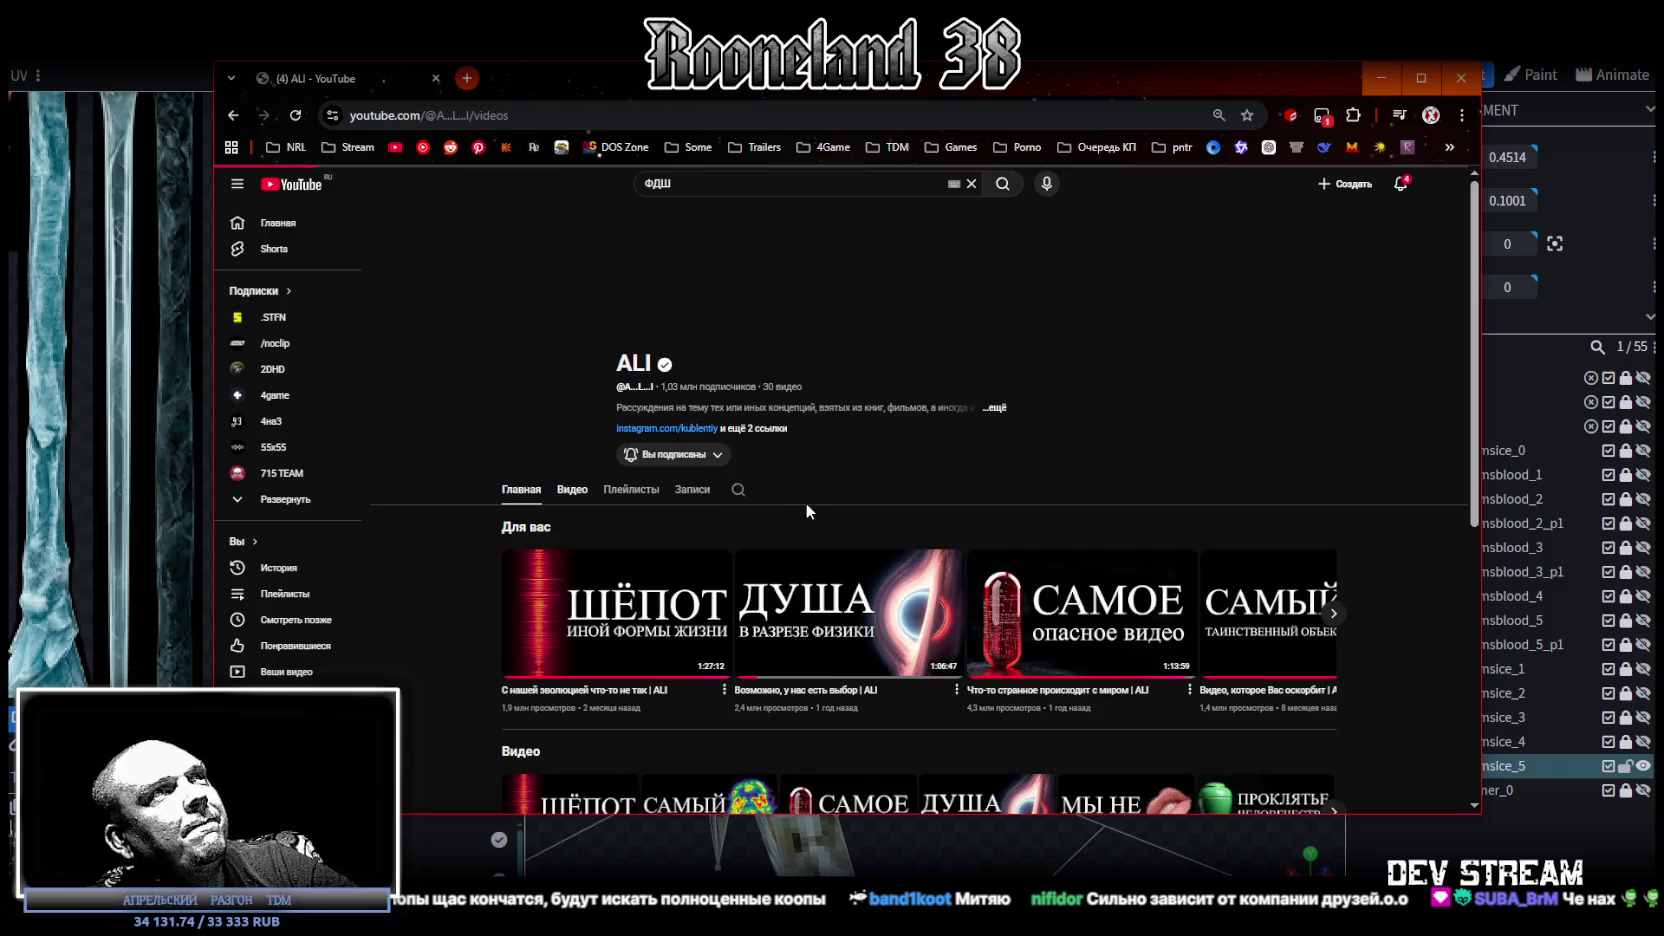
Browse the channel's video grid, then return to Blockbench.
scroll(1076, 599, "down", 3)
scroll(1135, 601, "down", 2)
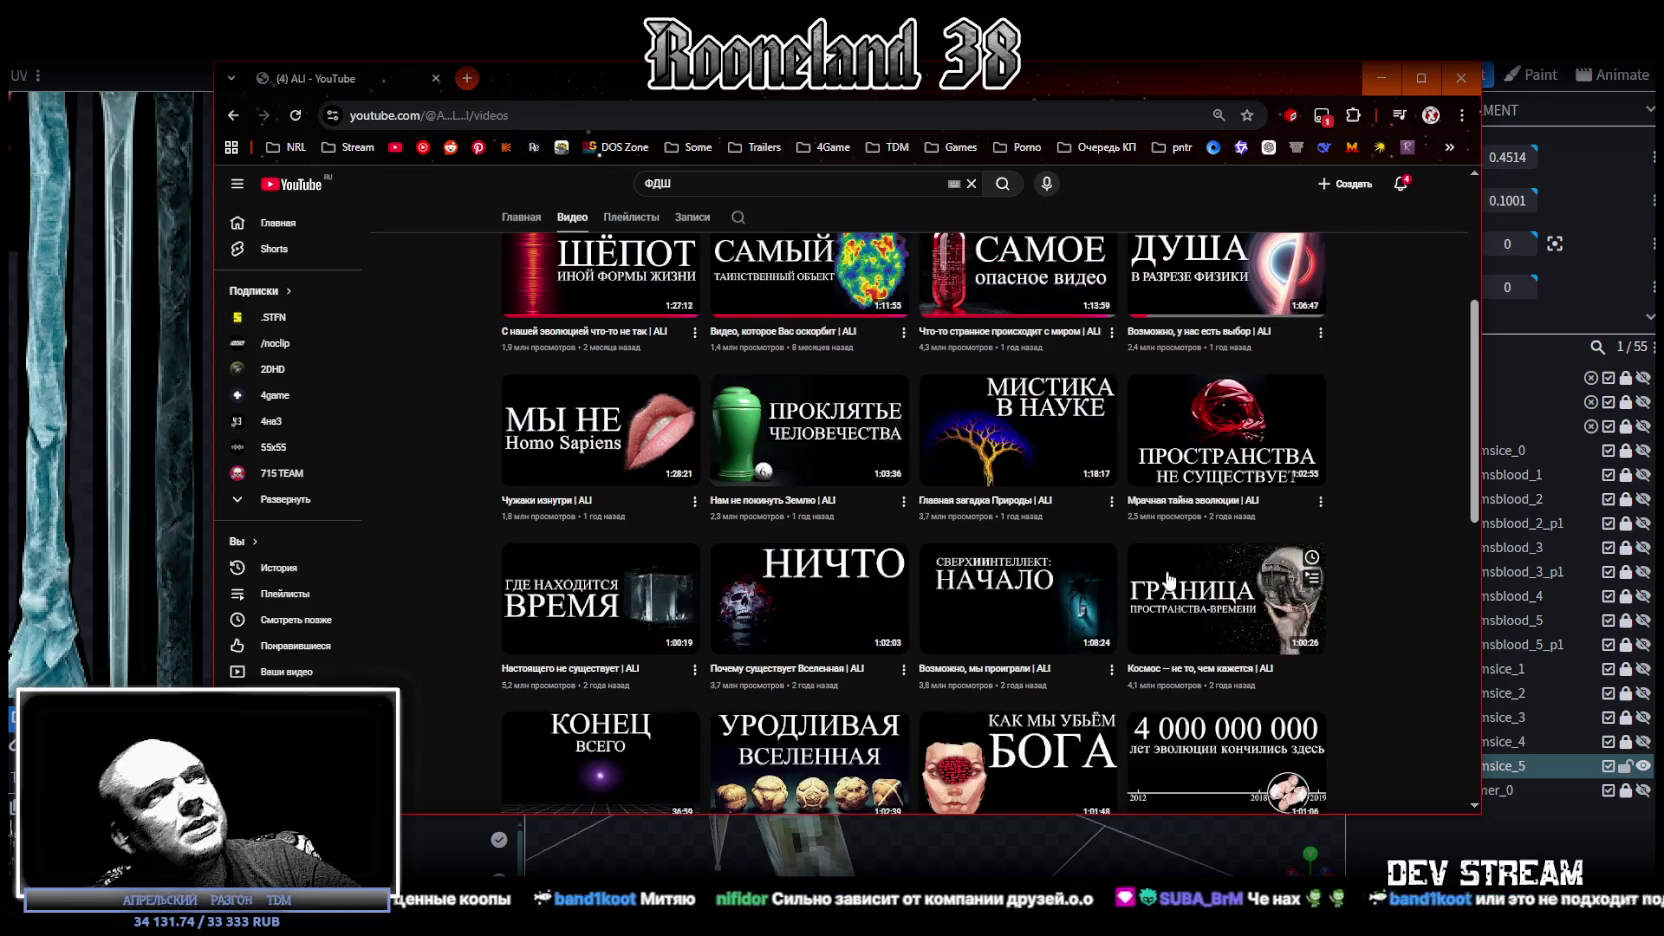
scroll(955, 530, "down", 3)
scroll(955, 530, "down", 1)
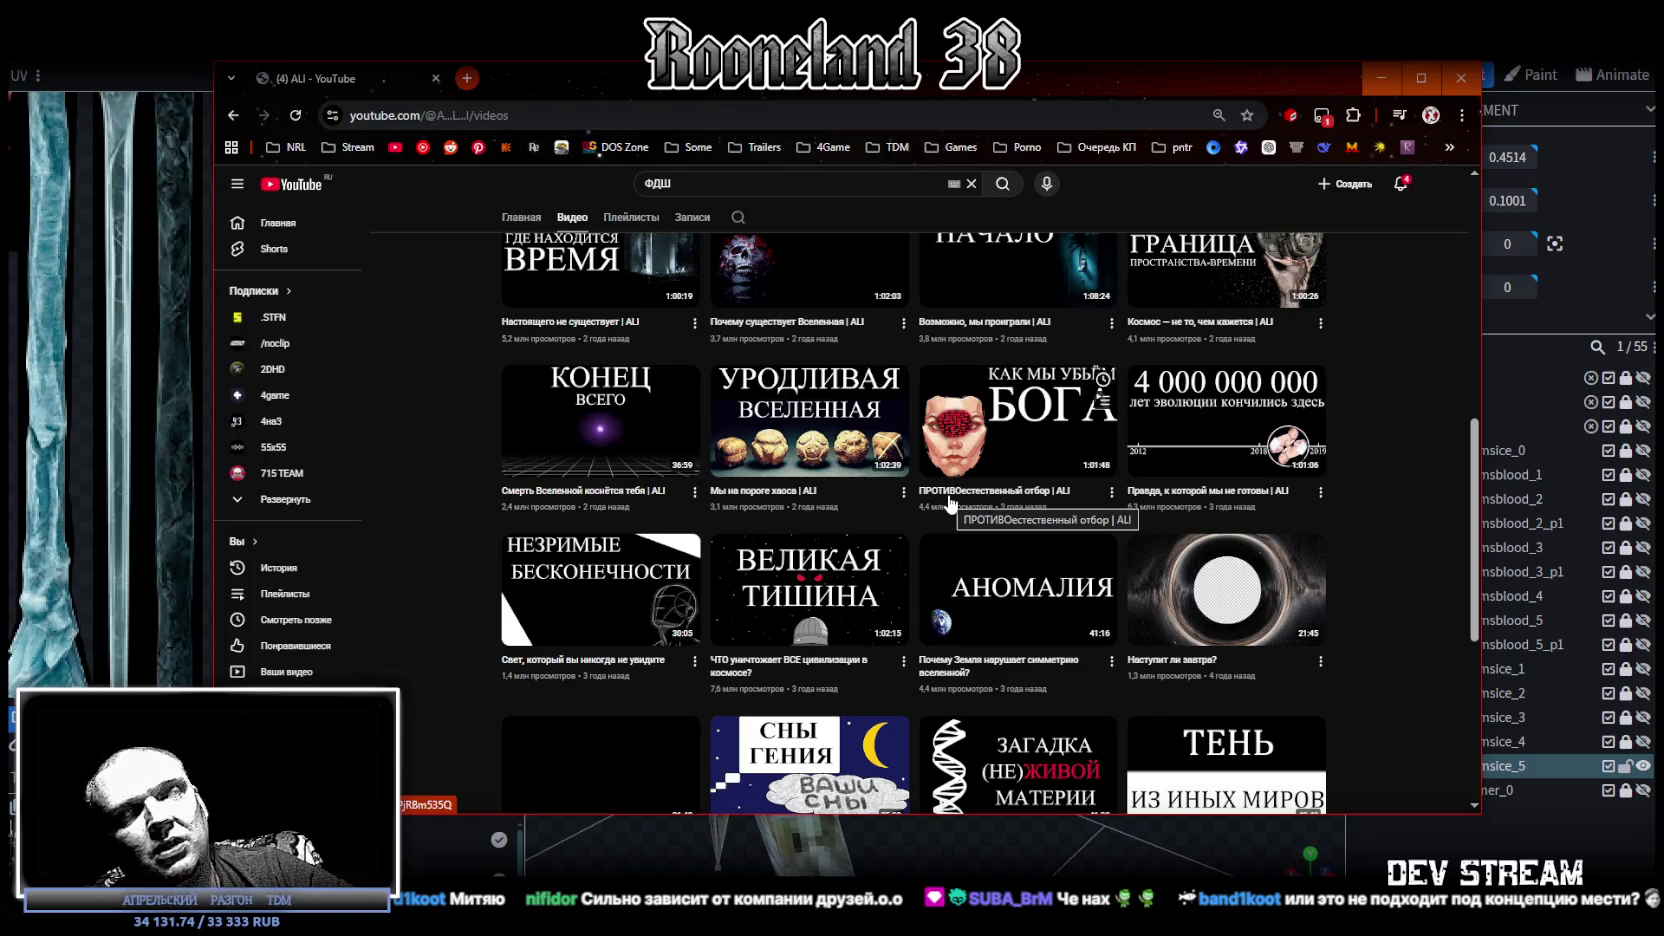
scroll(950, 500, "up", 5)
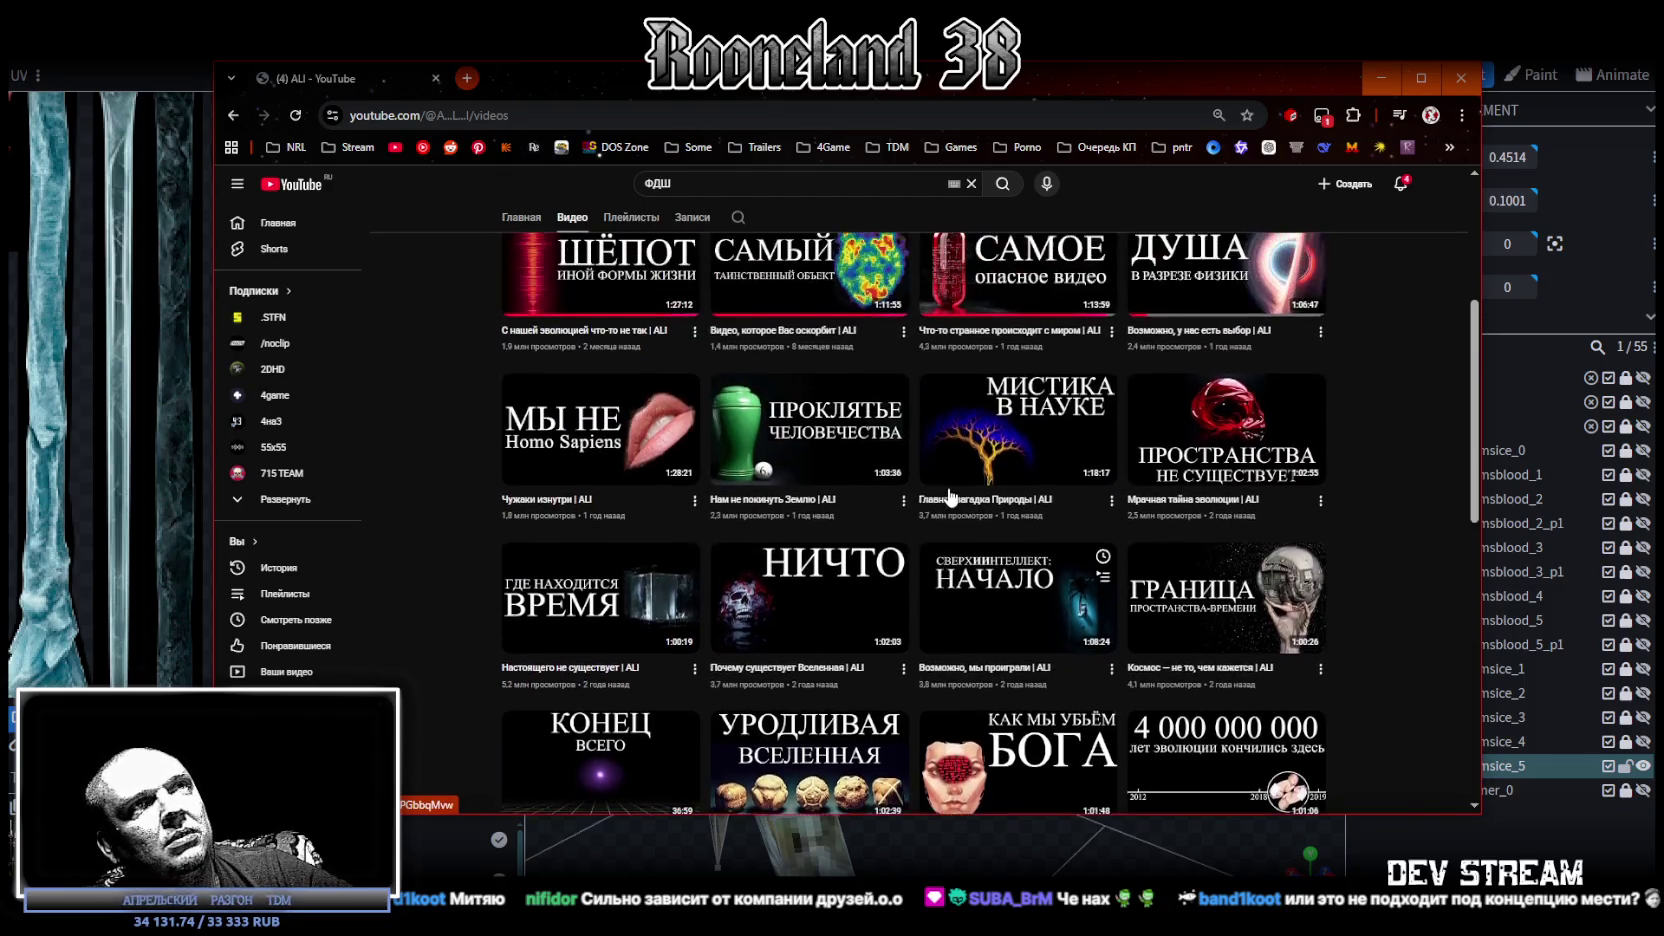
scroll(950, 497, "up", 2)
scroll(950, 497, "down", 5)
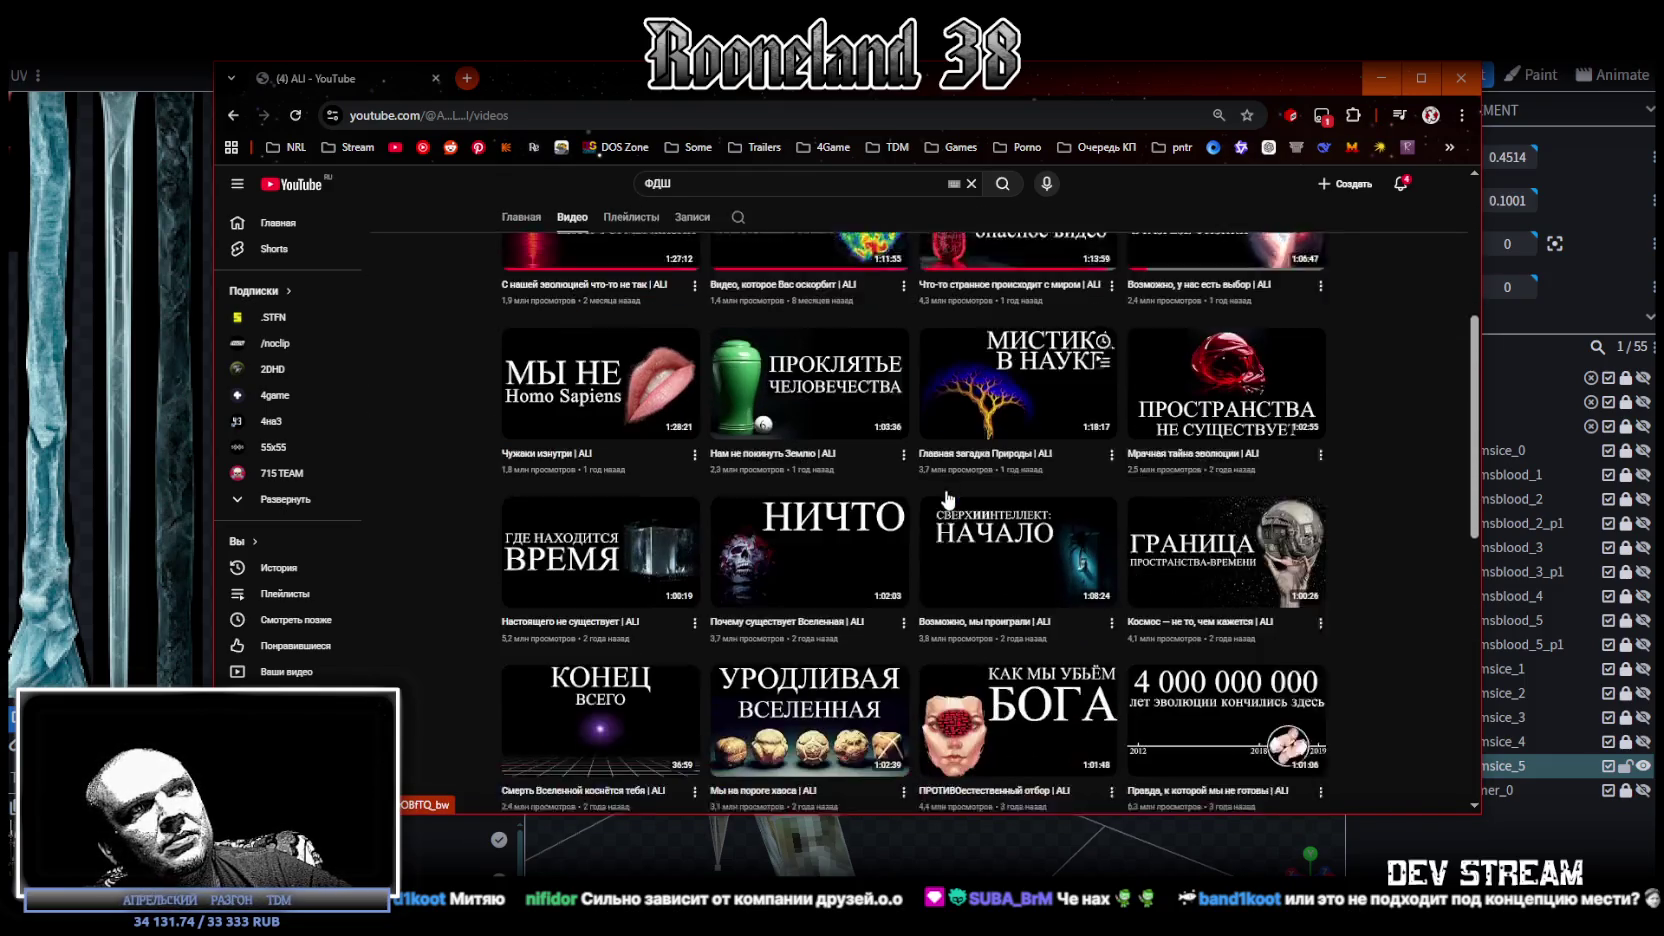
scroll(949, 500, "down", 2)
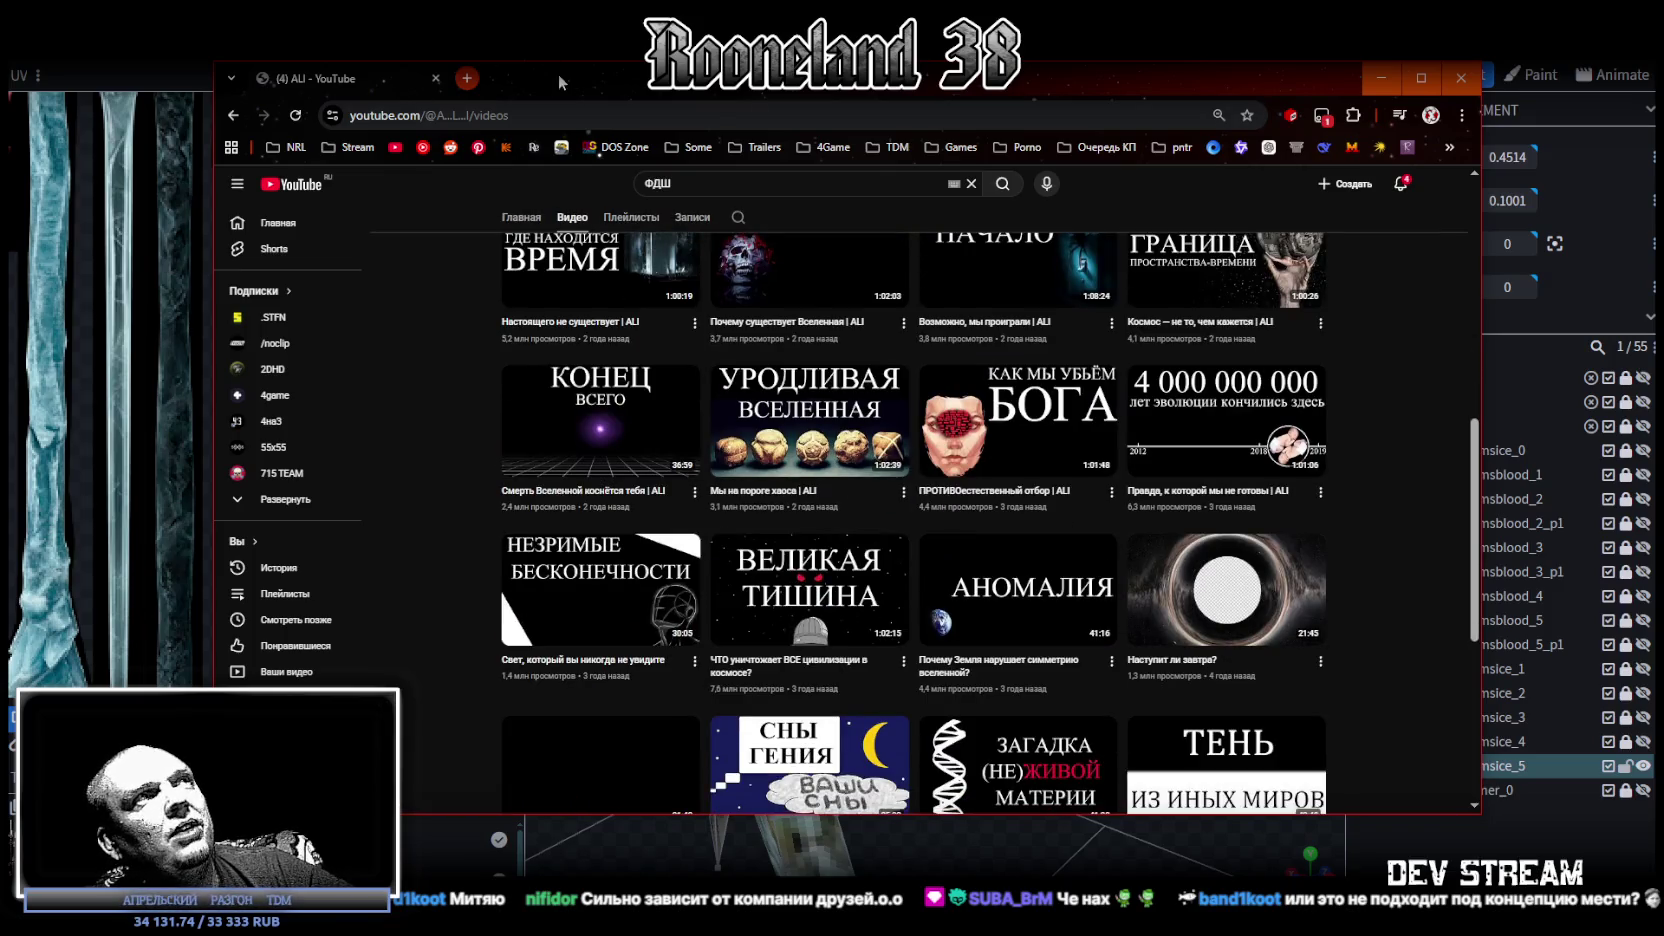
key("alt+Tab")
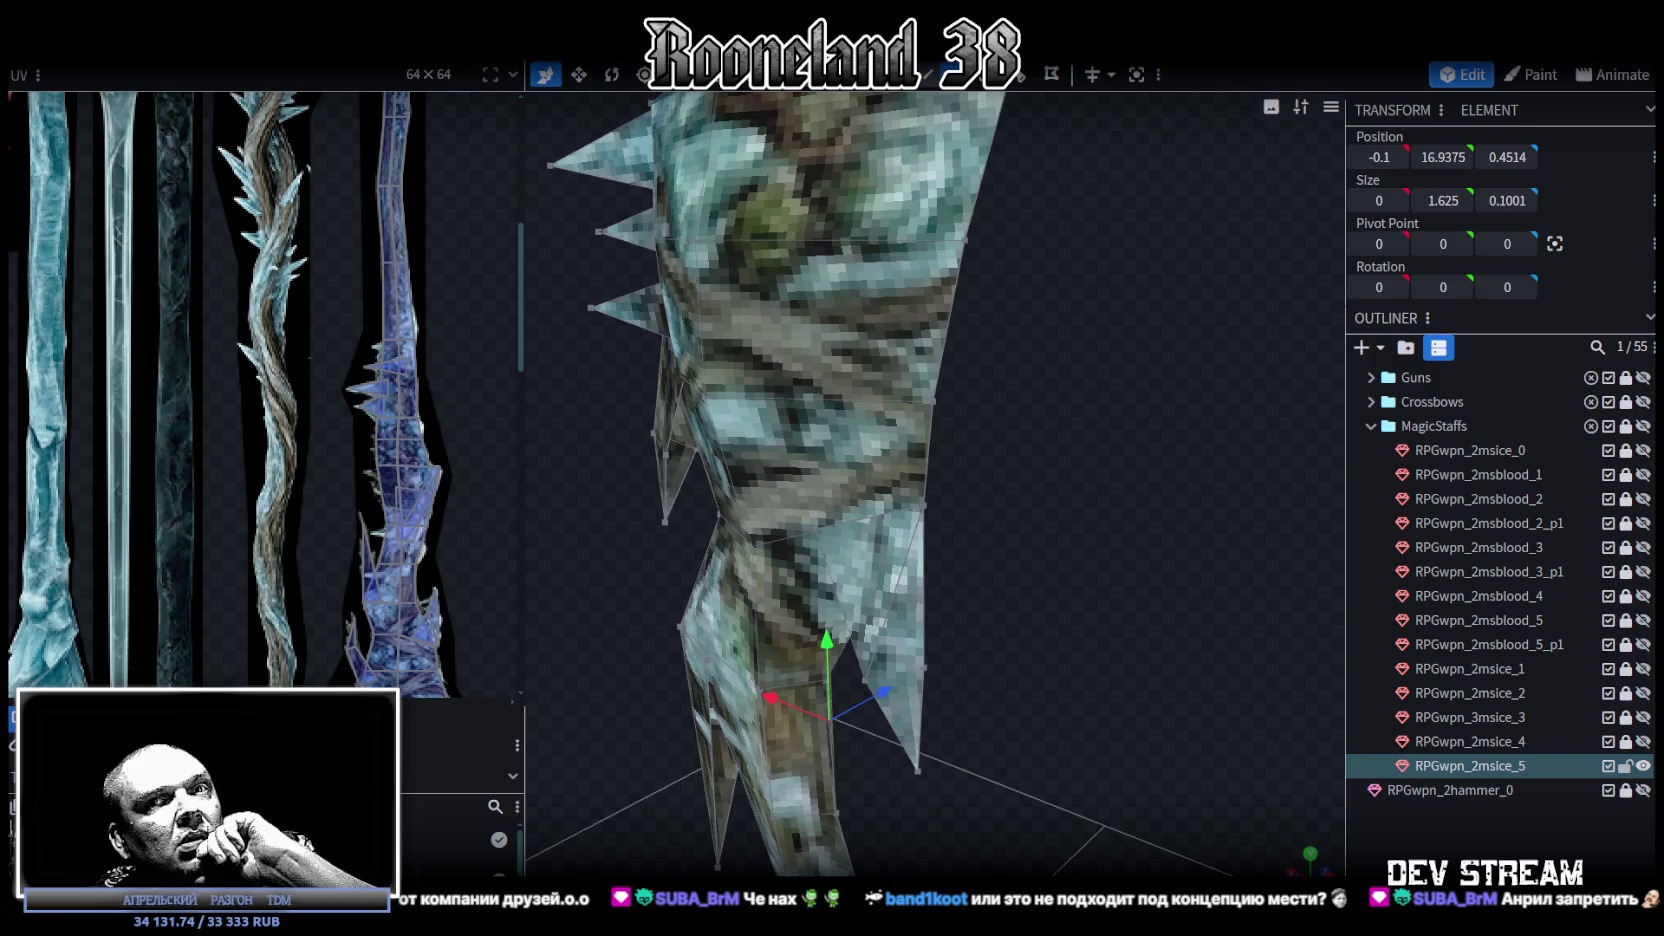
Select two vertices on the crystal head and nudge them slightly along X.
mouse_move(1180, 540)
left_mouse_down()
mouse_move(1060, 462)
mouse_move(1115, 433)
mouse_move(1143, 445)
mouse_move(1075, 419)
left_mouse_up()
left_click(1089, 412)
left_click_drag(966, 362, 955, 328)
left_click_drag(907, 389, 901, 393)
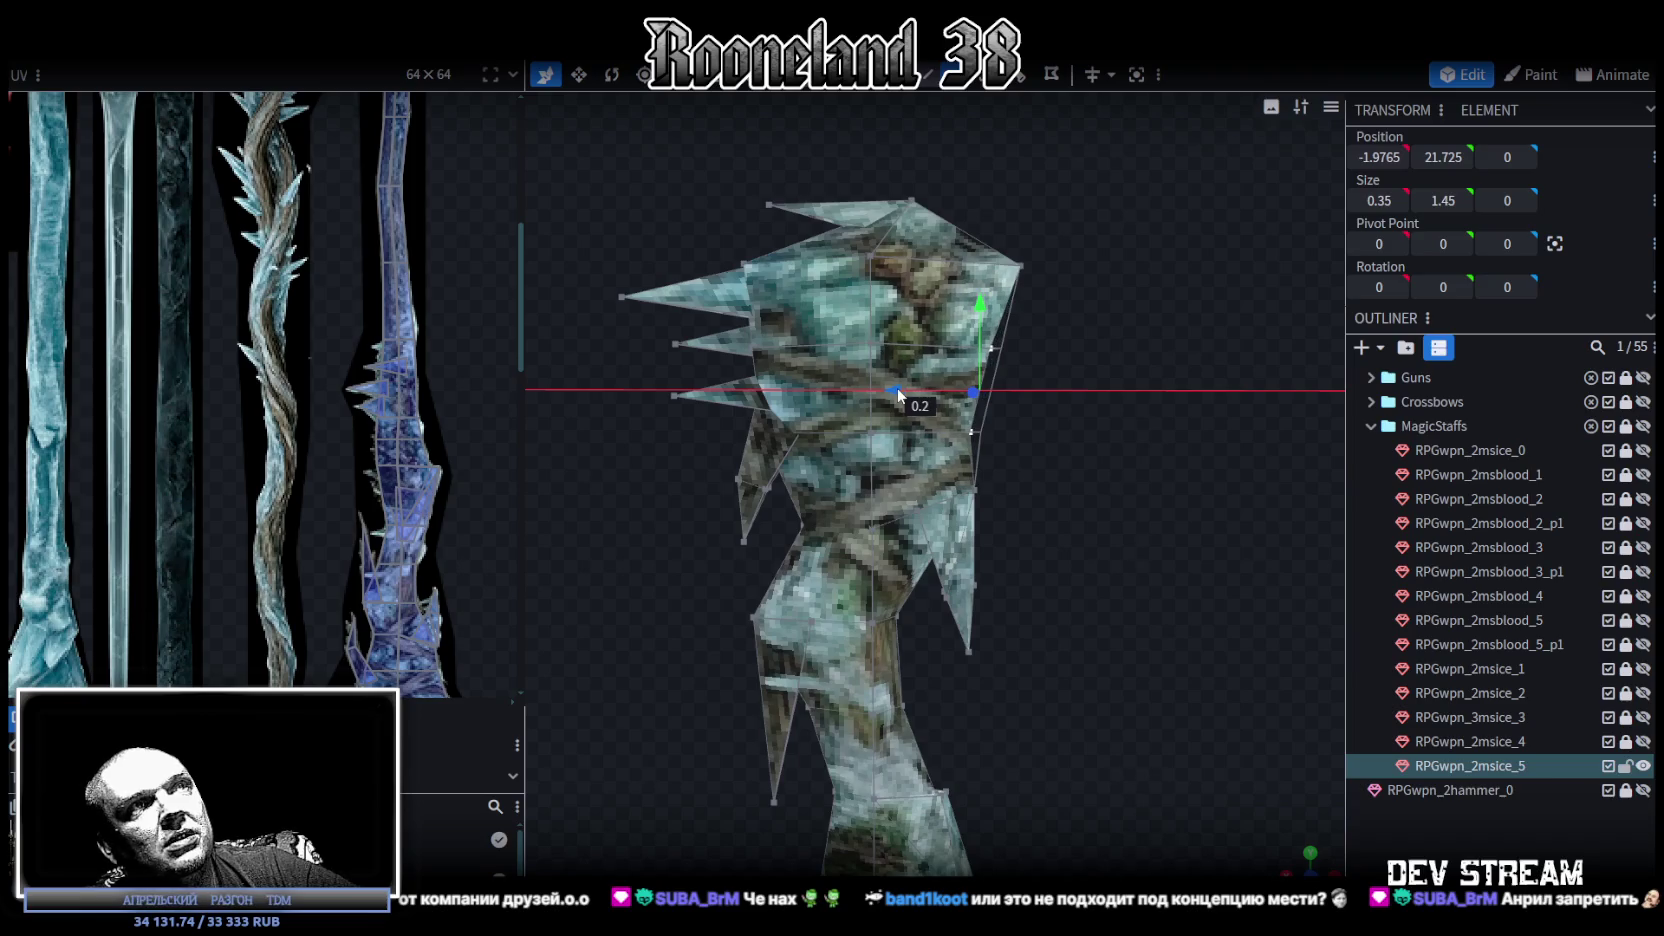
mouse_move(1124, 426)
left_mouse_down()
mouse_move(745, 468)
mouse_move(741, 445)
mouse_move(826, 421)
mouse_move(842, 448)
mouse_move(961, 455)
mouse_move(1099, 520)
mouse_move(917, 409)
left_mouse_up()
Move a piece of the staff mesh along Z to -0.2507.
scroll(914, 405, "up", 5)
mouse_move(799, 427)
left_mouse_down()
mouse_move(1134, 478)
mouse_move(857, 508)
mouse_move(835, 536)
mouse_move(887, 463)
left_mouse_up()
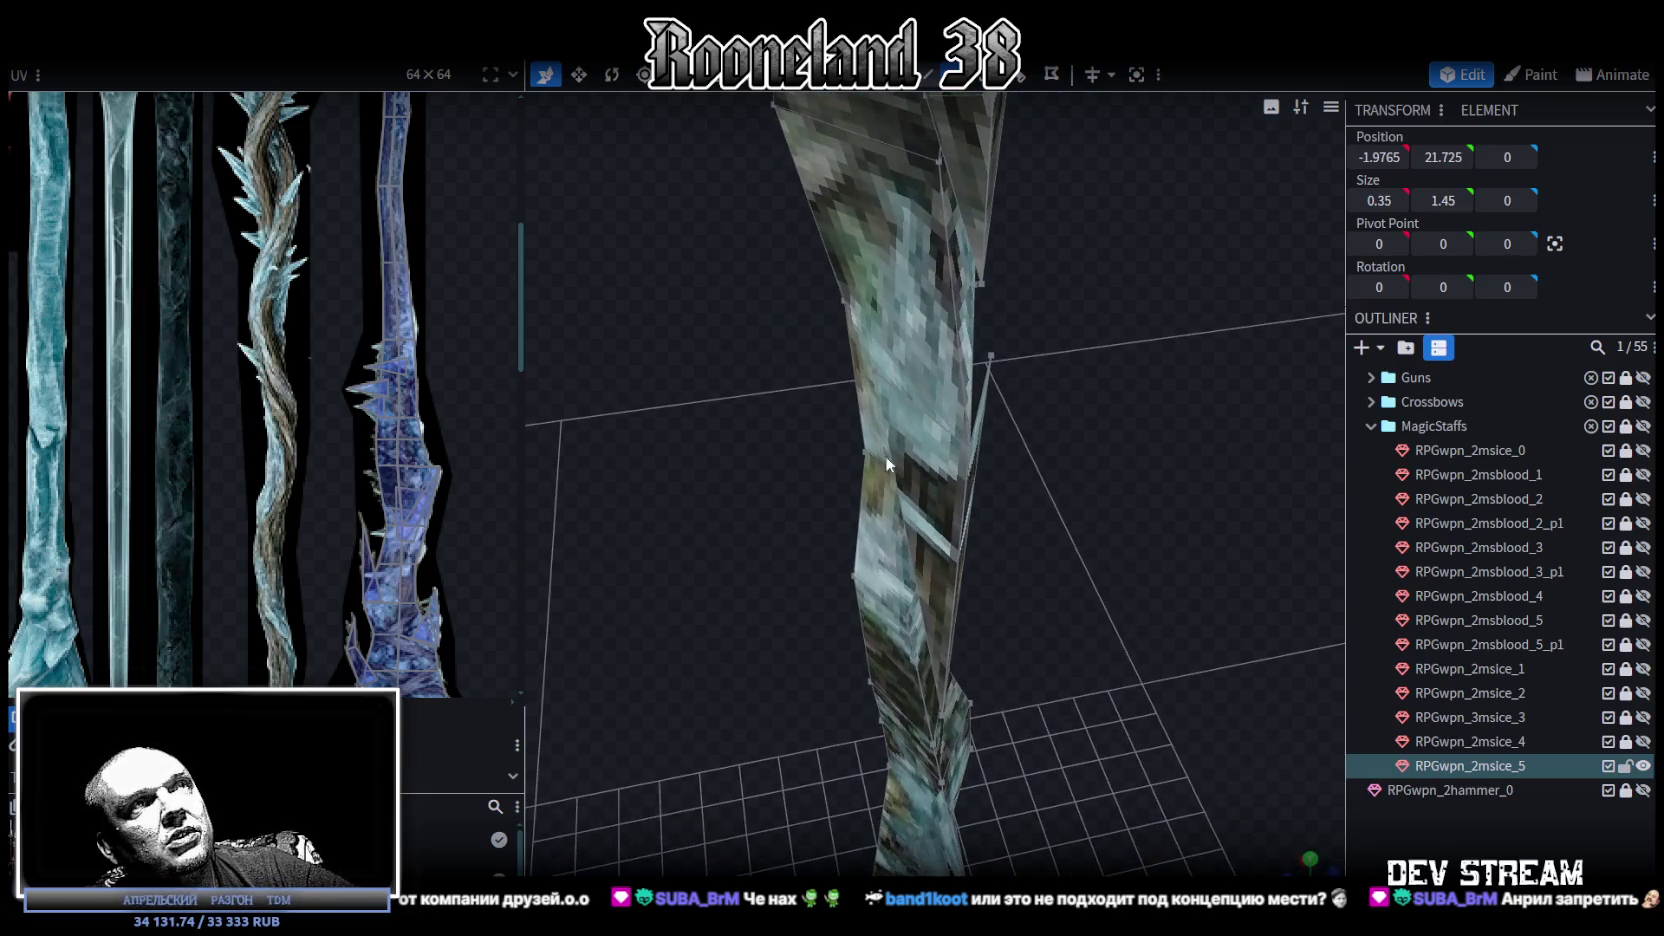
left_click(878, 382)
mouse_move(809, 384)
left_mouse_down()
mouse_move(1145, 428)
mouse_move(1078, 443)
mouse_move(964, 386)
mouse_move(854, 372)
left_mouse_up()
mouse_move(854, 372)
left_mouse_down()
mouse_move(1088, 434)
mouse_move(758, 352)
mouse_move(1193, 402)
mouse_move(1245, 382)
mouse_move(1201, 380)
left_mouse_up()
Flatten a staff vertex to Z 0 and check it from the side.
left_click(936, 595)
key("KP_1")
mouse_move(823, 597)
left_mouse_down()
mouse_move(1131, 566)
mouse_move(1167, 540)
mouse_move(1087, 630)
mouse_move(1066, 545)
left_mouse_up()
mouse_move(729, 607)
left_mouse_down()
mouse_move(915, 599)
mouse_move(965, 564)
left_mouse_up()
scroll(965, 564, "up", 5)
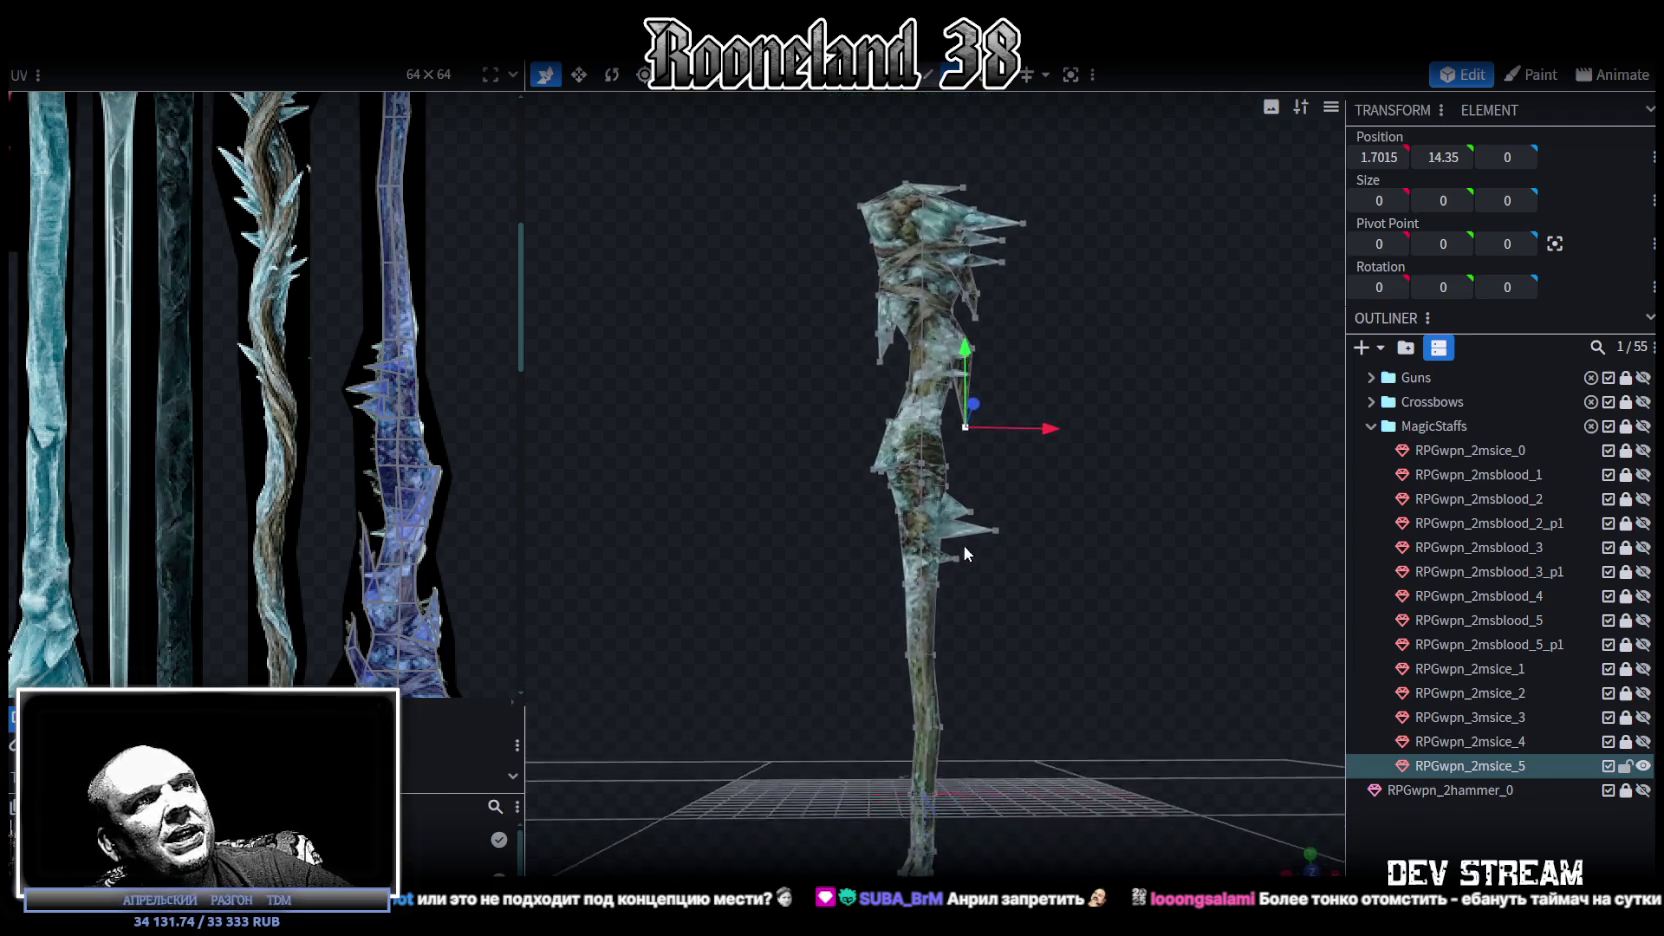
mouse_move(958, 573)
left_mouse_down()
mouse_move(777, 568)
mouse_move(777, 582)
mouse_move(867, 543)
mouse_move(1154, 540)
mouse_move(1186, 473)
mouse_move(1158, 580)
left_mouse_up()
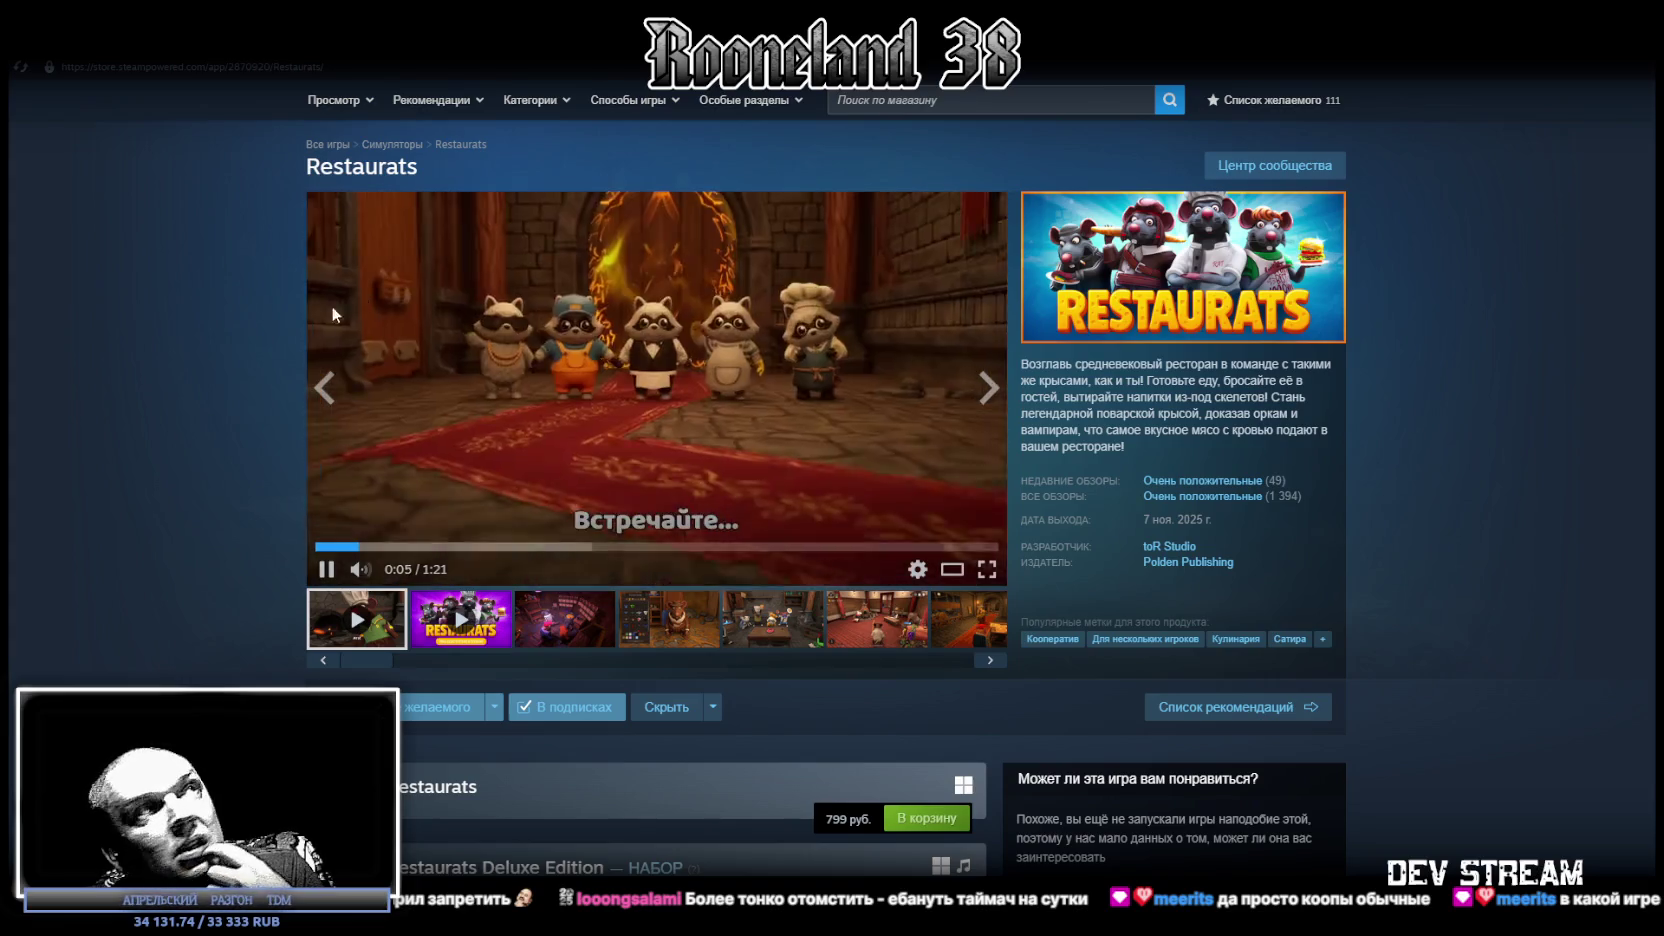
Select the Restaurats title text and pause the trailer.
double_click(450, 162)
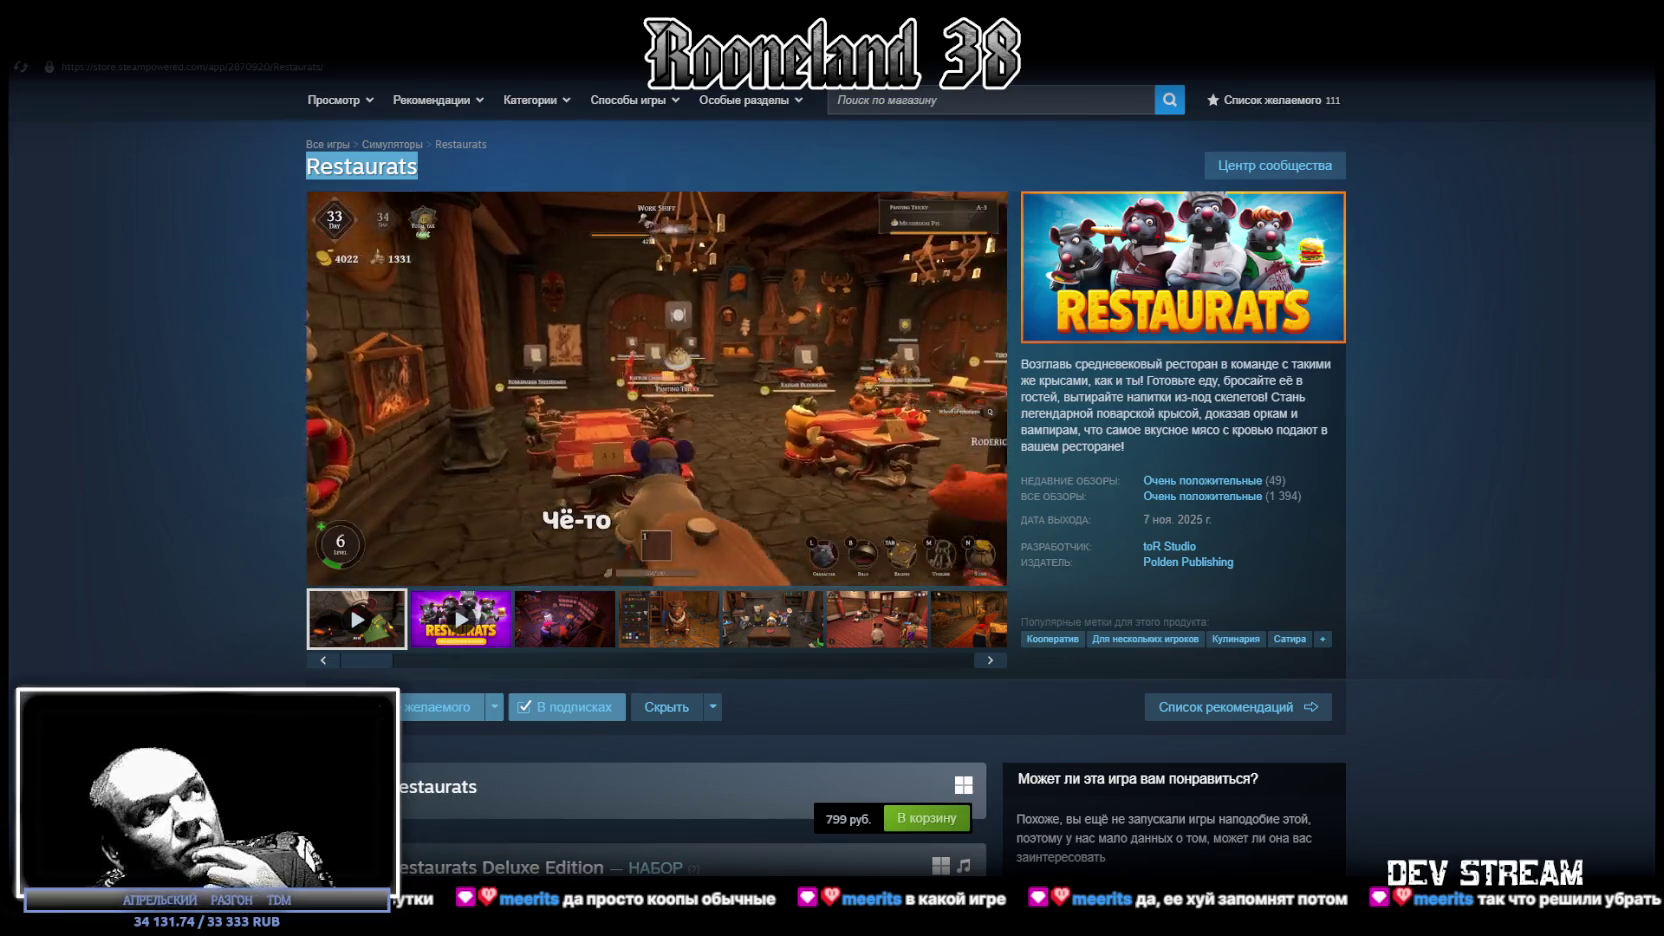
mouse_move(416, 407)
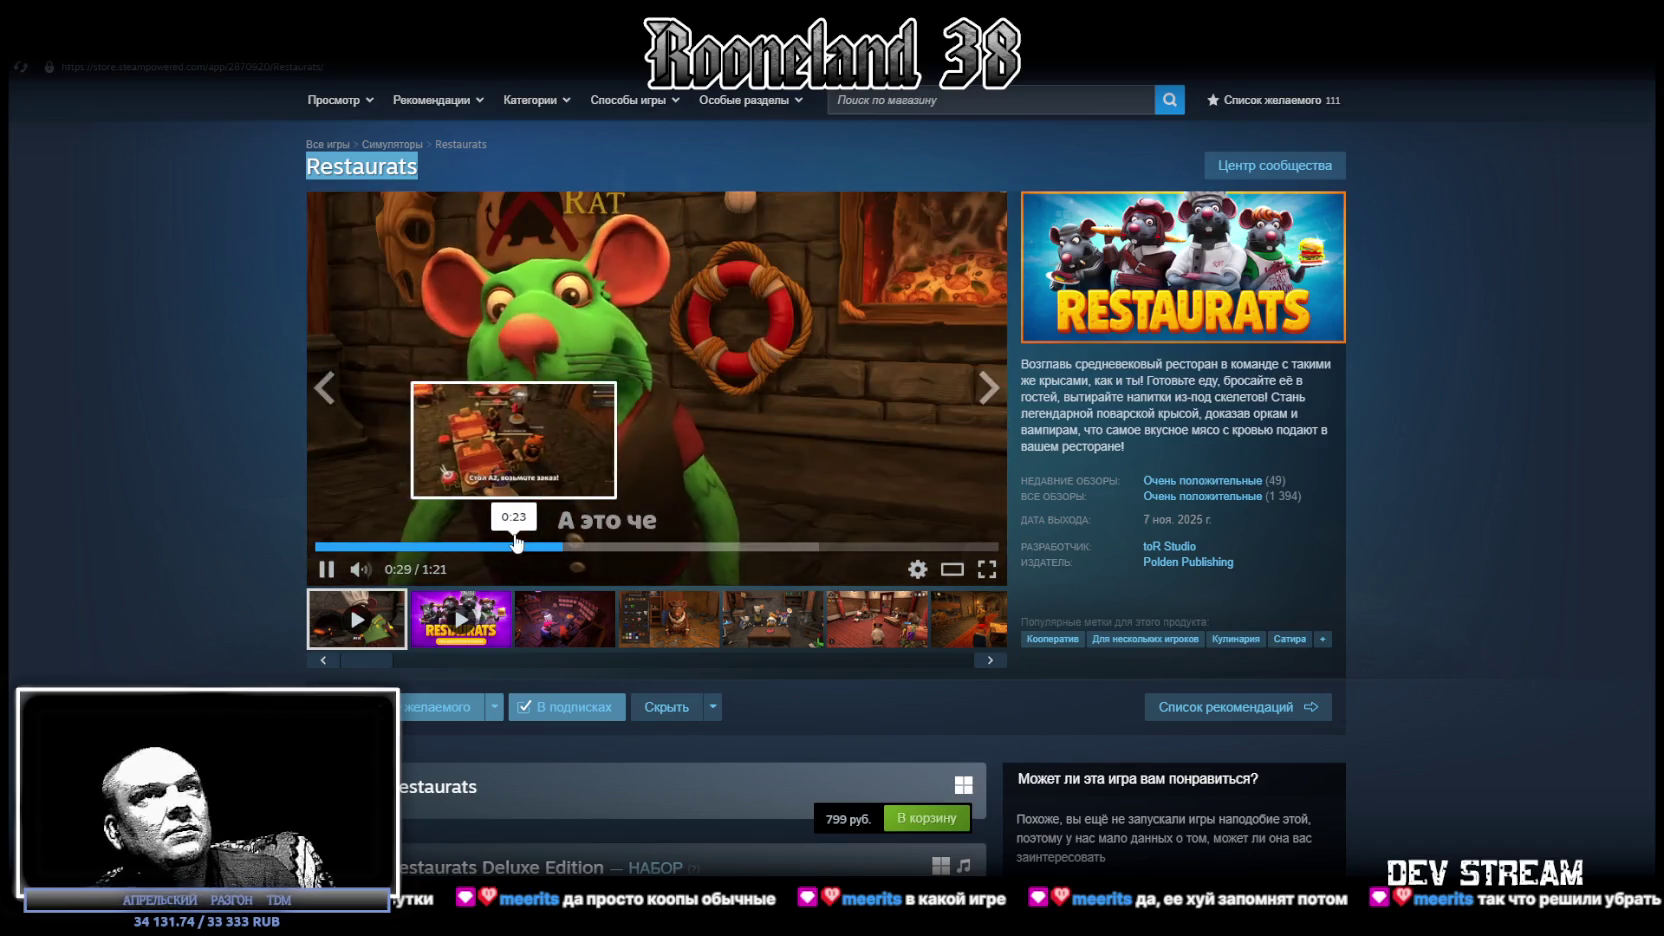
left_click(796, 364)
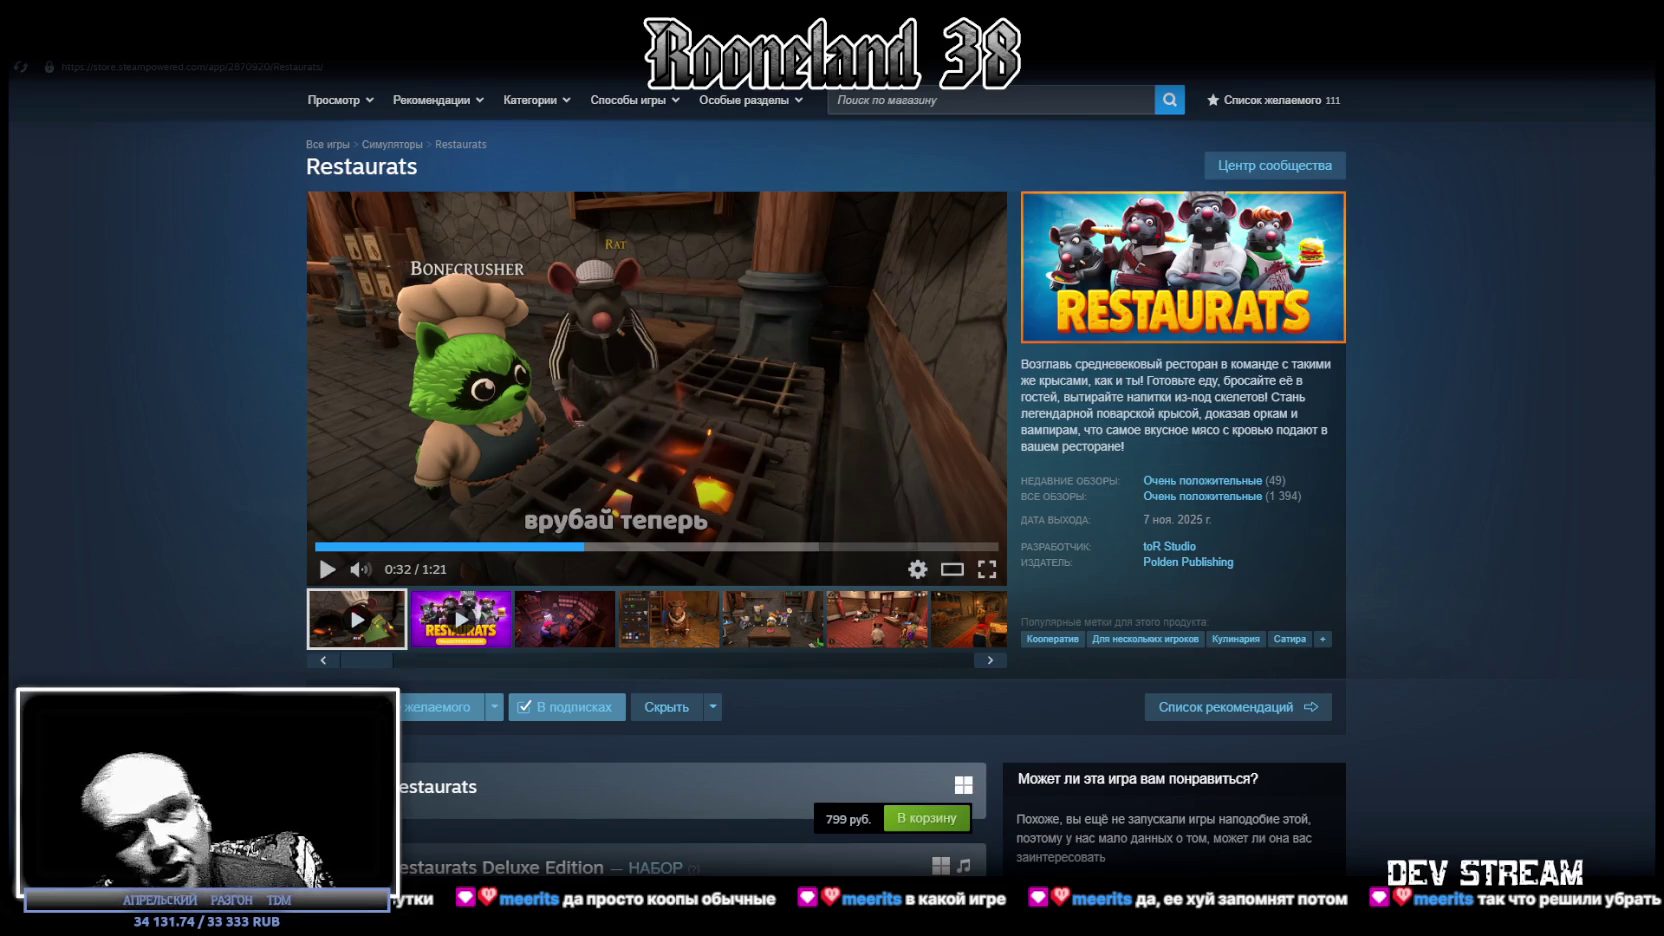
Flip through the screenshots and open the Esmeralda Ashveil tavern screenshot full-screen.
scroll(705, 532, "down", 3)
scroll(720, 419, "up", 3)
left_click(595, 625)
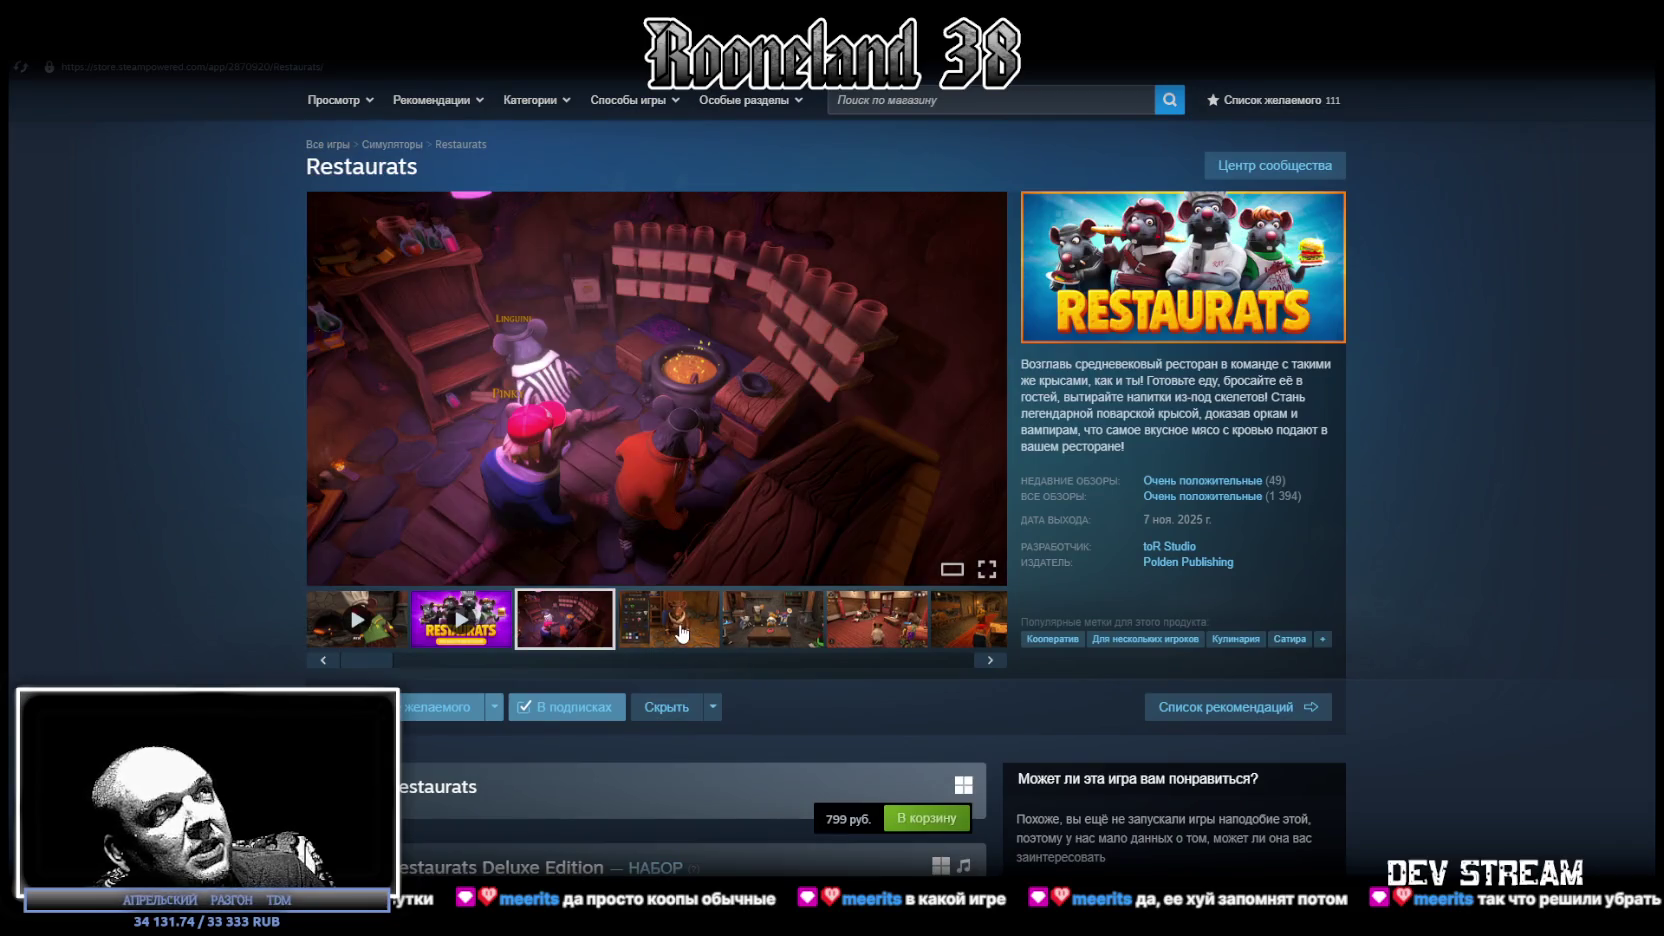
left_click(680, 625)
left_click(772, 625)
left_click(850, 625)
left_click(850, 630)
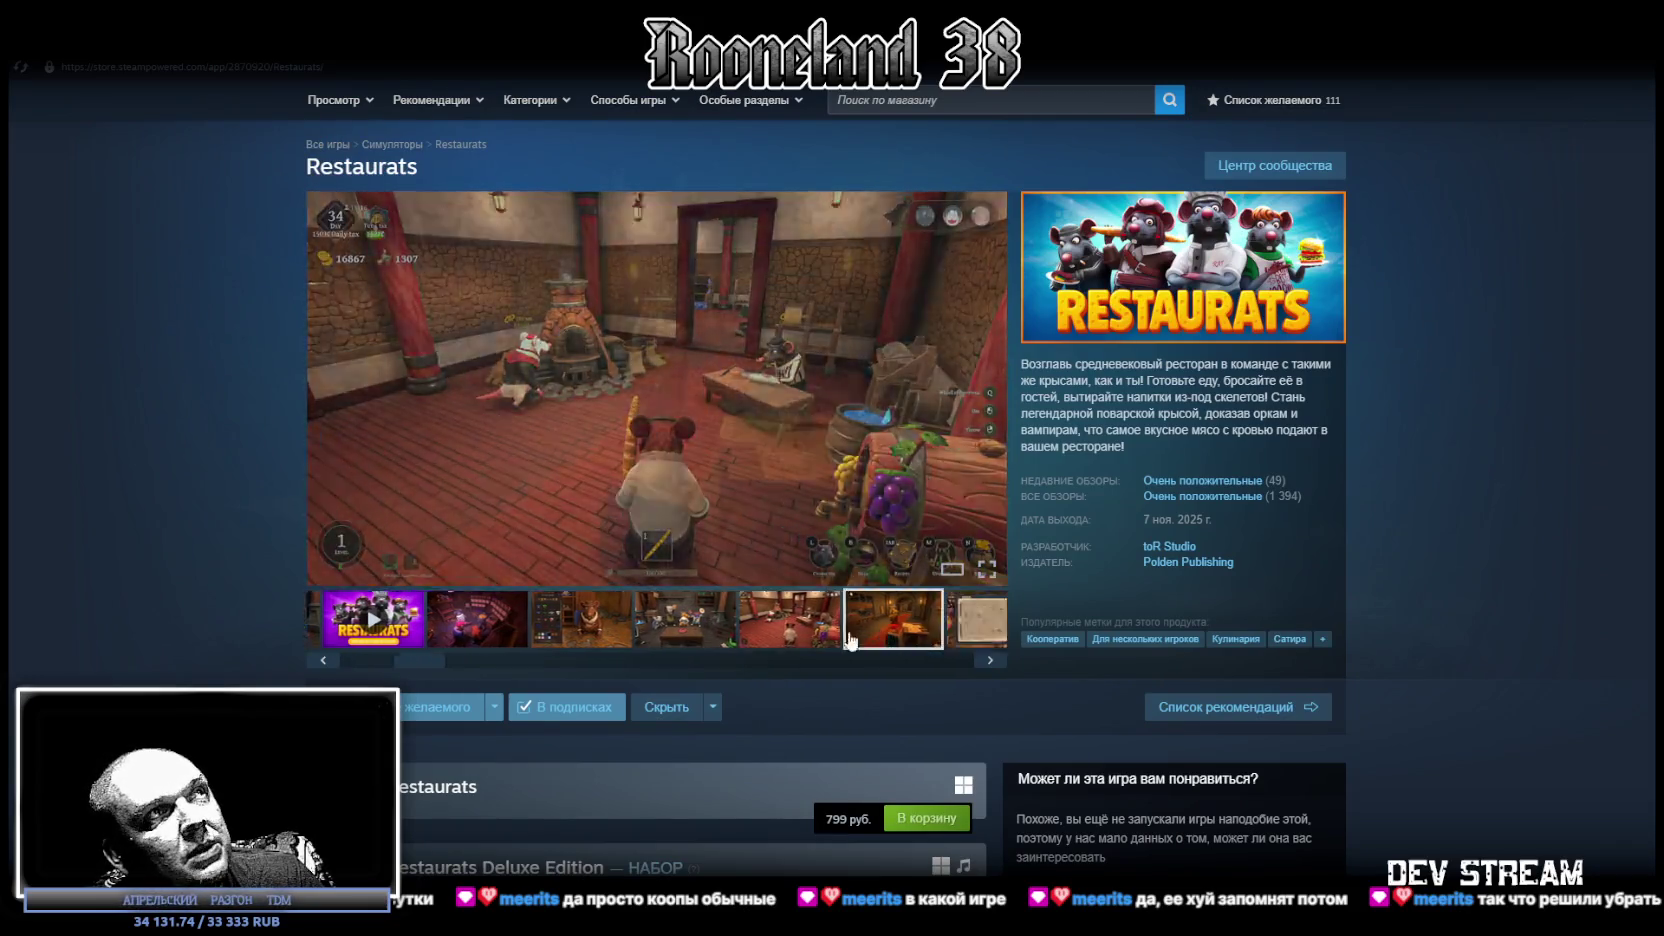
left_click_drag(735, 661, 971, 662)
left_click(855, 622)
left_click(742, 628)
left_click(638, 626)
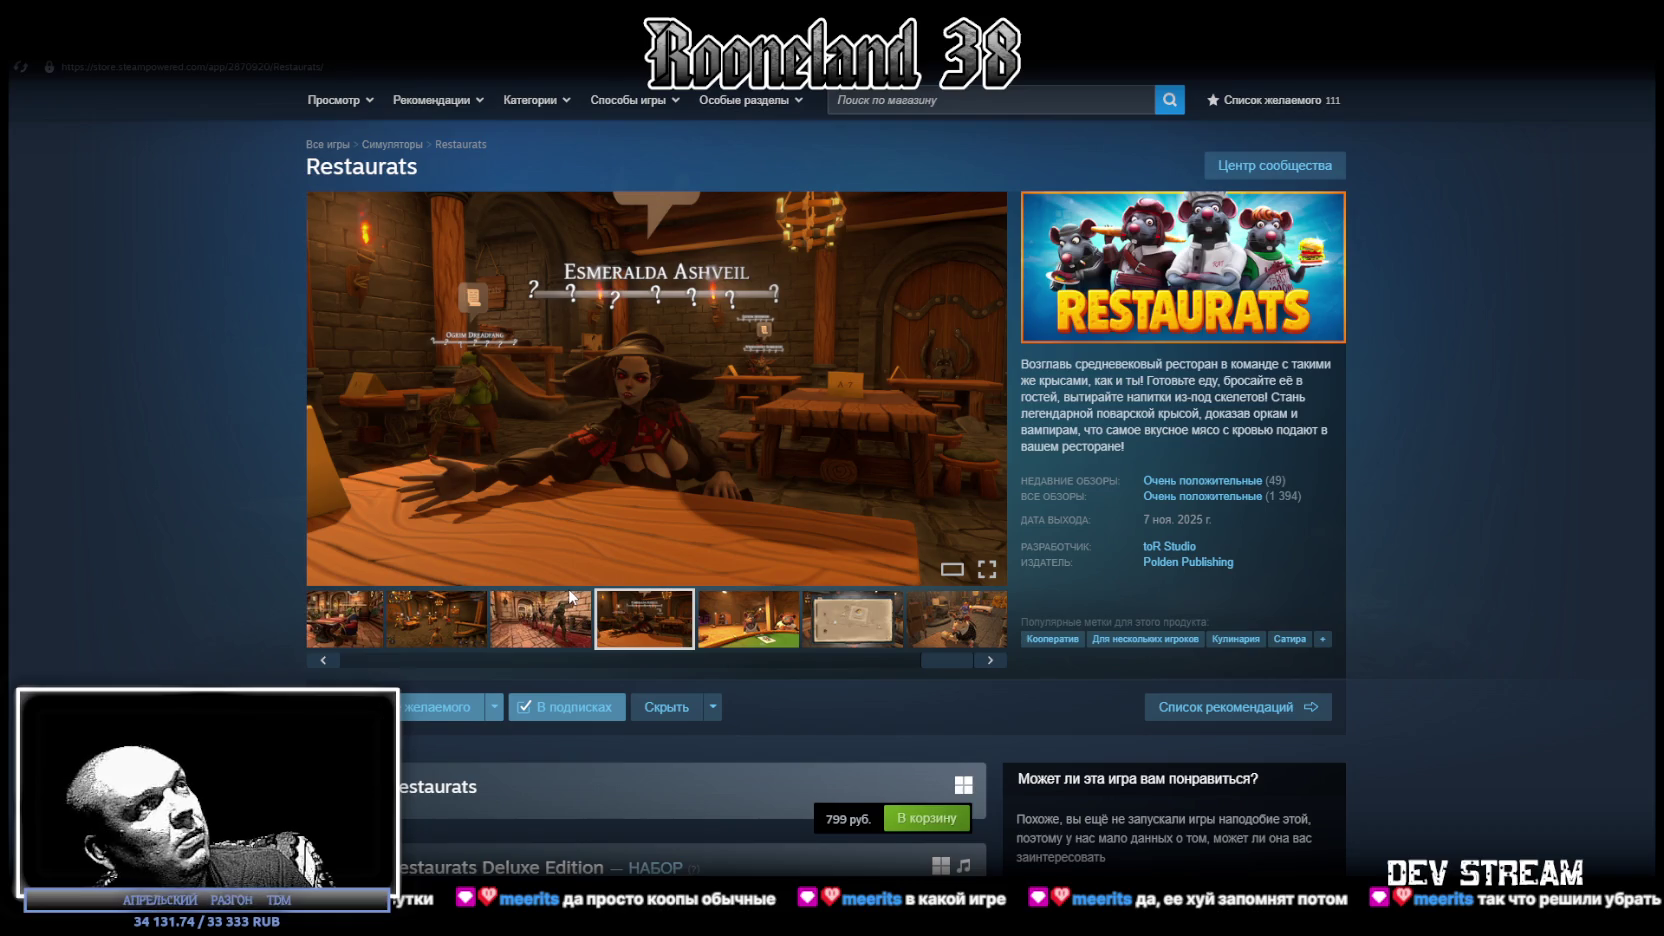
left_click(908, 581)
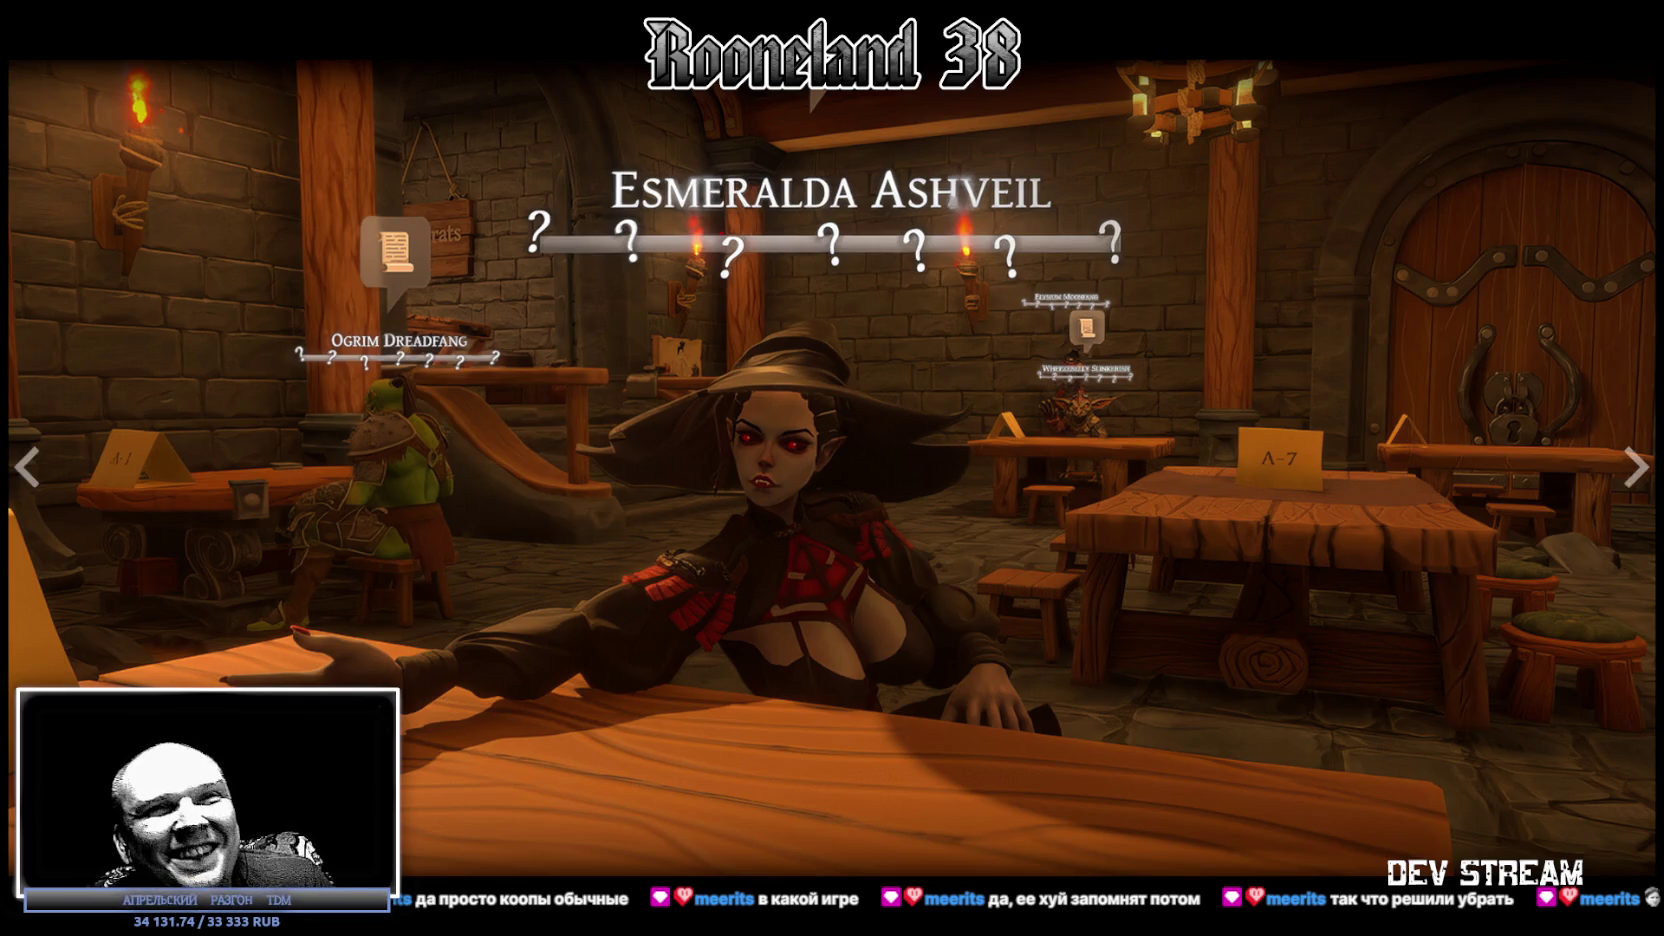
Close the enlarged screenshot, reopen and close the Esmeralda image, then return to Blockbench.
key("Escape")
scroll(902, 513, "down", 4)
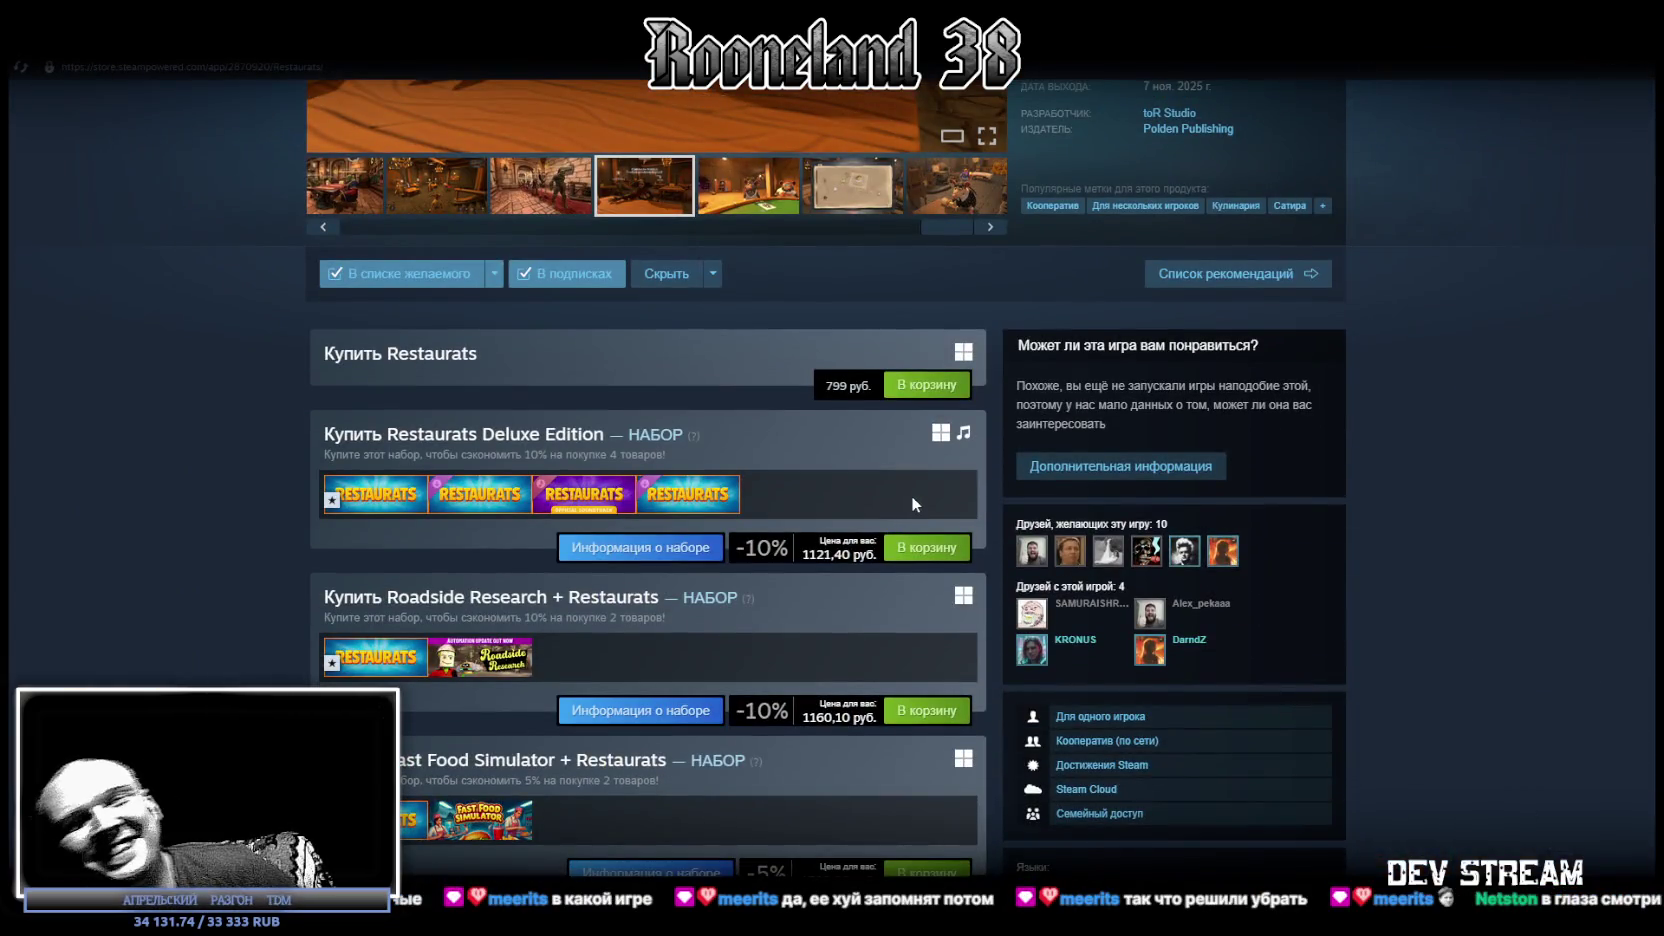
scroll(930, 473, "up", 4)
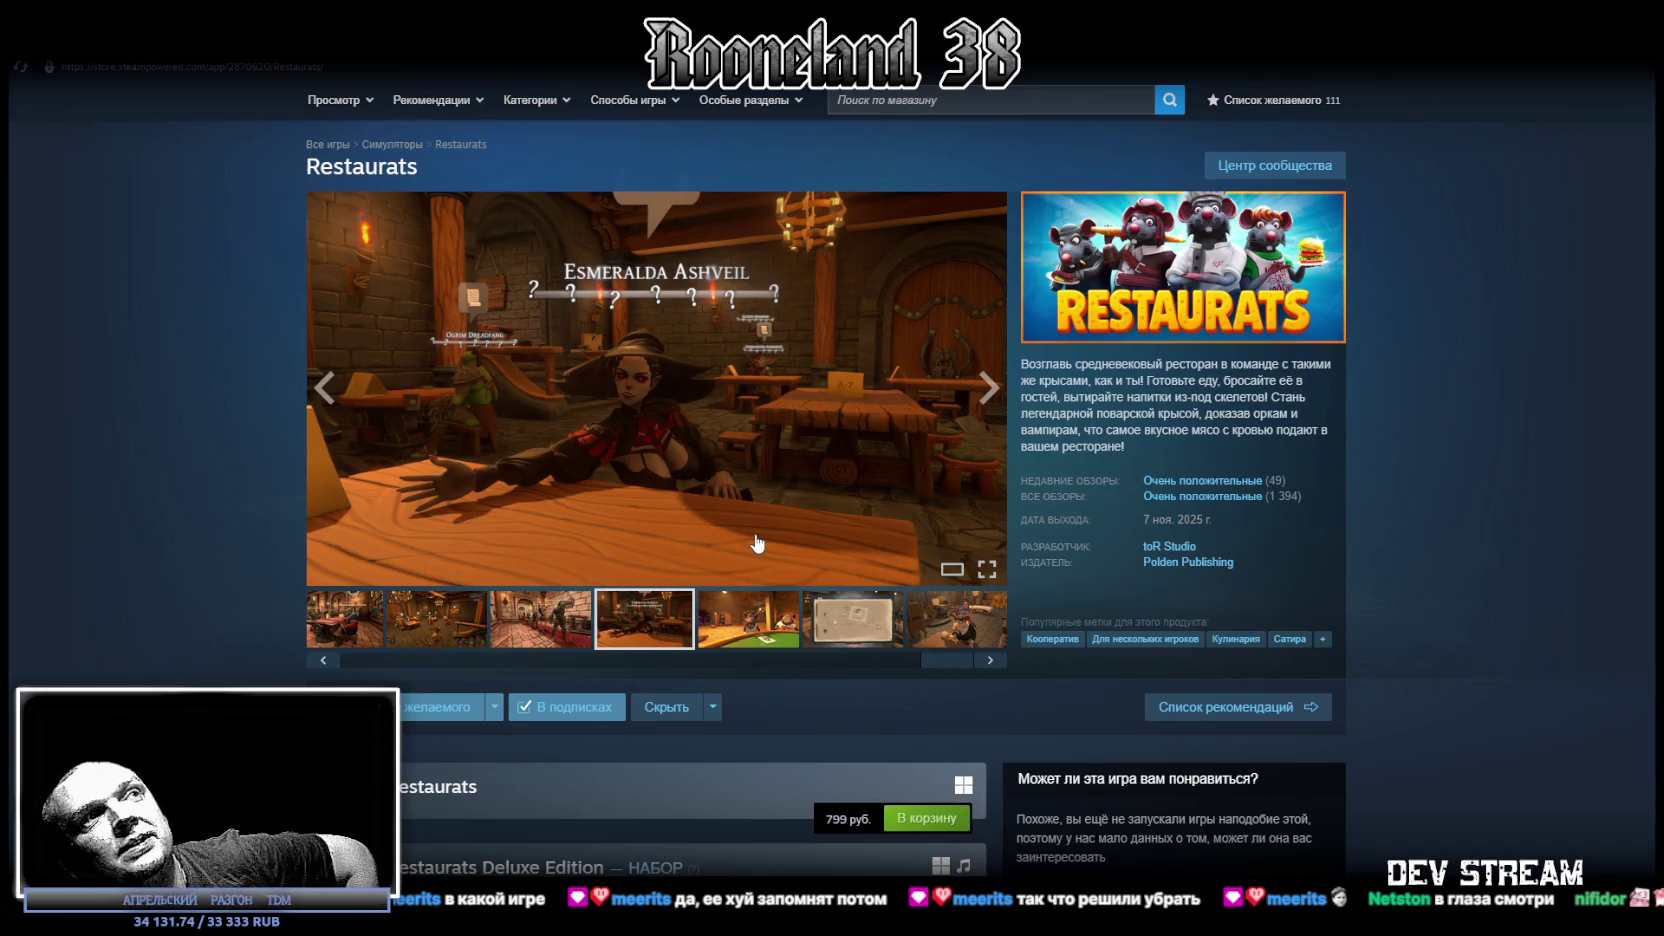
left_click(716, 481)
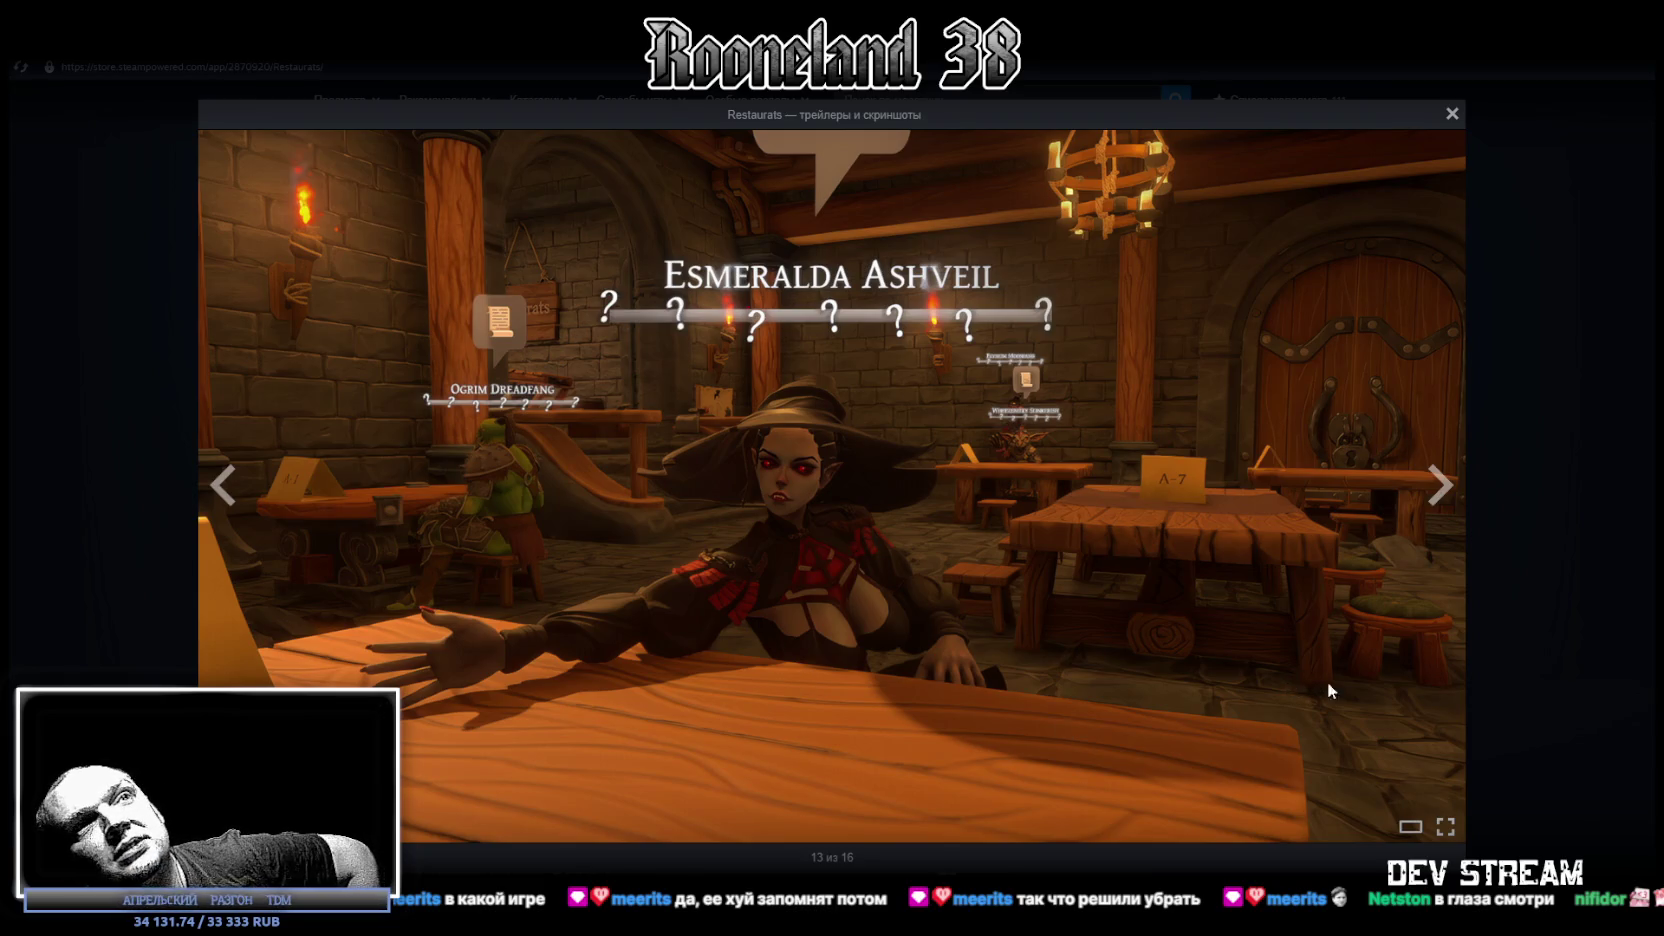
left_click(1450, 114)
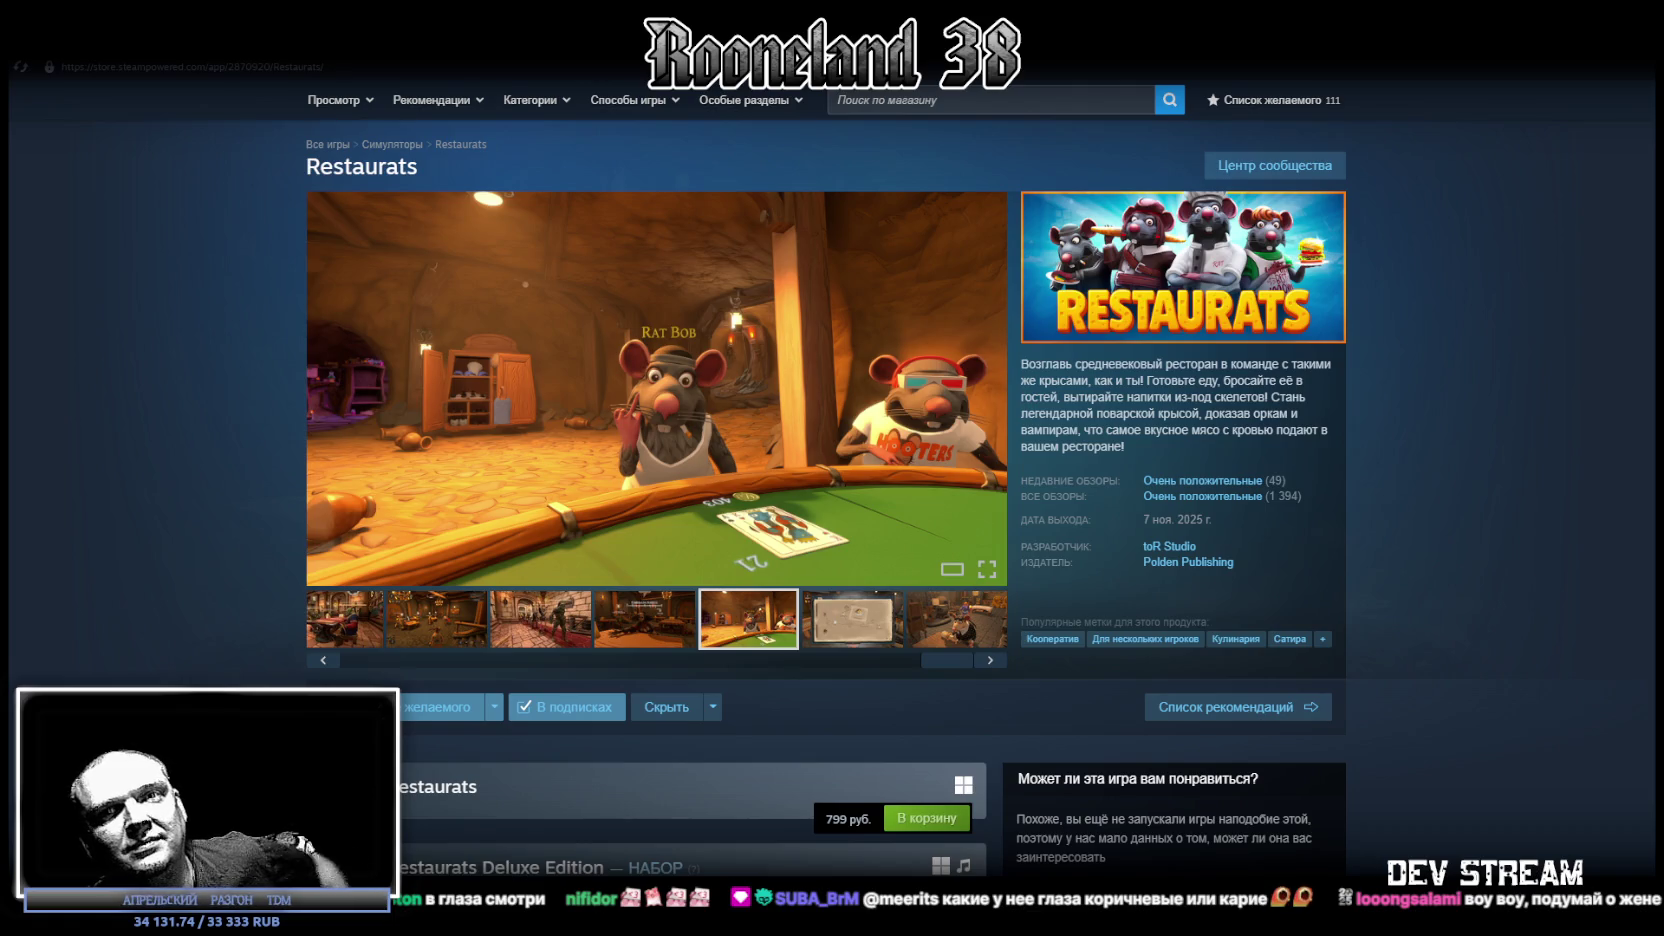
key("alt+Tab")
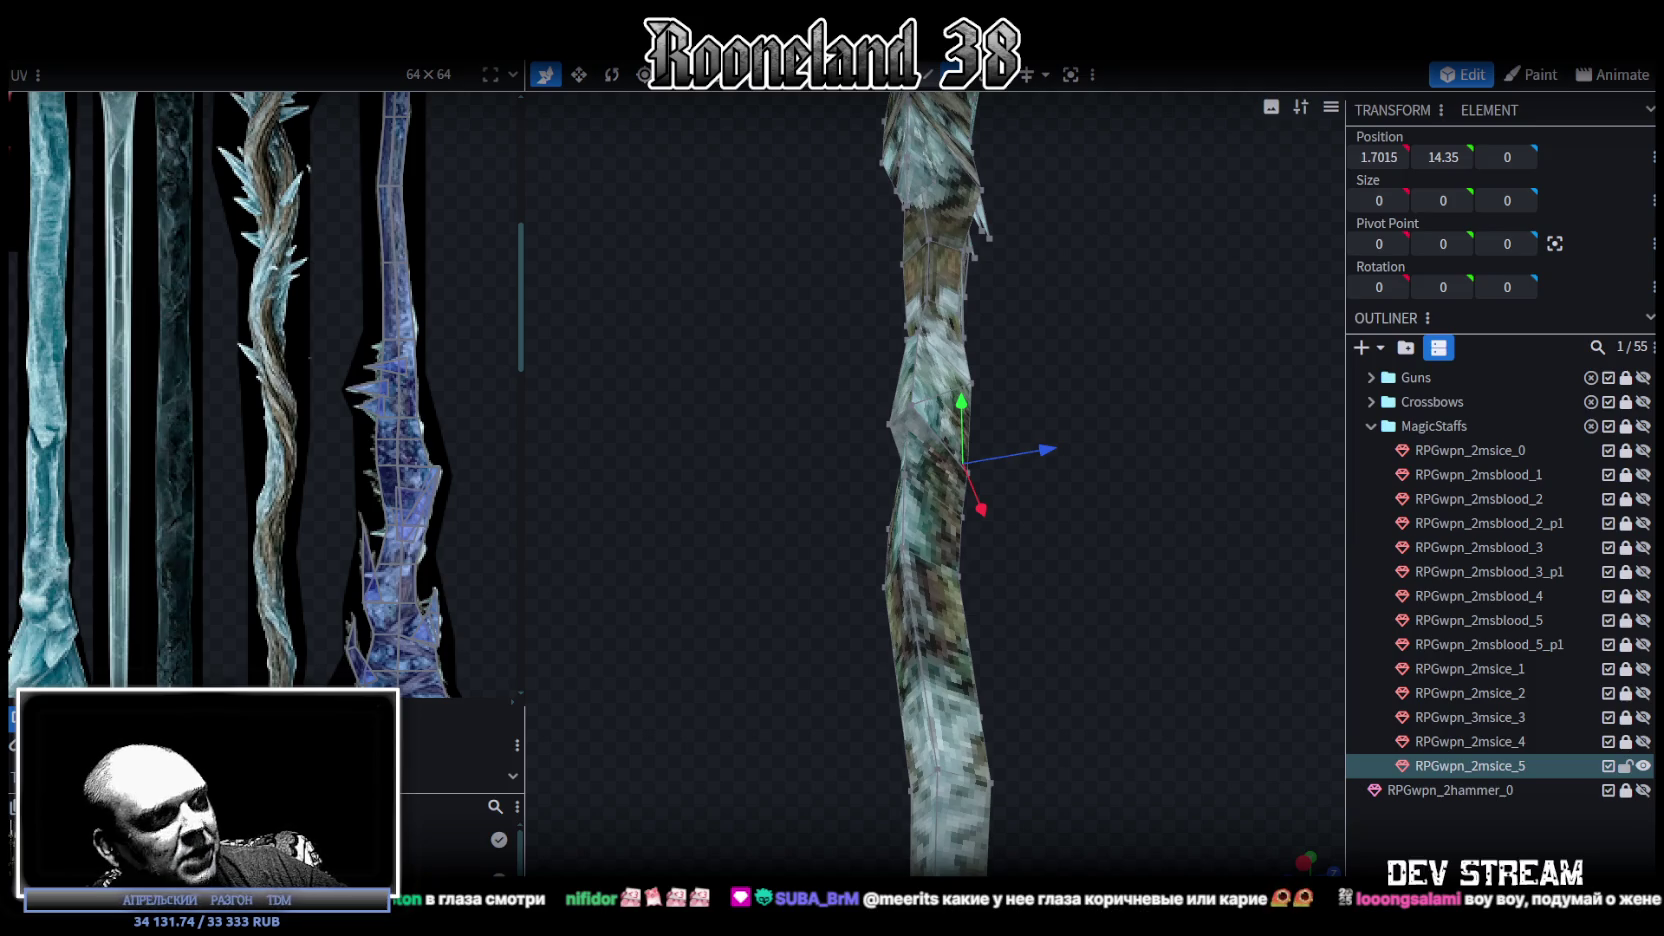
Move a box-selected part of the staff along Z by -0.2 and shift the tip vertex along X.
scroll(653, 486, "down", 5)
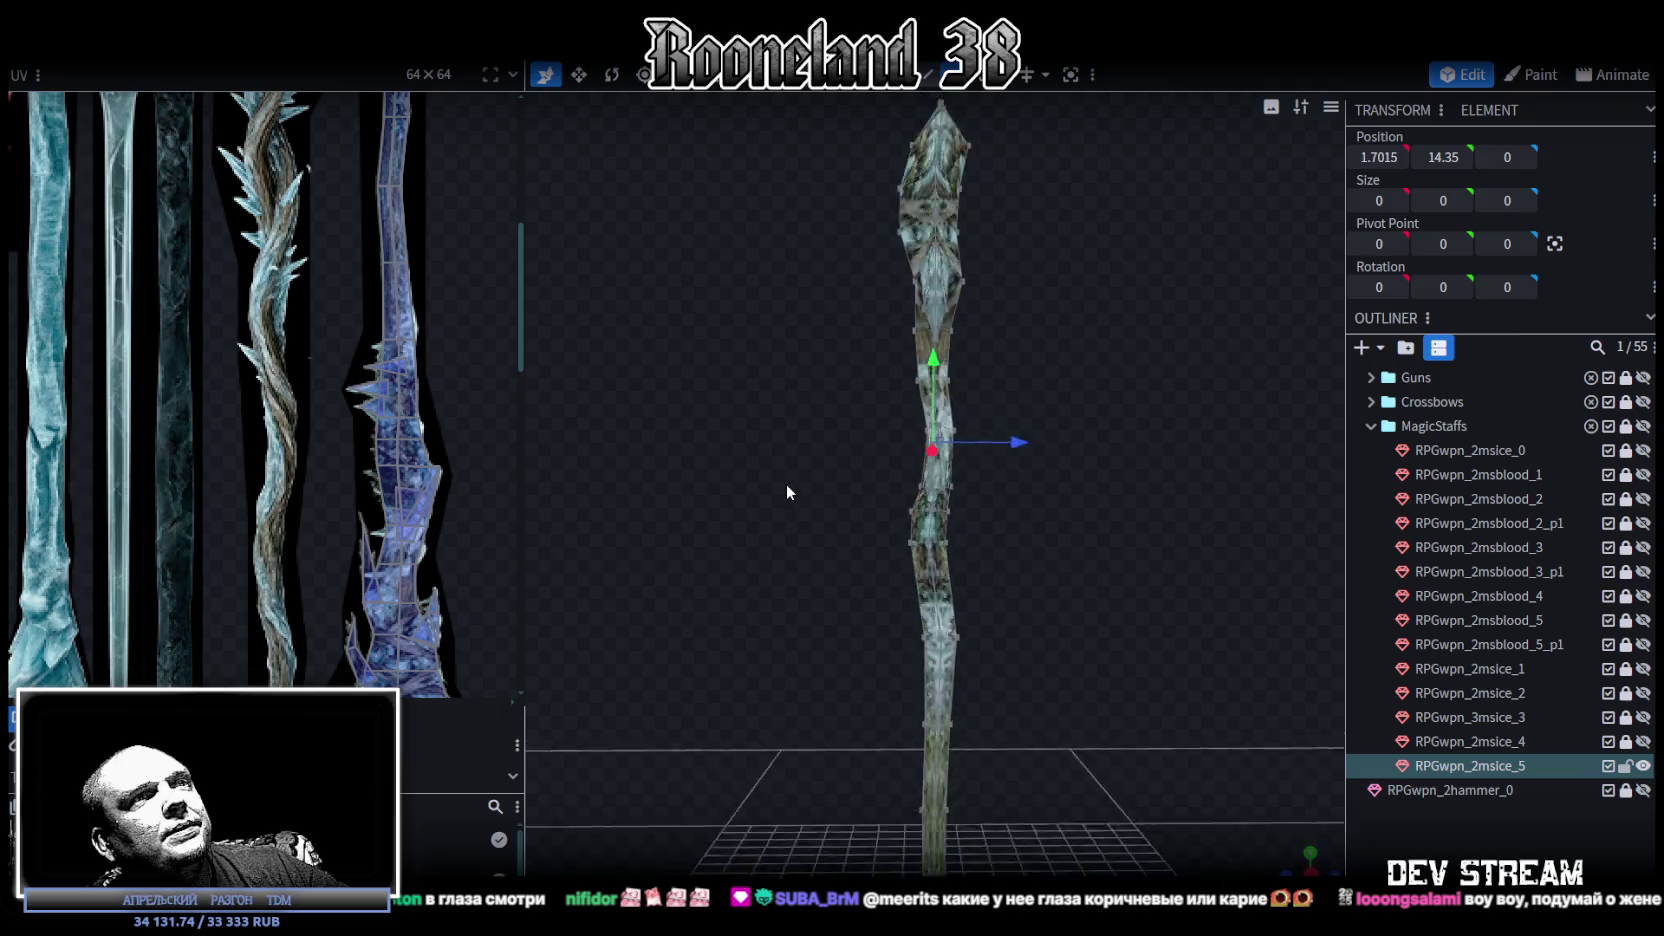
left_click_drag(962, 500, 972, 554)
scroll(949, 529, "up", 4)
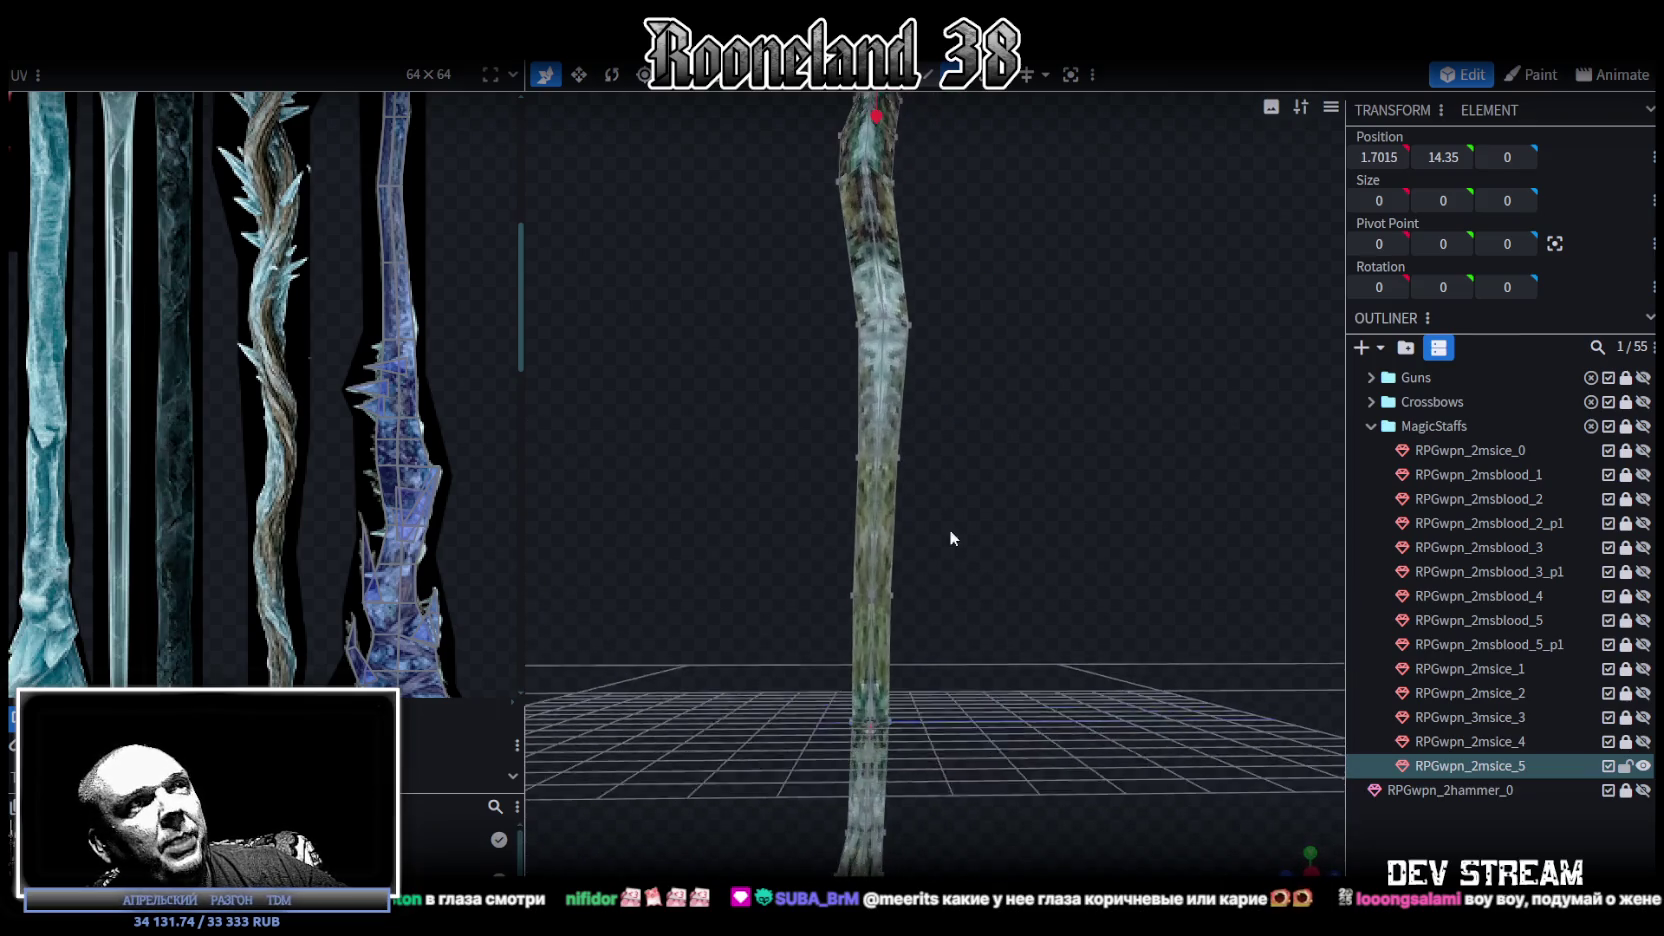
left_click_drag(792, 419, 965, 637)
left_click_drag(953, 540, 946, 541)
mouse_move(966, 689)
left_mouse_down()
mouse_move(1000, 517)
mouse_move(1008, 532)
mouse_move(977, 528)
mouse_move(955, 611)
mouse_move(954, 532)
mouse_move(900, 560)
left_mouse_up()
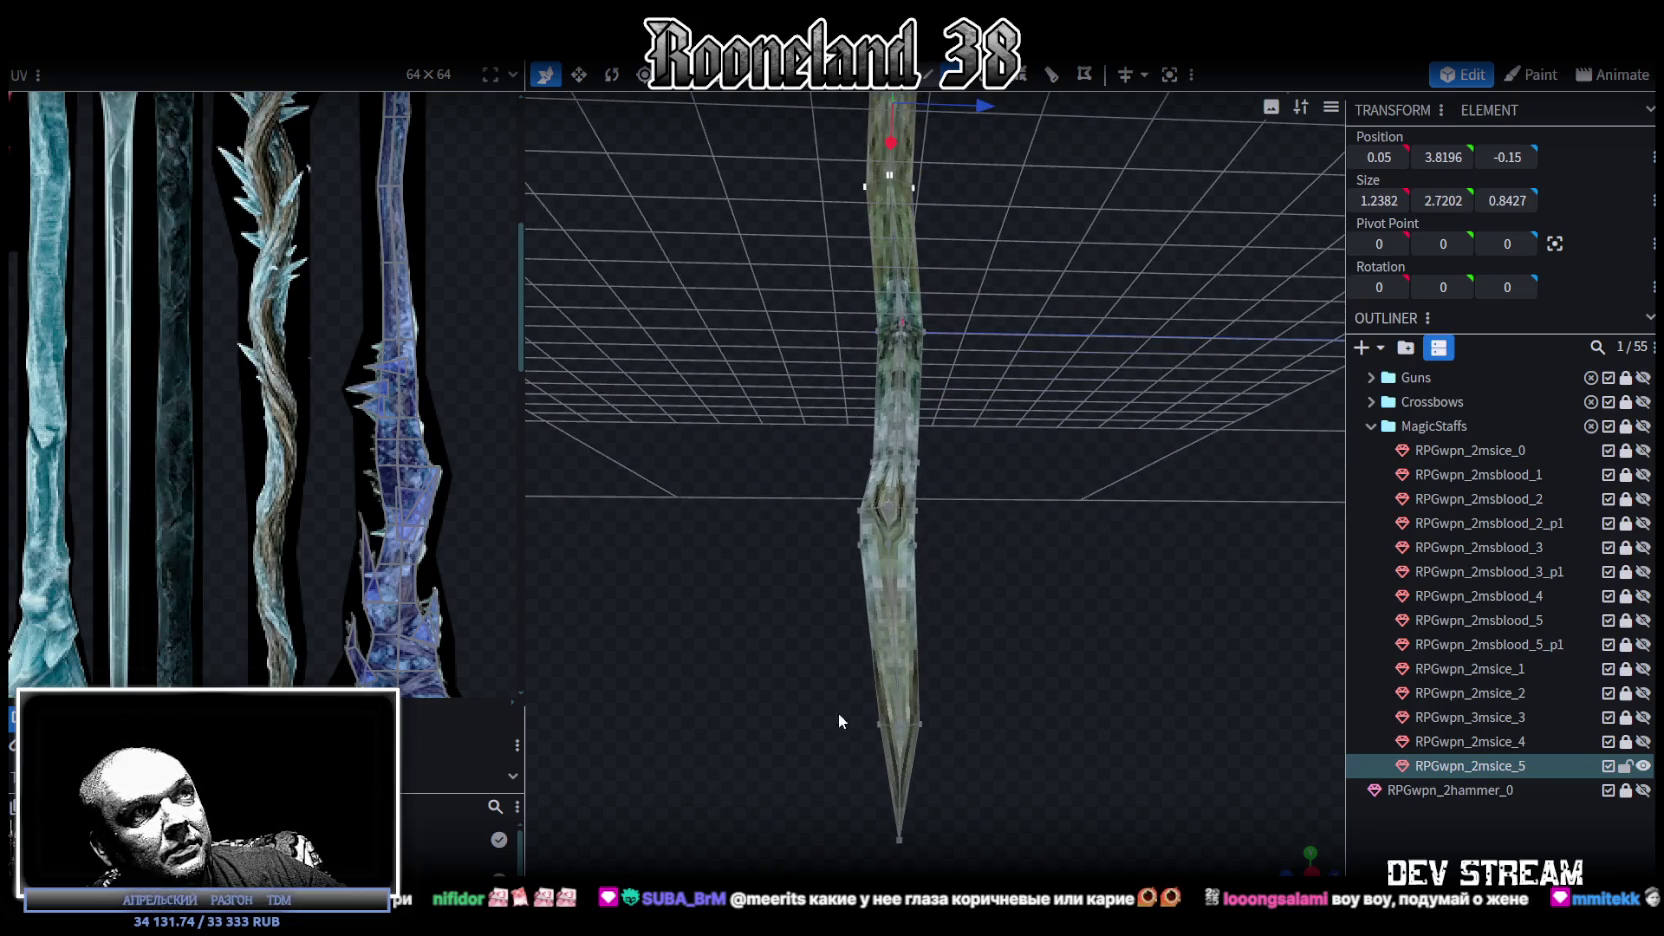
mouse_move(870, 812)
left_mouse_down()
mouse_move(950, 845)
mouse_move(815, 858)
mouse_move(972, 701)
mouse_move(1003, 748)
mouse_move(764, 645)
mouse_move(993, 712)
mouse_move(962, 670)
mouse_move(1095, 604)
mouse_move(842, 604)
mouse_move(918, 614)
mouse_move(972, 514)
mouse_move(1034, 592)
mouse_move(1045, 553)
mouse_move(980, 518)
left_mouse_up()
left_click(899, 839)
left_click(1420, 838)
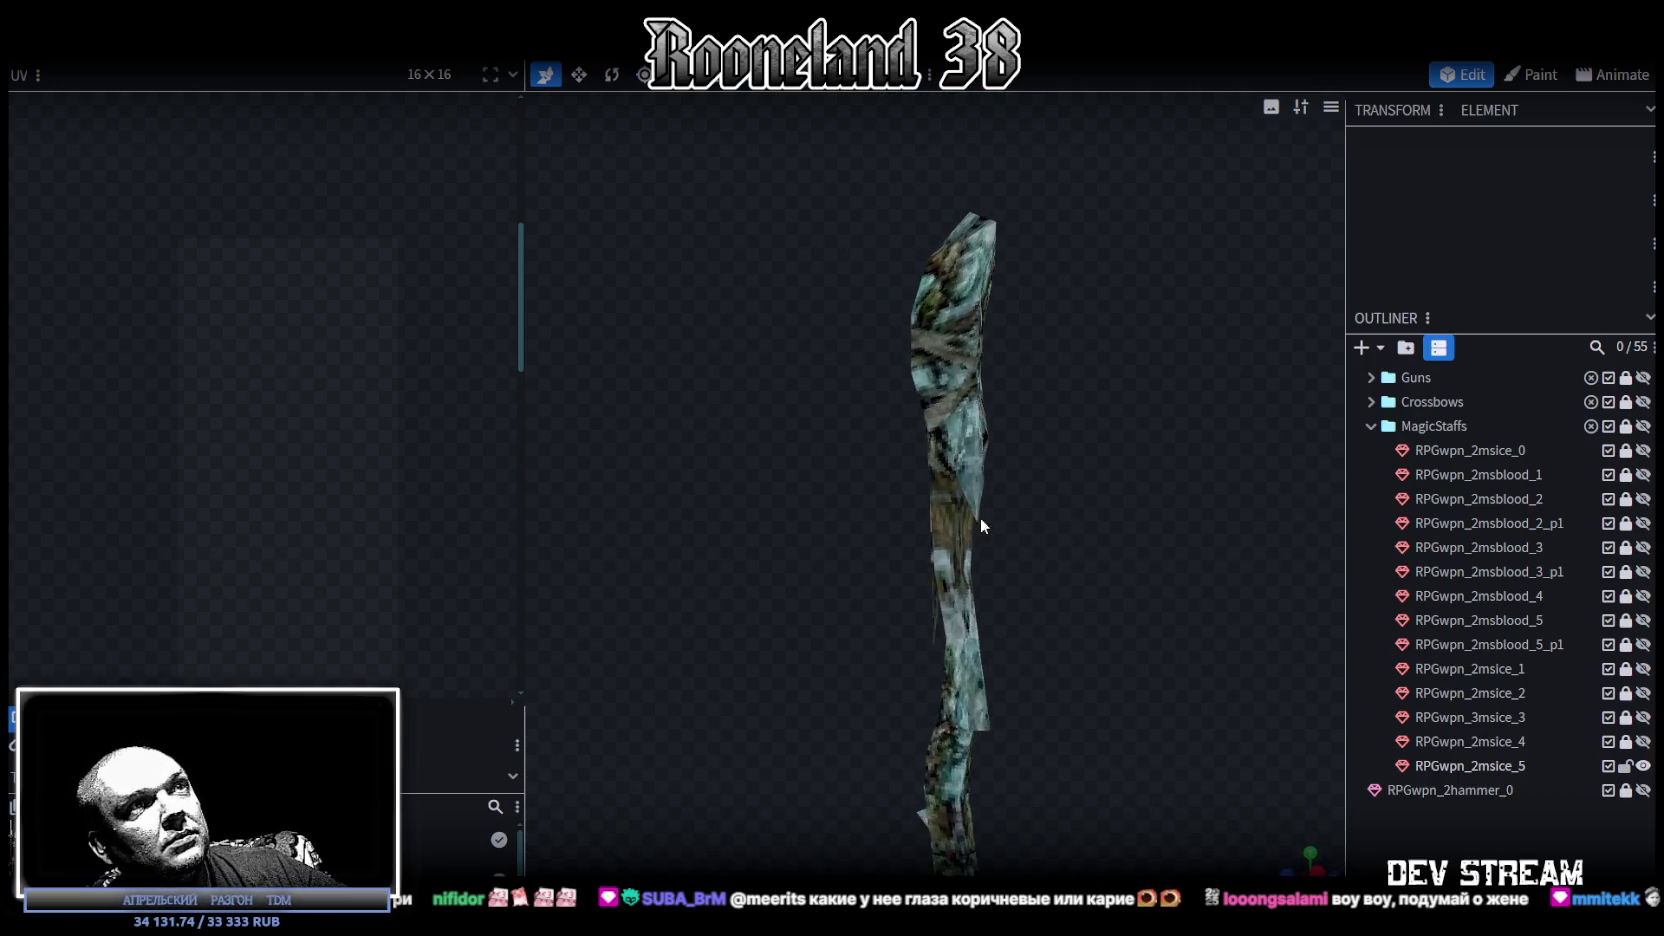
Push the staff's upper face along Z to 0.8515 and save as RPGweapon.bbmodel.
left_click(977, 512)
key("KP_3")
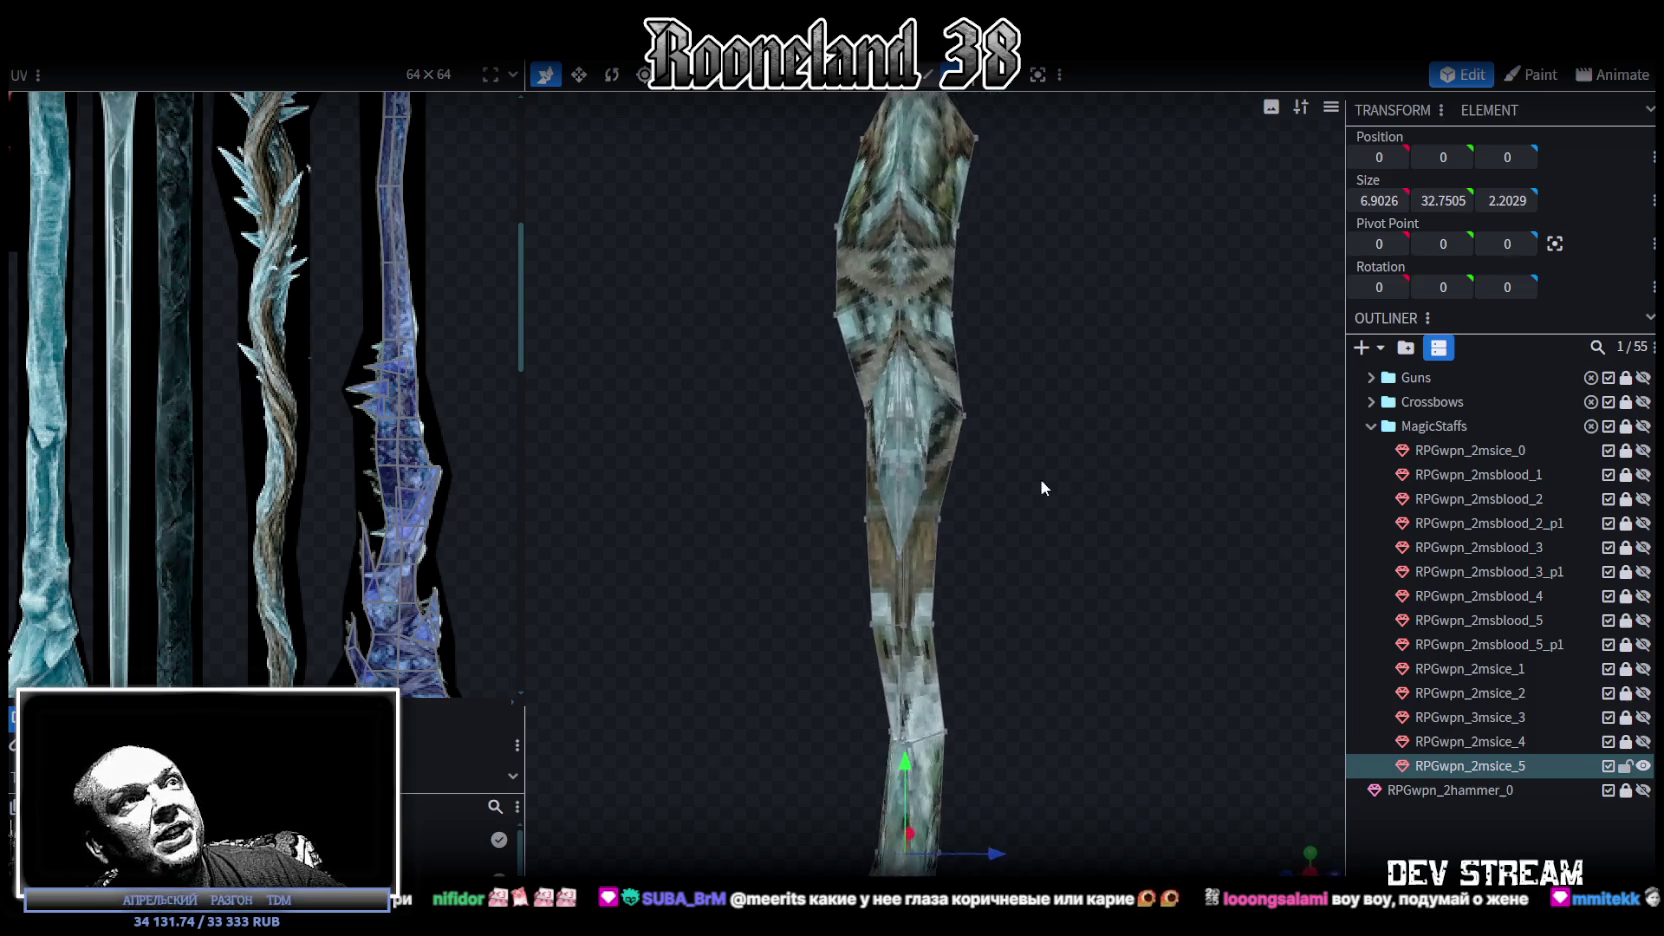
left_click(875, 549)
mouse_move(797, 399)
left_mouse_down()
mouse_move(854, 422)
mouse_move(897, 402)
left_mouse_up()
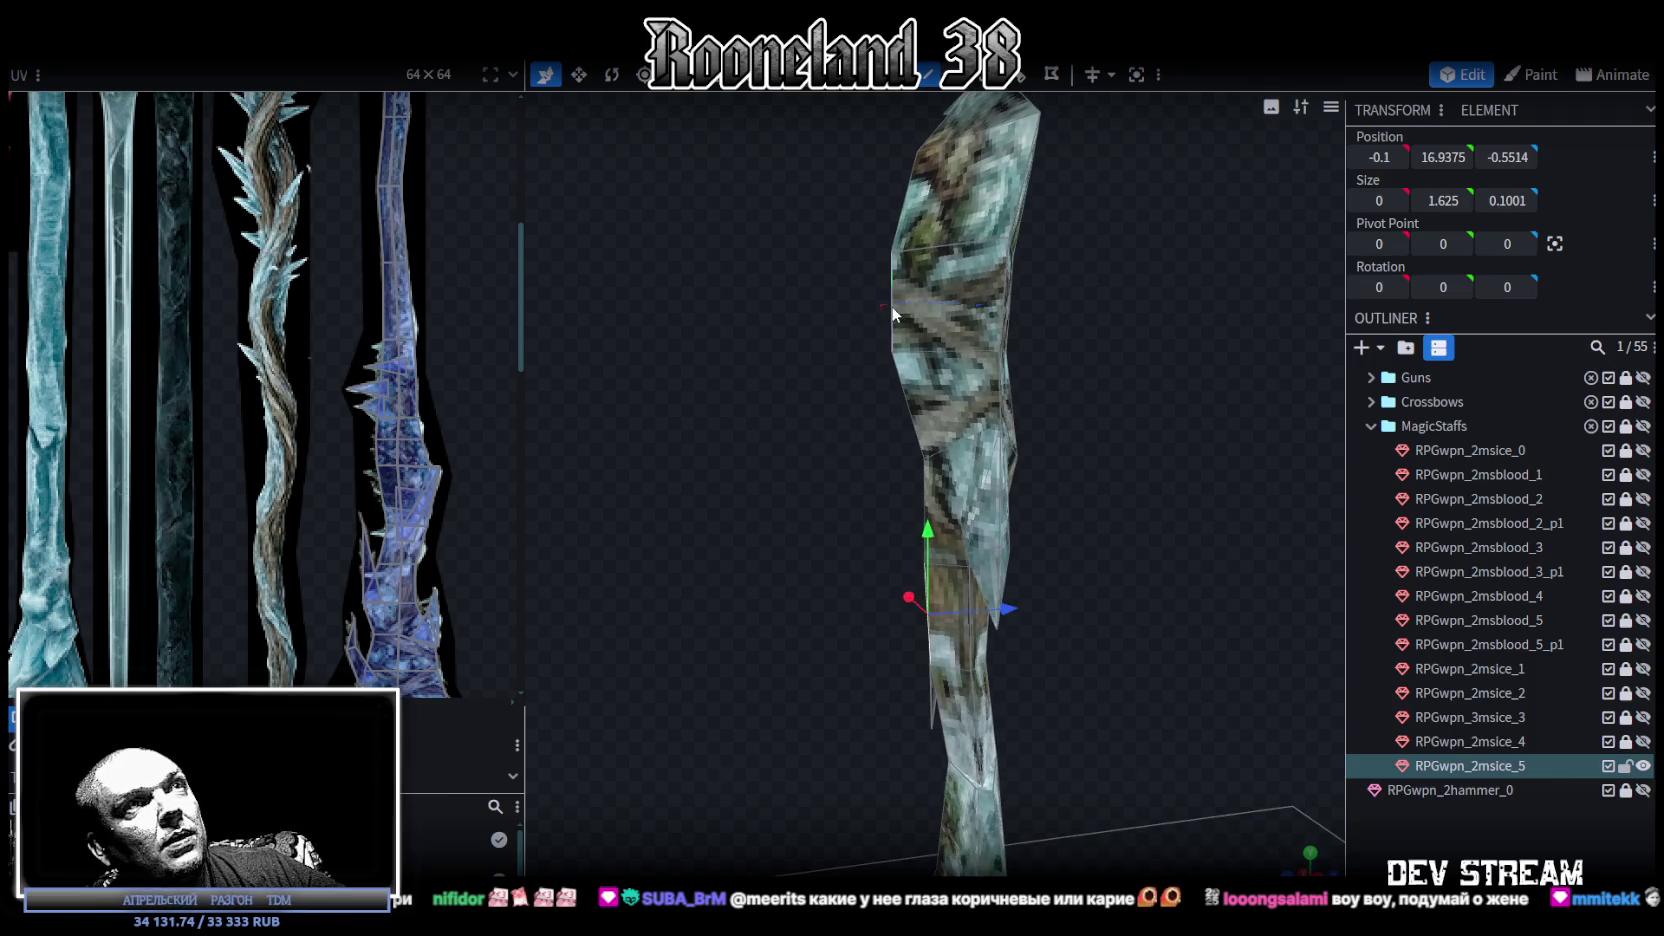
left_click(980, 308)
left_click_drag(977, 305, 965, 302)
key("KP_1")
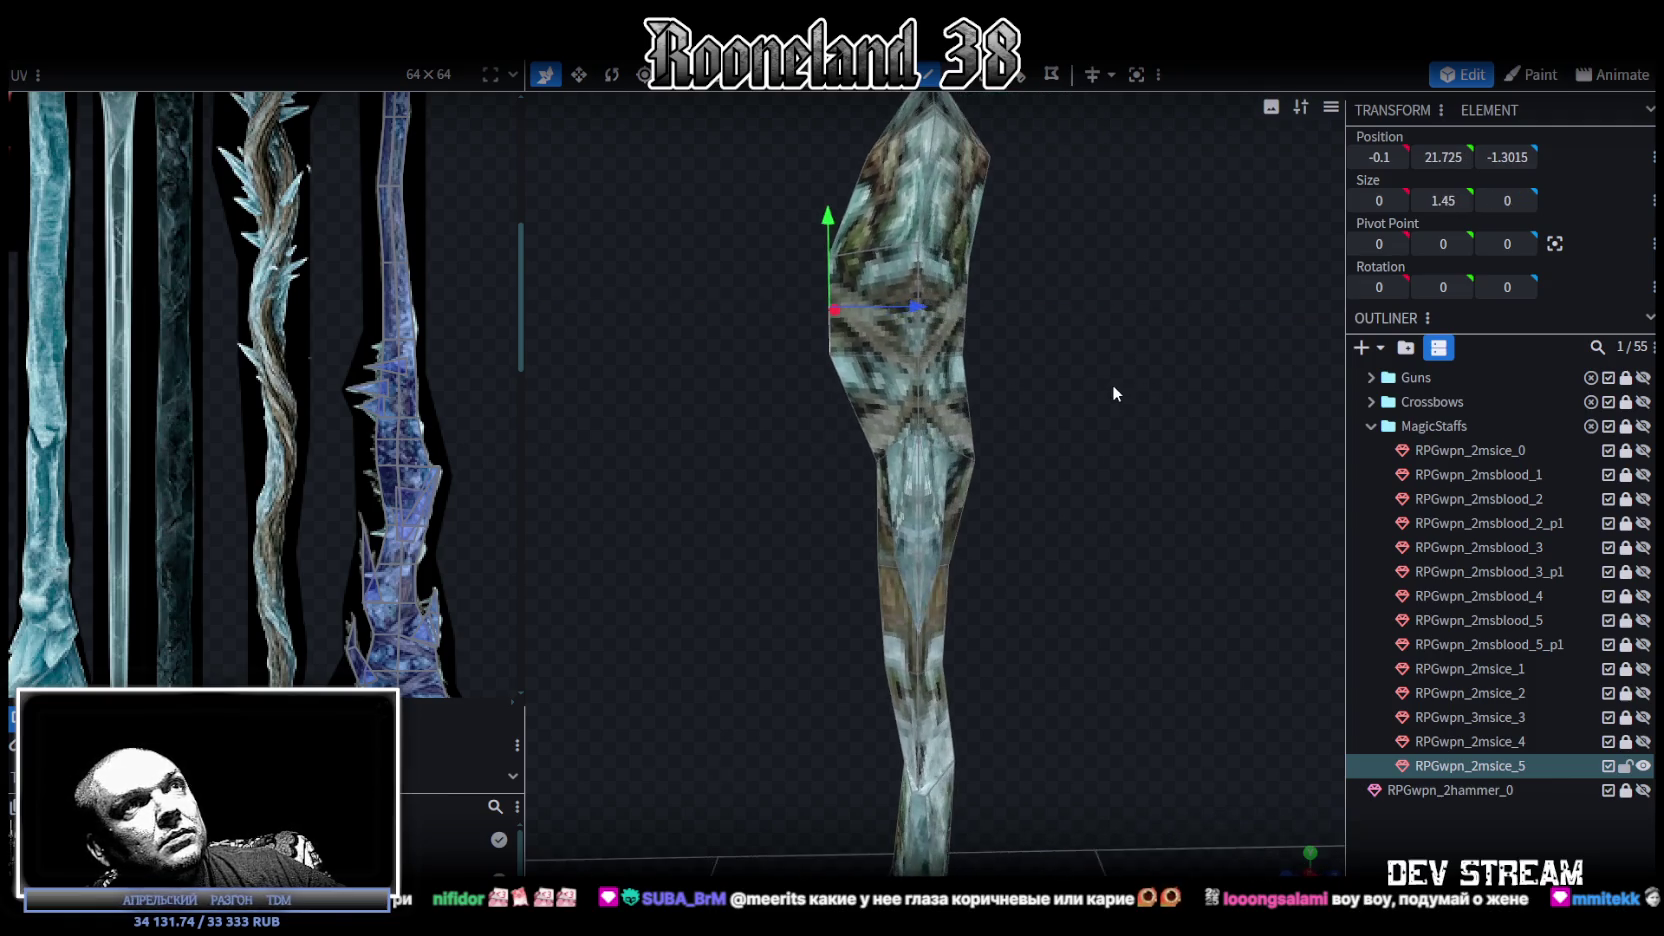
left_click(965, 281)
left_click_drag(1058, 308, 1061, 308)
mouse_move(860, 560)
left_mouse_down()
mouse_move(796, 646)
mouse_move(828, 682)
mouse_move(1027, 682)
mouse_move(819, 620)
mouse_move(596, 668)
mouse_move(616, 590)
mouse_move(788, 576)
mouse_move(908, 547)
mouse_move(922, 523)
mouse_move(1034, 547)
mouse_move(987, 524)
mouse_move(1028, 548)
mouse_move(1134, 526)
mouse_move(1037, 562)
mouse_move(1103, 568)
mouse_move(1103, 453)
mouse_move(1005, 473)
mouse_move(822, 467)
mouse_move(982, 525)
mouse_move(939, 465)
mouse_move(900, 464)
mouse_move(956, 477)
mouse_move(982, 511)
mouse_move(1188, 474)
mouse_move(1172, 509)
left_mouse_up()
scroll(1037, 562, "down", 5)
mouse_move(1060, 499)
left_mouse_down()
mouse_move(1062, 513)
mouse_move(1055, 500)
left_mouse_up()
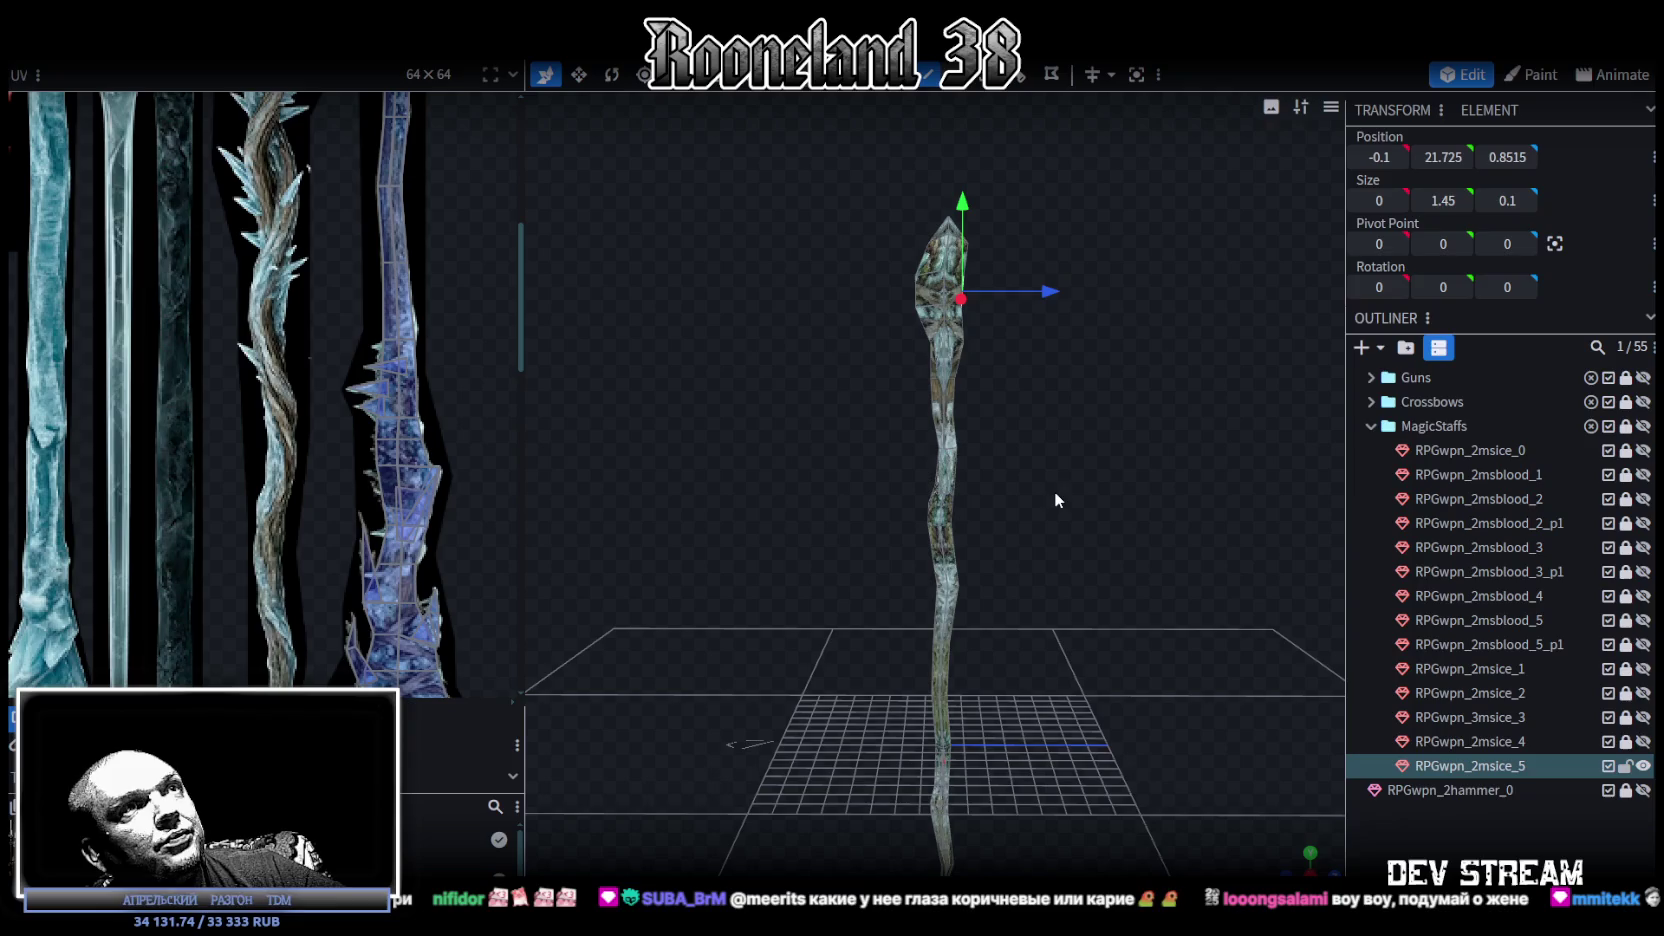
key("ctrl+s")
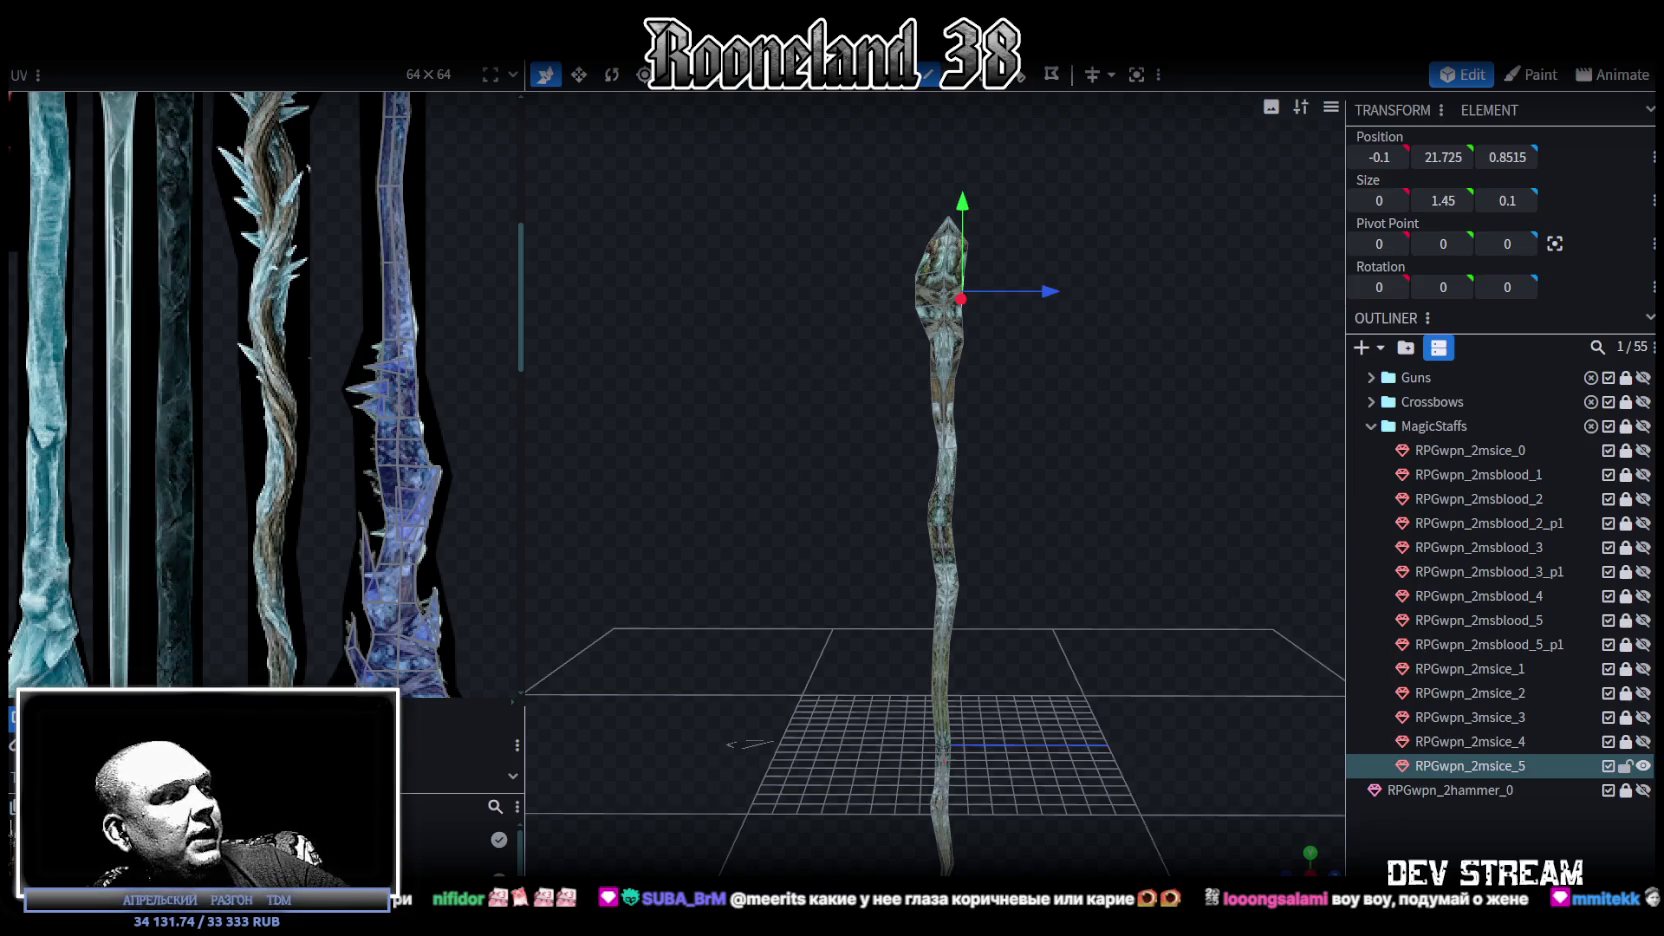
In the Photoshop weapon atlas, show the Background layer and then hide it again.
key("alt+Tab")
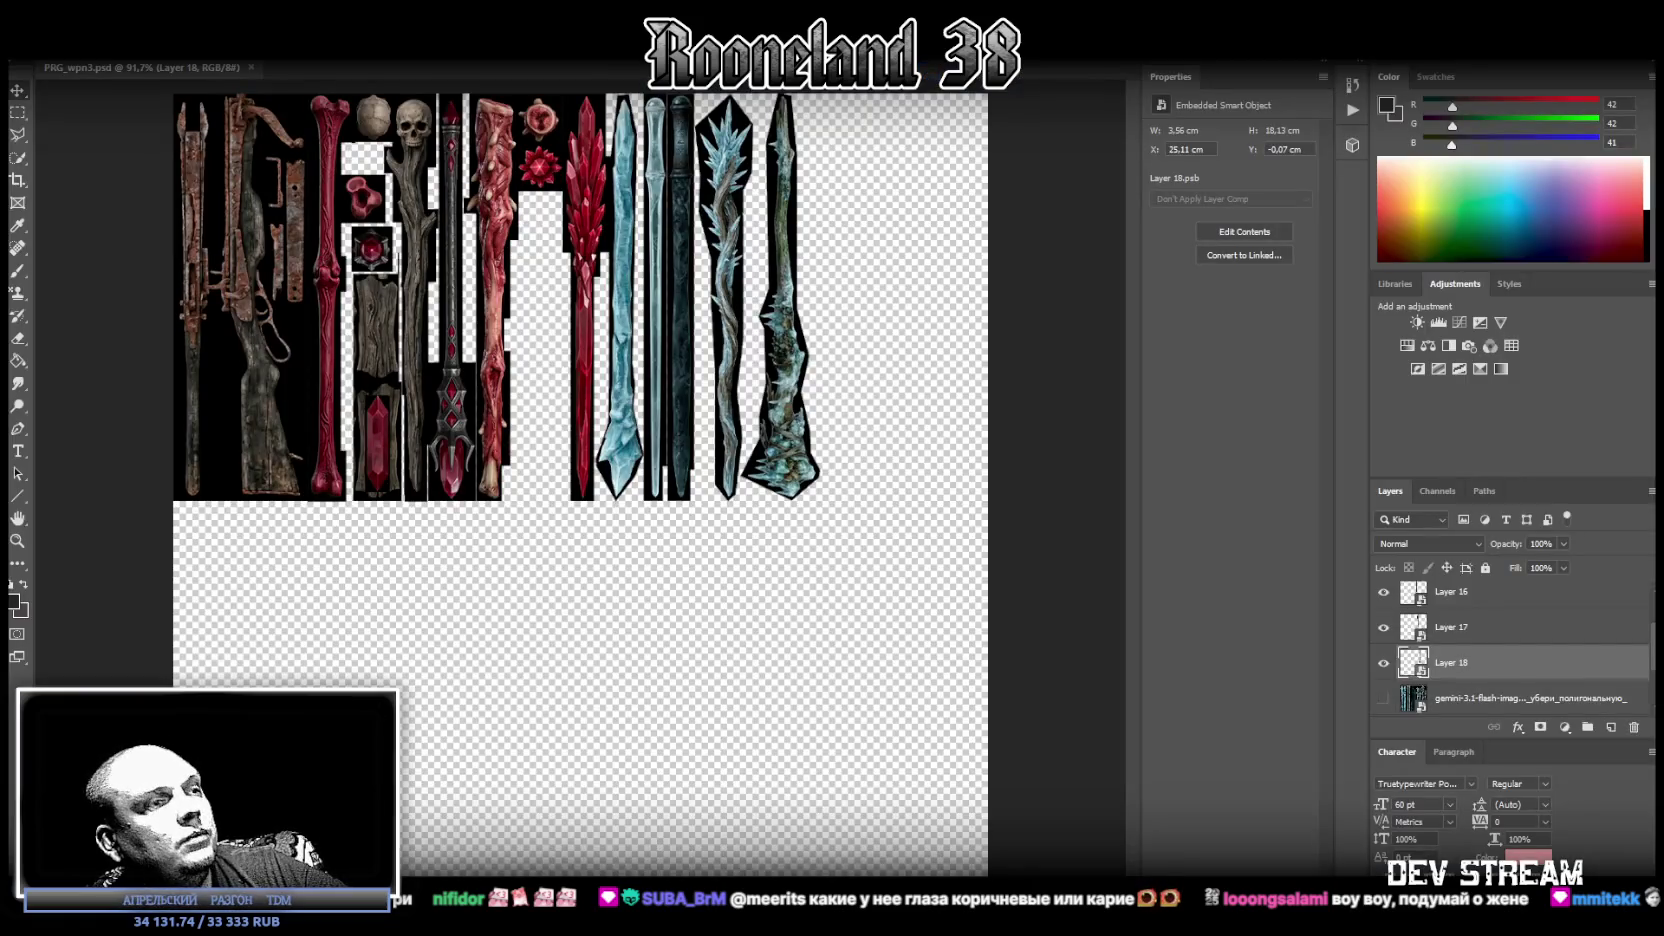
scroll(1440, 662, "down", 2)
scroll(1405, 692, "down", 1)
left_click(1390, 699)
left_click(1390, 699)
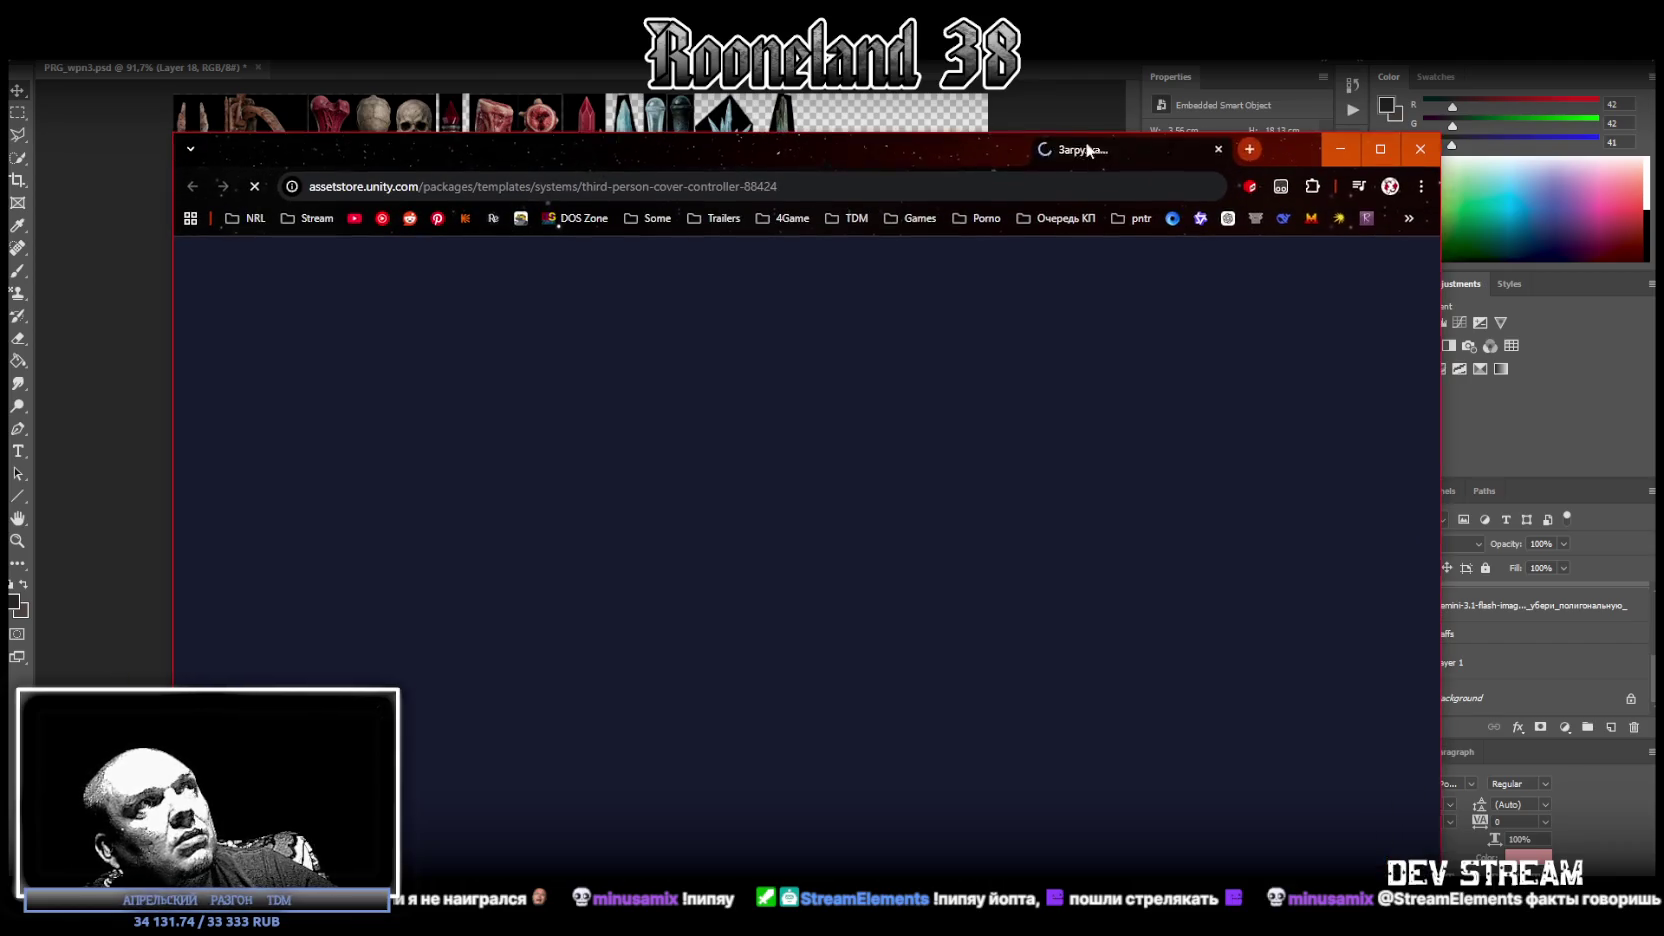
Check the Third Person Cover Shooter Template page's $19.99 price, then put the browser away.
left_click(841, 186)
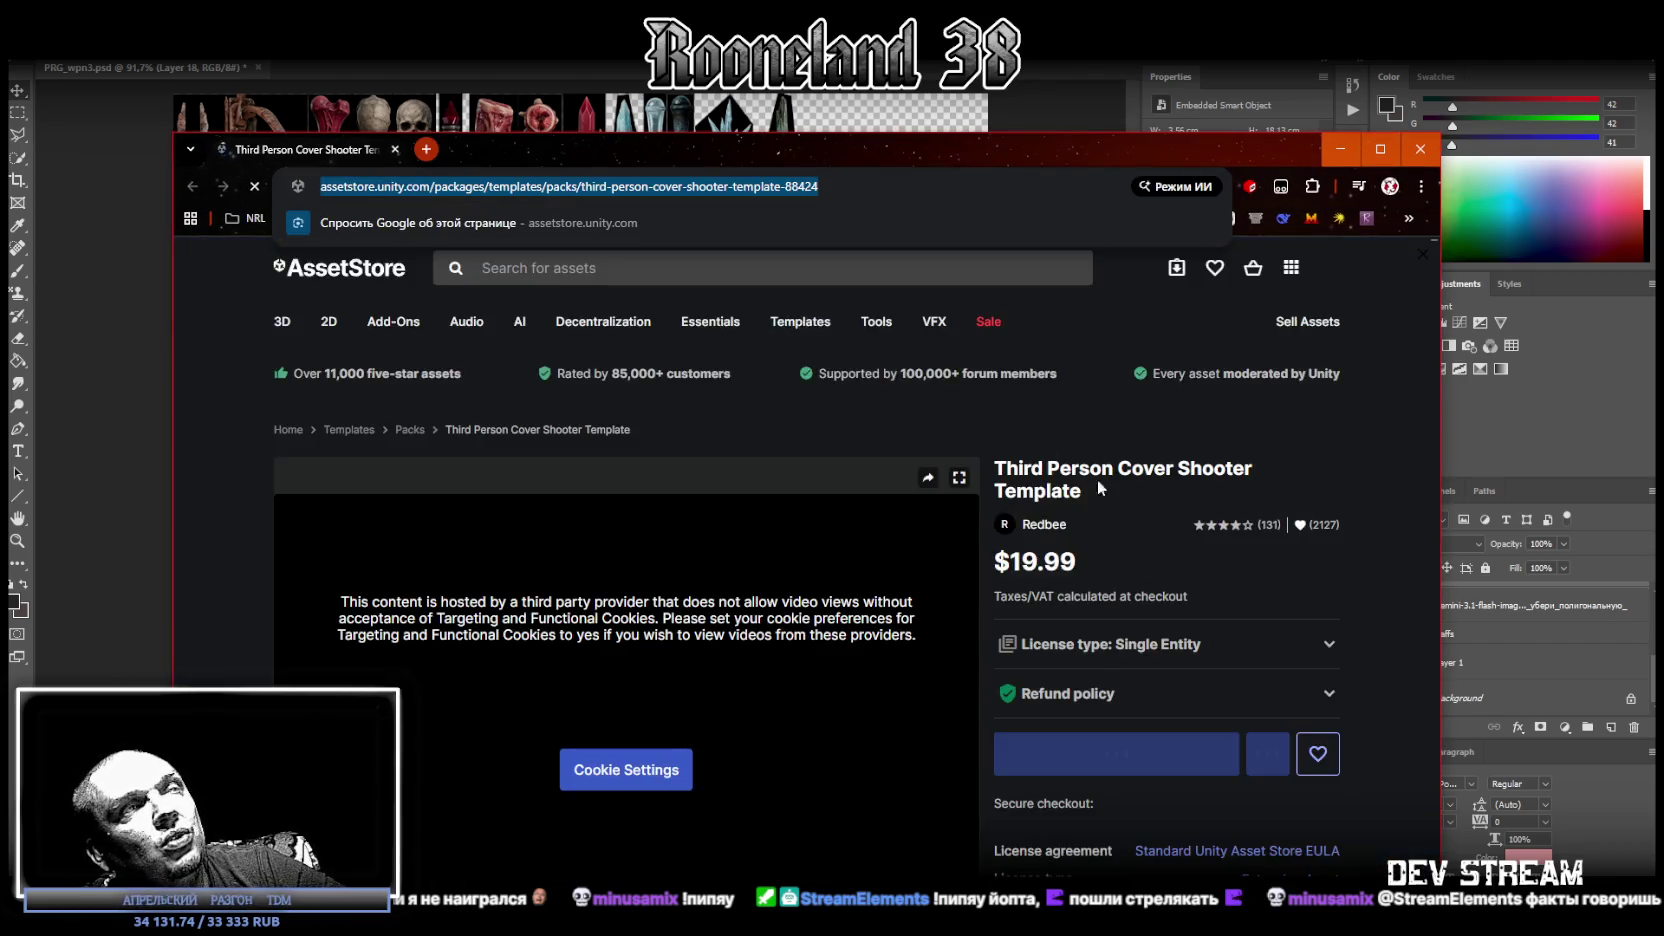
scroll(789, 656, "down", 1)
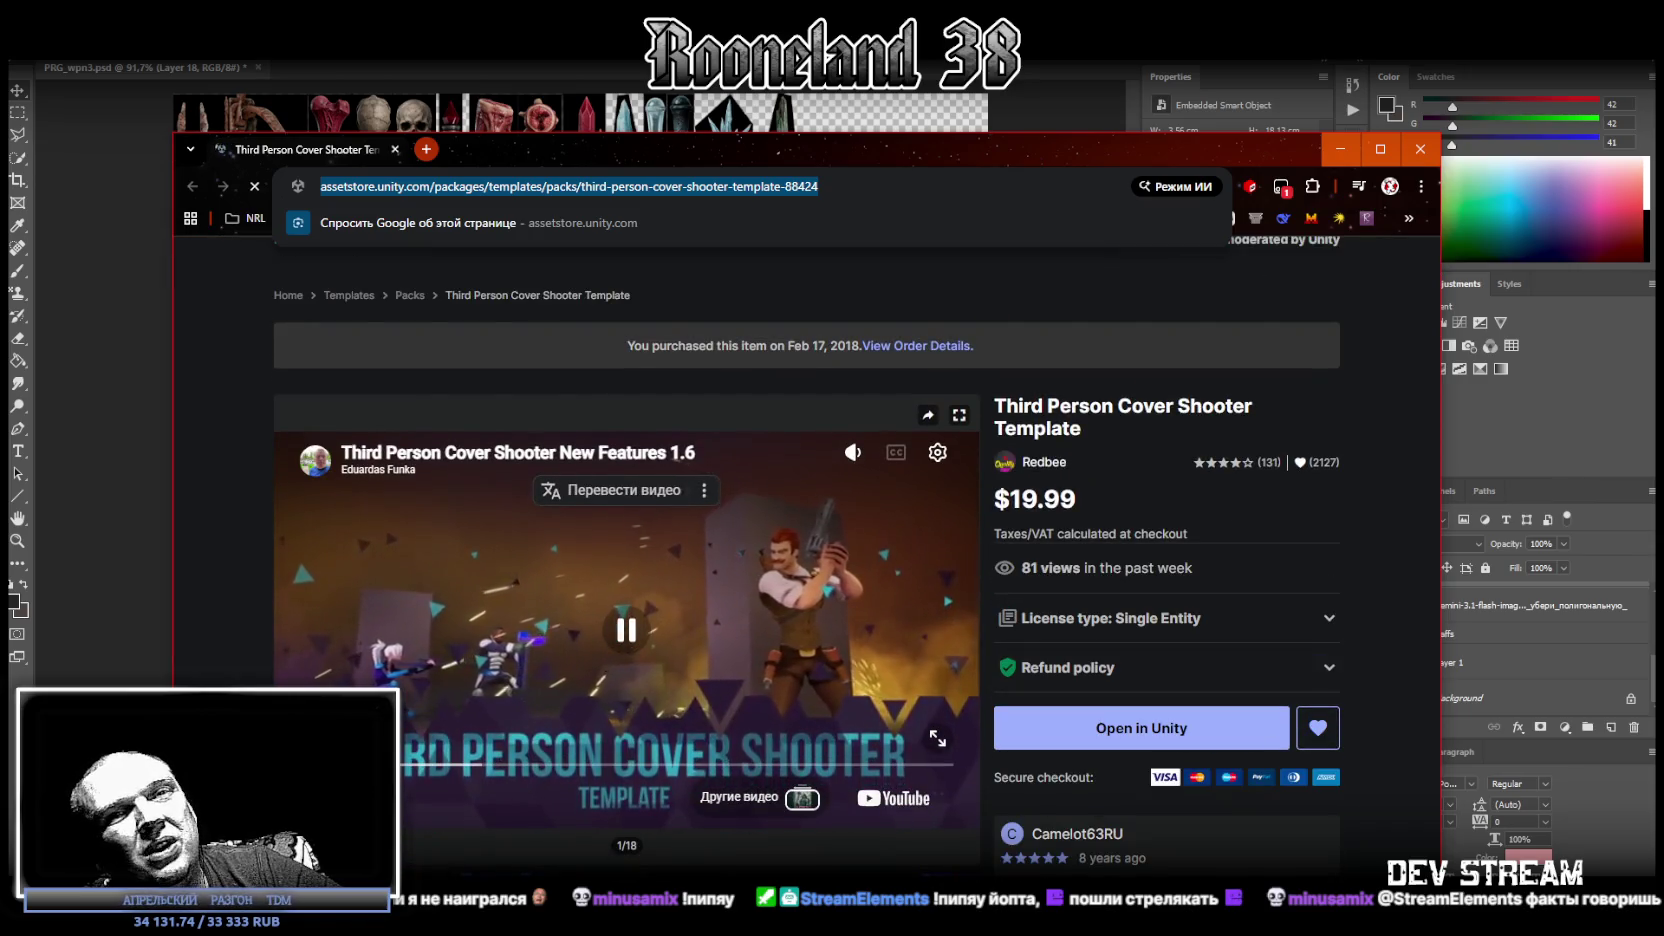
key("alt+Tab")
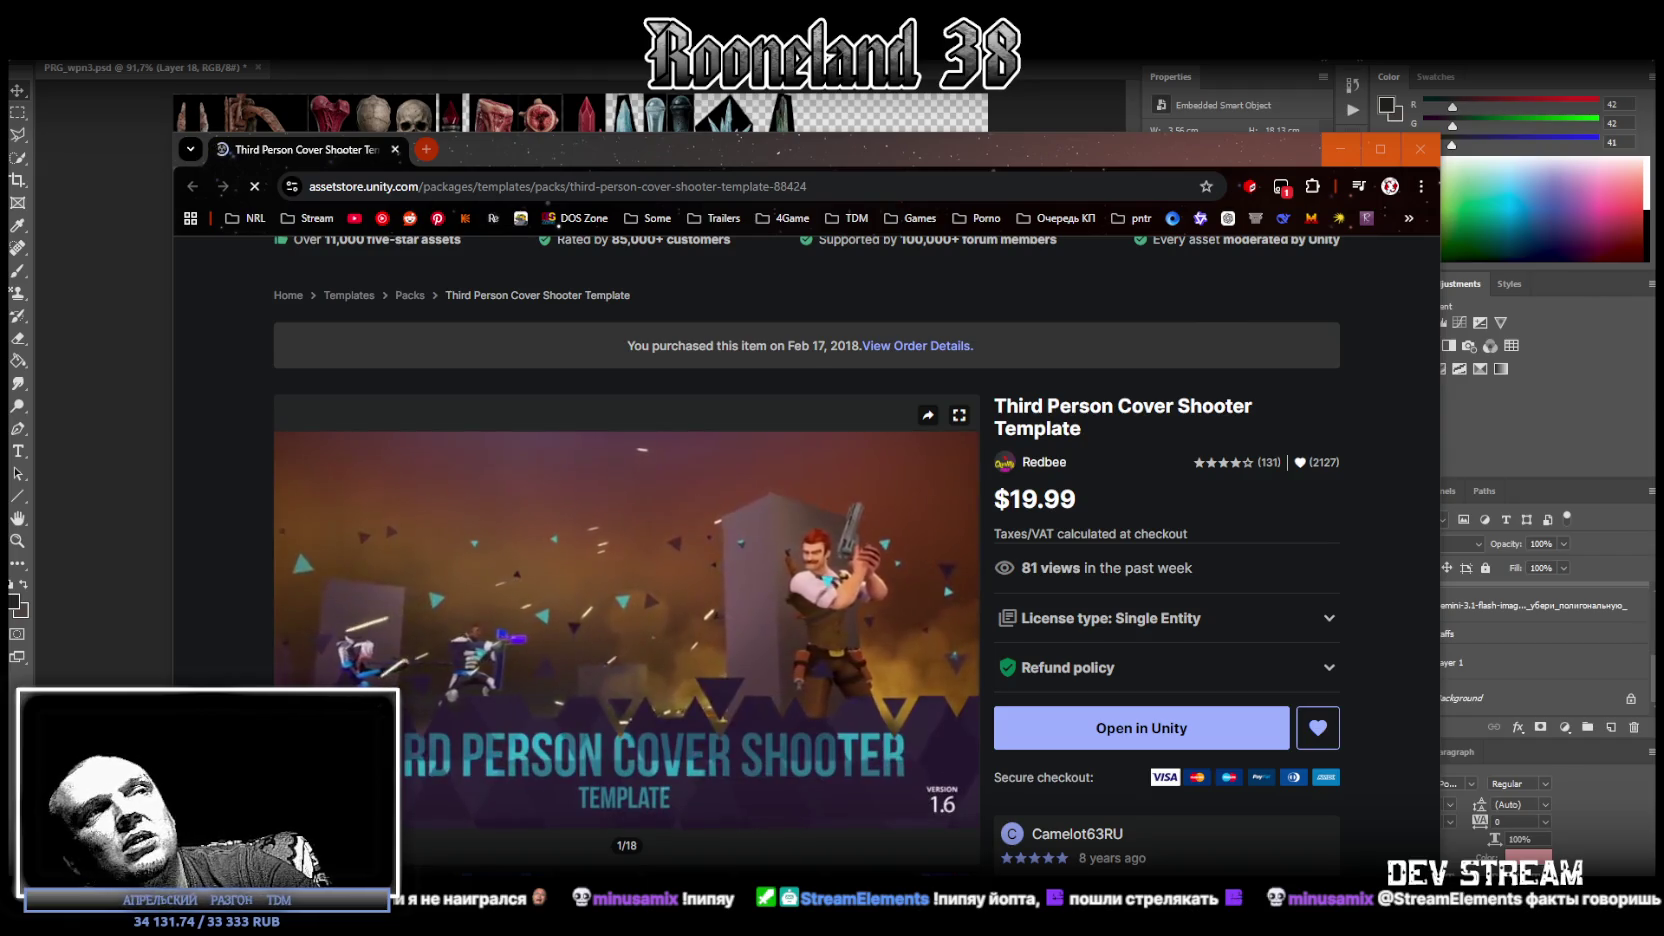
scroll(835, 545, "down", 1)
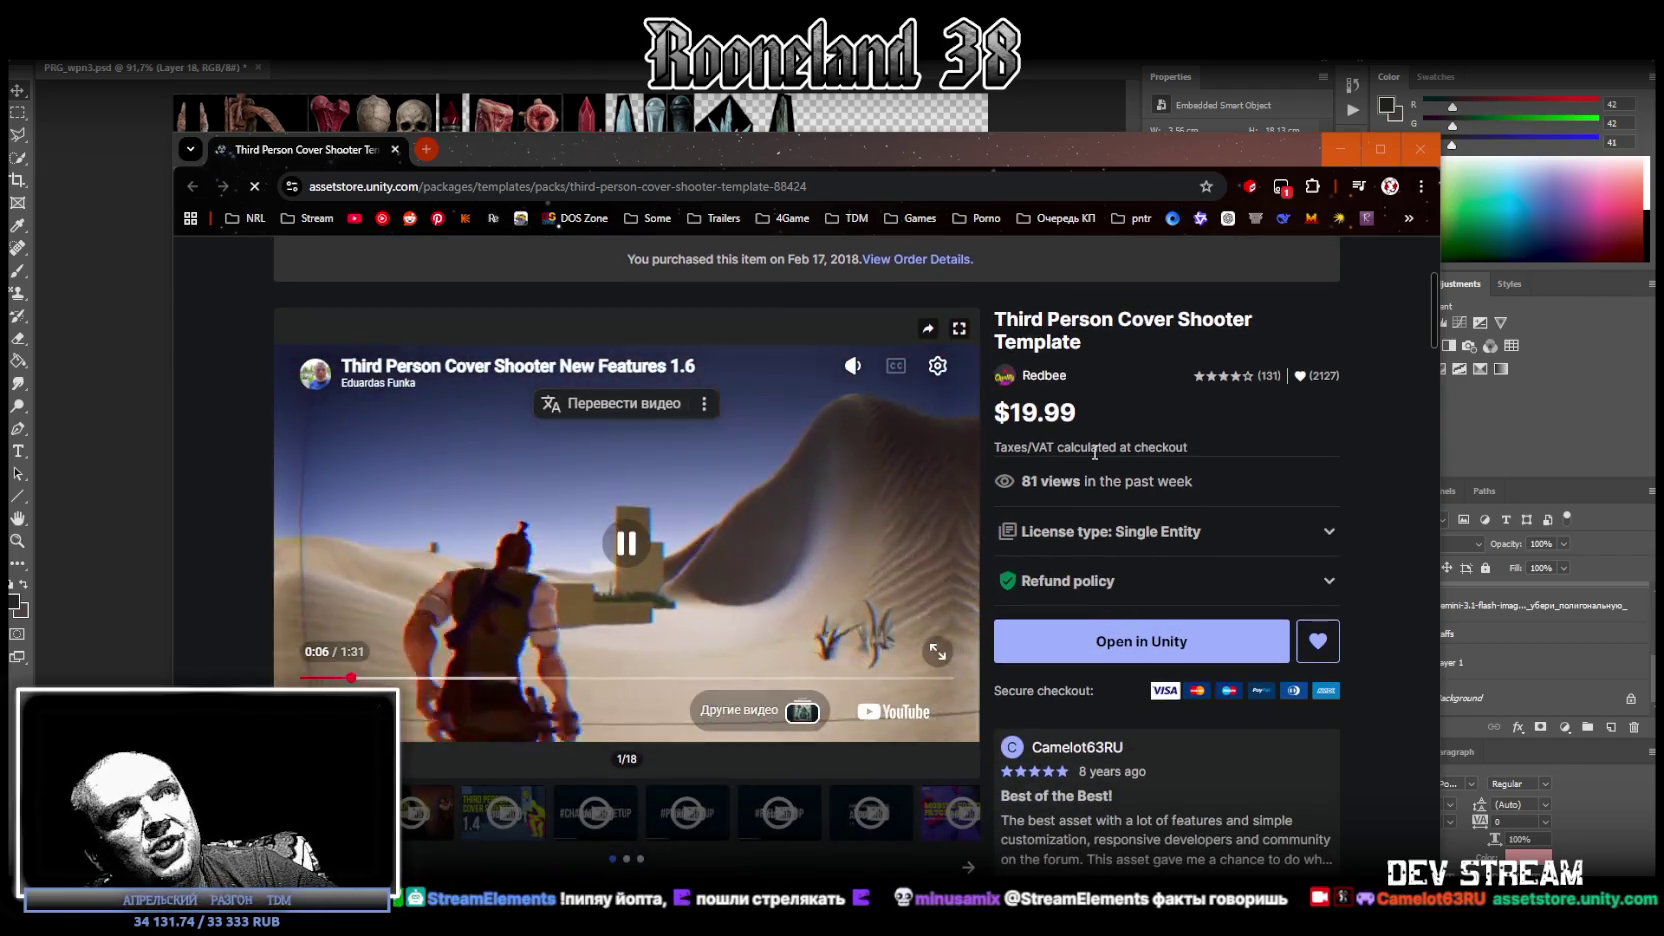
double_click(1035, 412)
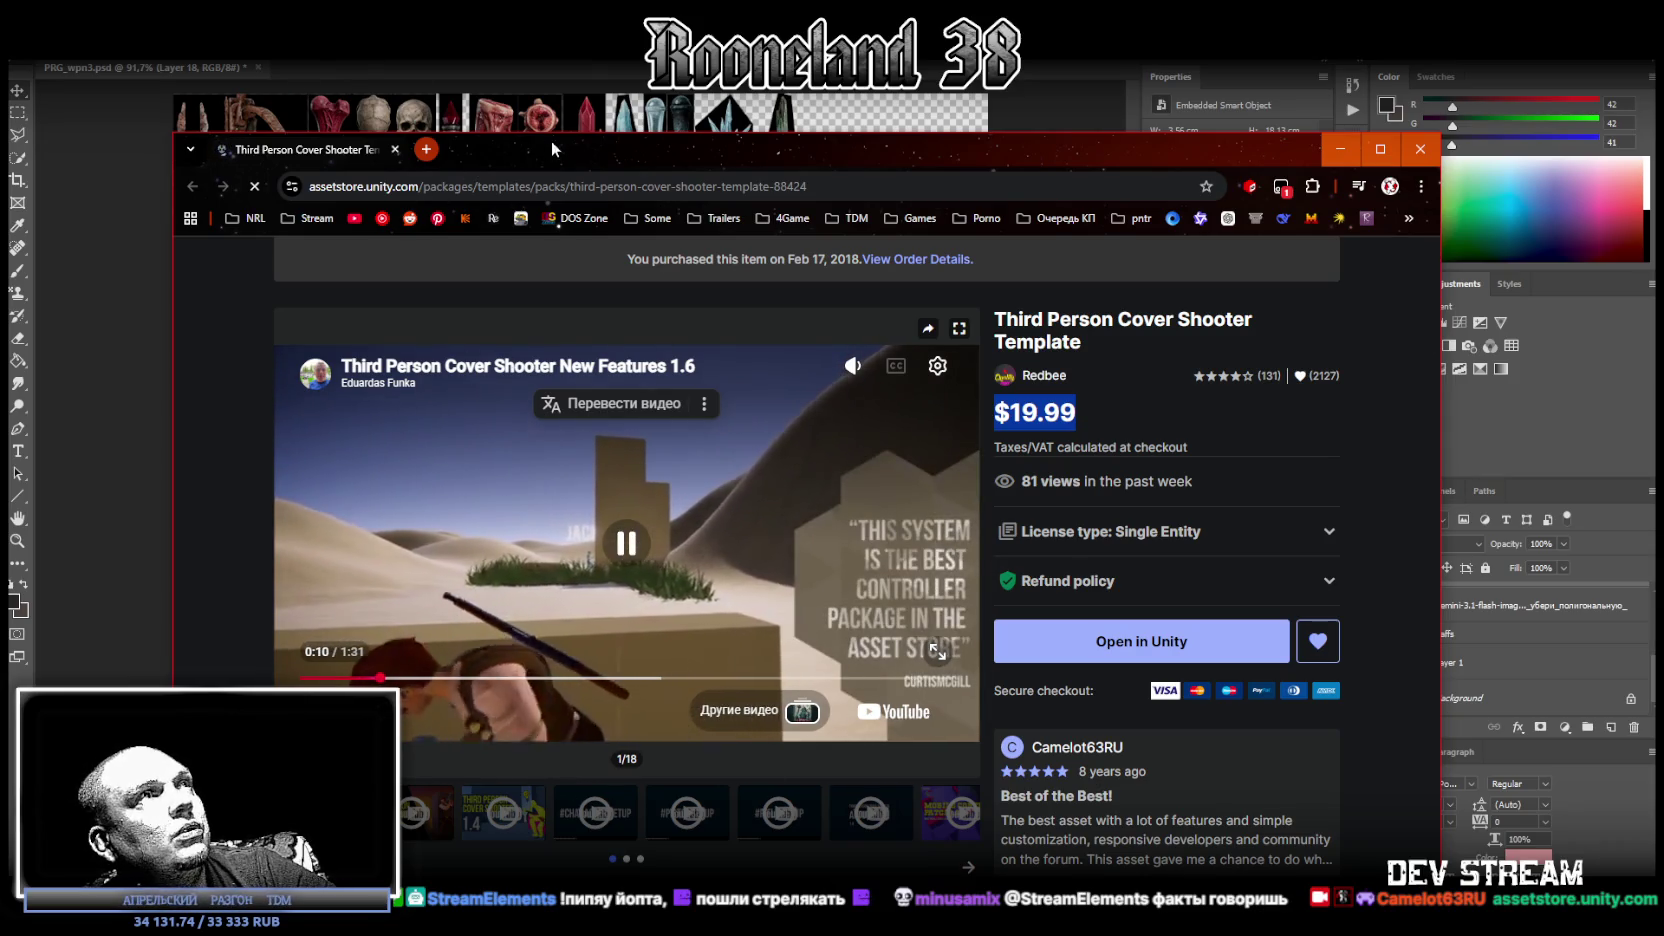
left_click_drag(549, 138, 552, 185)
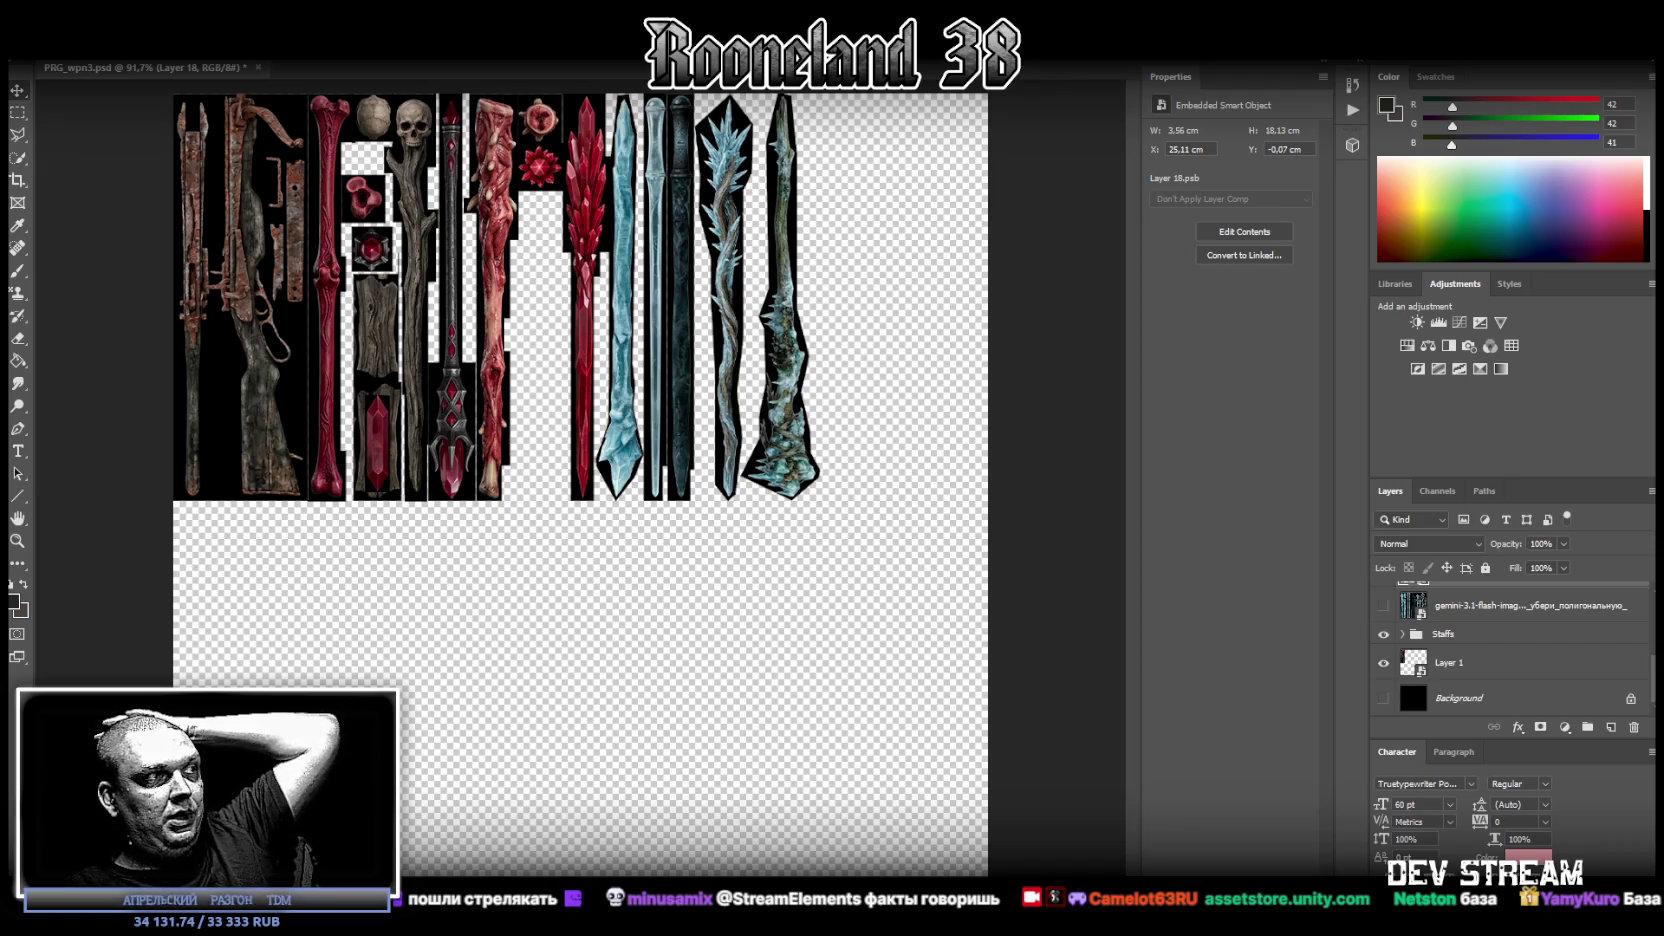
Open the TDM Timeline document full screen from the Twitch window.
key("alt+Tab")
scroll(777, 658, "down", 5)
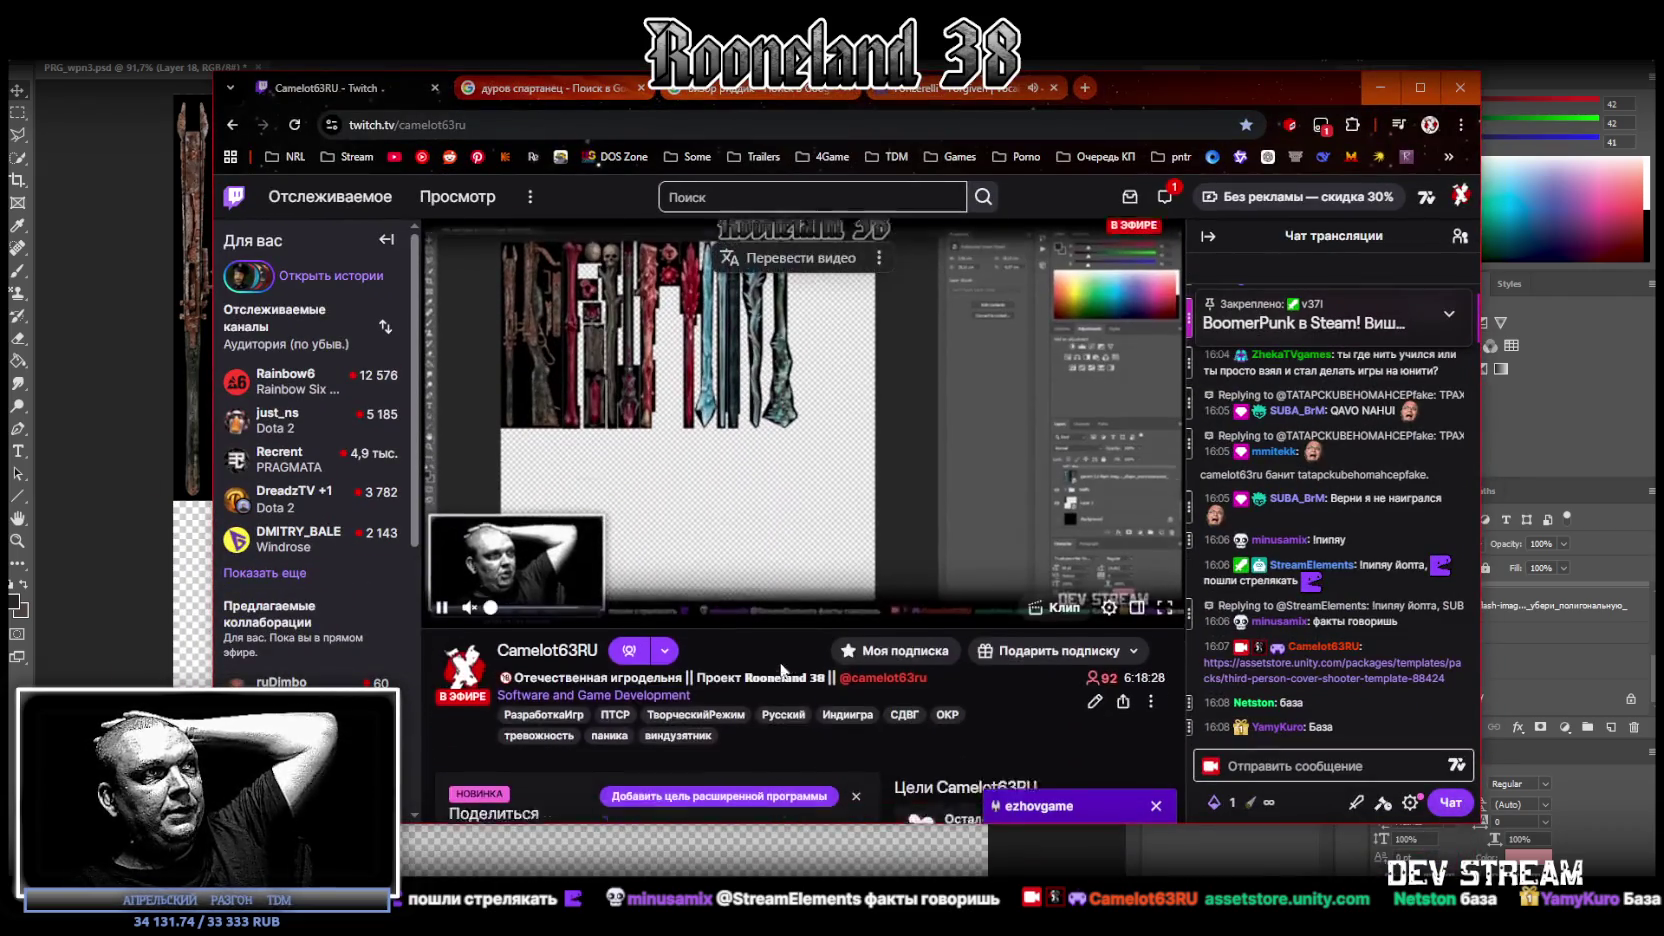
scroll(777, 658, "down", 5)
left_click(646, 442)
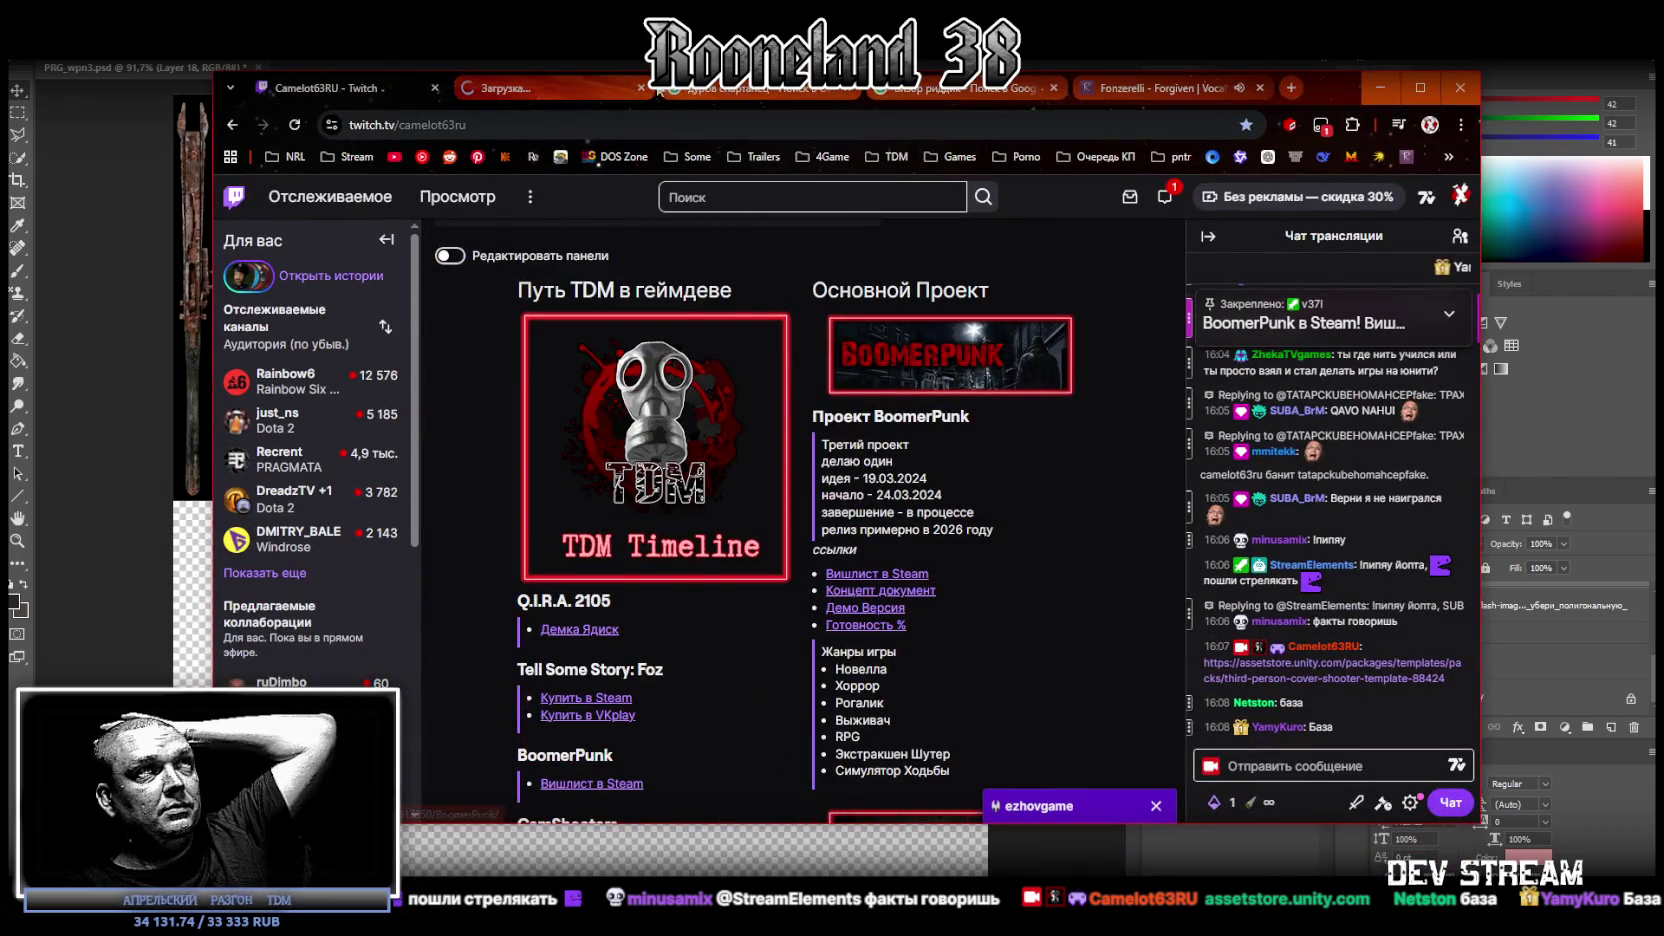
key("F11")
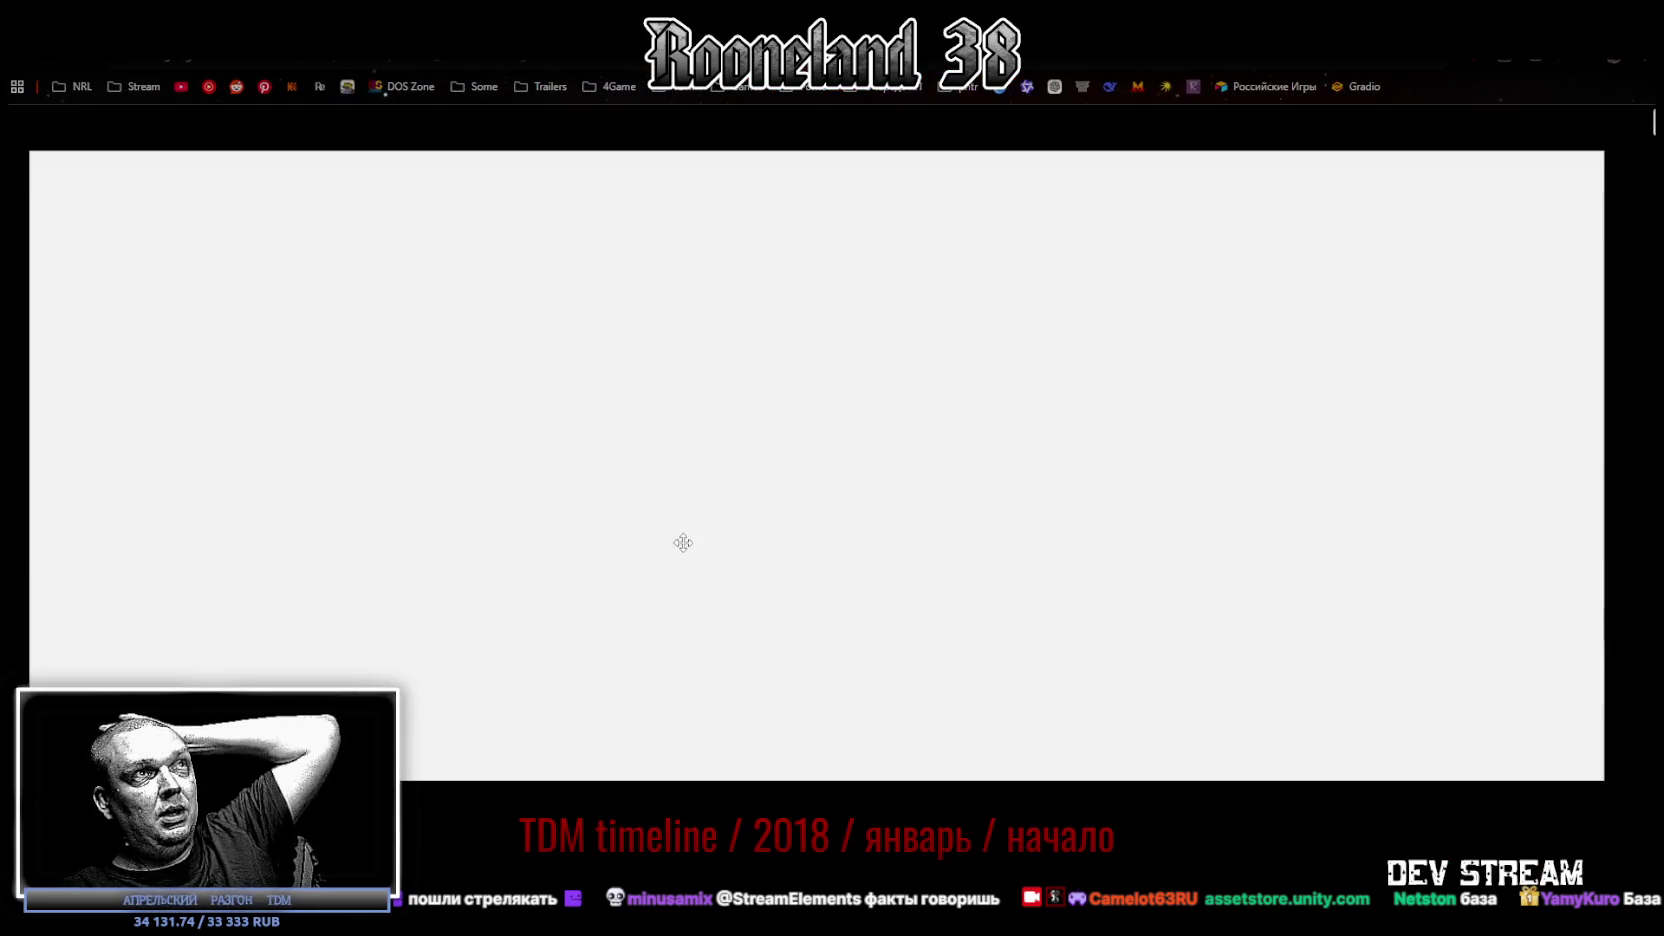
scroll(755, 440, "down", 10)
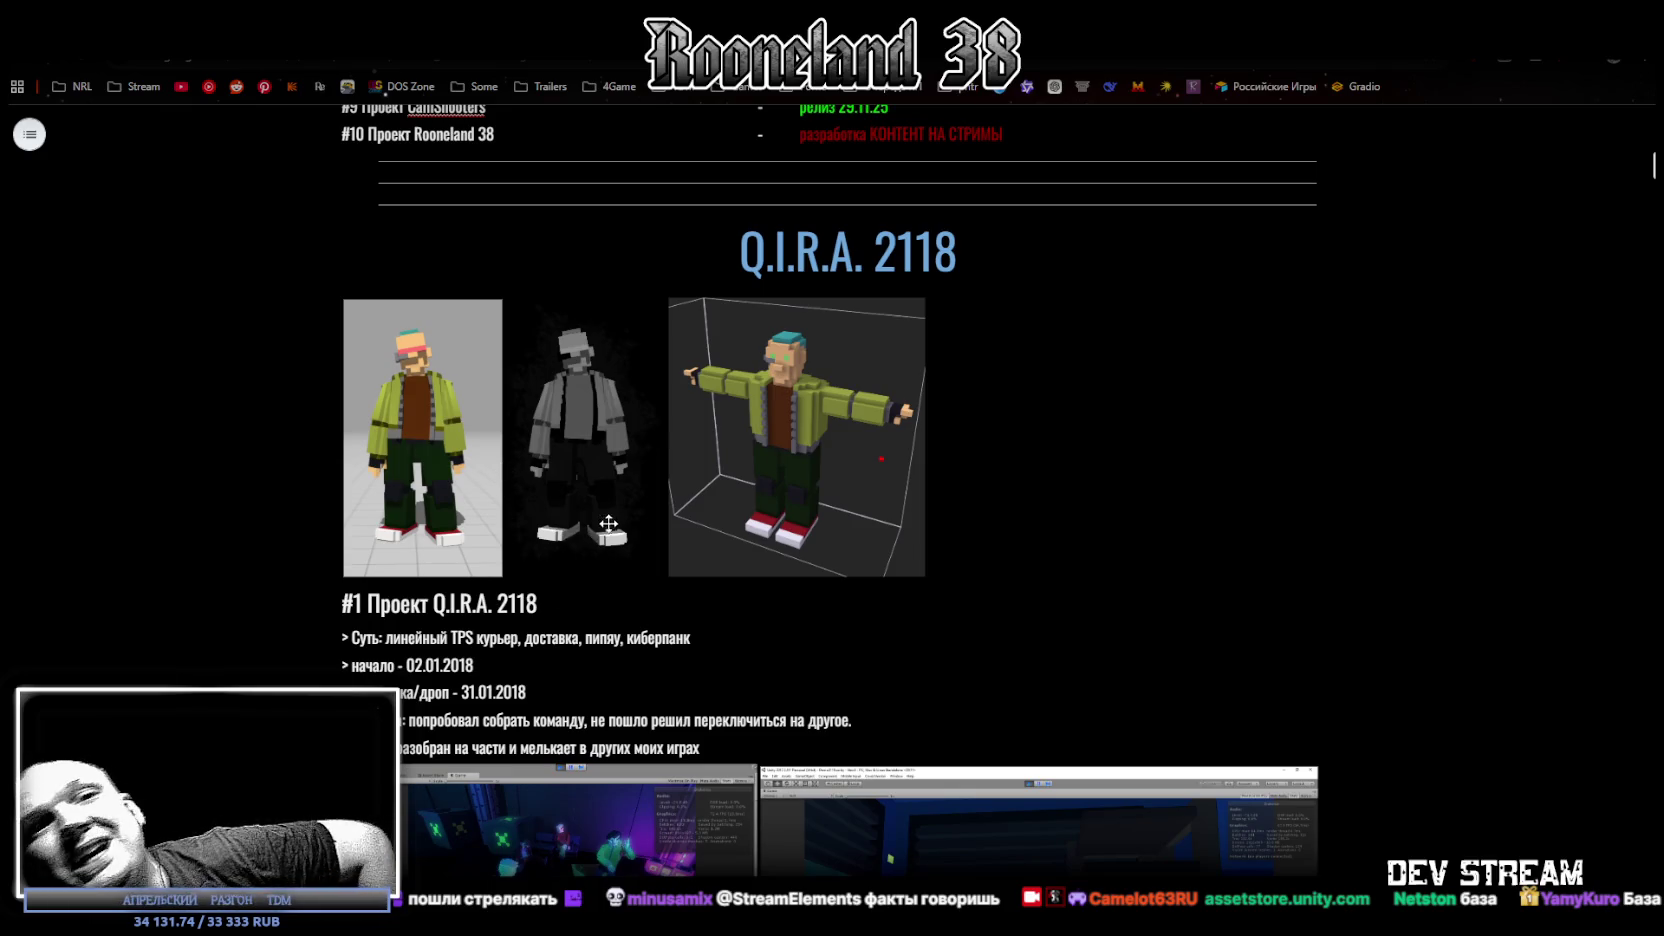
scroll(565, 505, "down", 3)
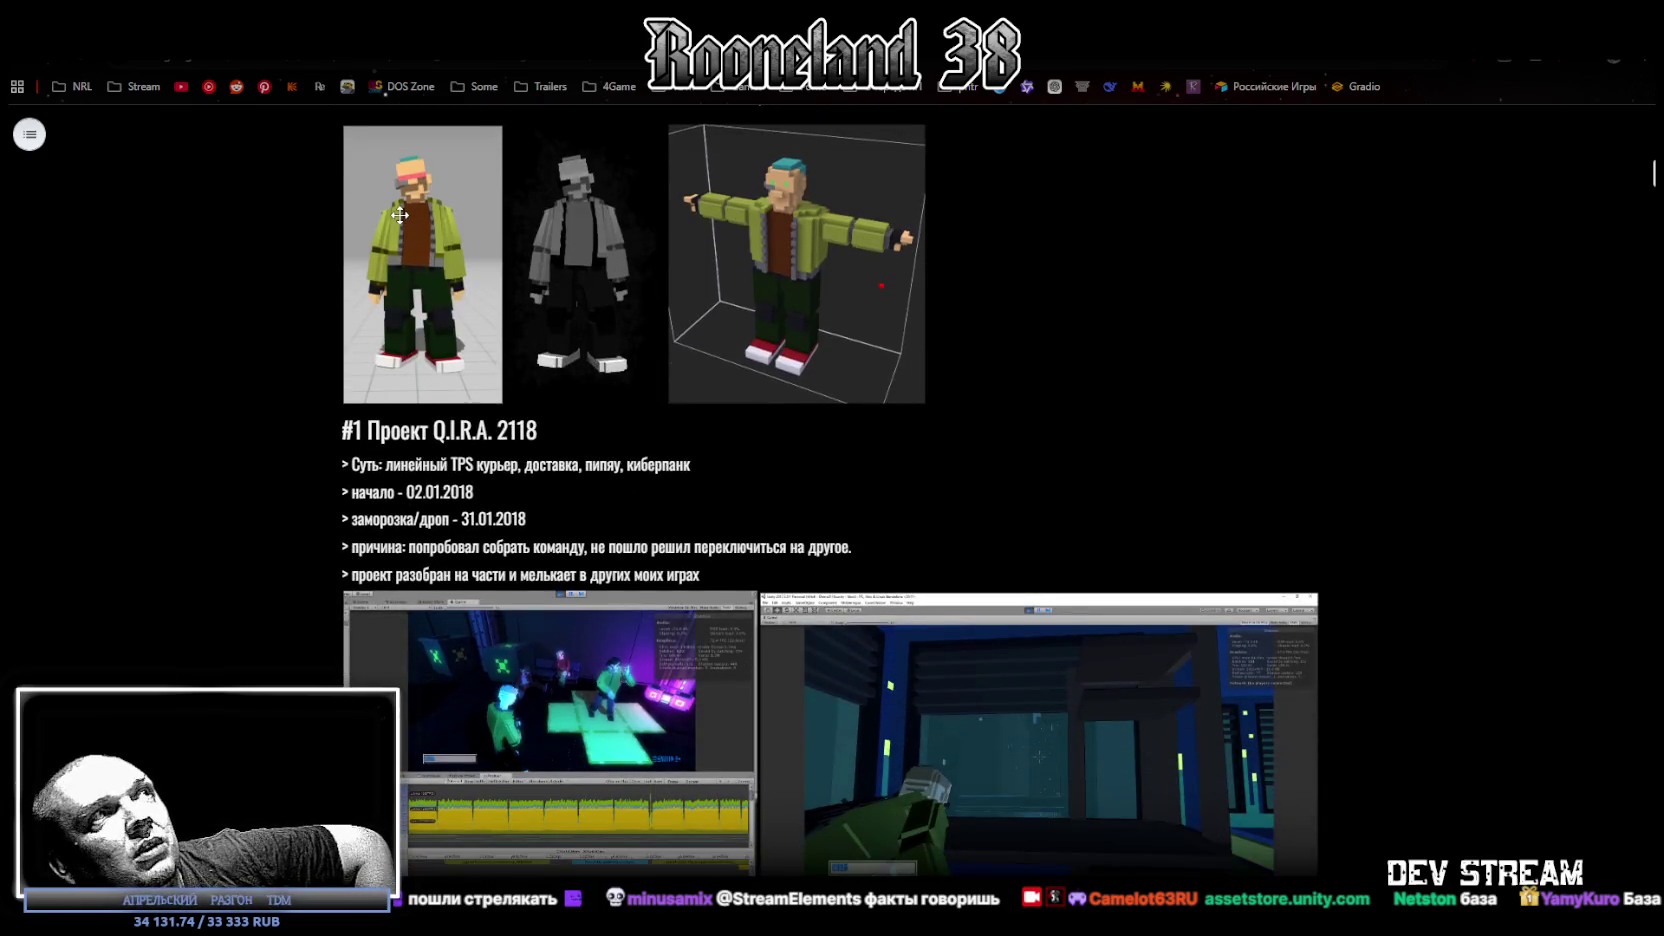
left_click(401, 215)
left_click(582, 261)
left_click(736, 263)
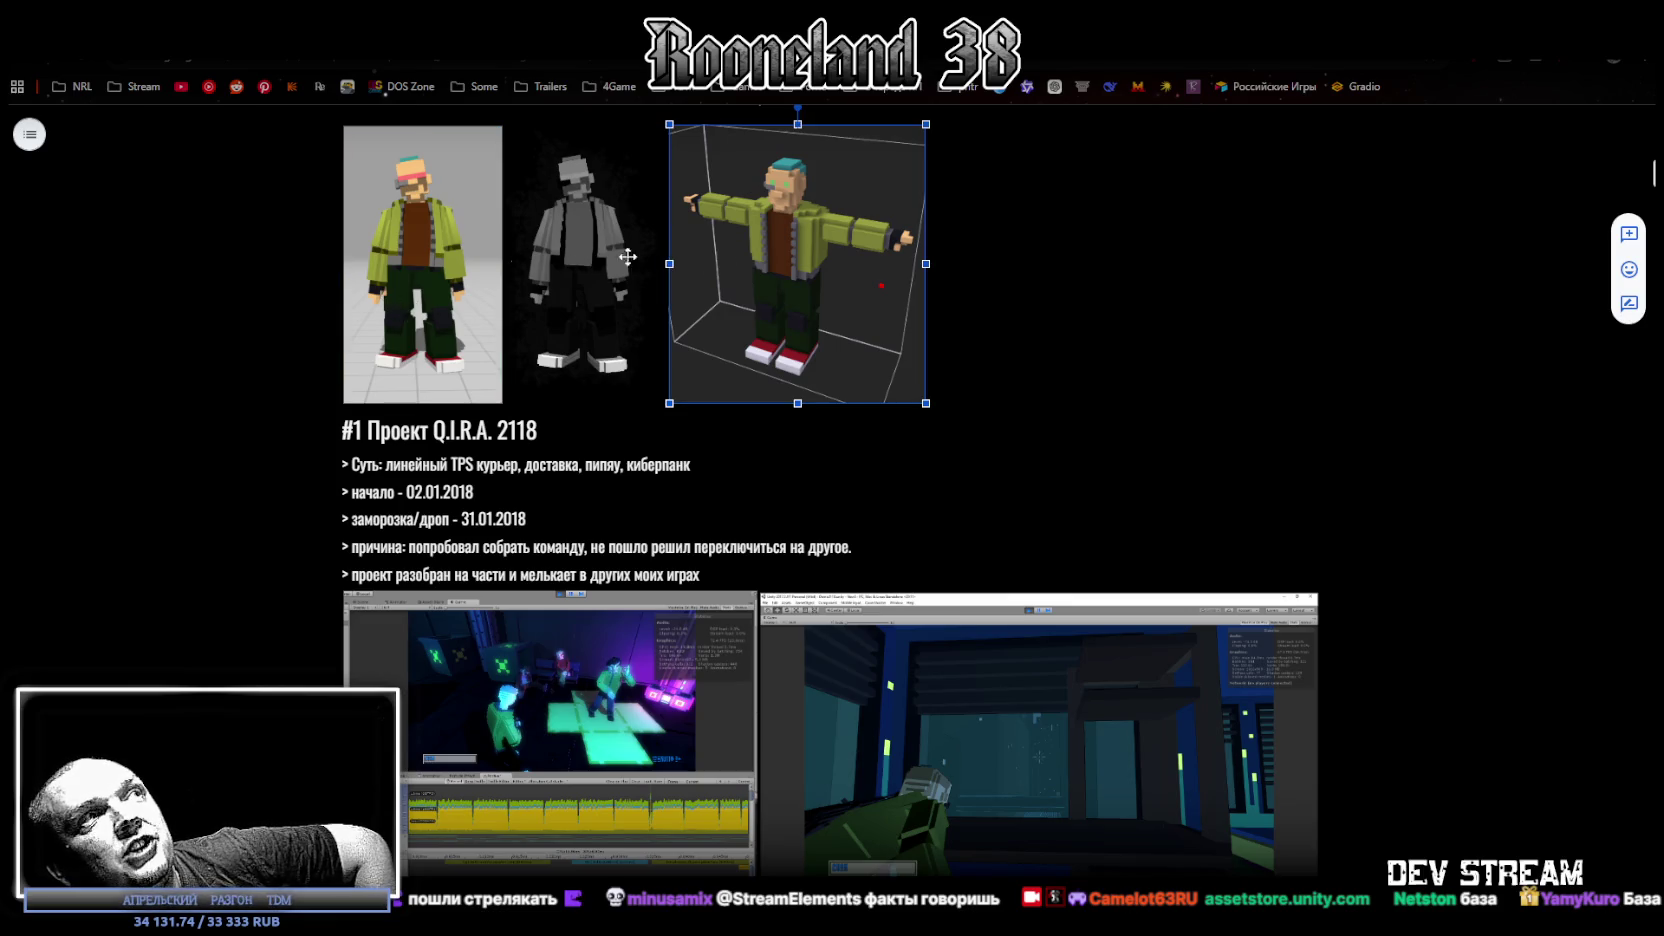
left_click(423, 280)
left_click(610, 272)
left_click(785, 293)
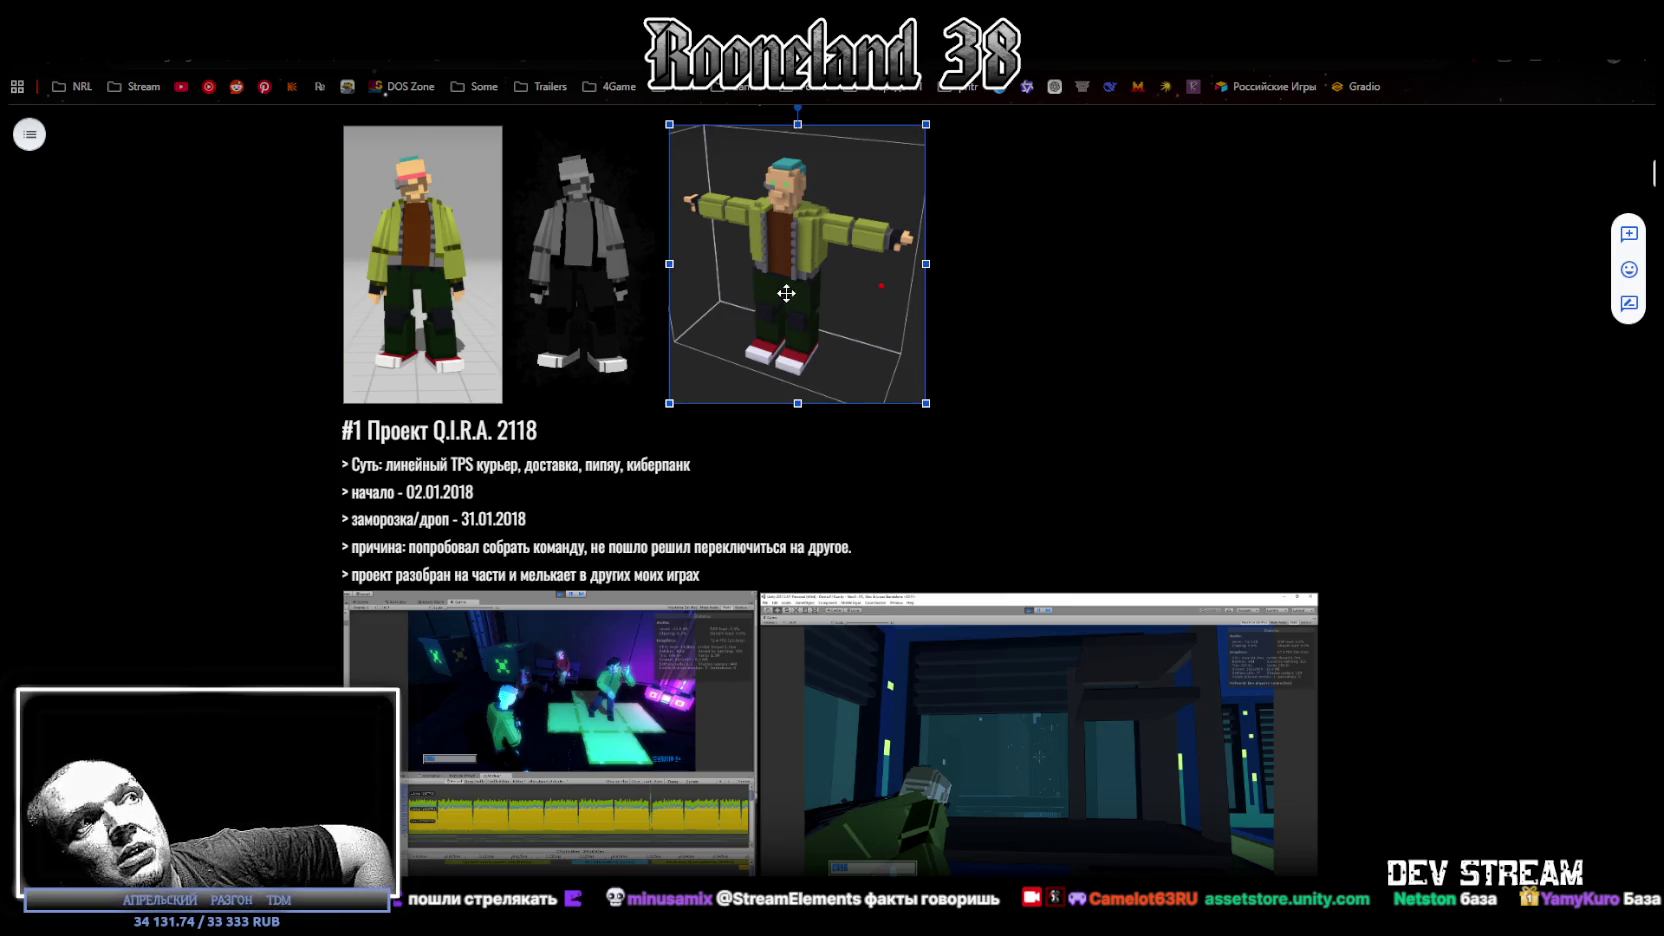
scroll(1088, 433, "down", 3)
left_click(555, 429)
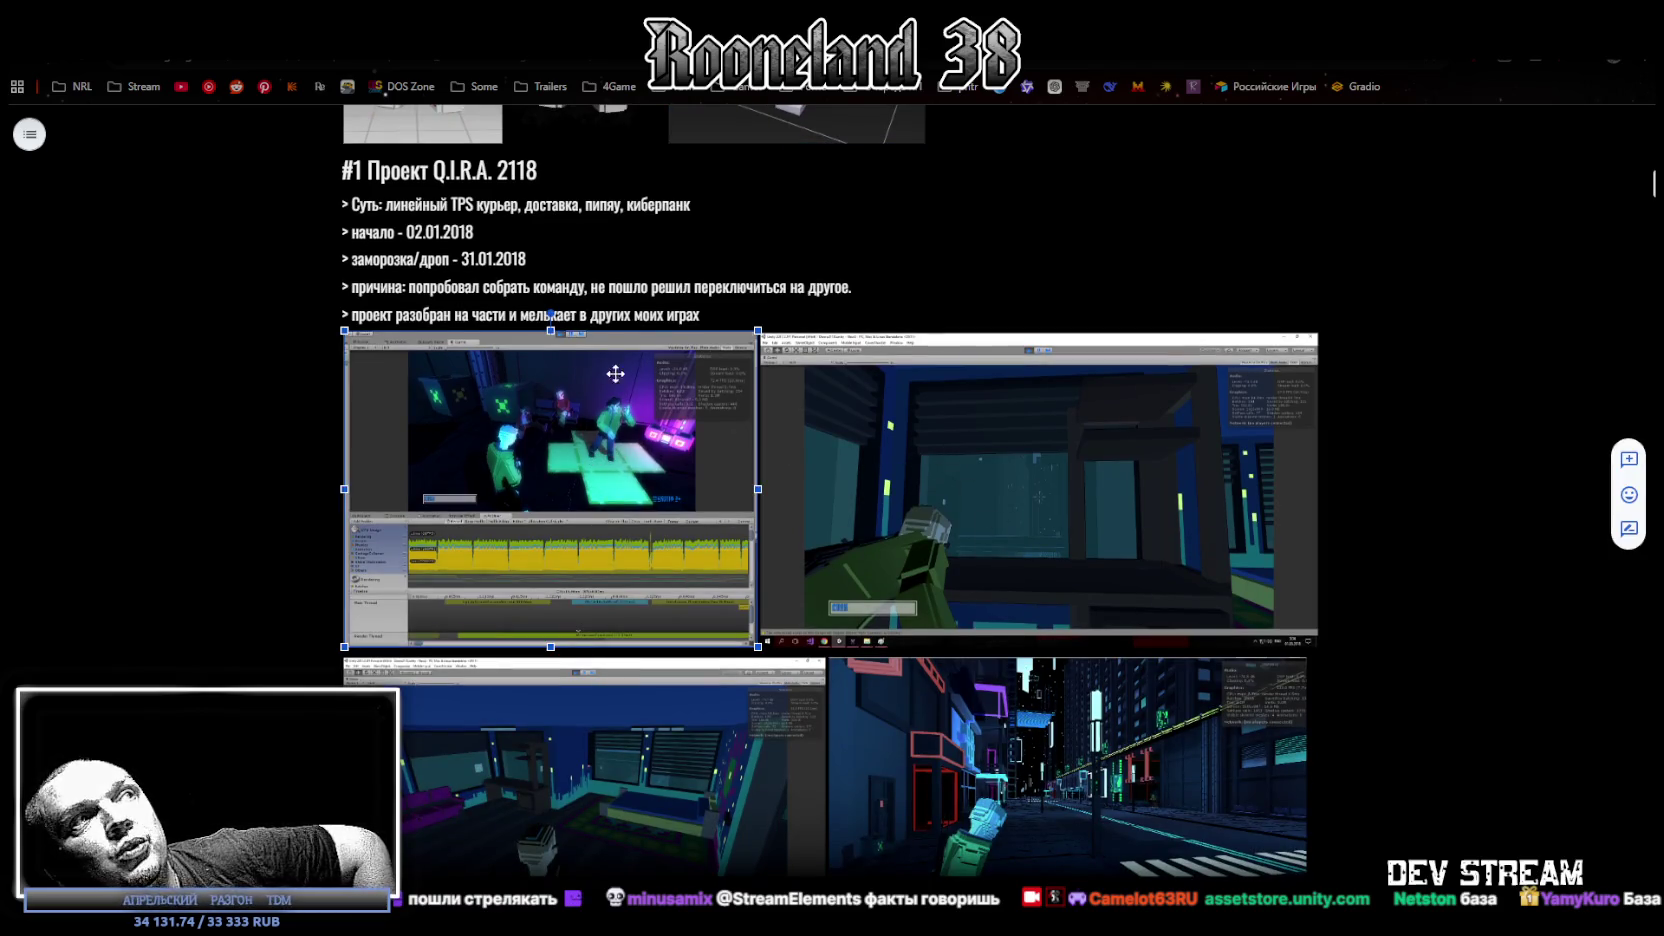
left_click(1040, 785)
scroll(1130, 700, "down", 2)
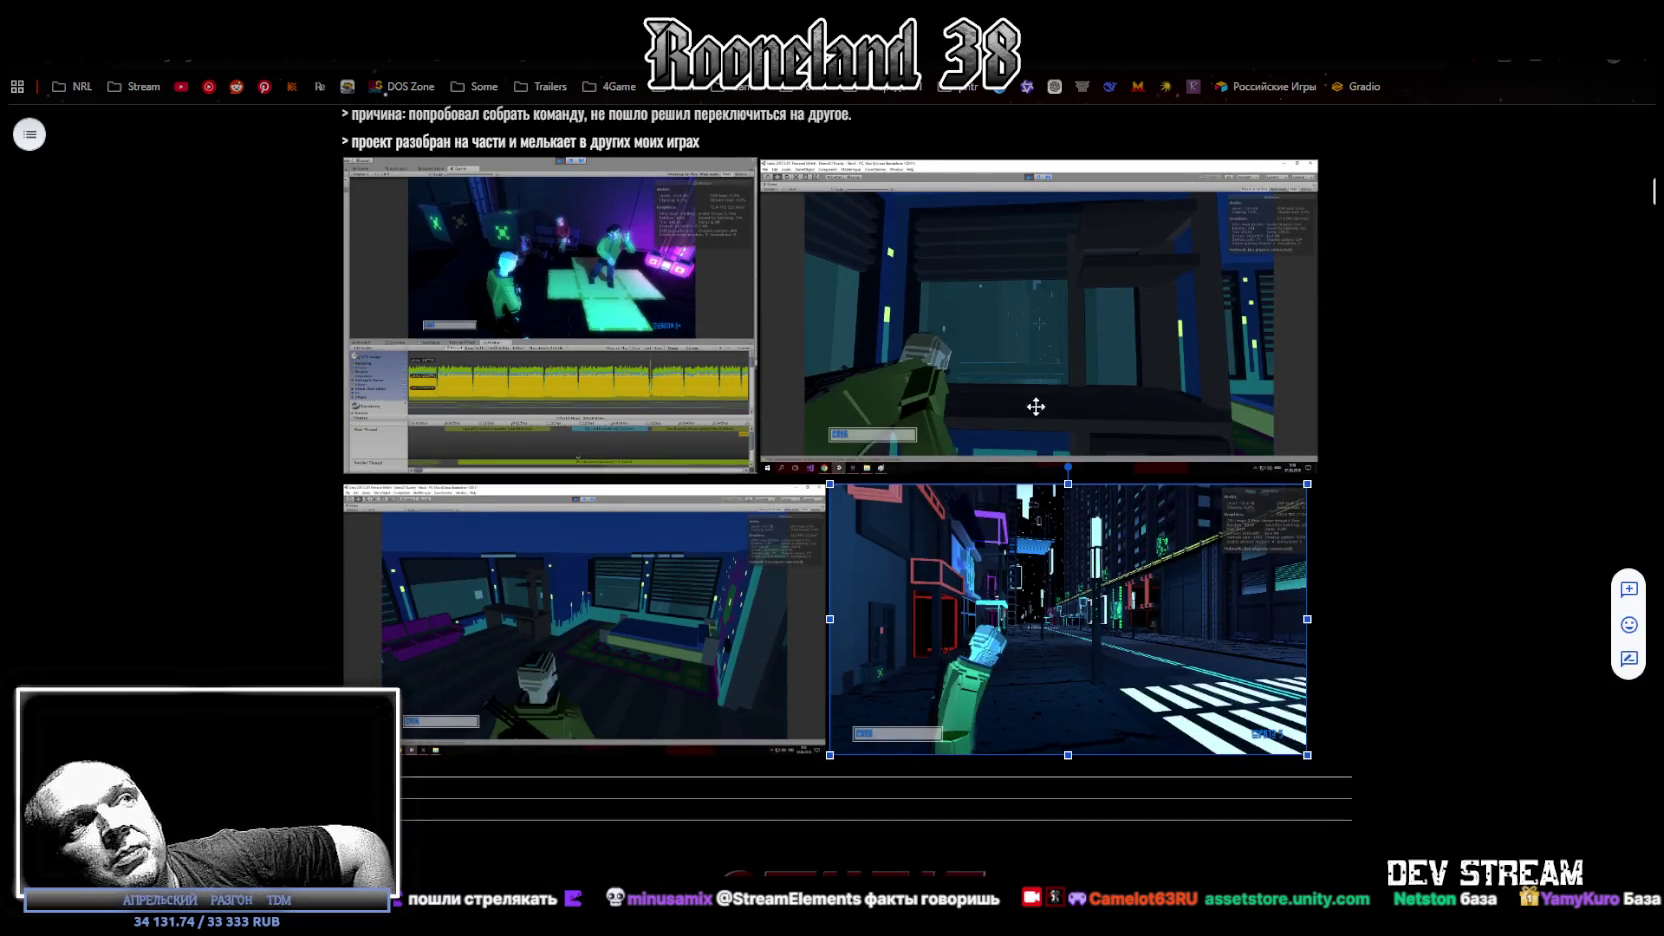
left_click(651, 604)
left_click(1063, 353)
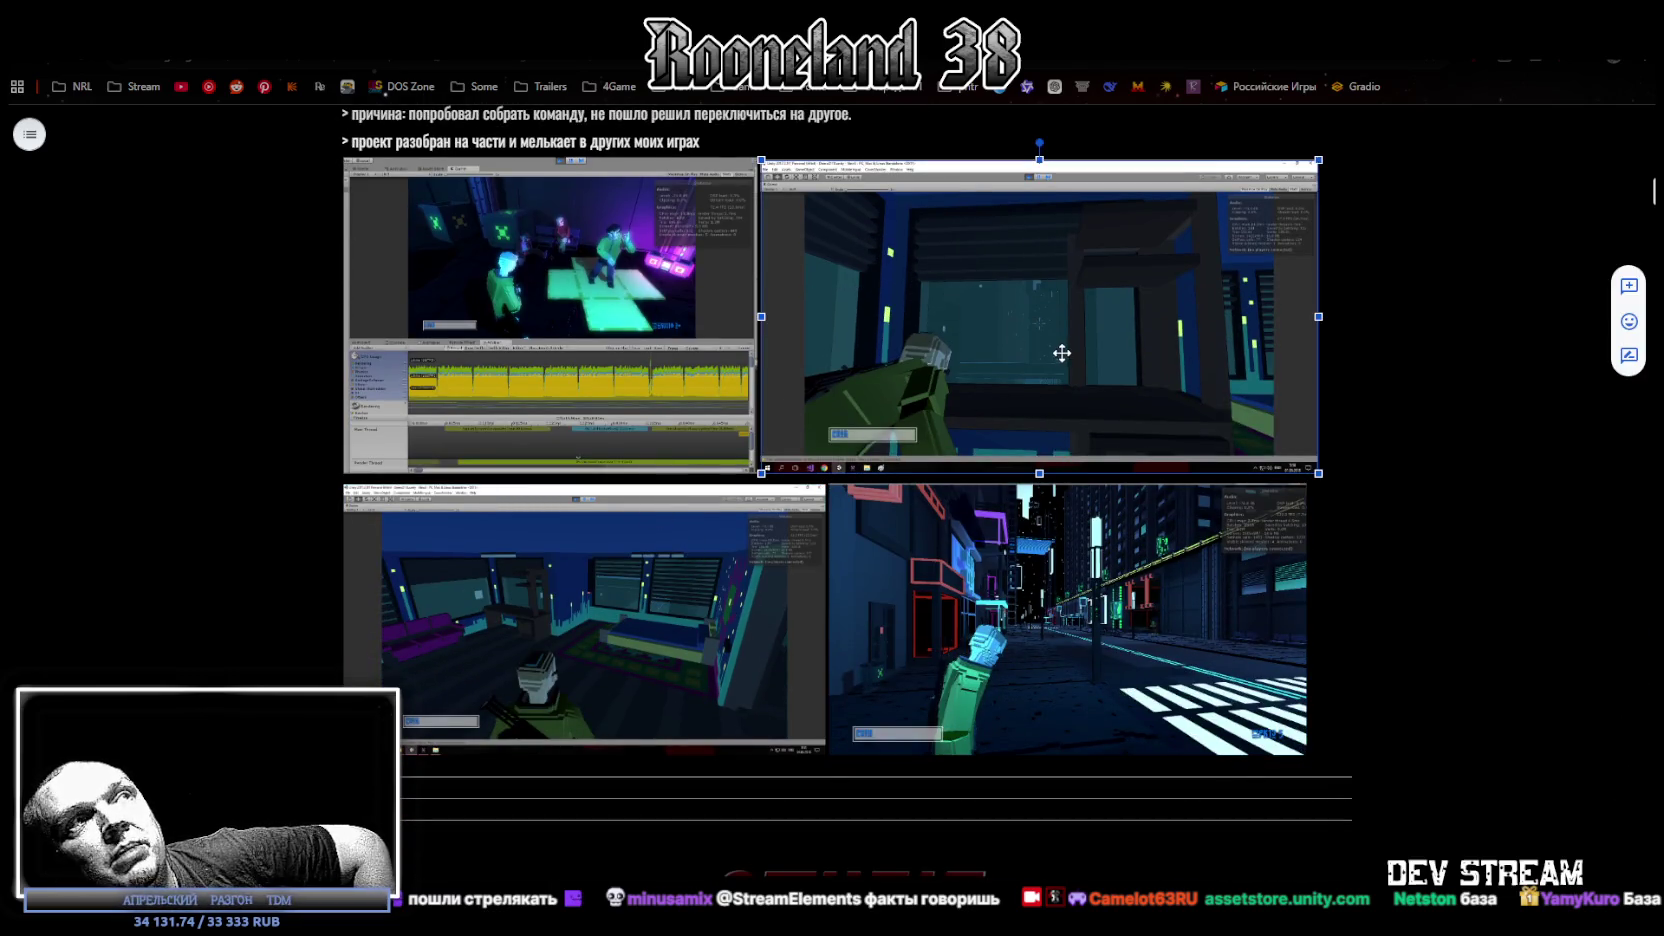
left_click(611, 300)
left_click(660, 609)
left_click(964, 396)
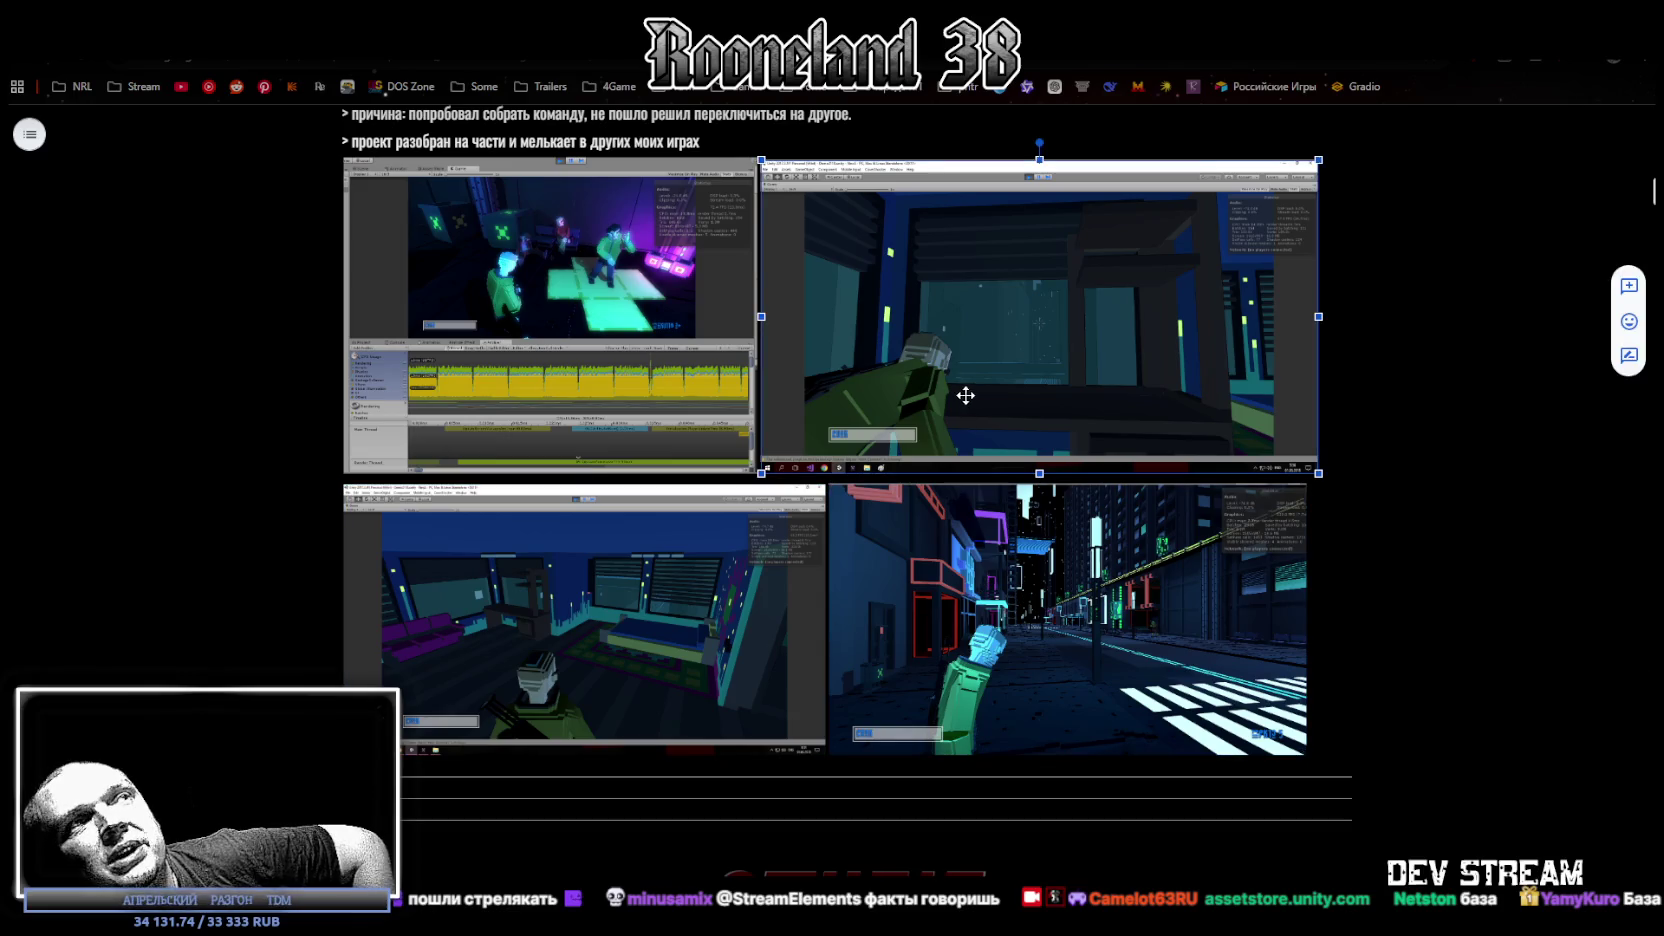
scroll(886, 464, "up", 1)
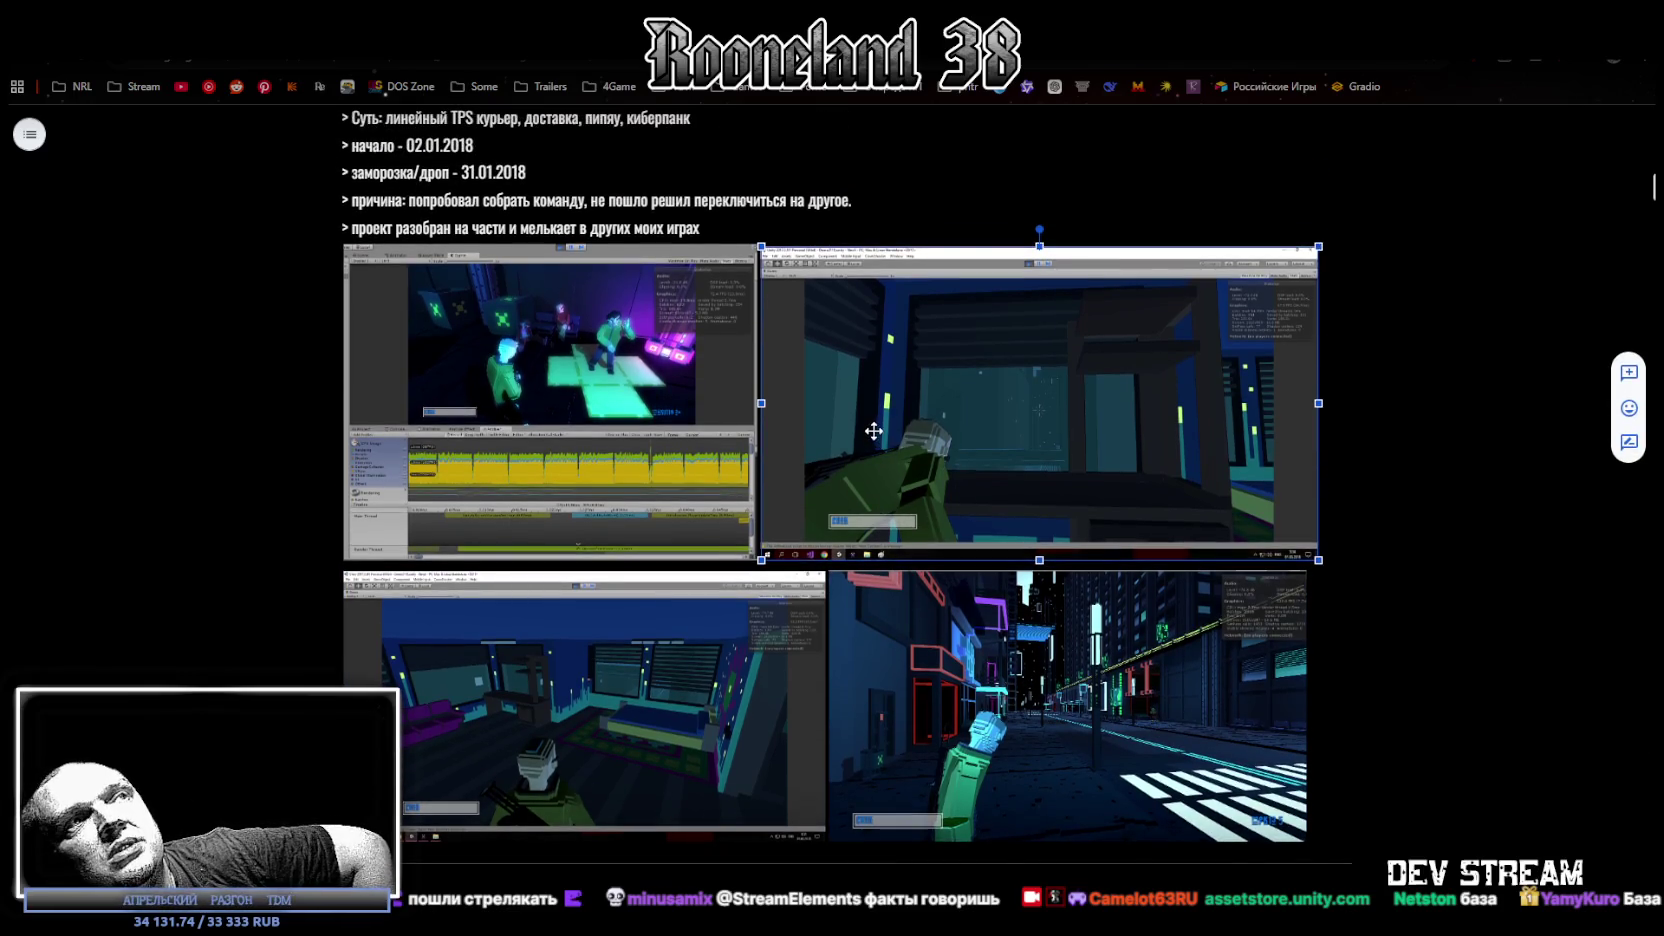
left_click(632, 432)
left_click(651, 630)
left_click(942, 676)
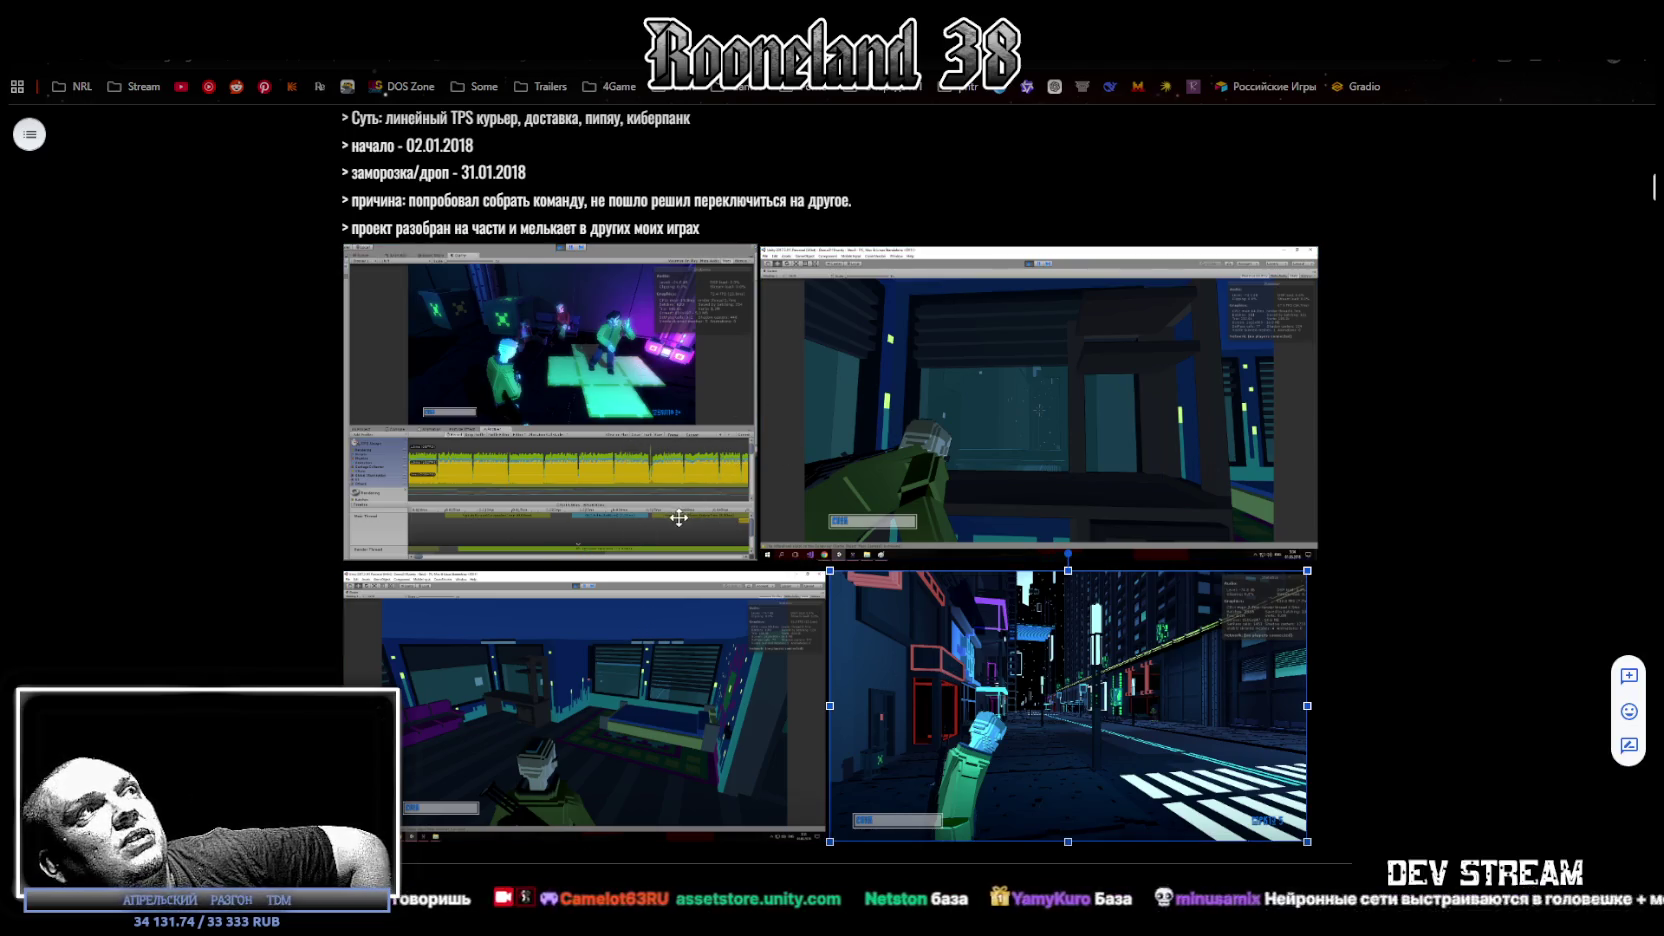
scroll(771, 441, "up", 2)
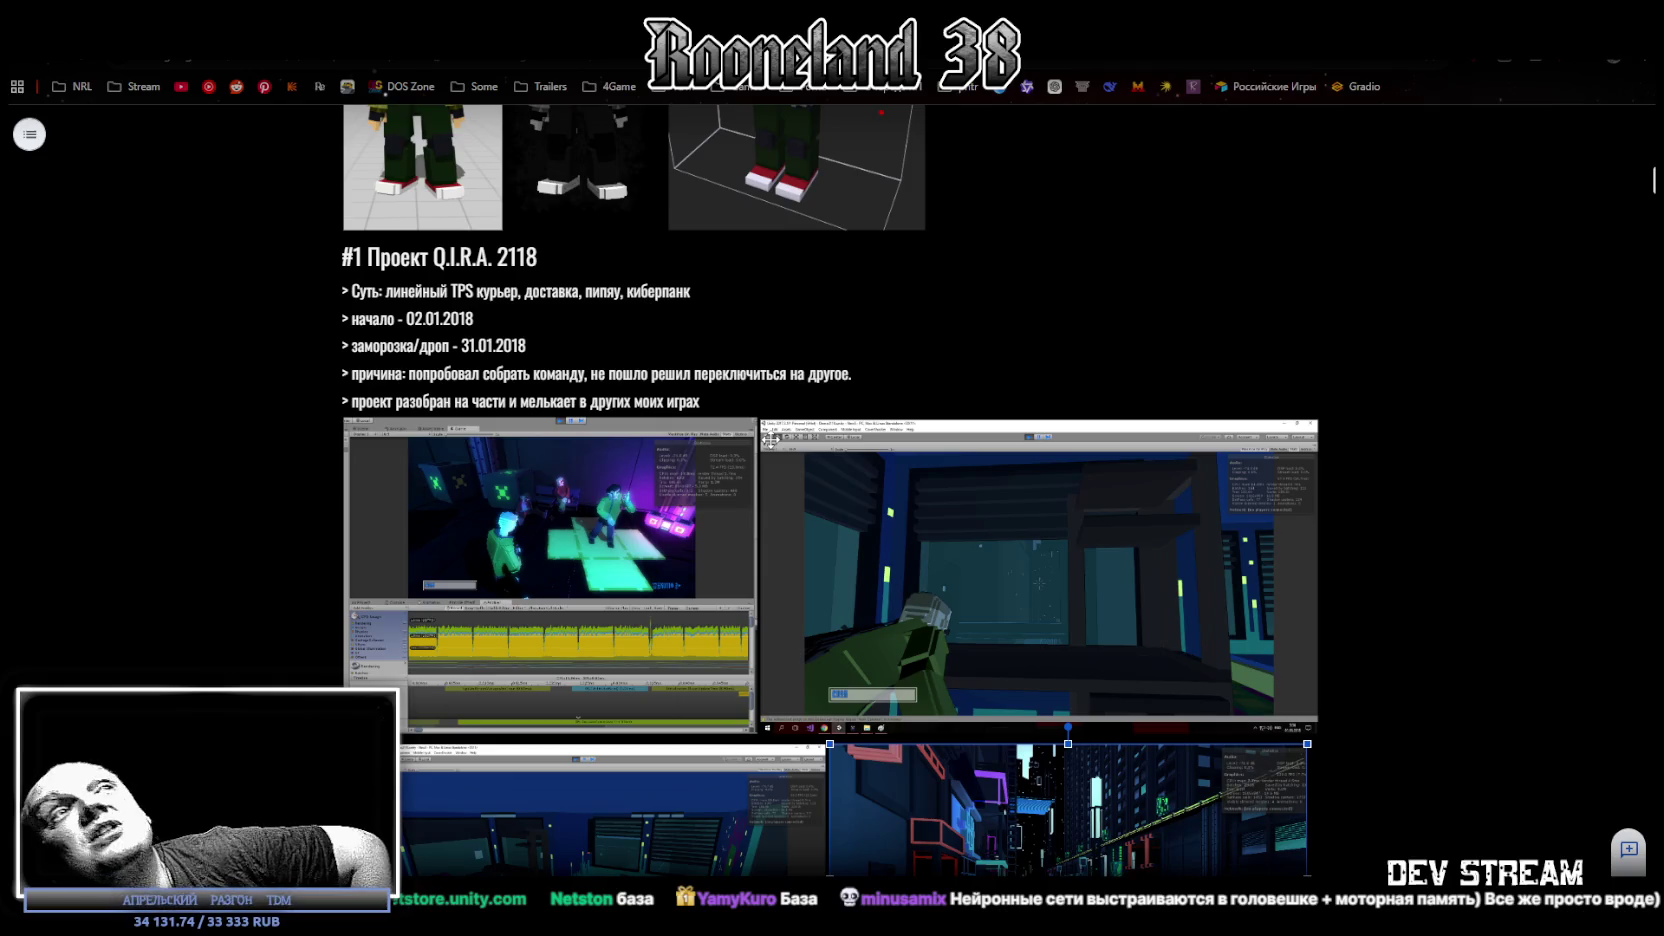
scroll(720, 468, "down", 10)
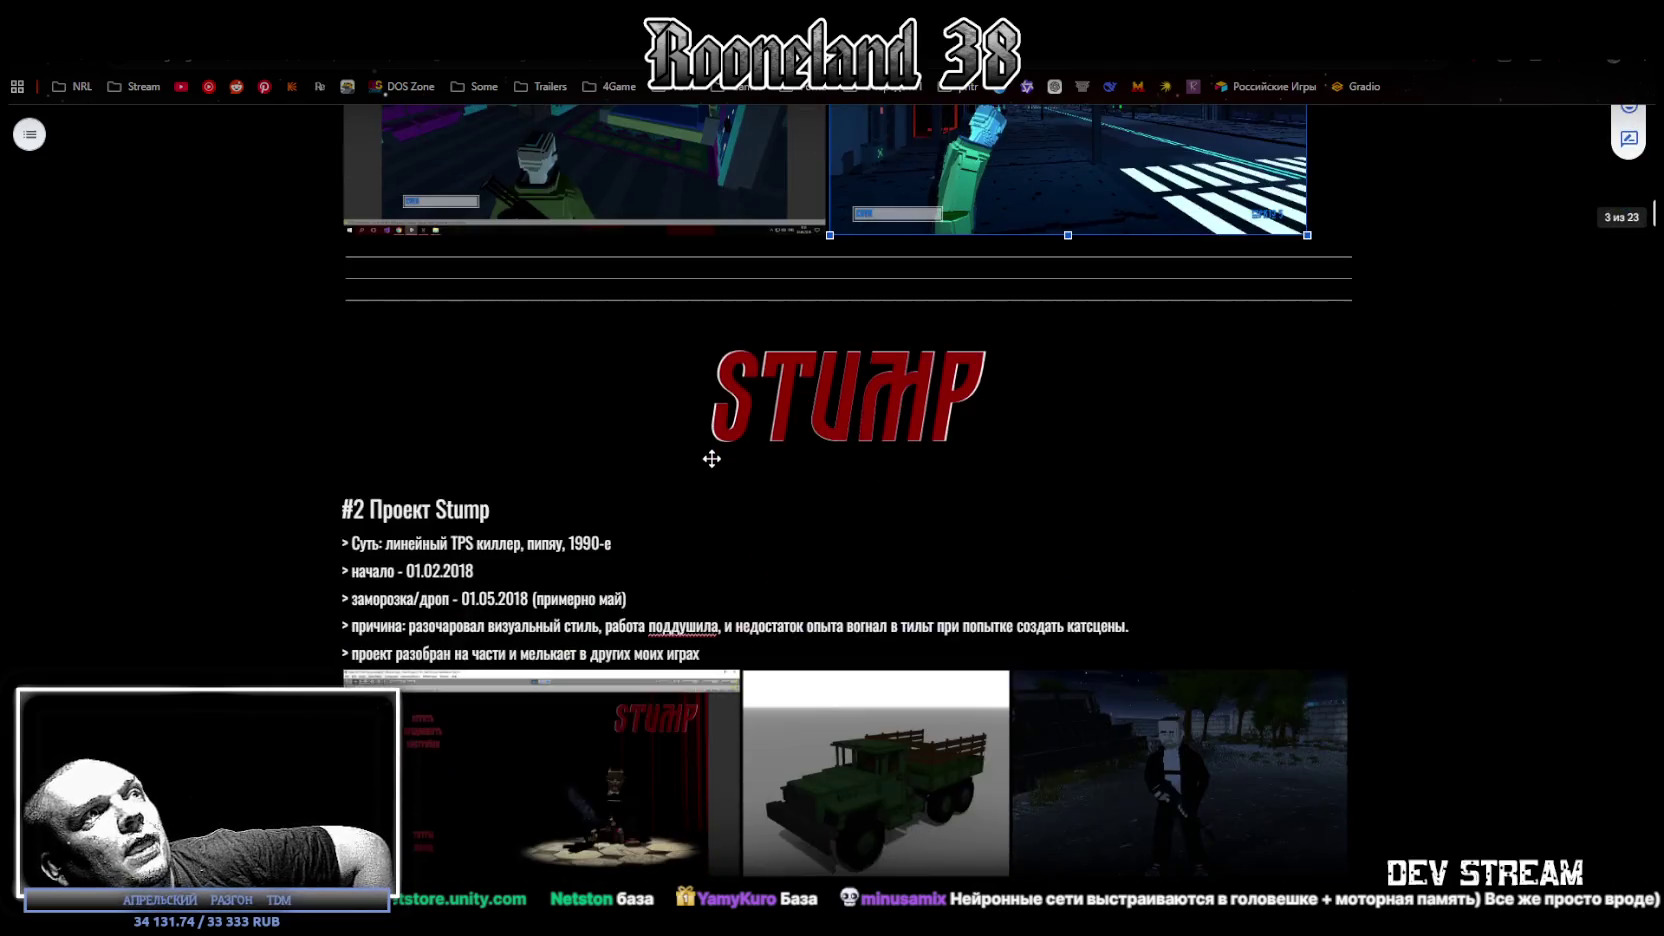
scroll(790, 305, "down", 4)
scroll(630, 216, "up", 11)
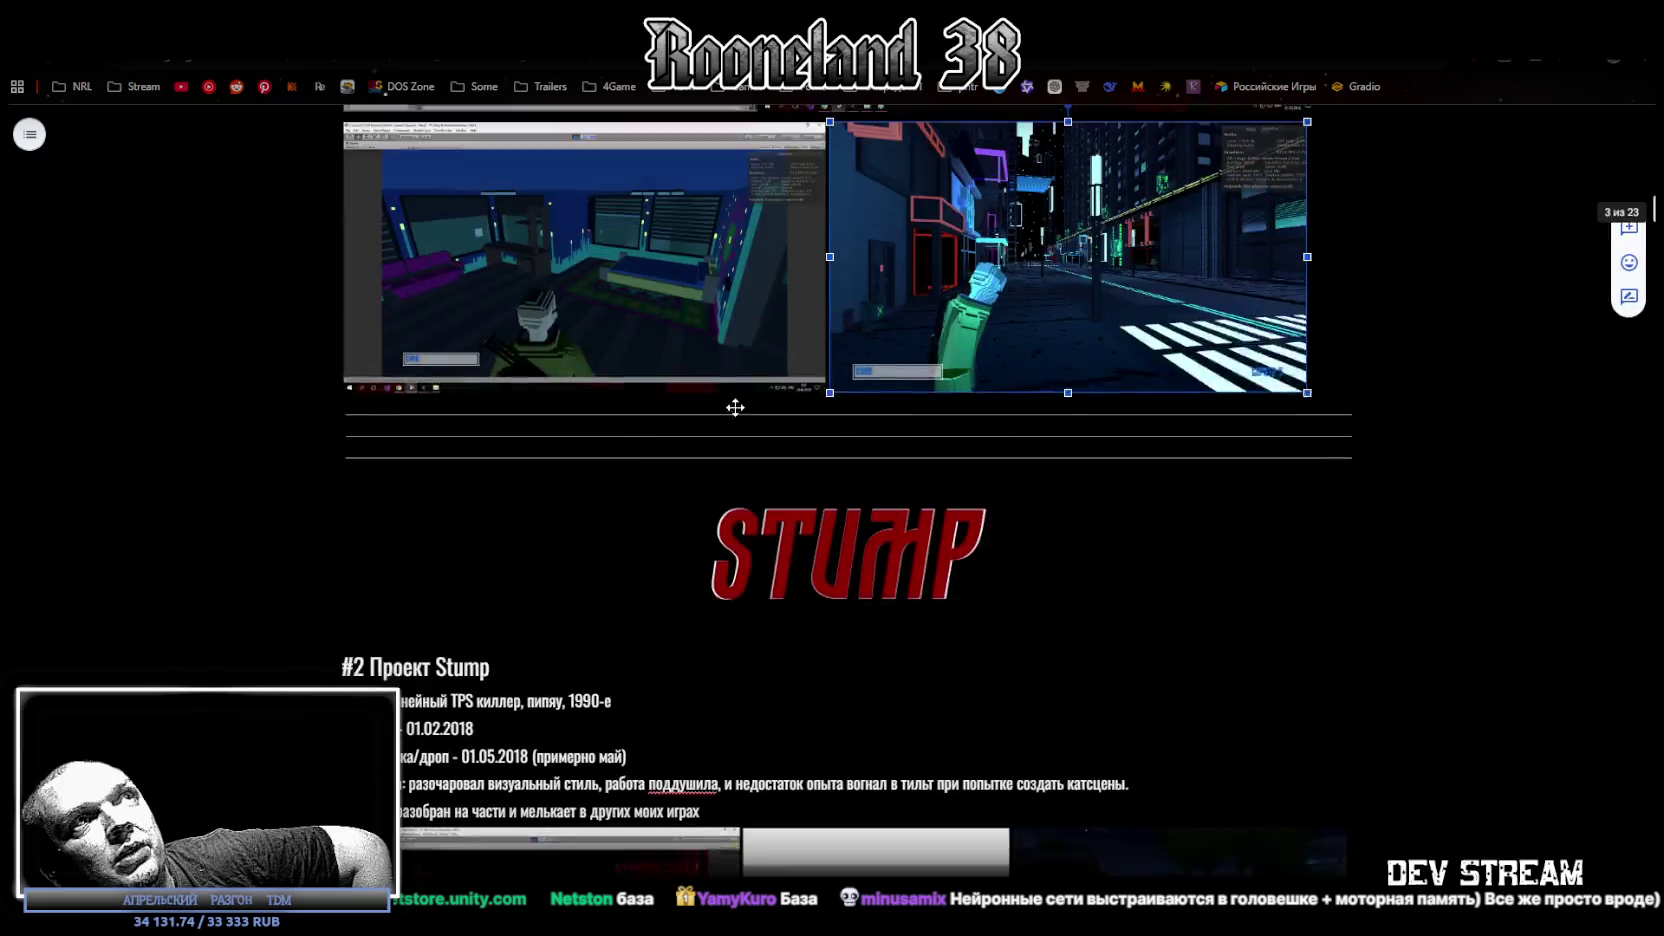
scroll(630, 216, "up", 3)
scroll(715, 310, "down", 2)
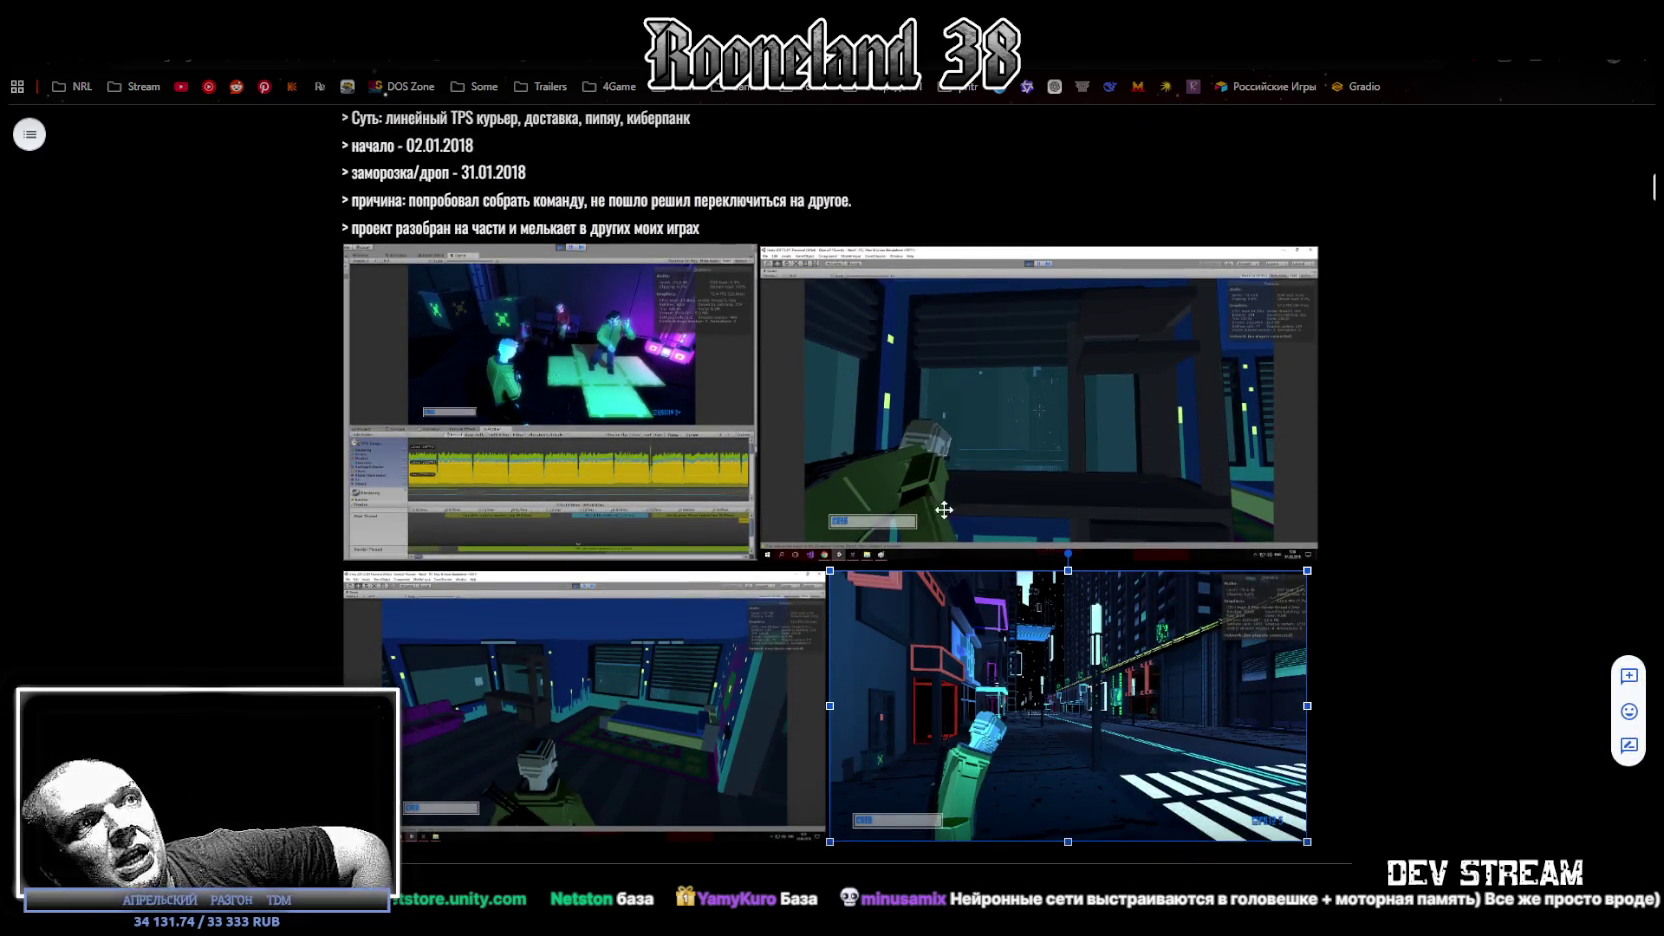
scroll(1132, 609, "down", 3)
scroll(770, 505, "down", 6)
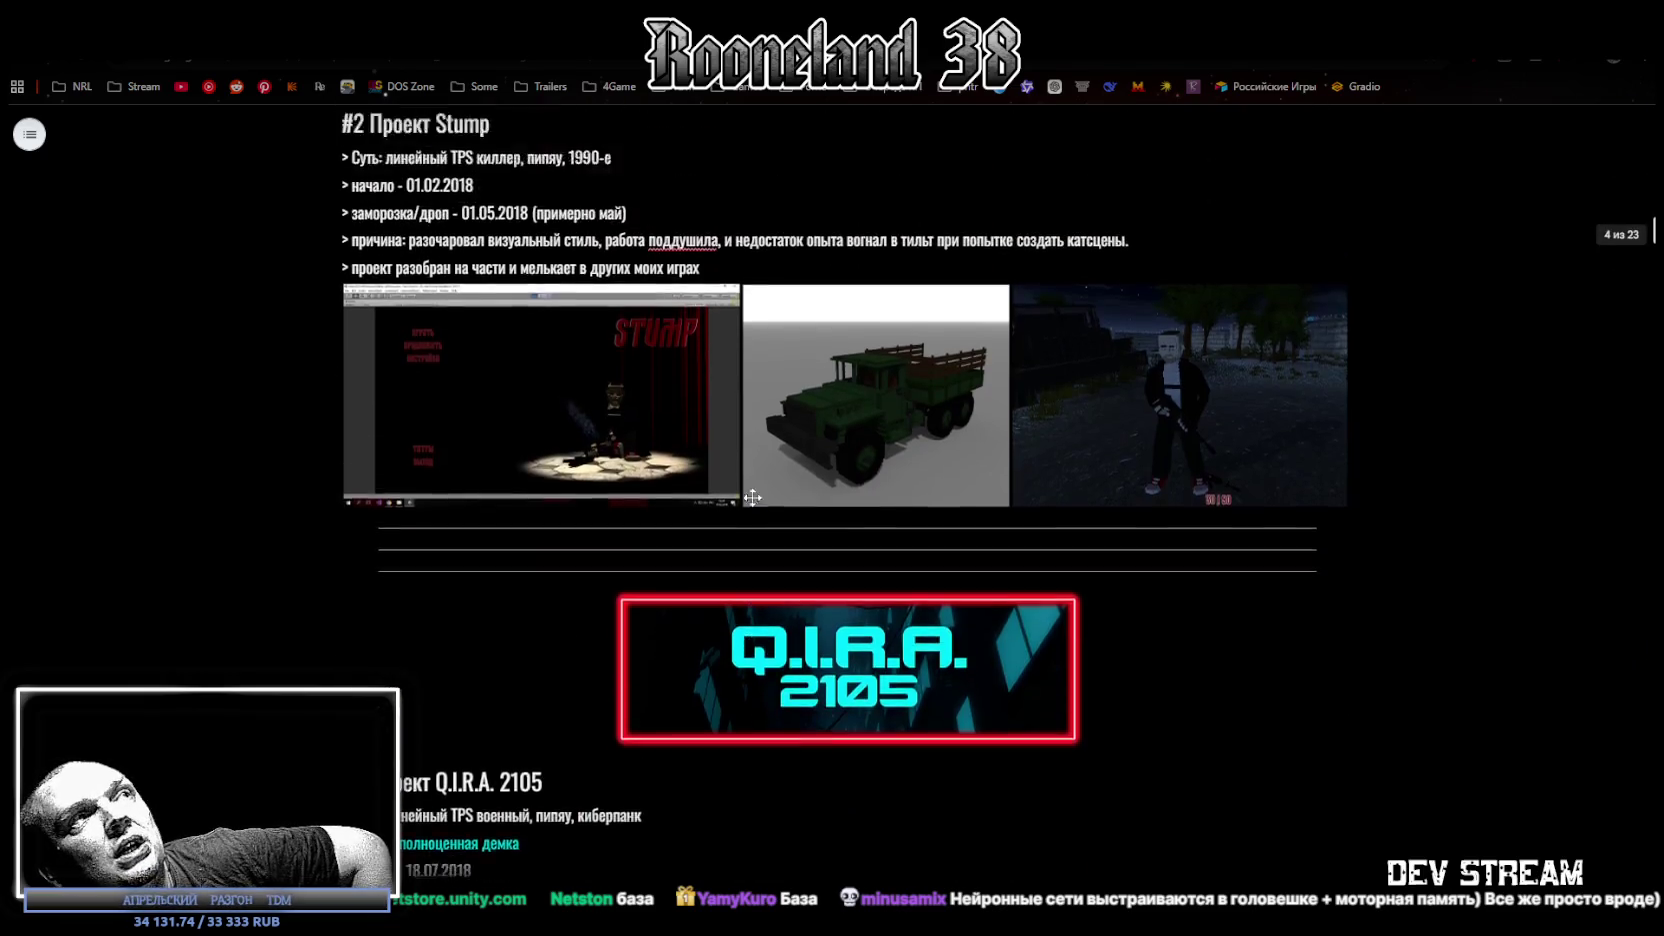
scroll(1021, 565, "up", 7)
left_click(921, 501)
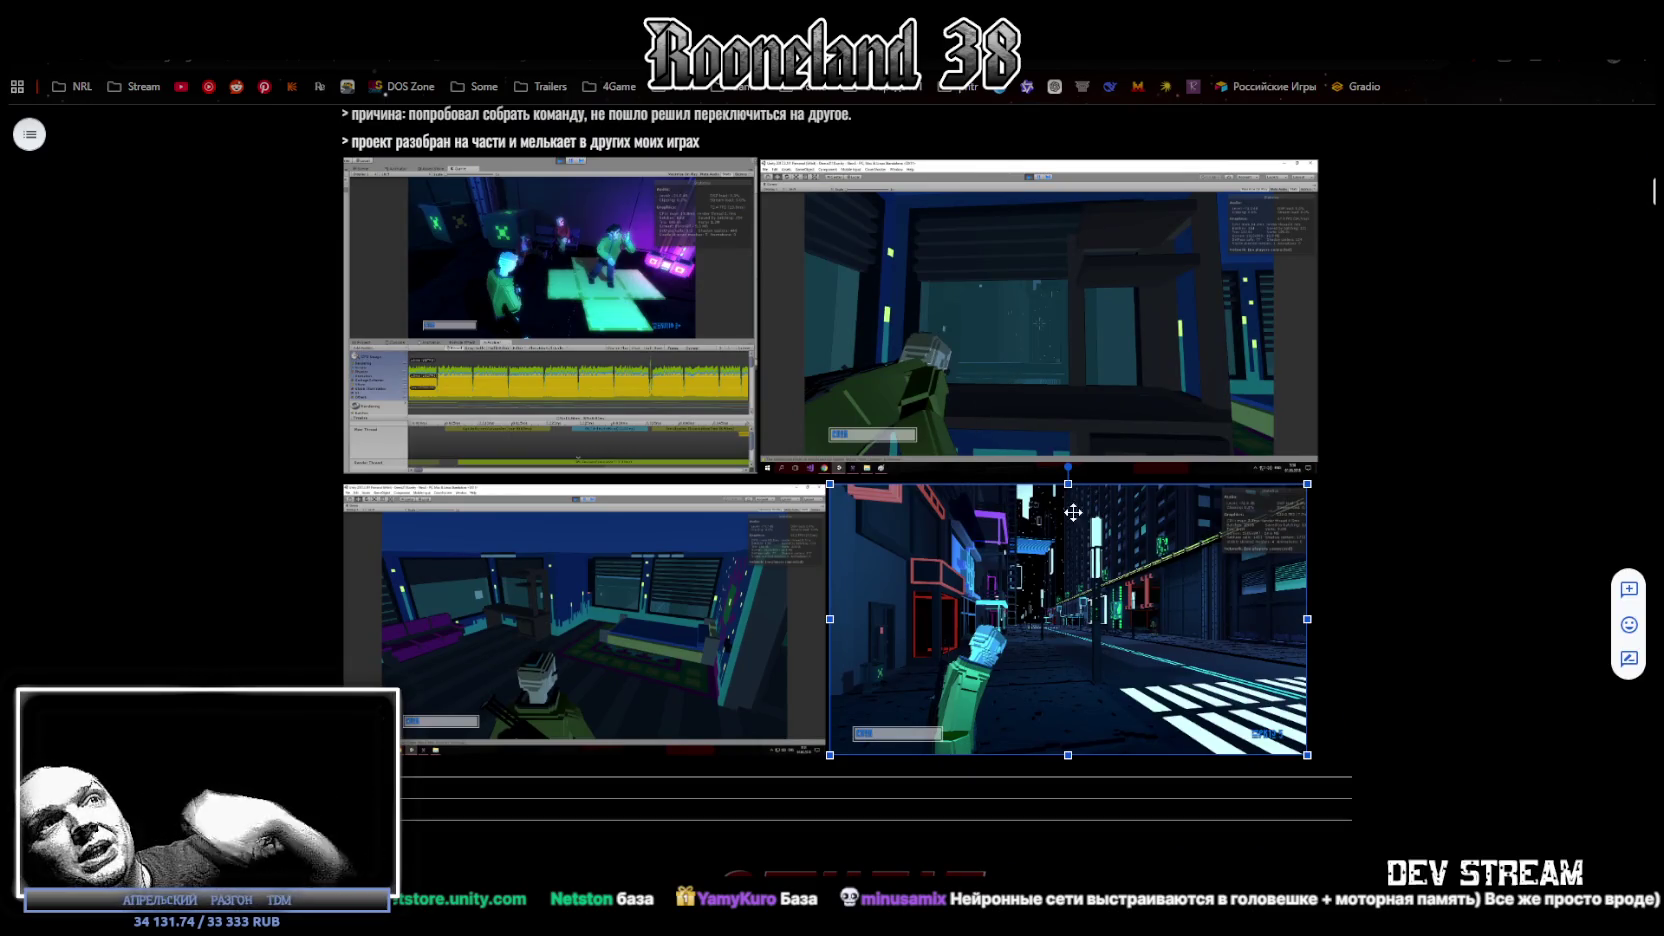
scroll(920, 520, "up", 7)
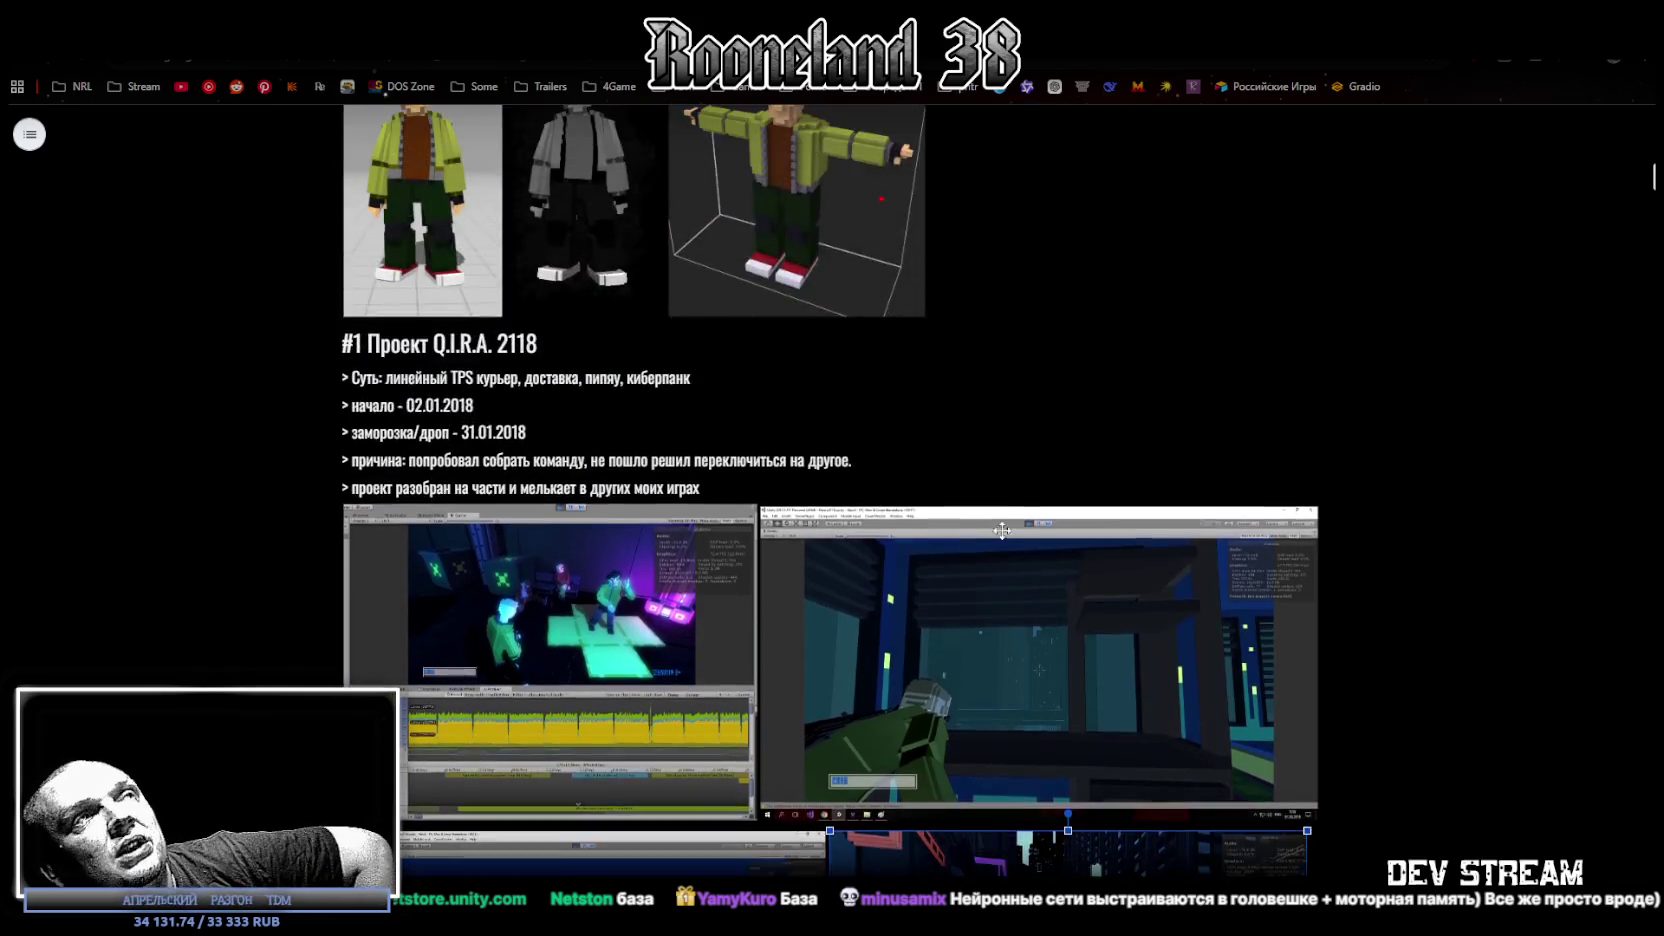
scroll(920, 524, "down", 5)
scroll(920, 524, "down", 6)
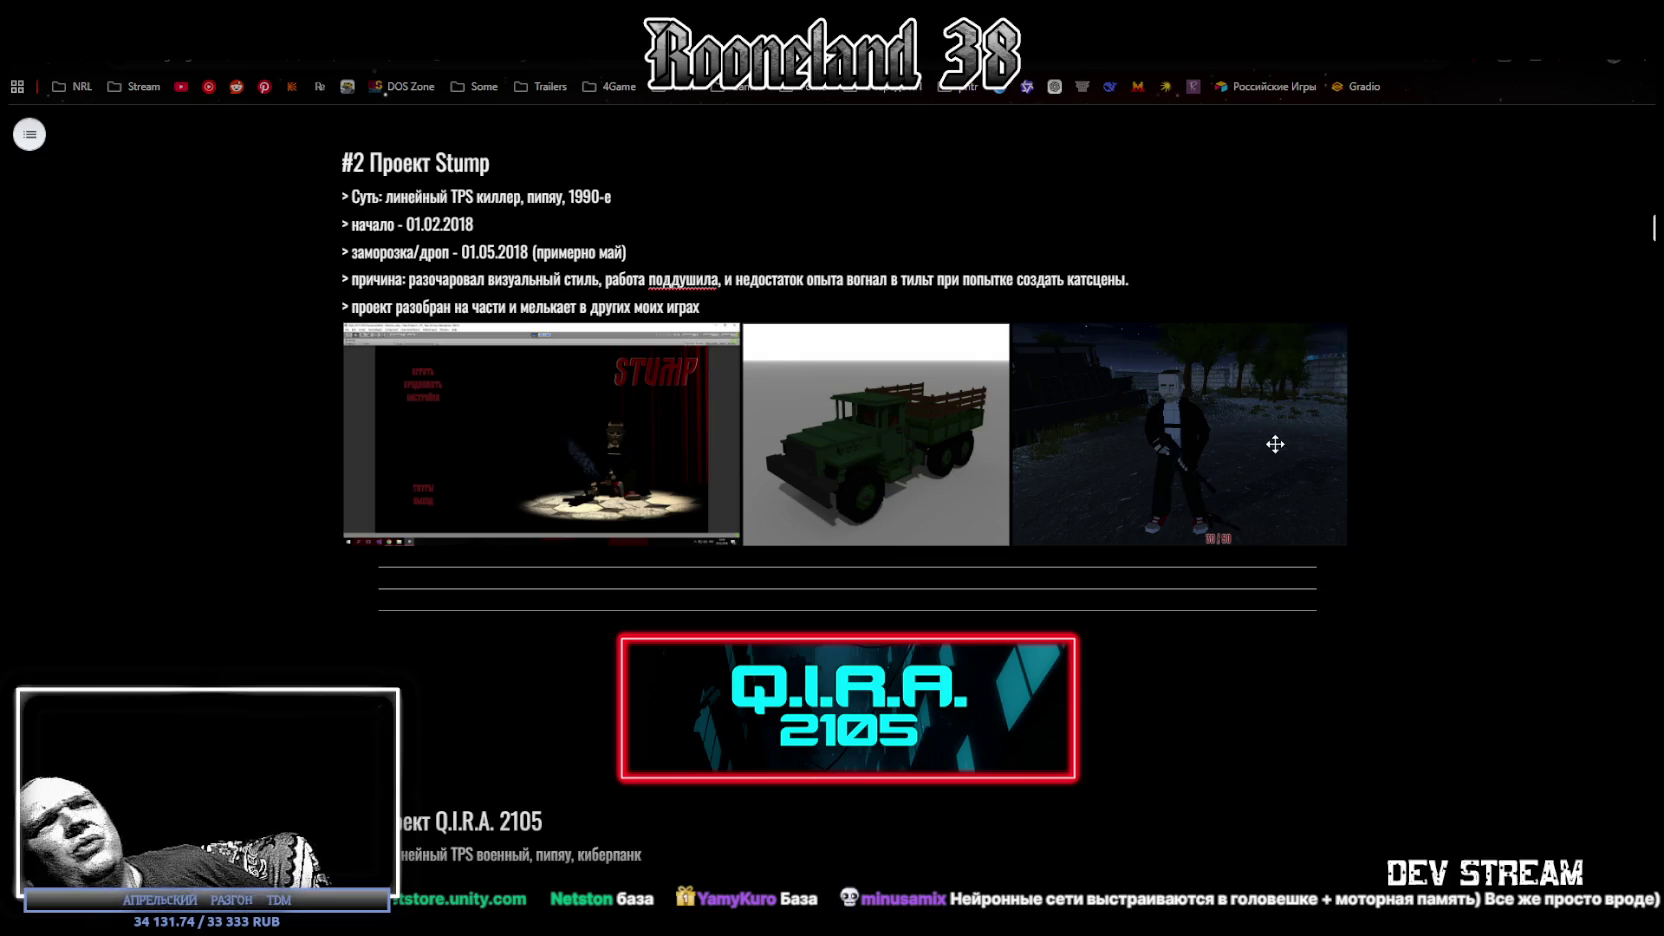
Scroll down to #4 Tell Some Story: Foz, with its 02.02.2023 release and Steam, VKplay, demo and review links.
scroll(1182, 482, "down", 2)
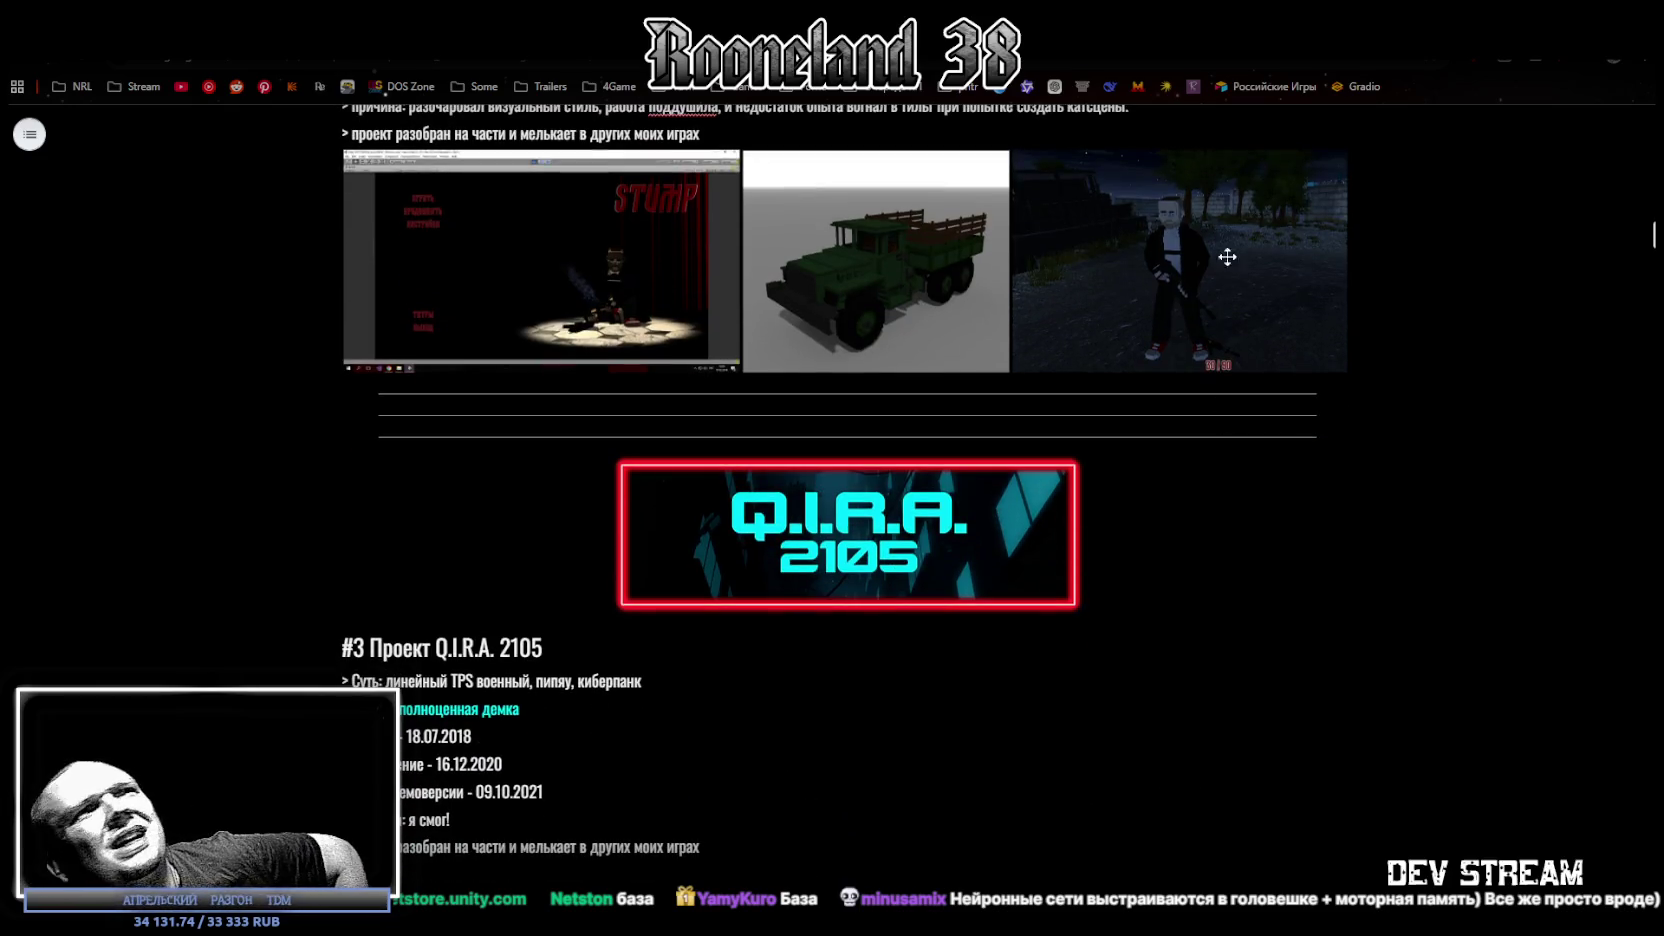
scroll(1100, 310, "down", 4)
scroll(896, 303, "down", 2)
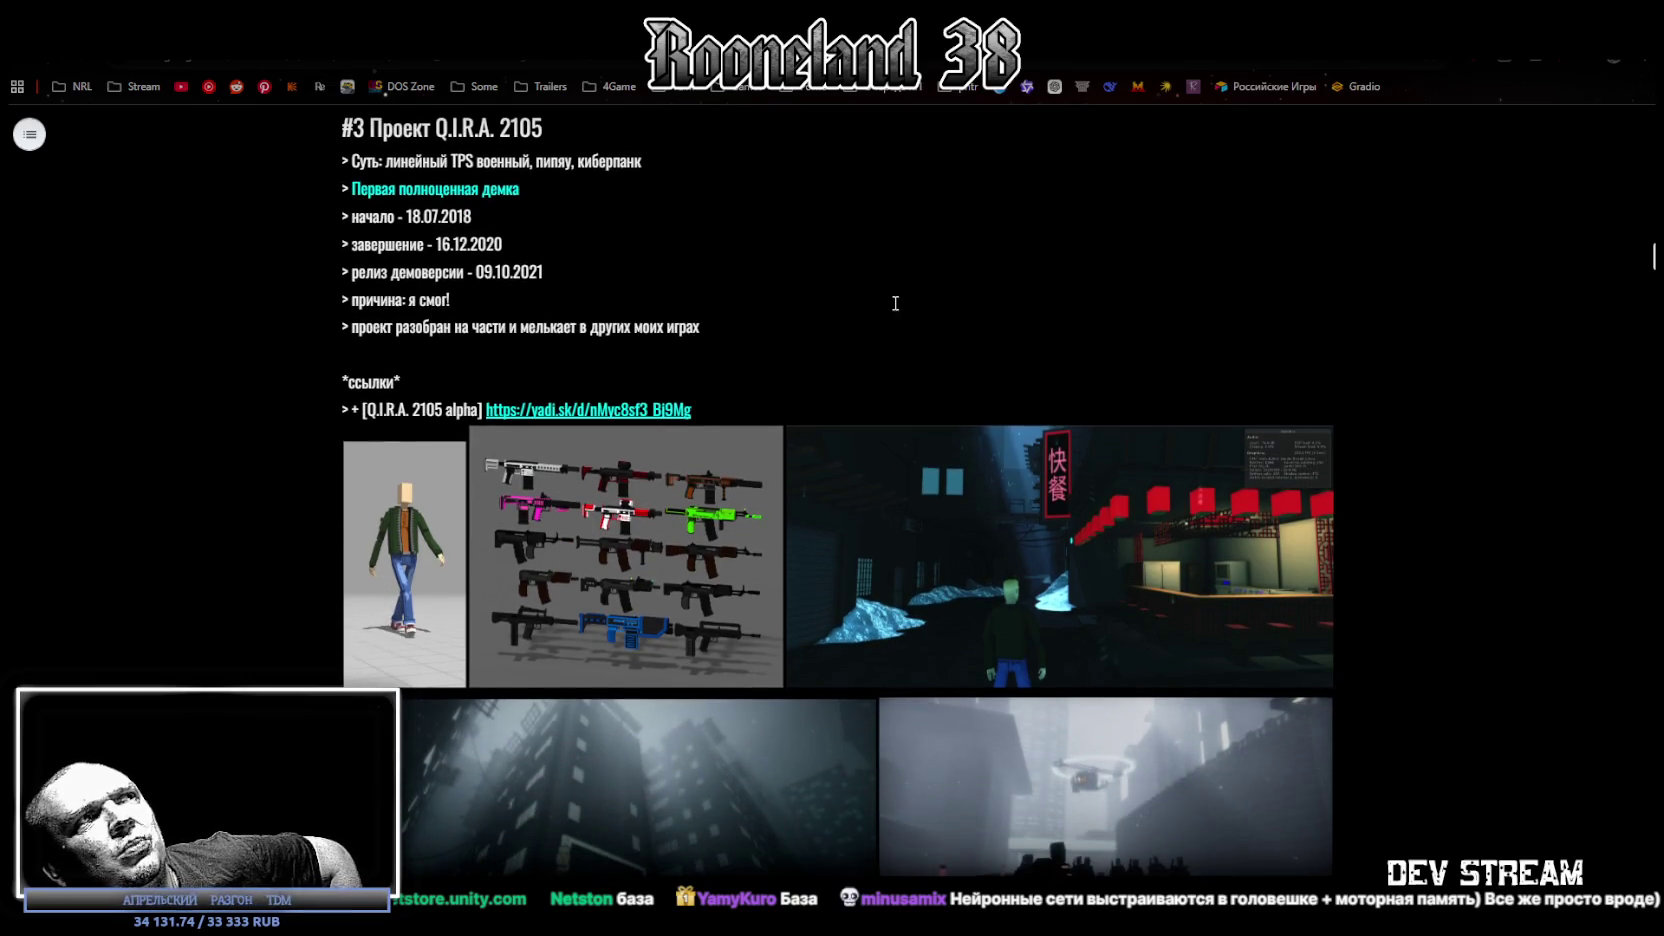
scroll(920, 327, "down", 4)
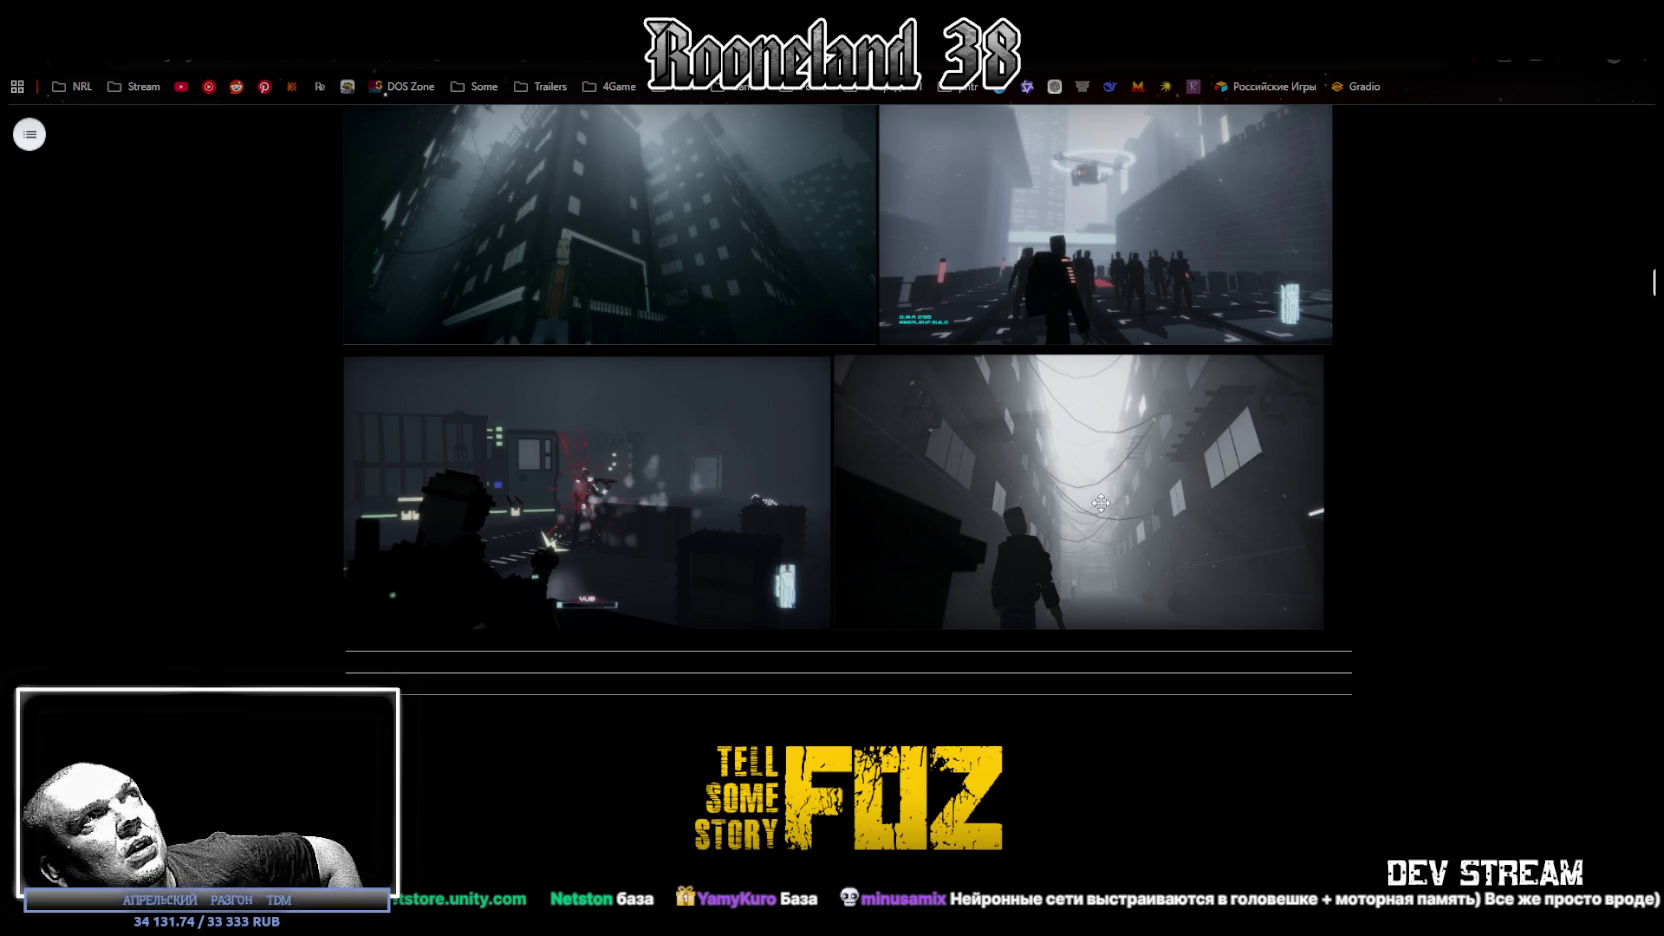
scroll(1099, 503, "up", 2)
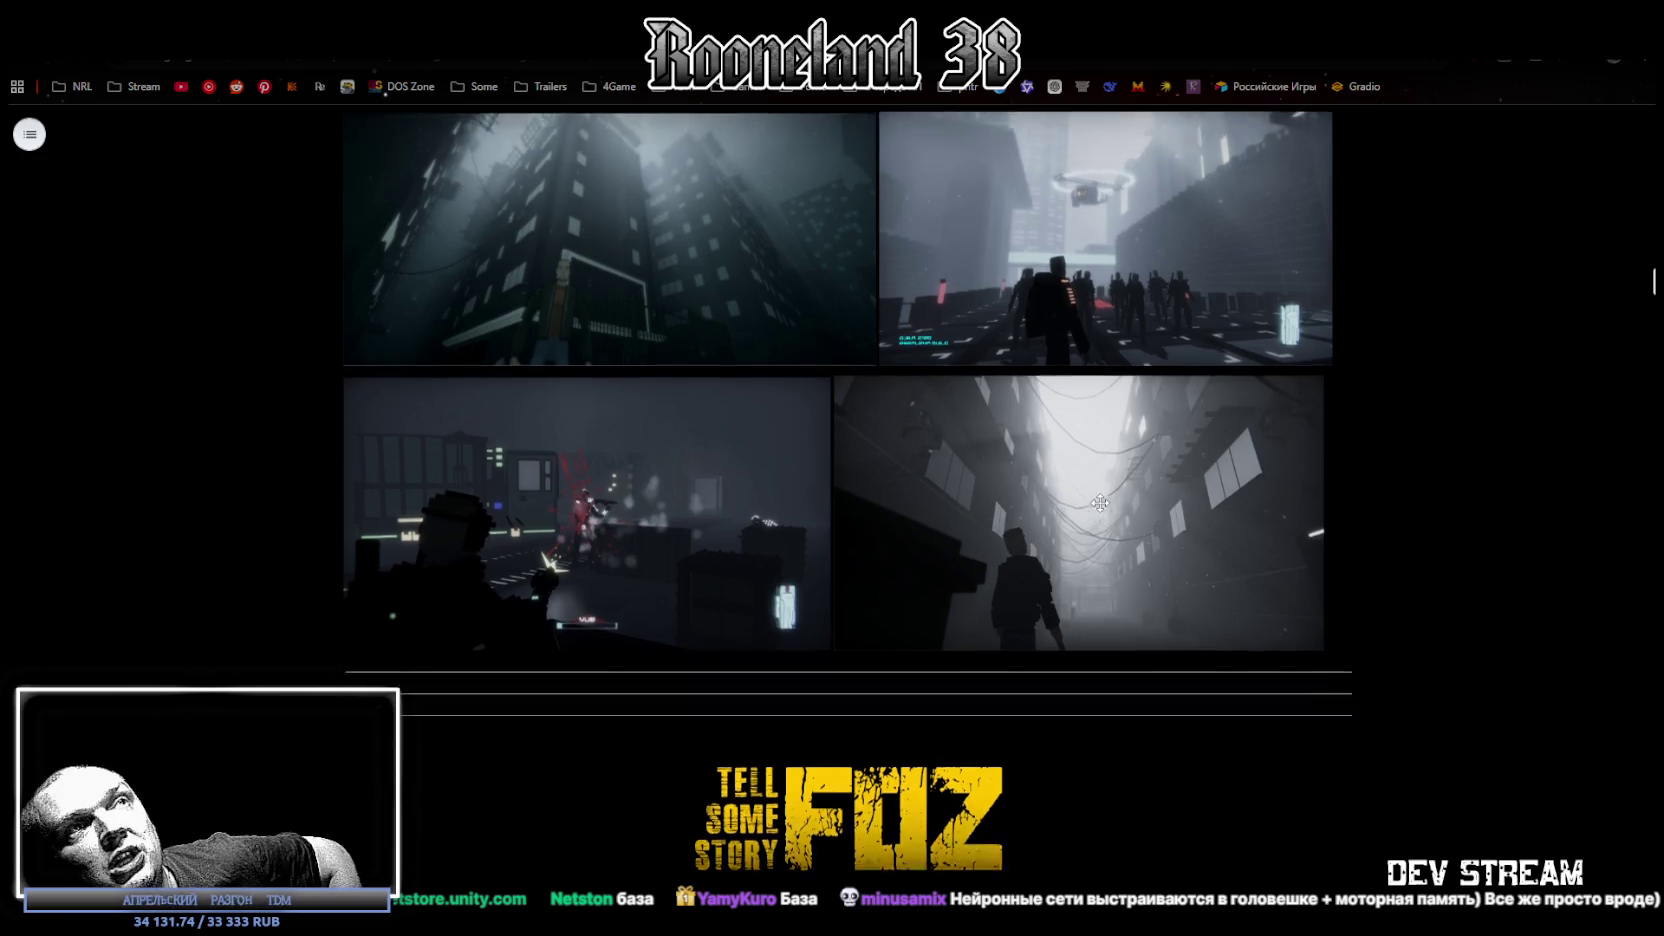
scroll(1099, 503, "up", 1)
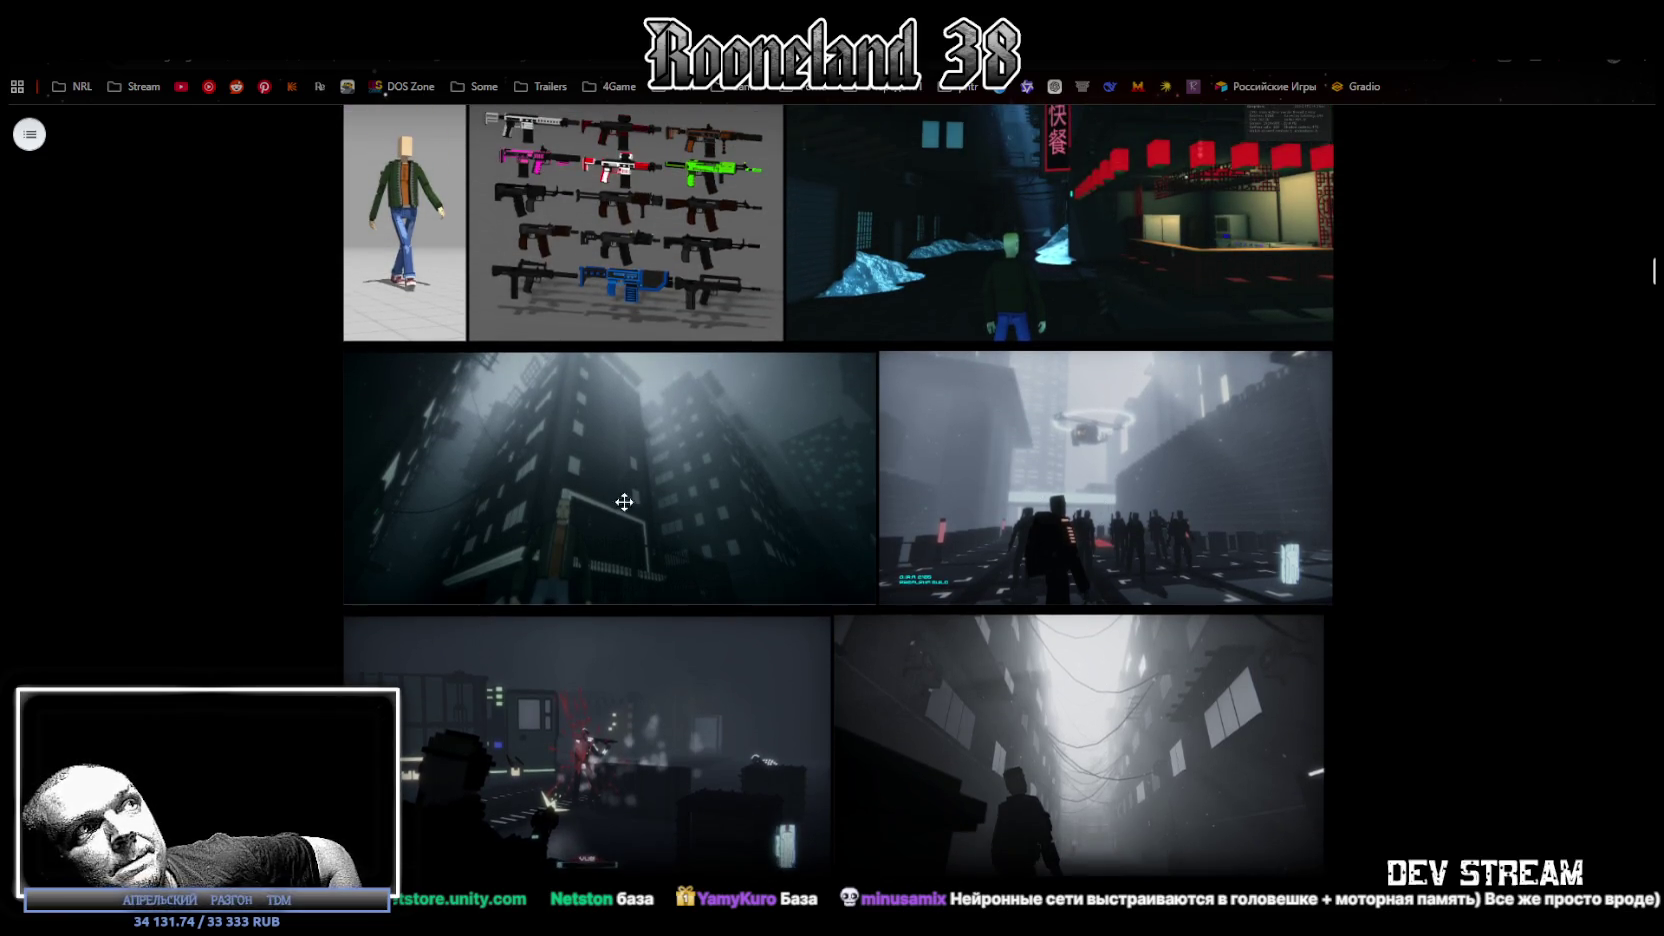
scroll(1099, 503, "up", 2)
scroll(1164, 445, "down", 1)
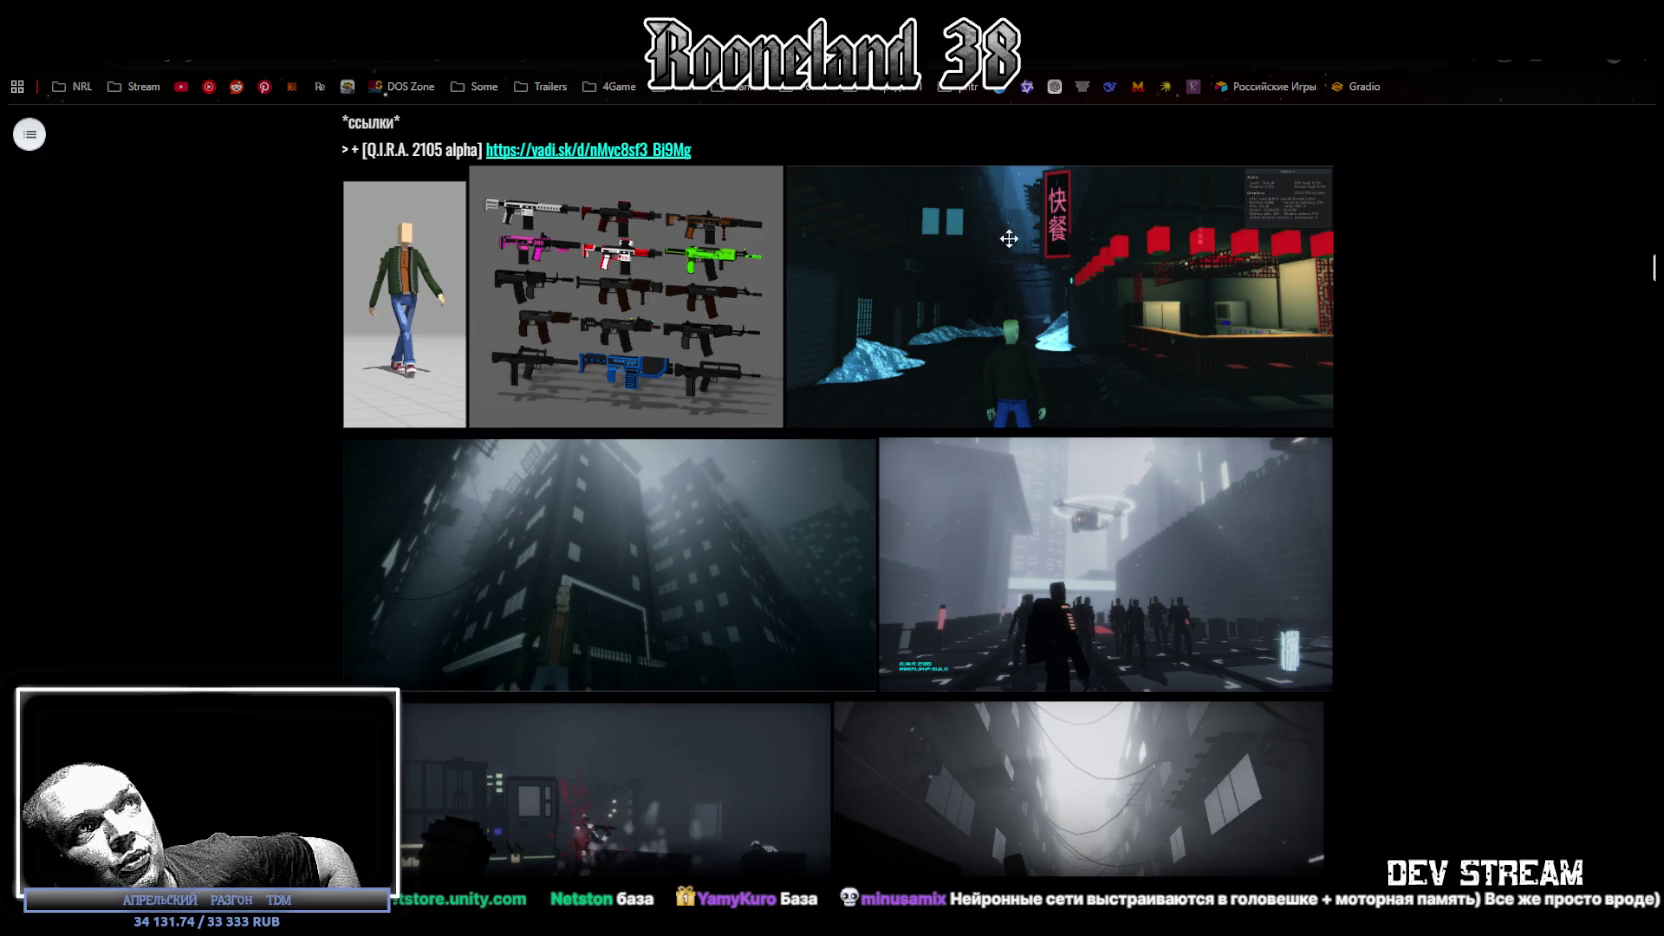
scroll(1048, 548, "down", 3)
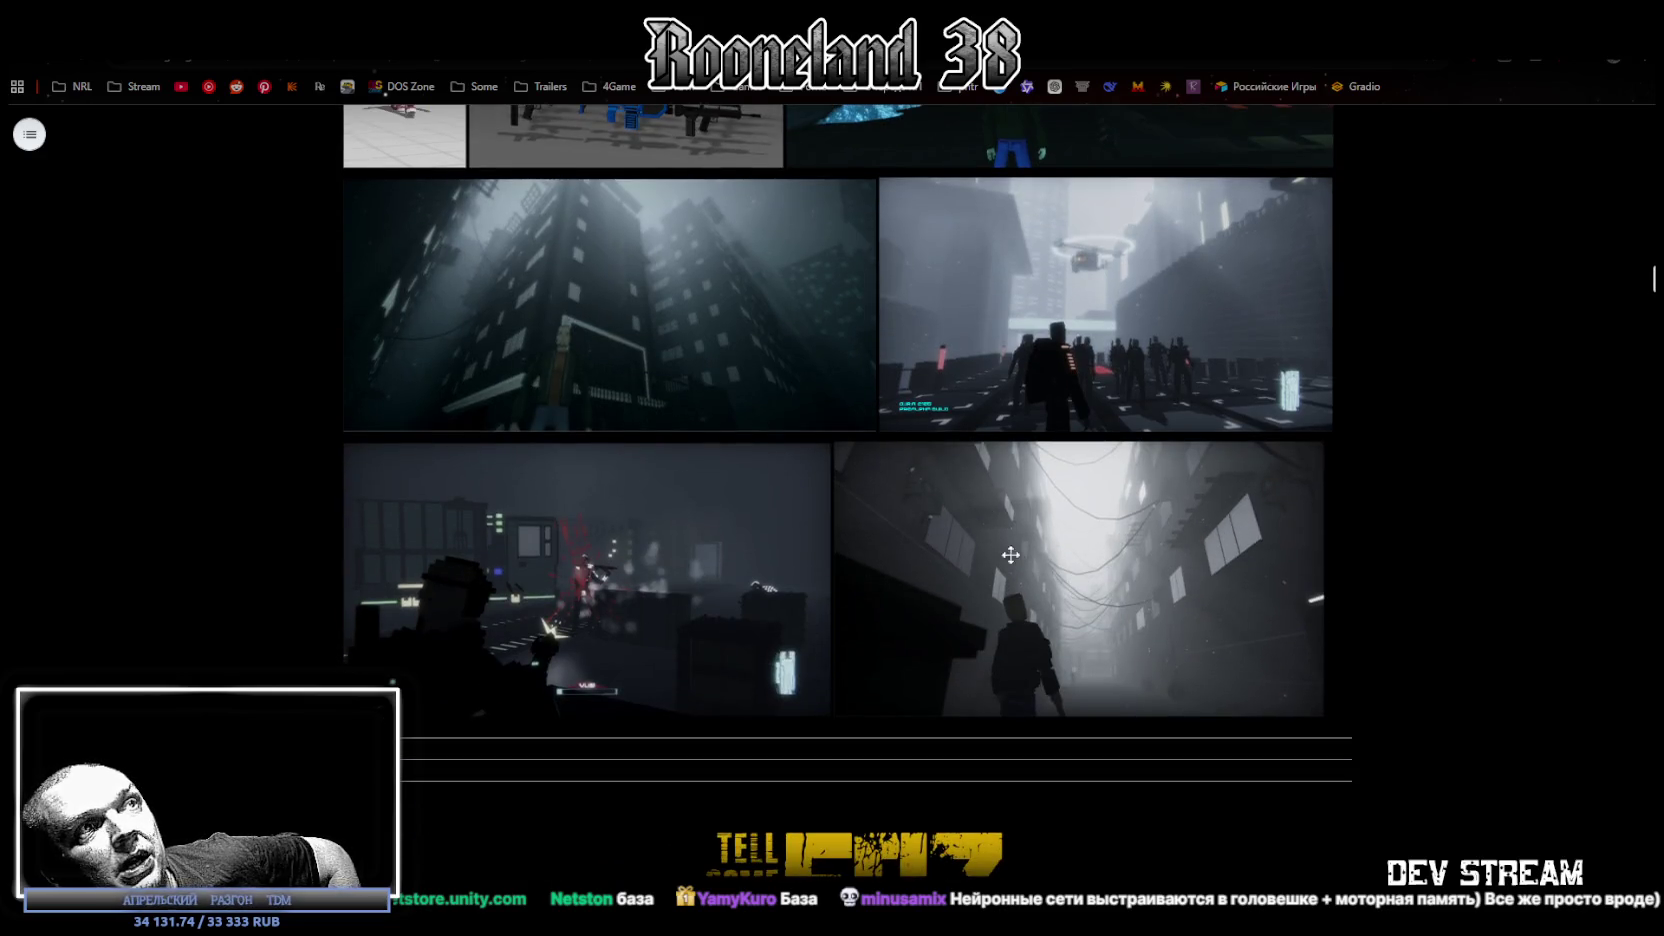
scroll(1005, 552, "down", 7)
scroll(1150, 455, "down", 5)
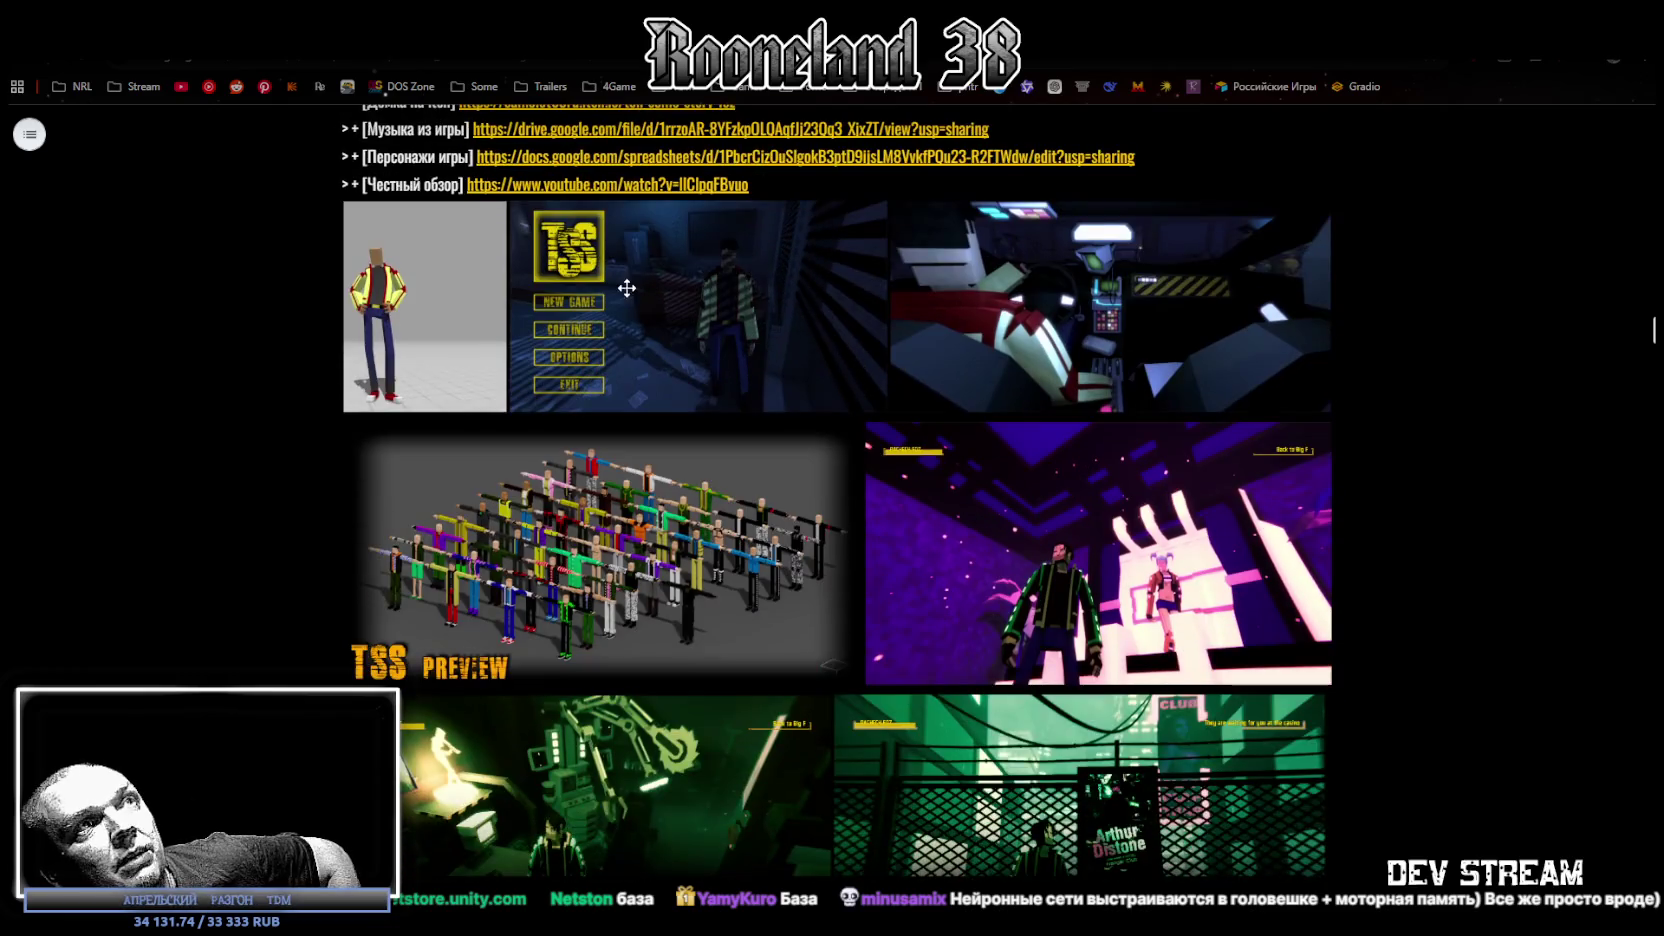
Select the Foz character and menu screenshots and the Tell Some Story: Hace cover.
scroll(450, 325, "up", 3)
scroll(450, 325, "up", 1)
left_click_drag(407, 228, 473, 228)
scroll(565, 367, "down", 6)
left_click(495, 405)
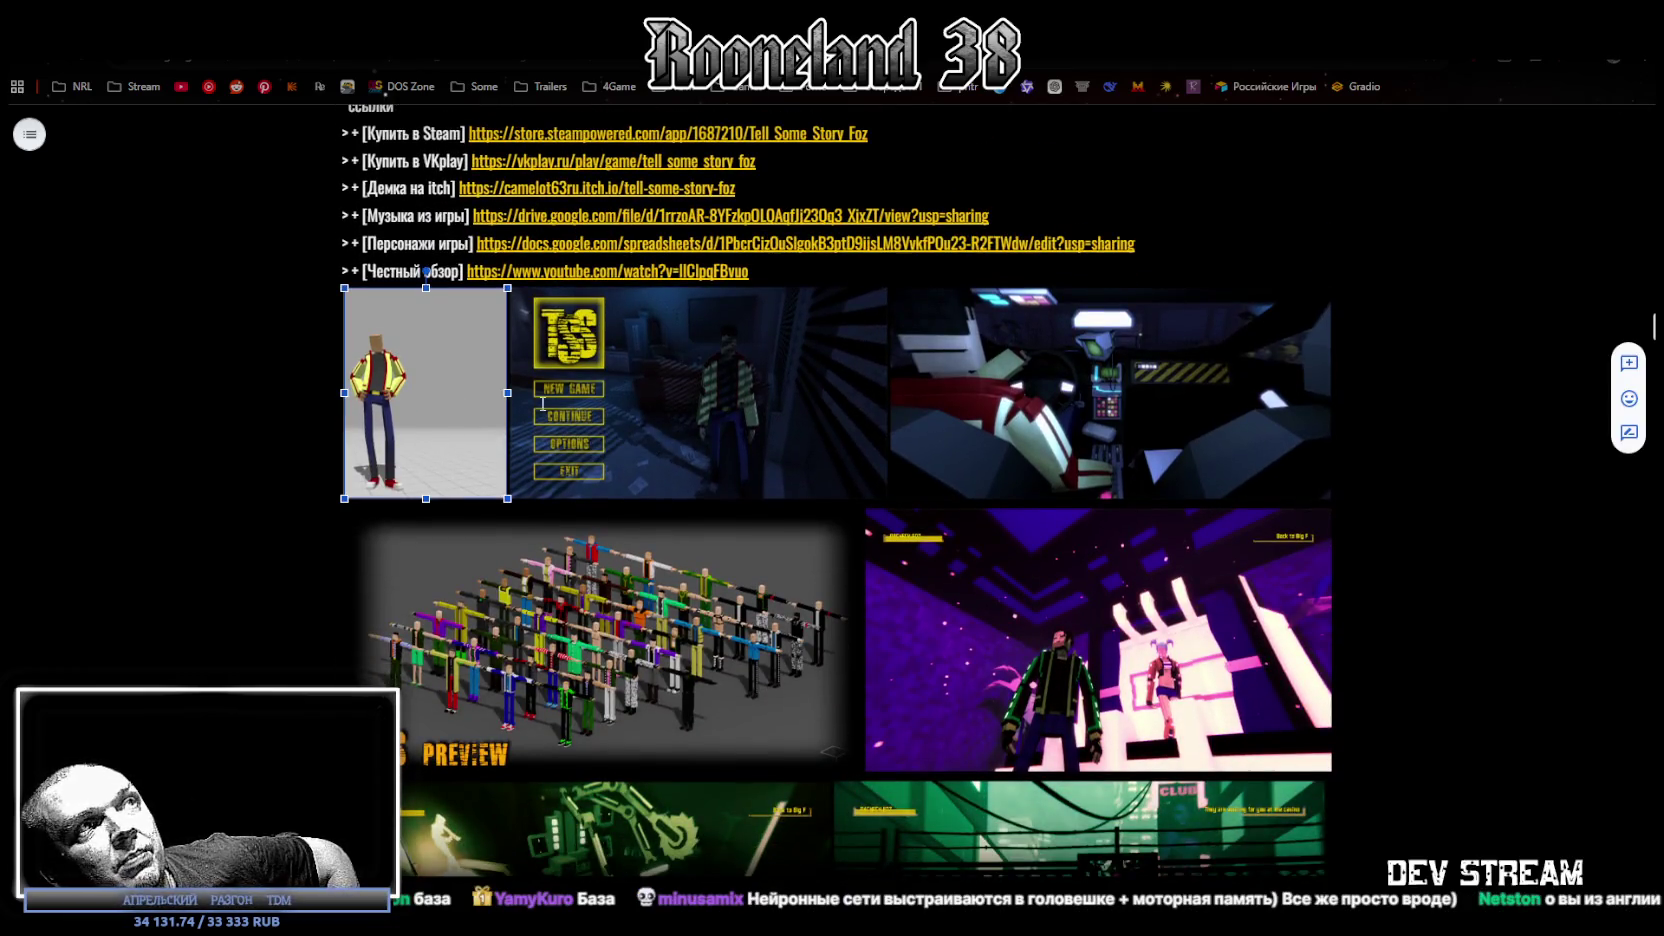
left_click(733, 391)
scroll(1114, 440, "down", 15)
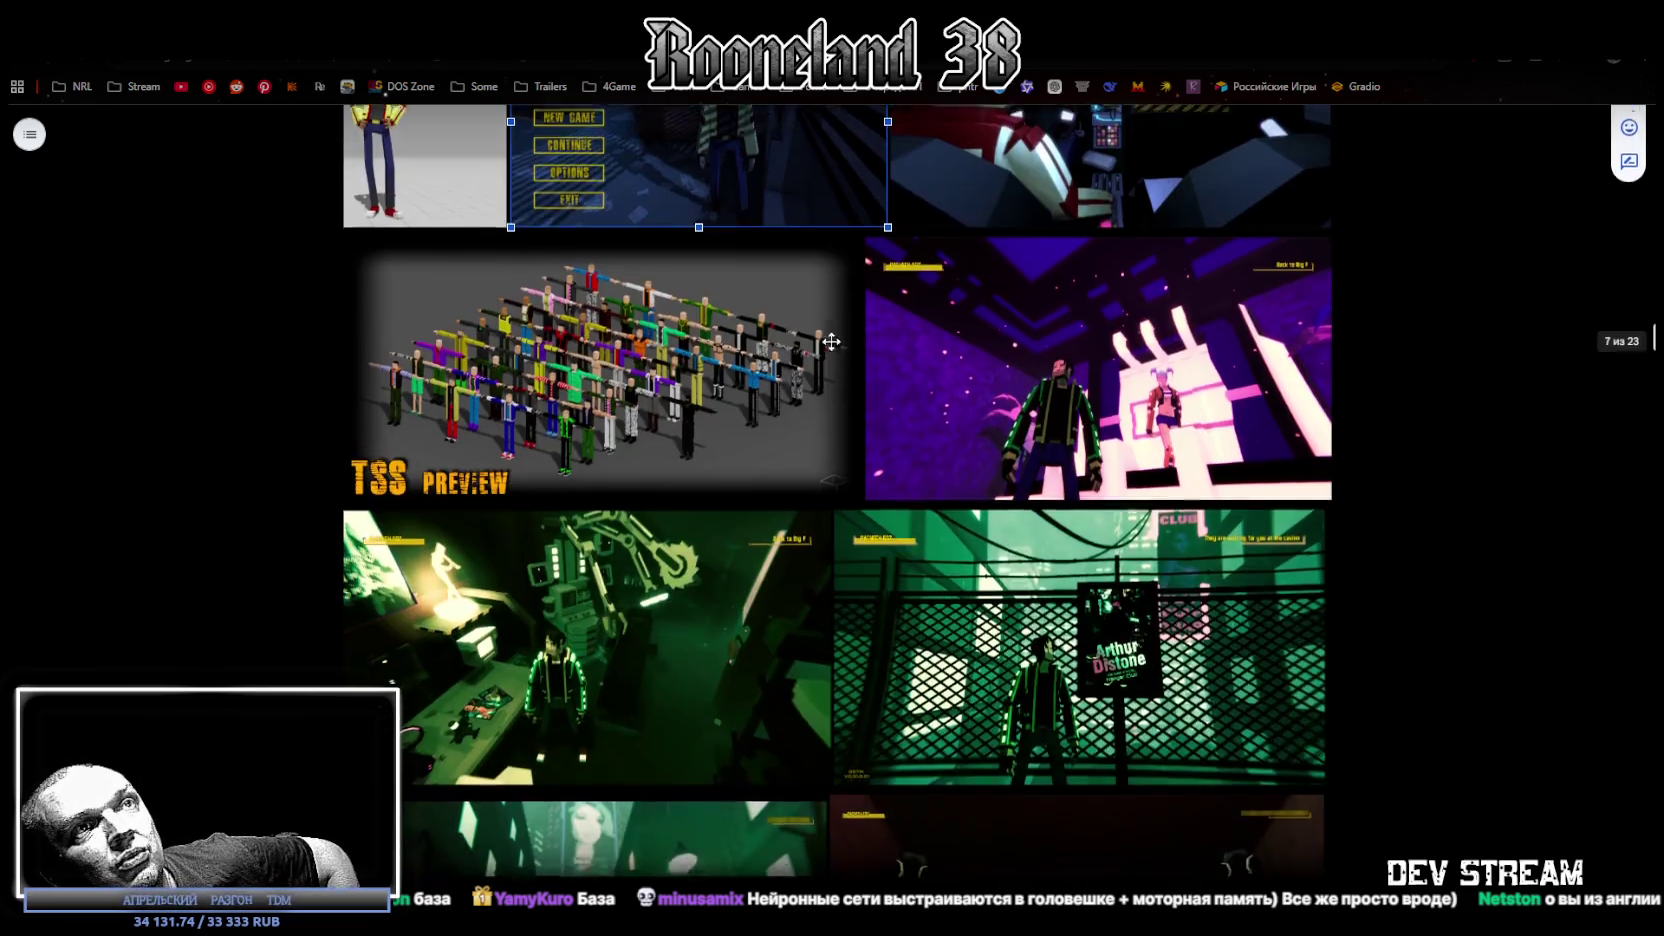
scroll(1113, 476, "down", 1)
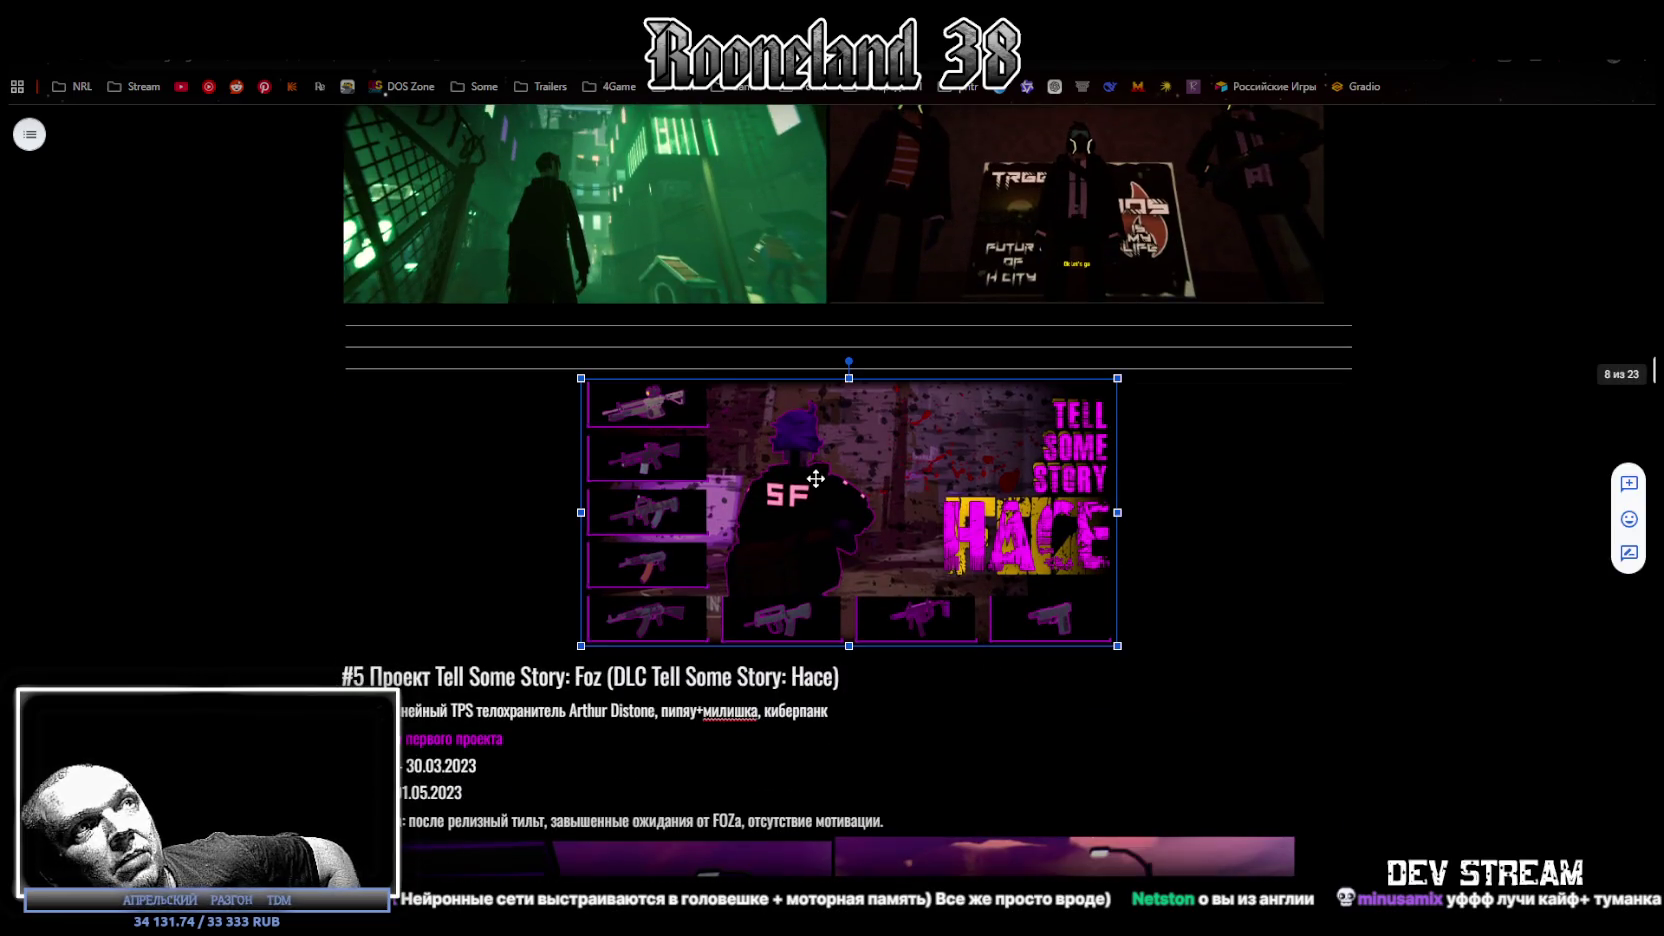
left_click(620, 512)
Select the purple neon and robot screenshots, then scroll to #6 Project NOIRE.
scroll(620, 512, "down", 5)
scroll(593, 395, "down", 3)
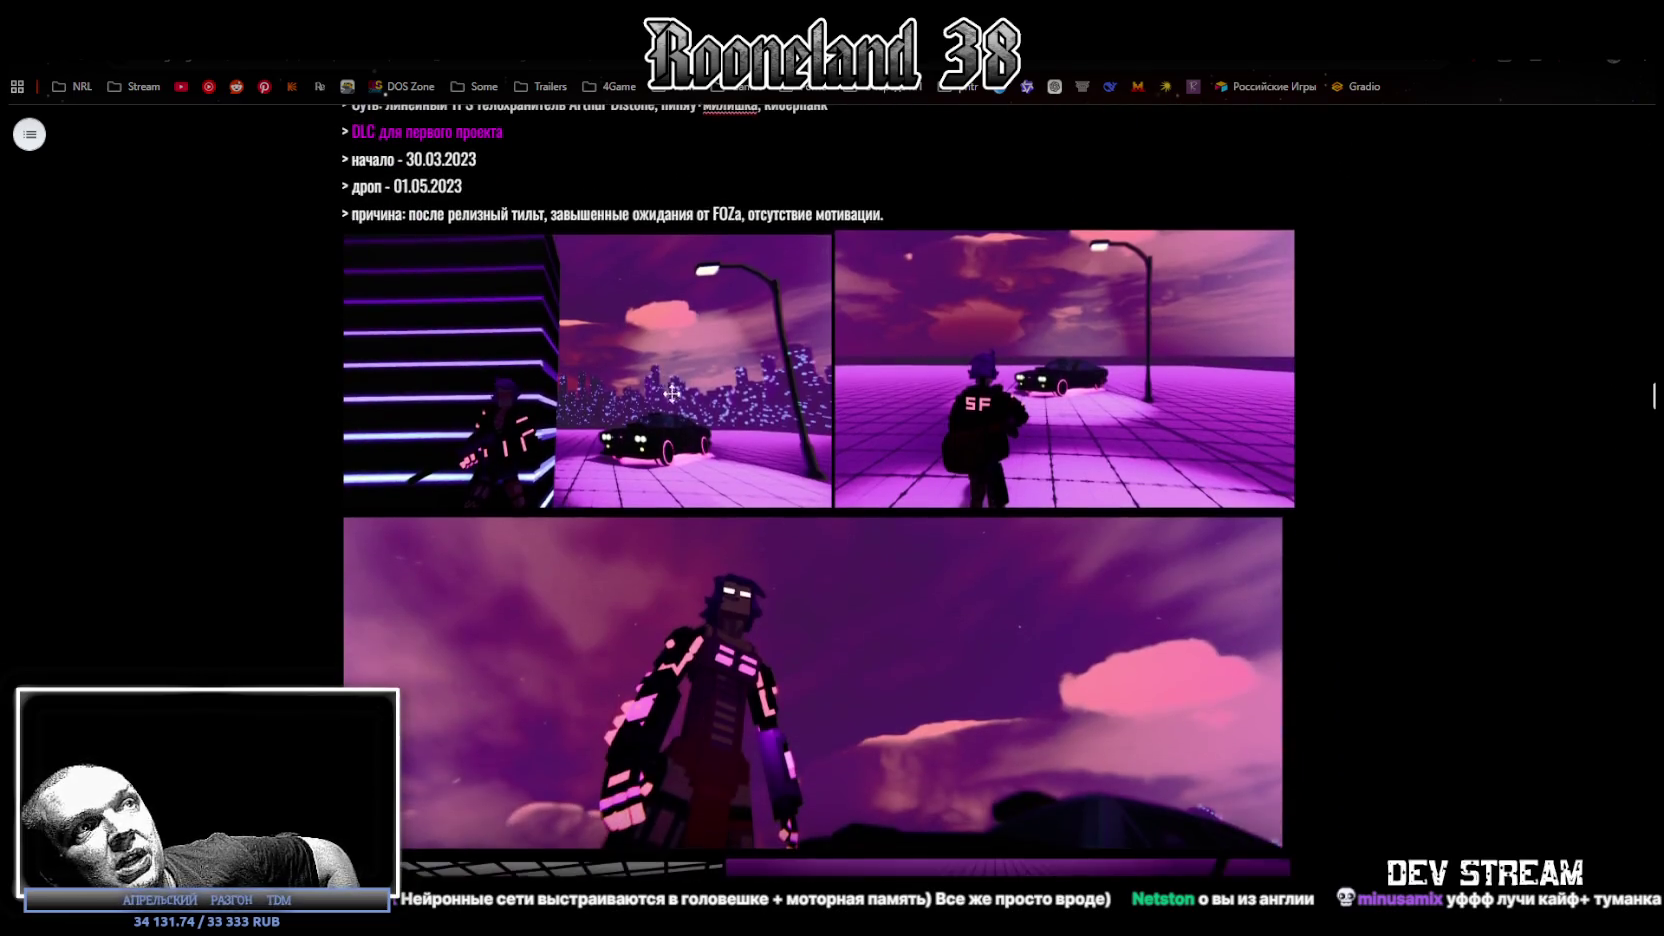
scroll(700, 330, "down", 2)
left_click(814, 263)
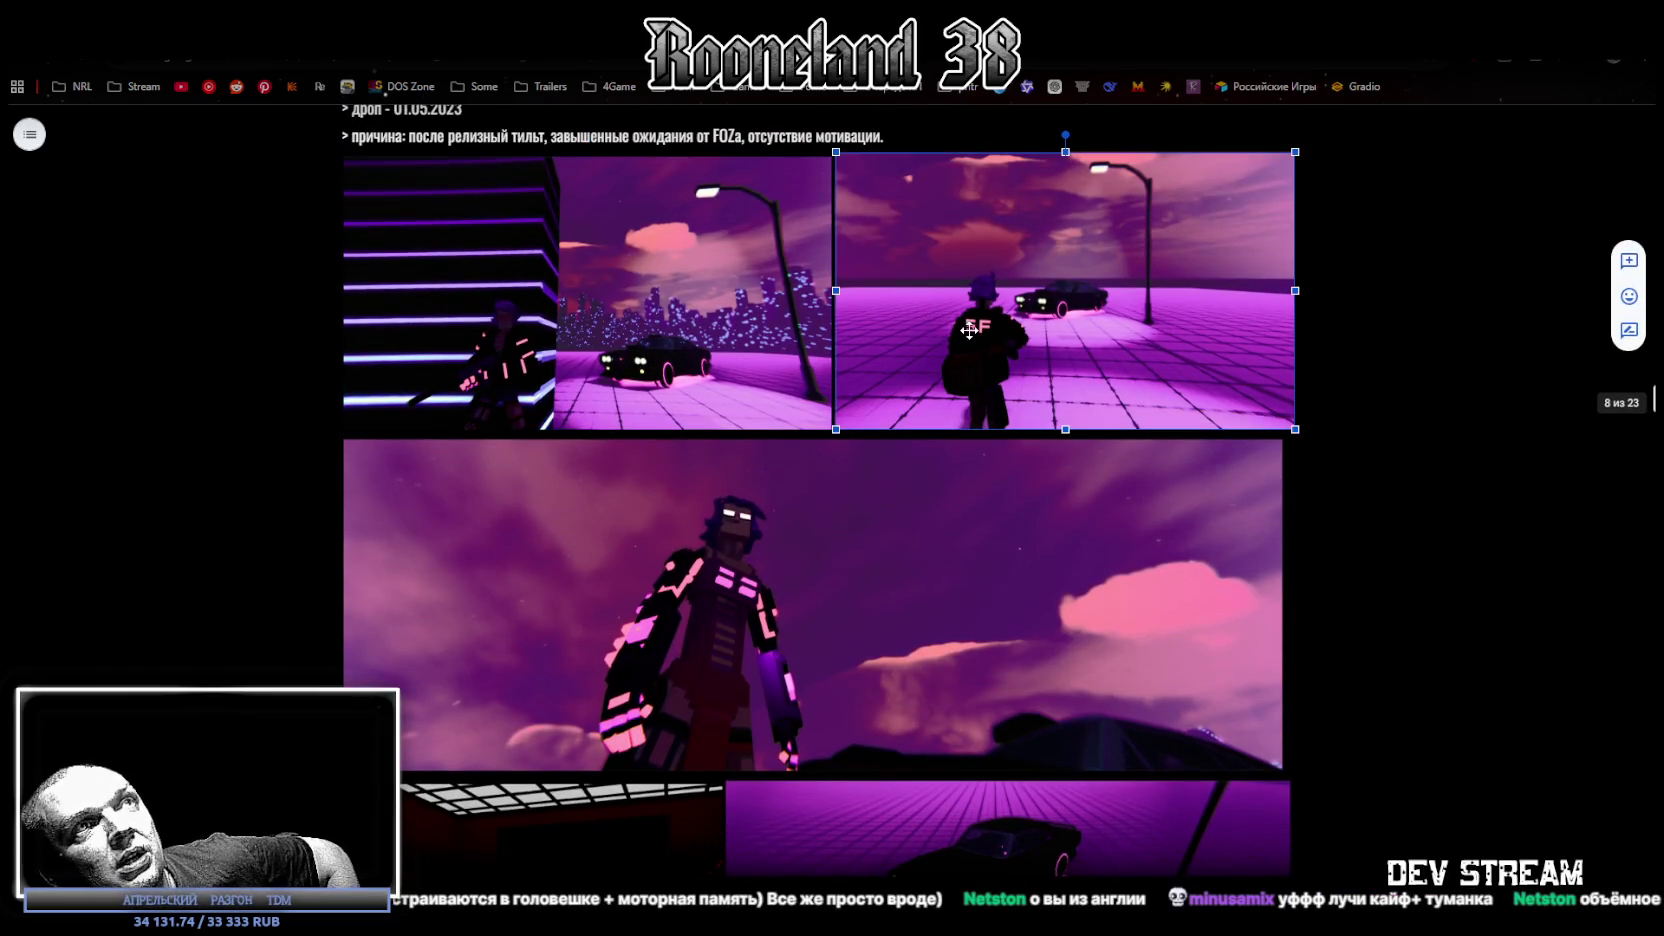
left_click(935, 592)
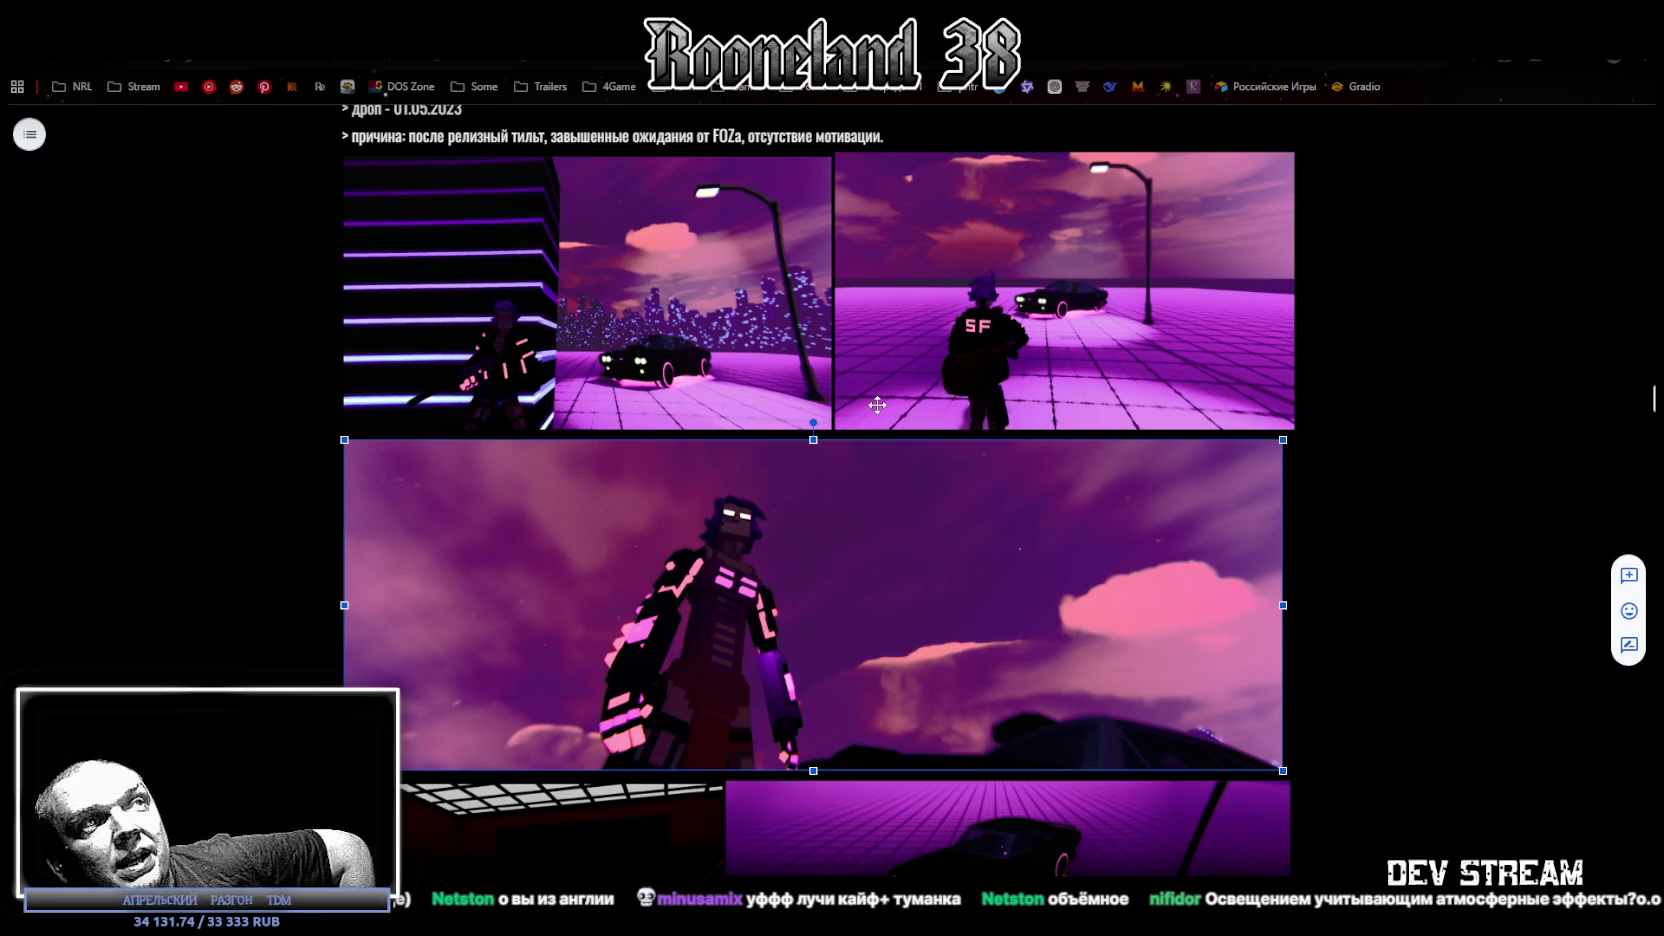
scroll(877, 404, "down", 1)
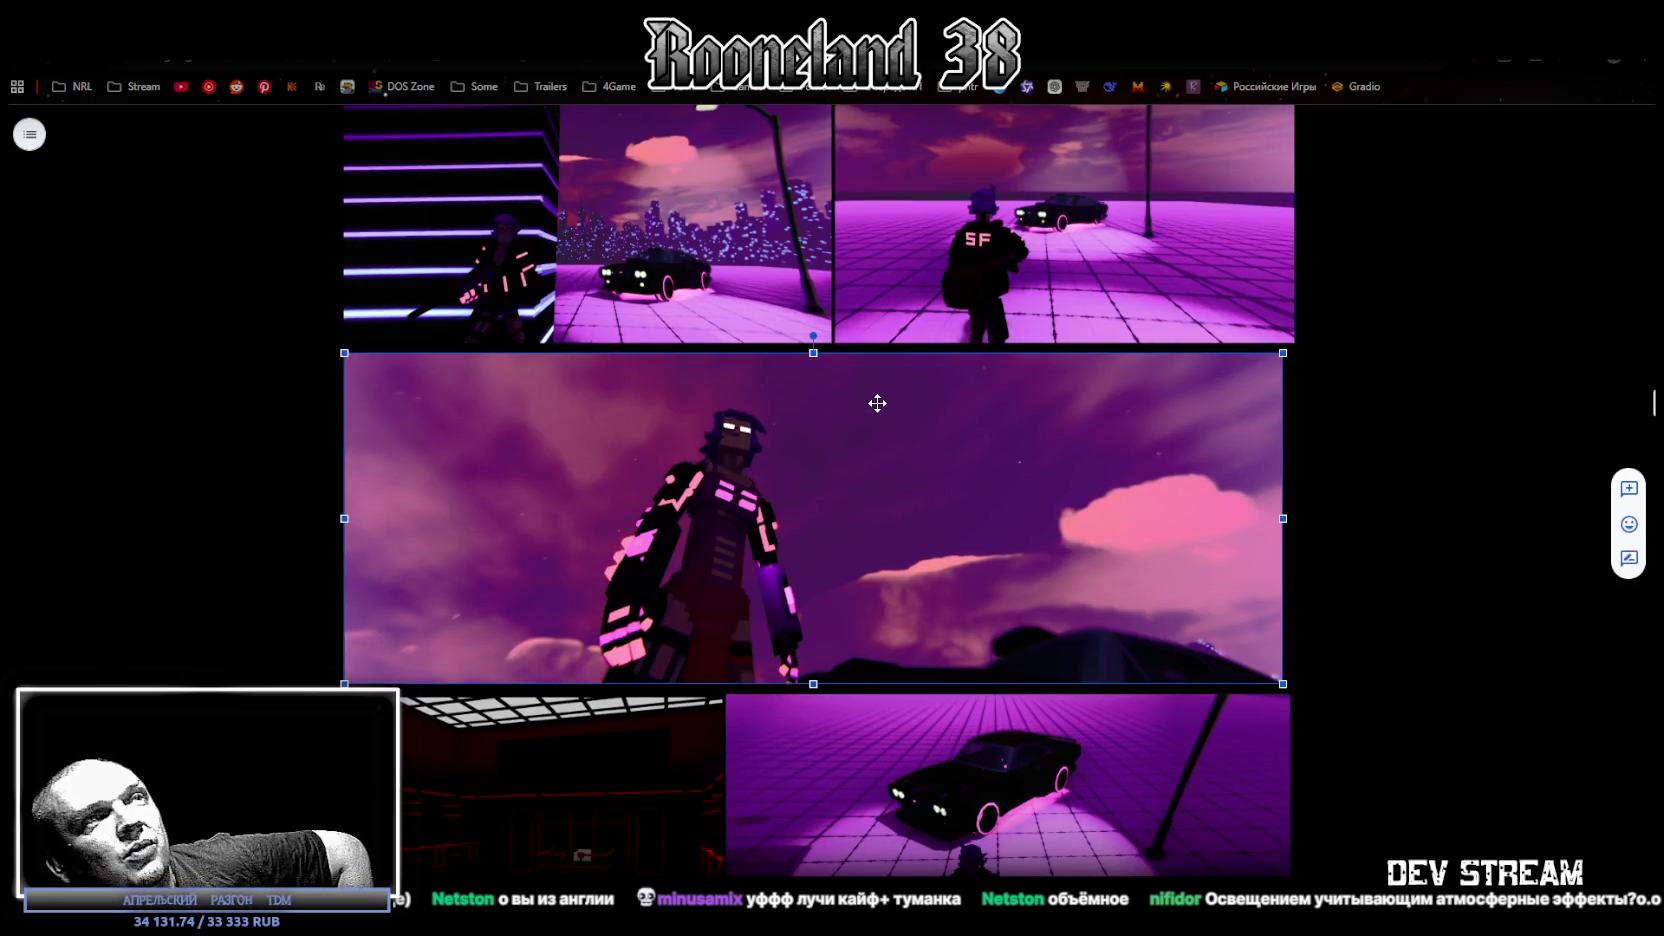
scroll(878, 401, "down", 12)
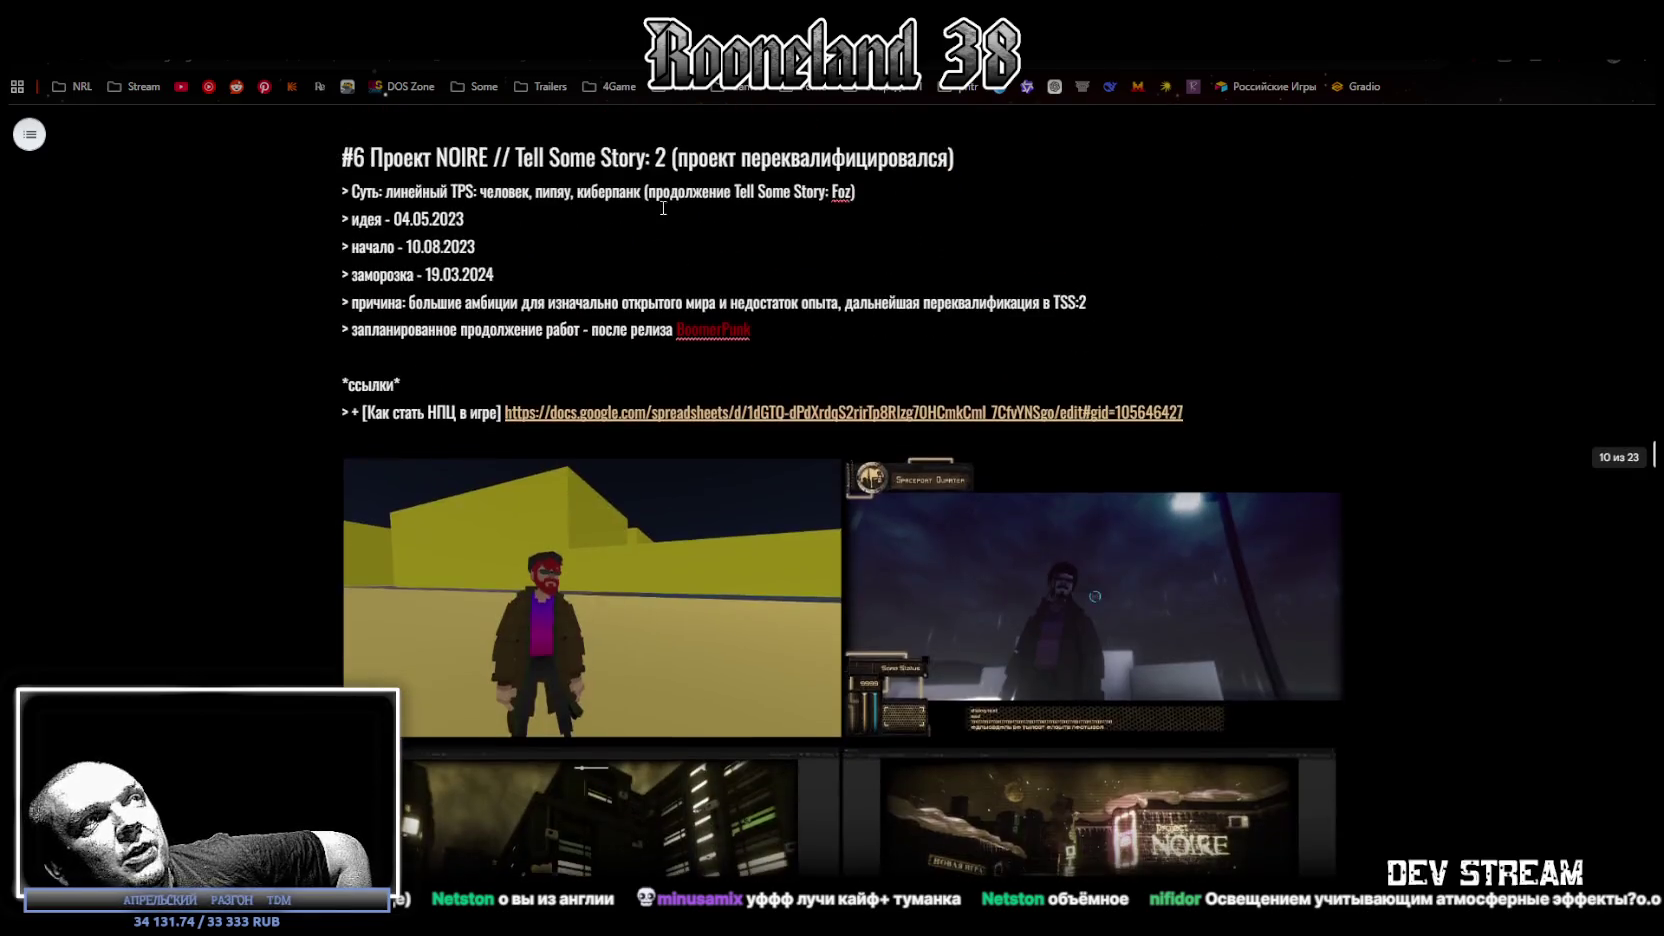
Select the NOIRE screenshots: title menu, dark city street, city overview and Spaceport map.
scroll(663, 208, "down", 1)
left_click(597, 506)
scroll(600, 550, "down", 4)
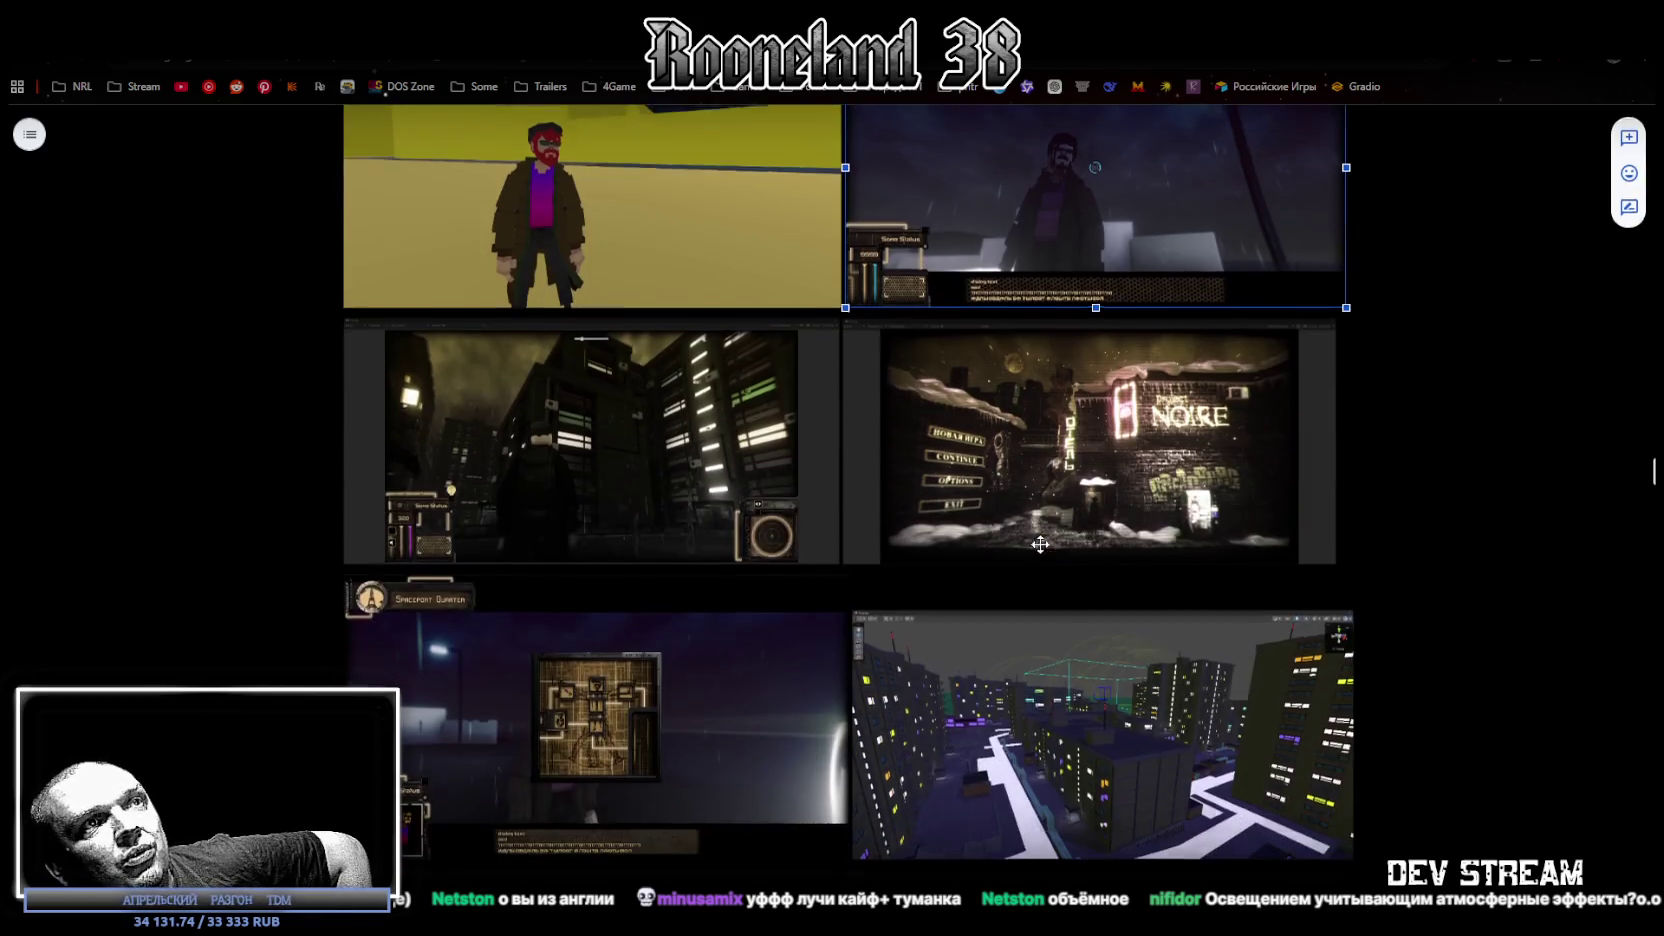
left_click(1031, 477)
left_click(685, 472)
left_click(992, 650)
left_click(716, 707)
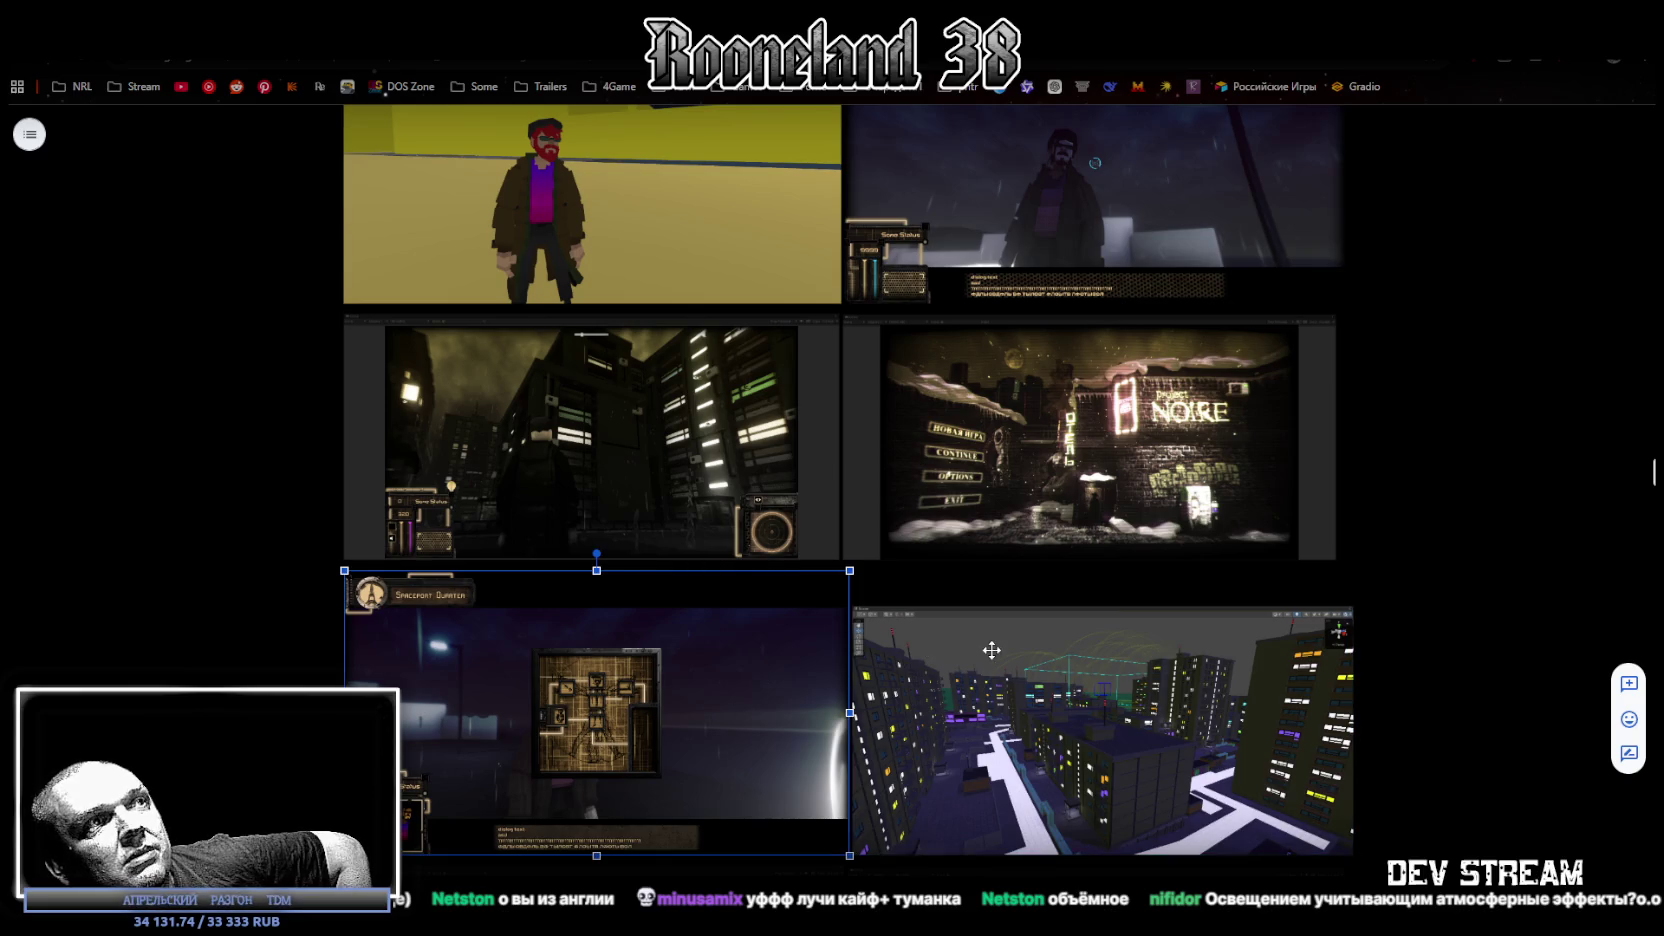
Scroll to BoomerPunk and select its bus-in-snow screenshot.
scroll(989, 620, "down", 3)
scroll(989, 620, "down", 10)
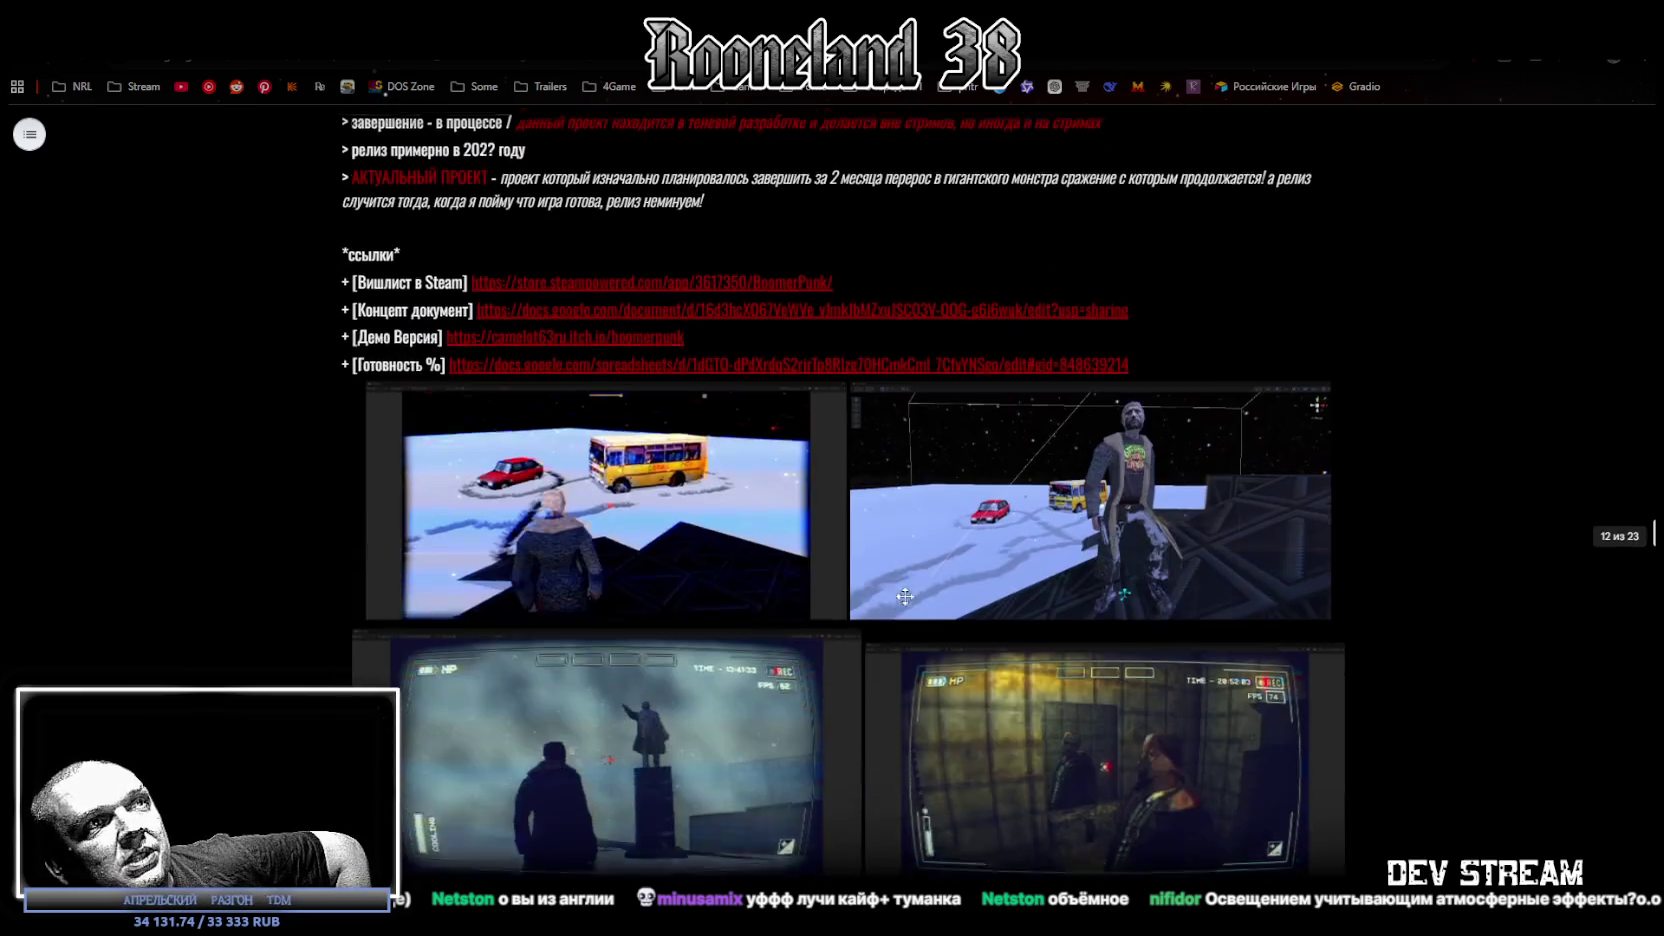
scroll(905, 597, "down", 1)
left_click(667, 526)
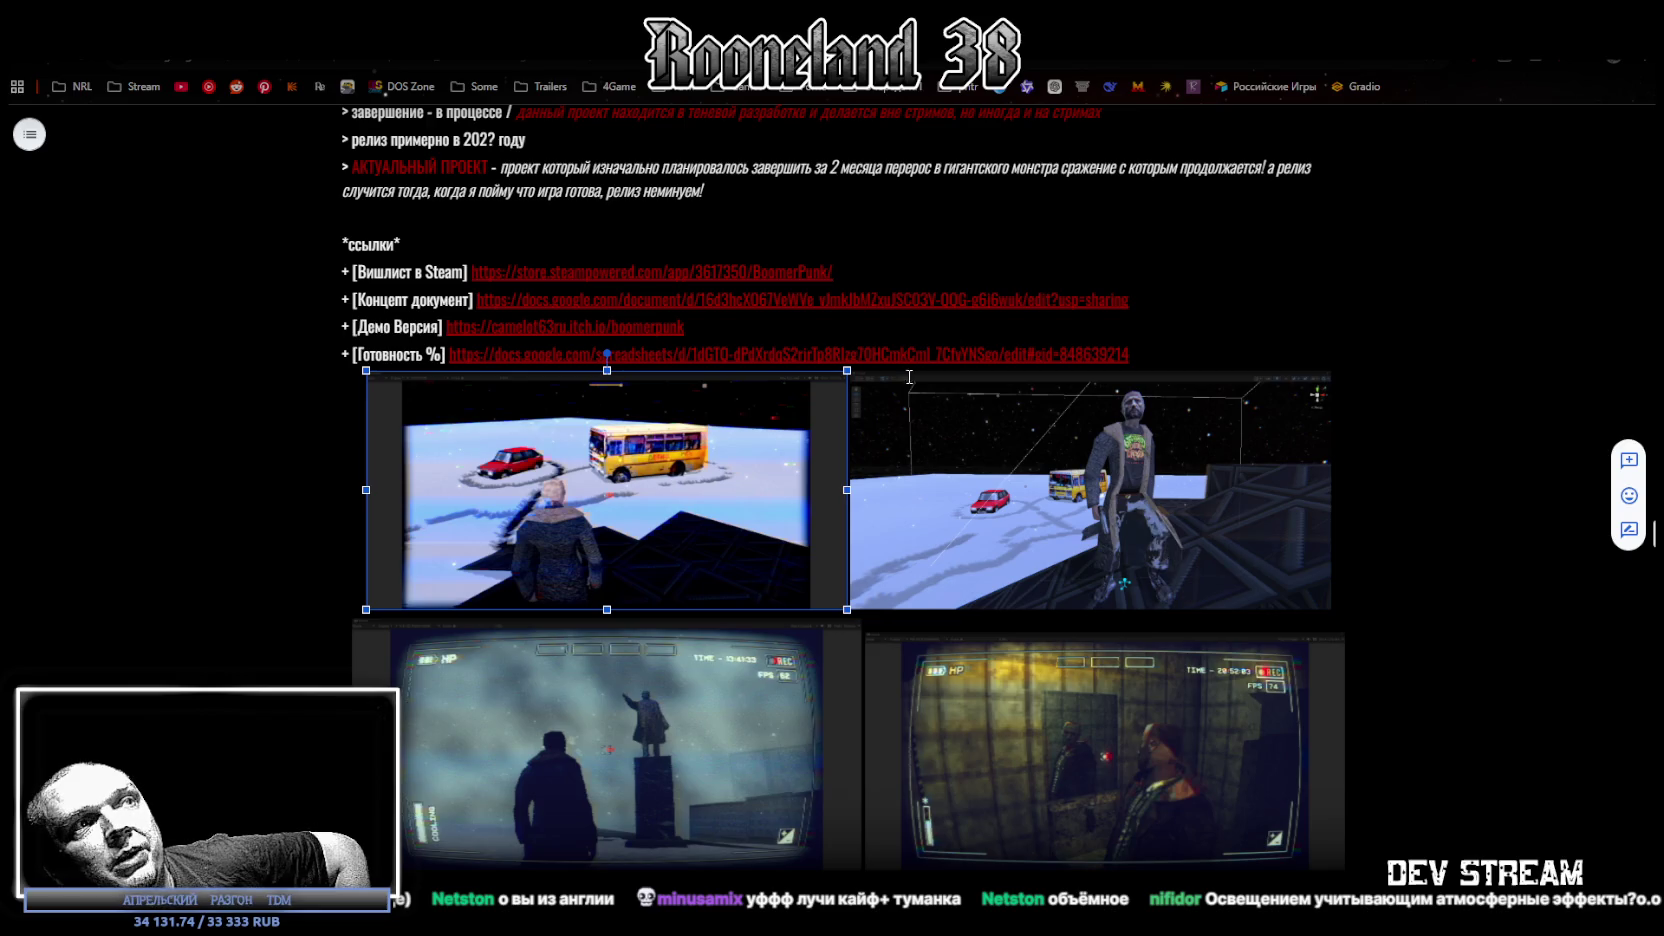
scroll(679, 470, "down", 1)
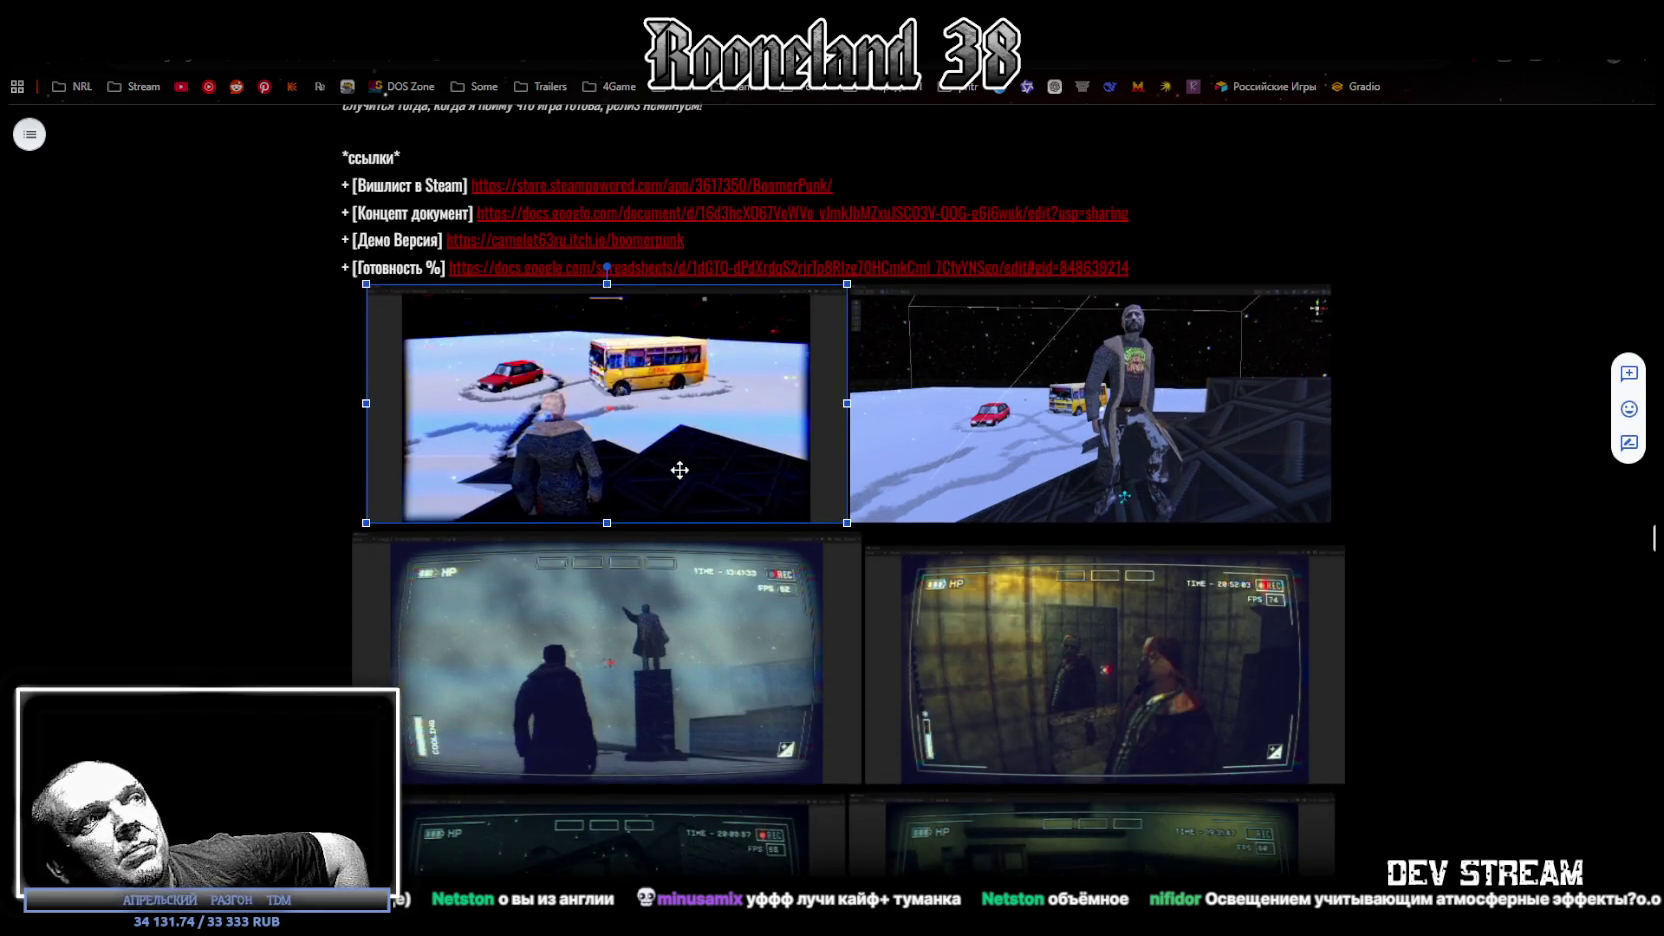
scroll(612, 500, "down", 5)
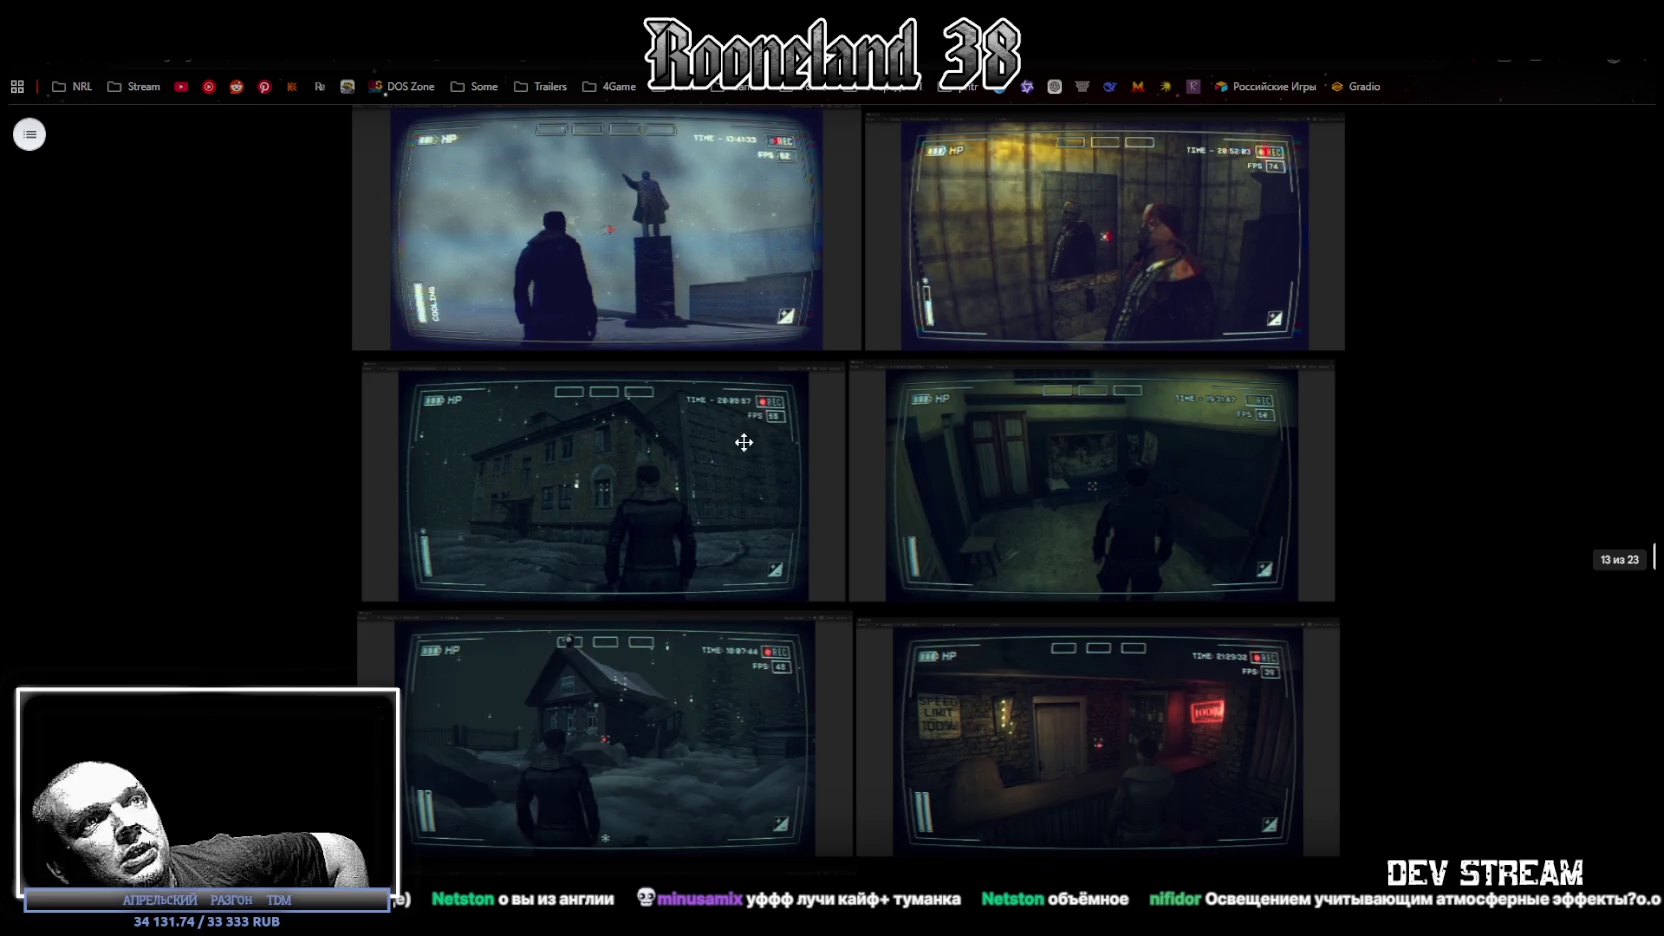
scroll(1012, 654, "down", 1)
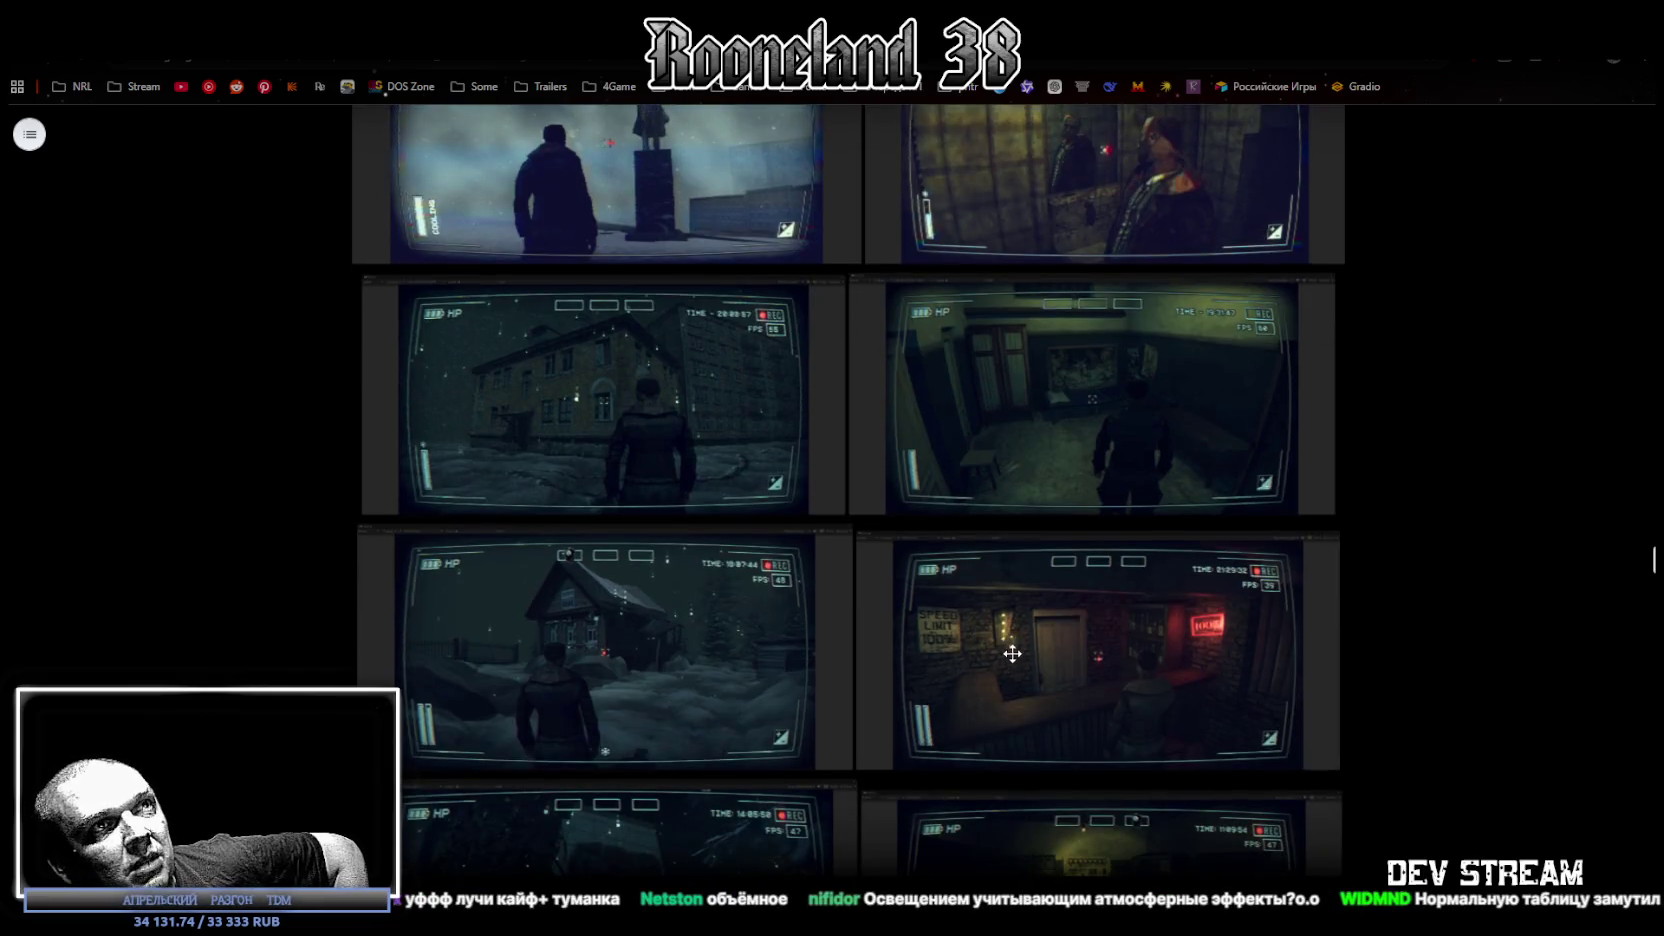
scroll(1008, 641, "down", 9)
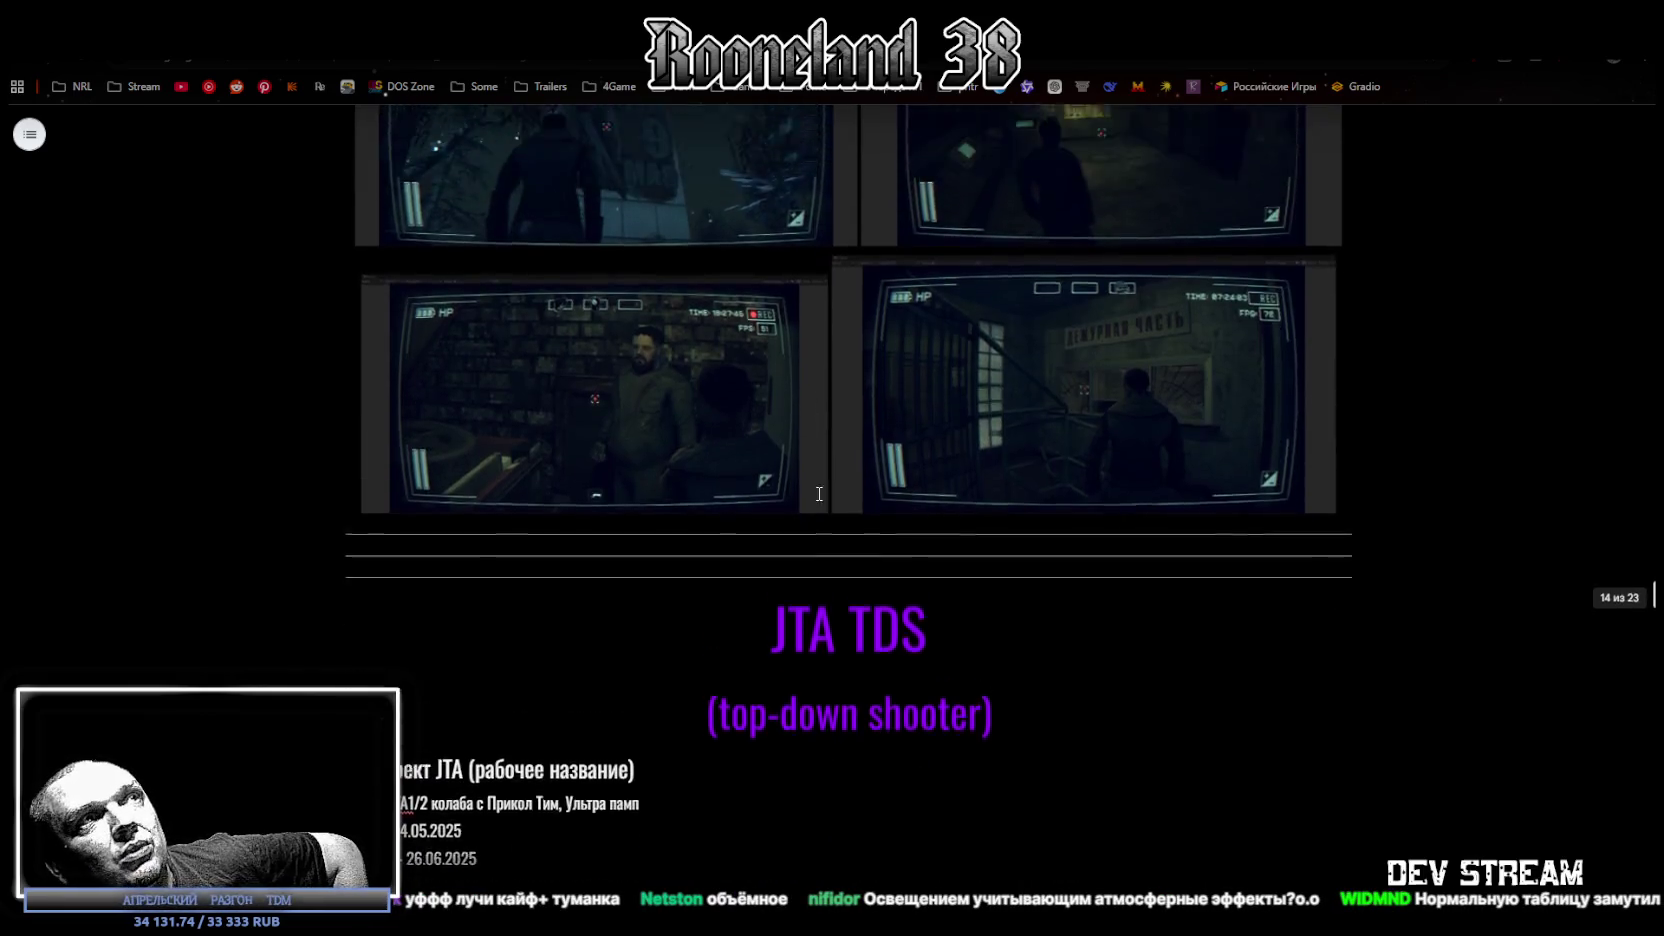
scroll(864, 573, "up", 3)
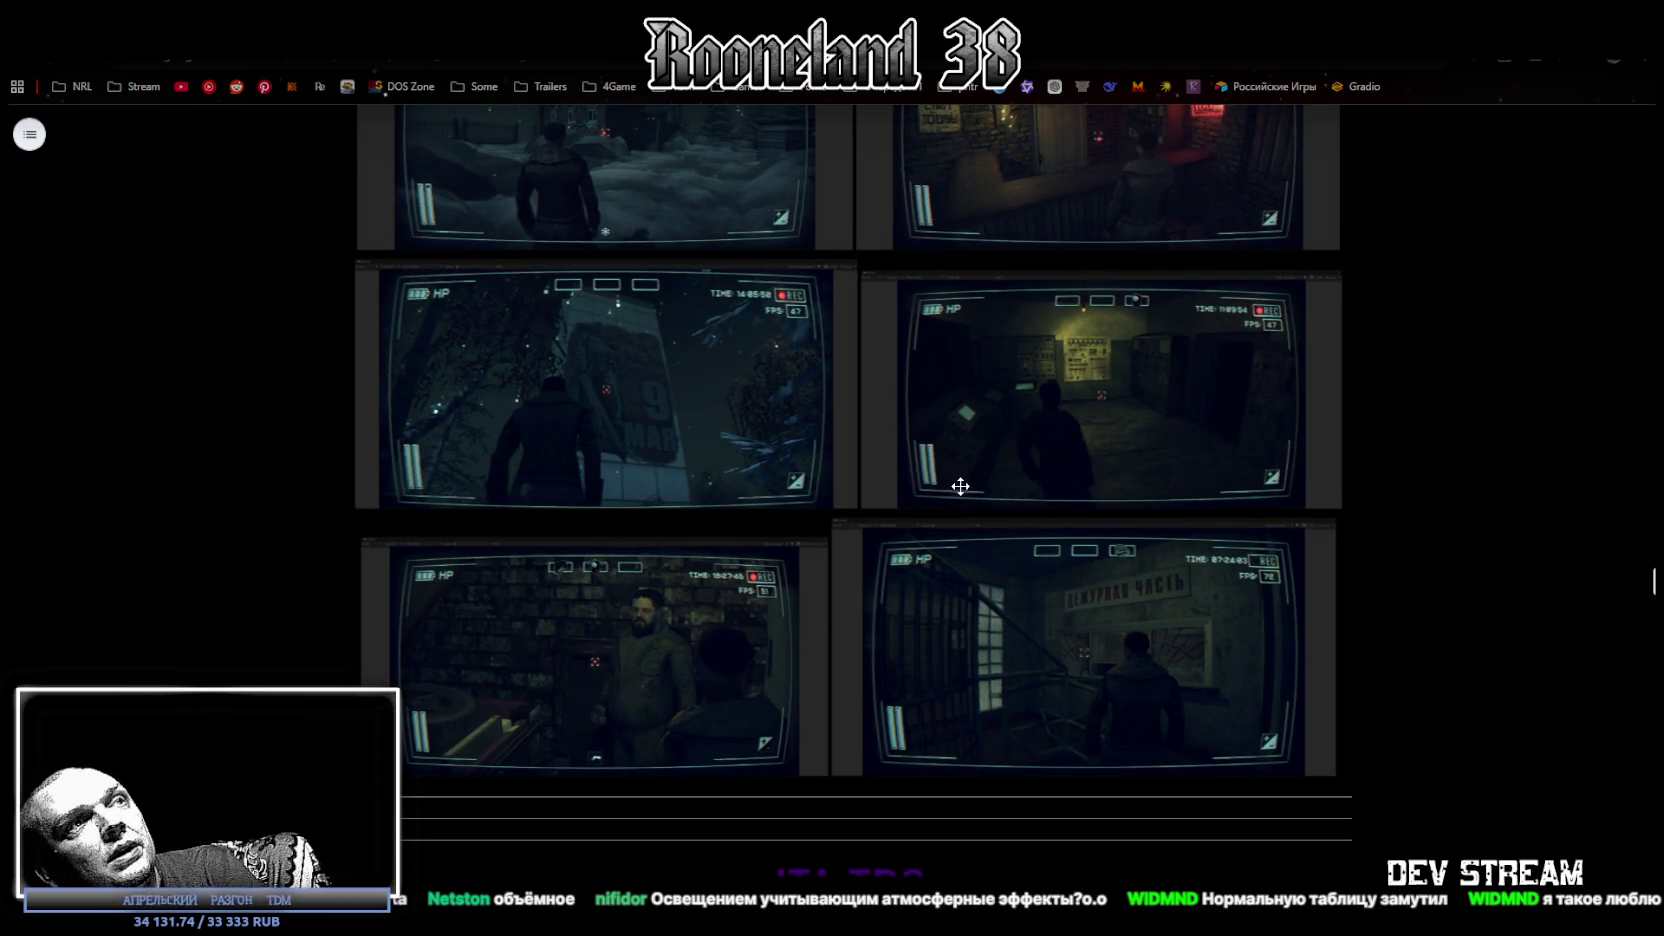
Select the three JTA character images, then the green car with the snake design.
scroll(960, 486, "down", 6)
scroll(965, 482, "down", 3)
left_click(515, 489)
left_click(690, 495)
left_click(1070, 493)
scroll(805, 514, "down", 3)
scroll(1170, 554, "down", 5)
scroll(1170, 554, "down", 6)
left_click(987, 532)
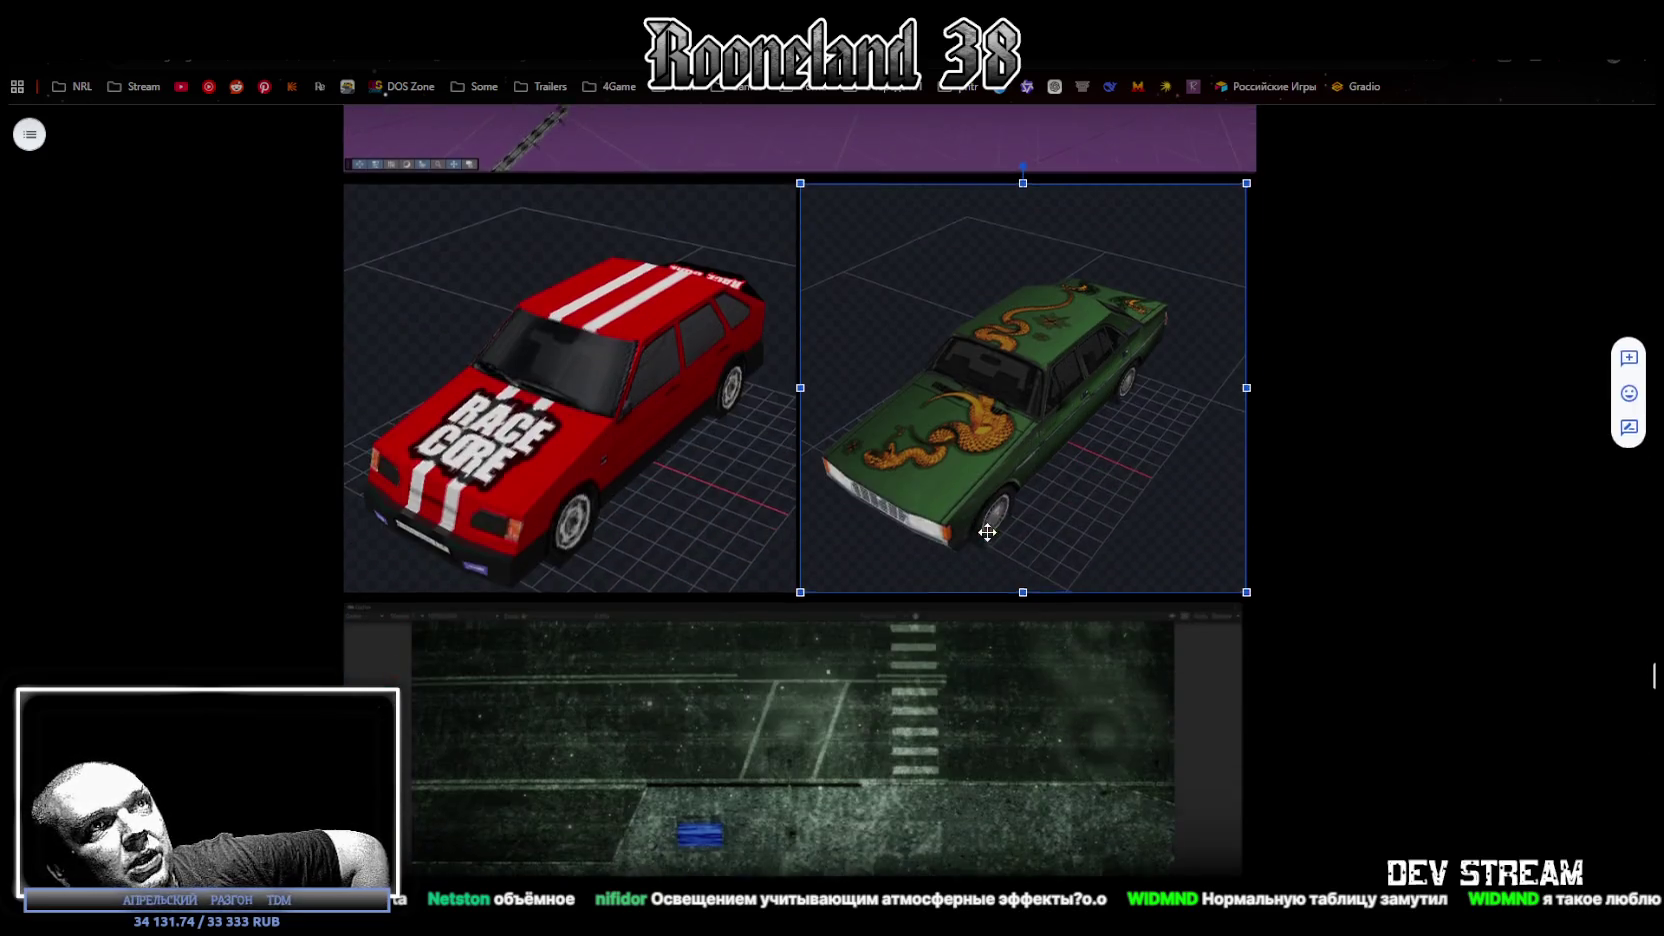
scroll(940, 690, "down", 2)
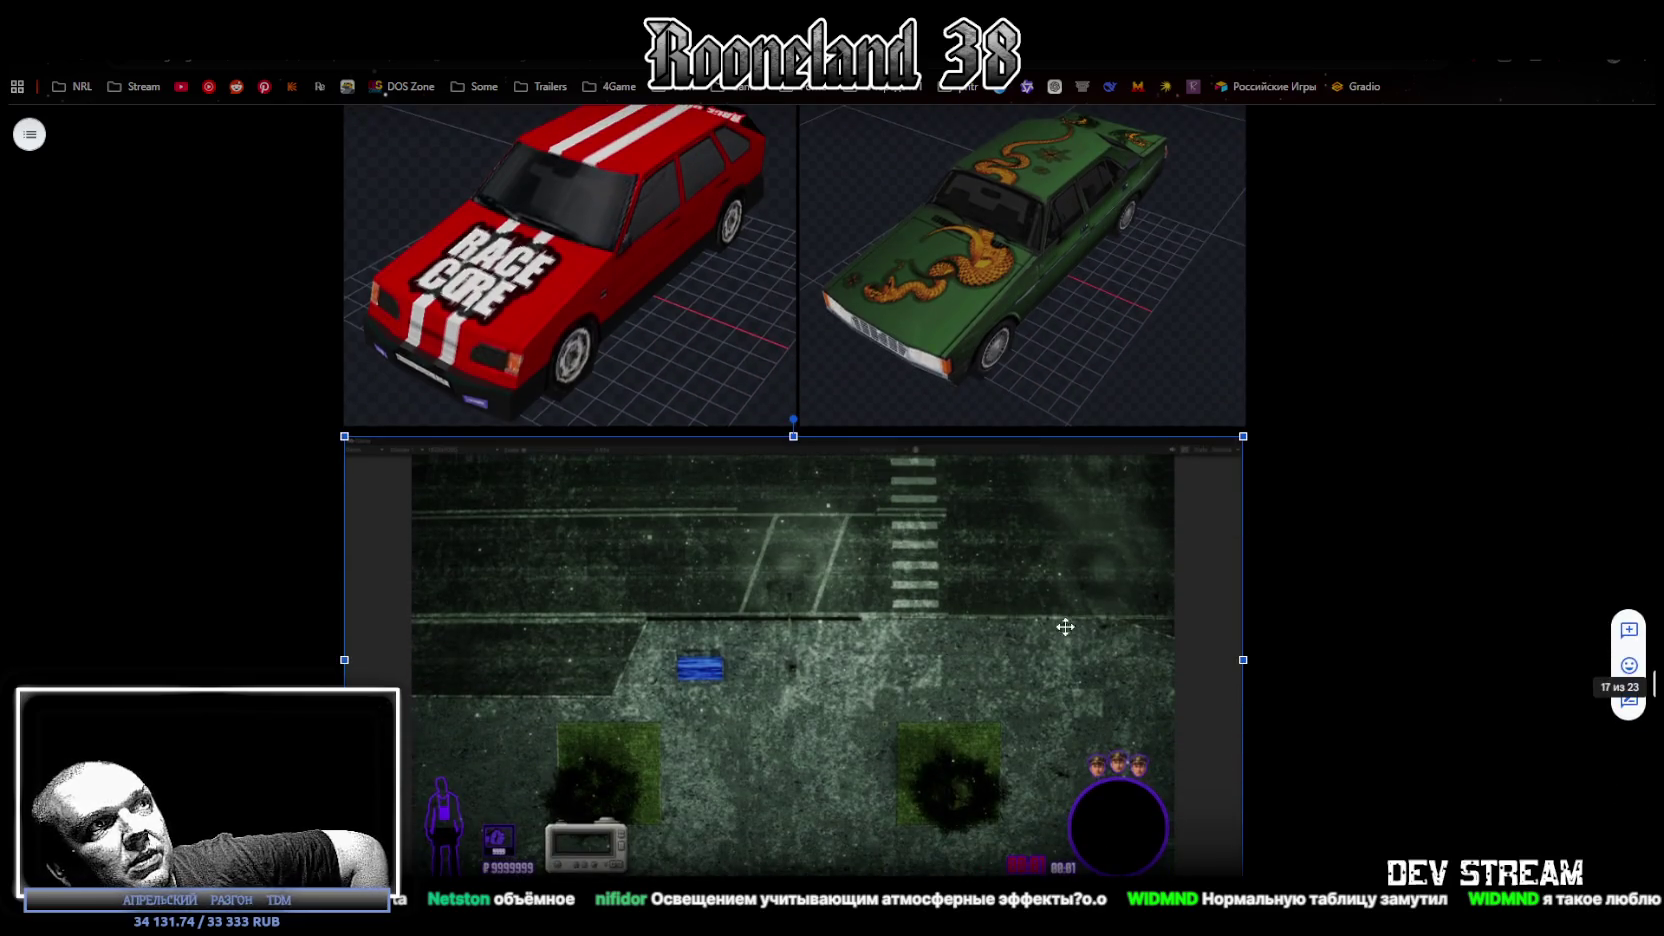
scroll(850, 620, "up", 7)
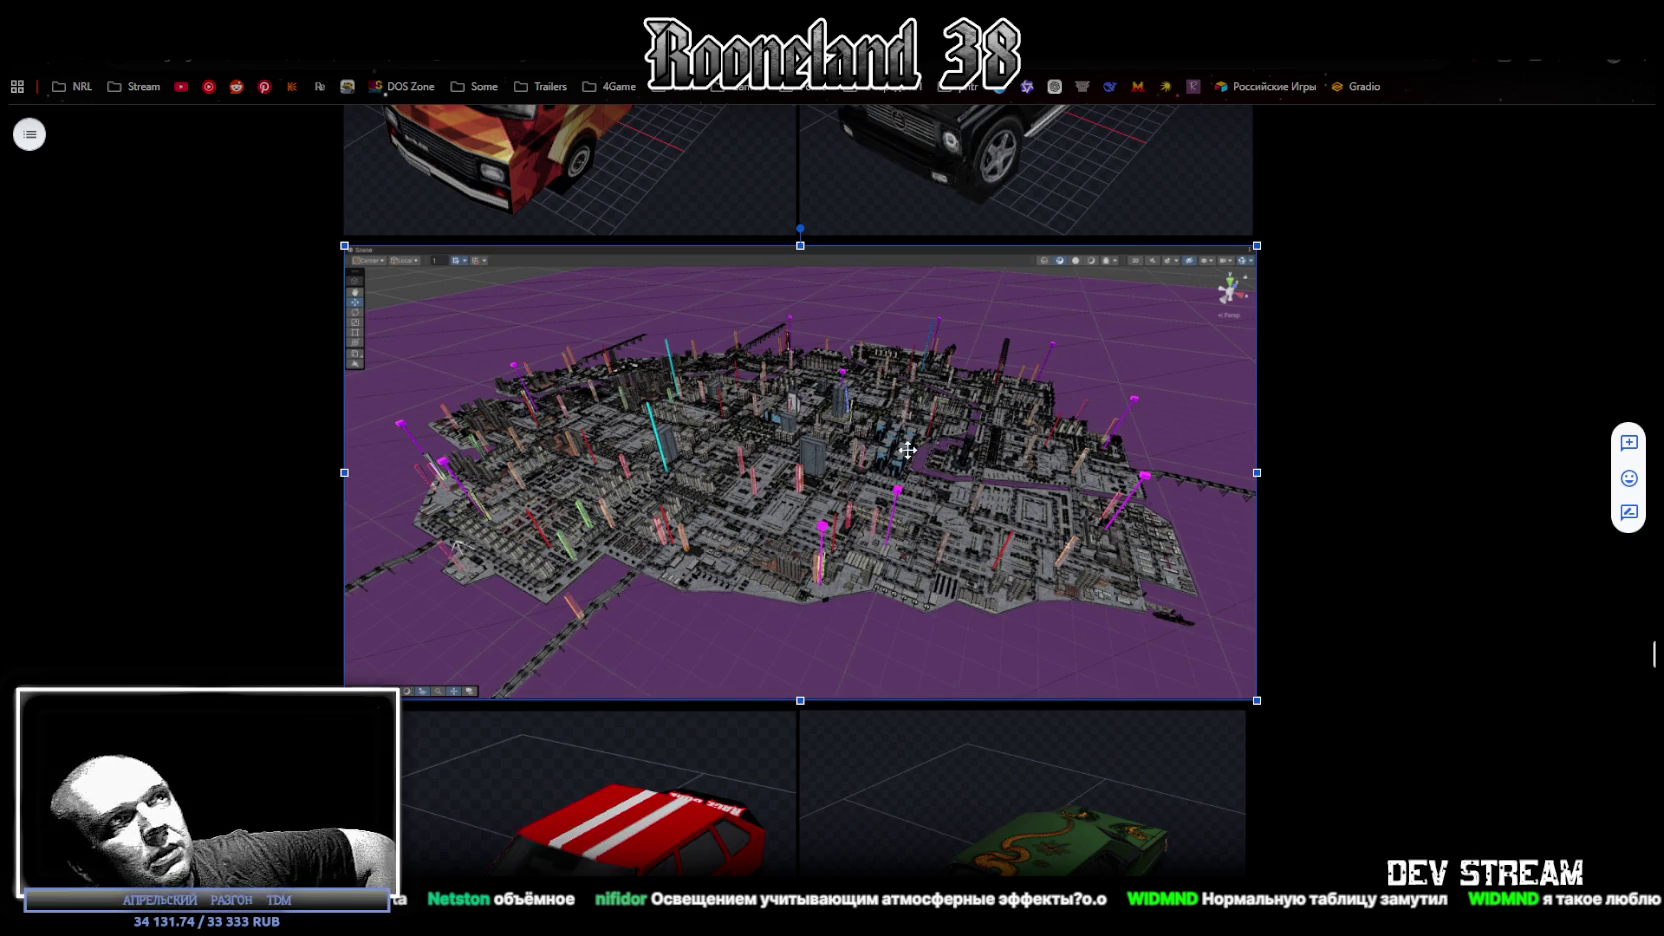
scroll(907, 450, "down", 3)
scroll(902, 383, "up", 2)
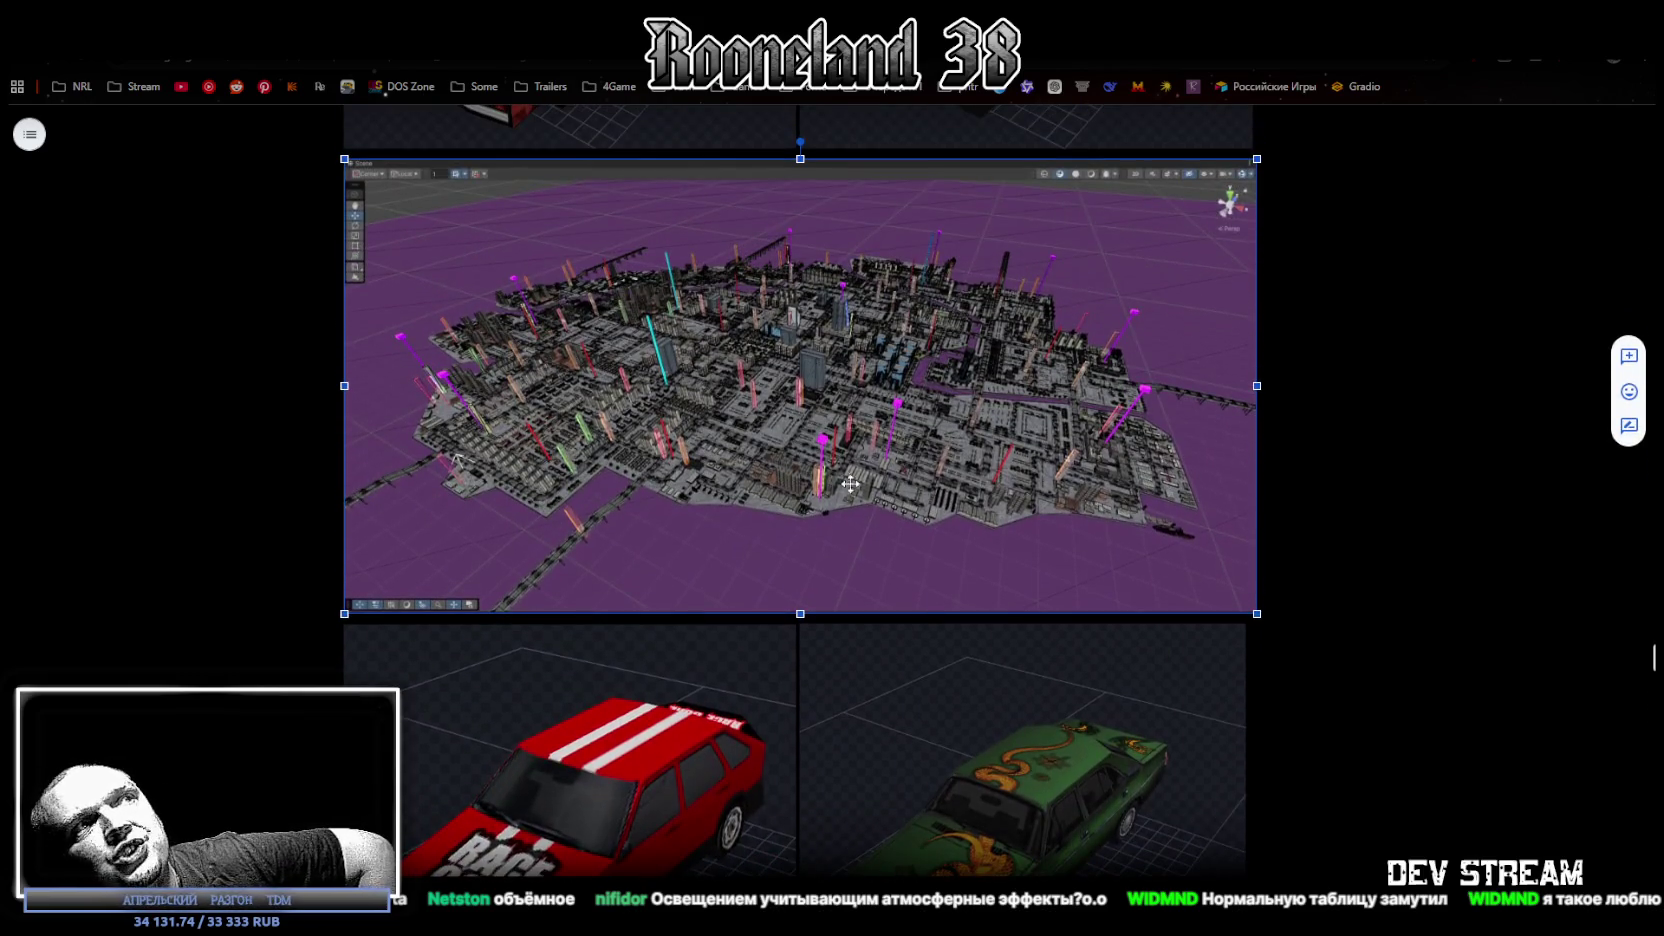
scroll(855, 458, "down", 5)
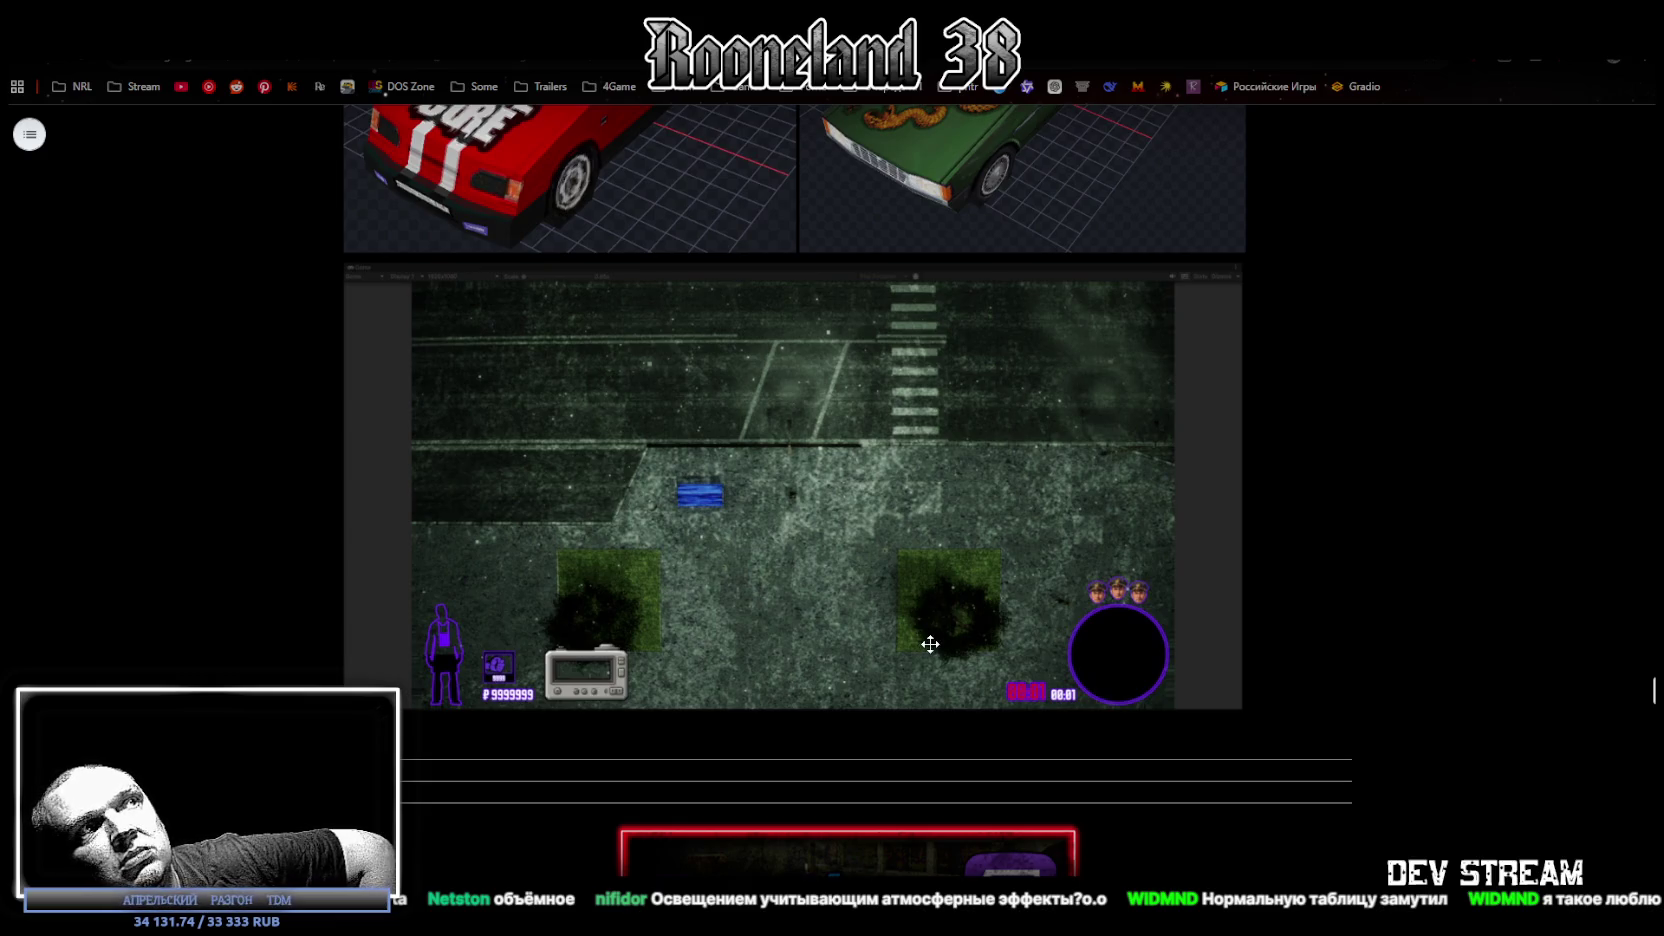
scroll(743, 507, "down", 4)
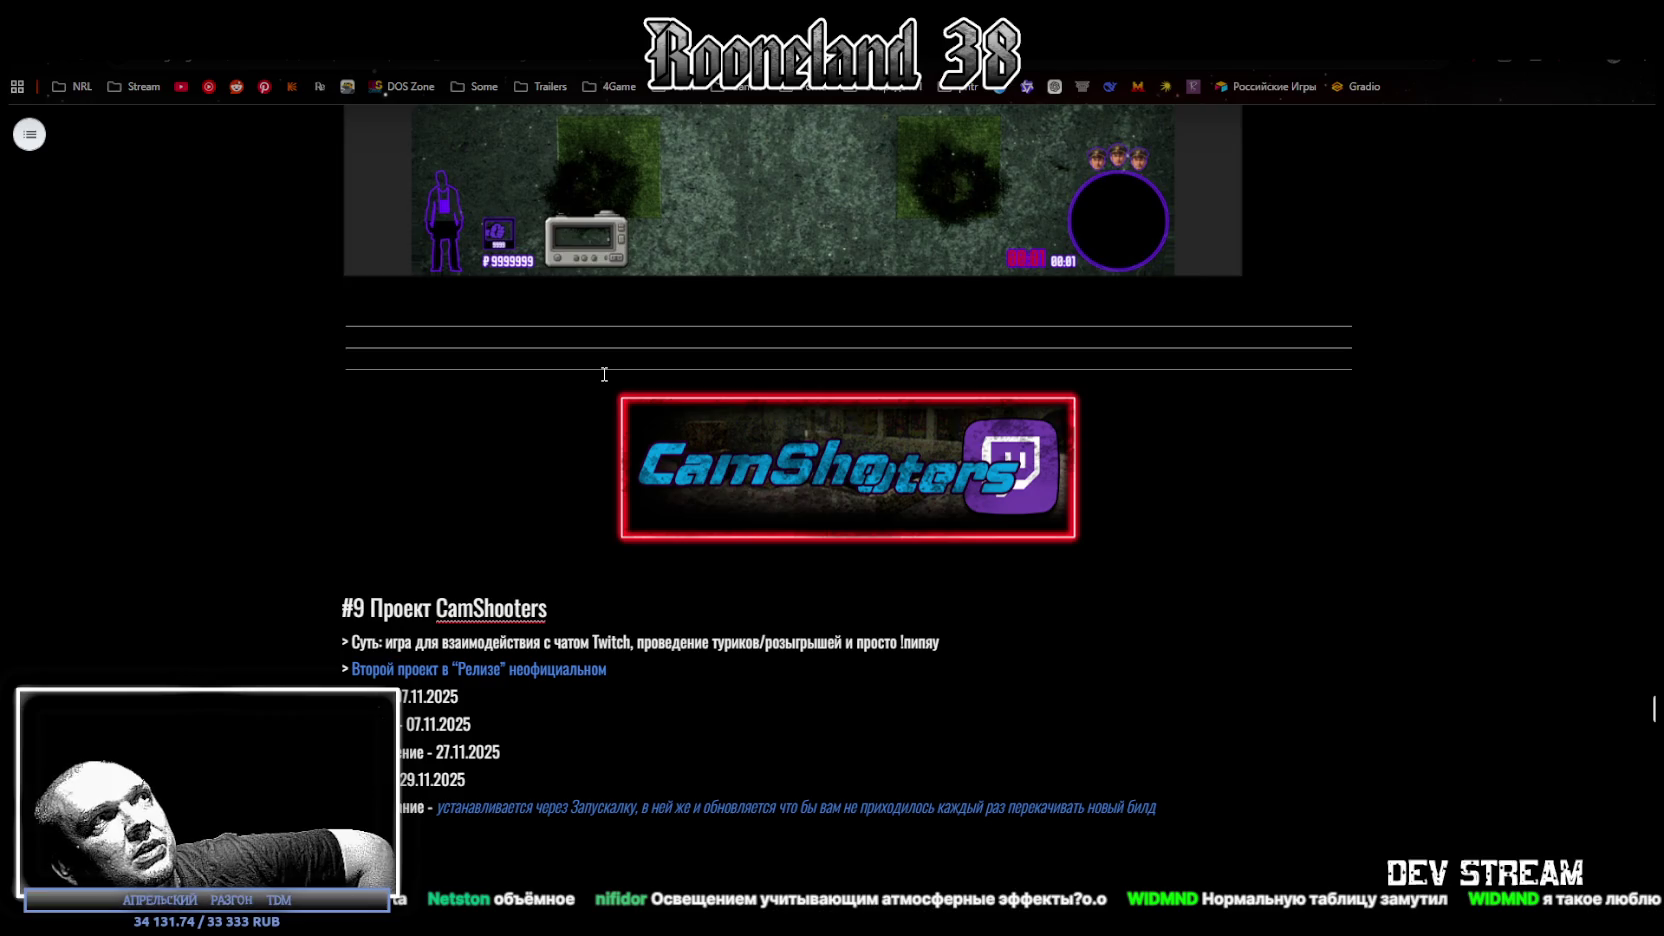
scroll(548, 435, "down", 4)
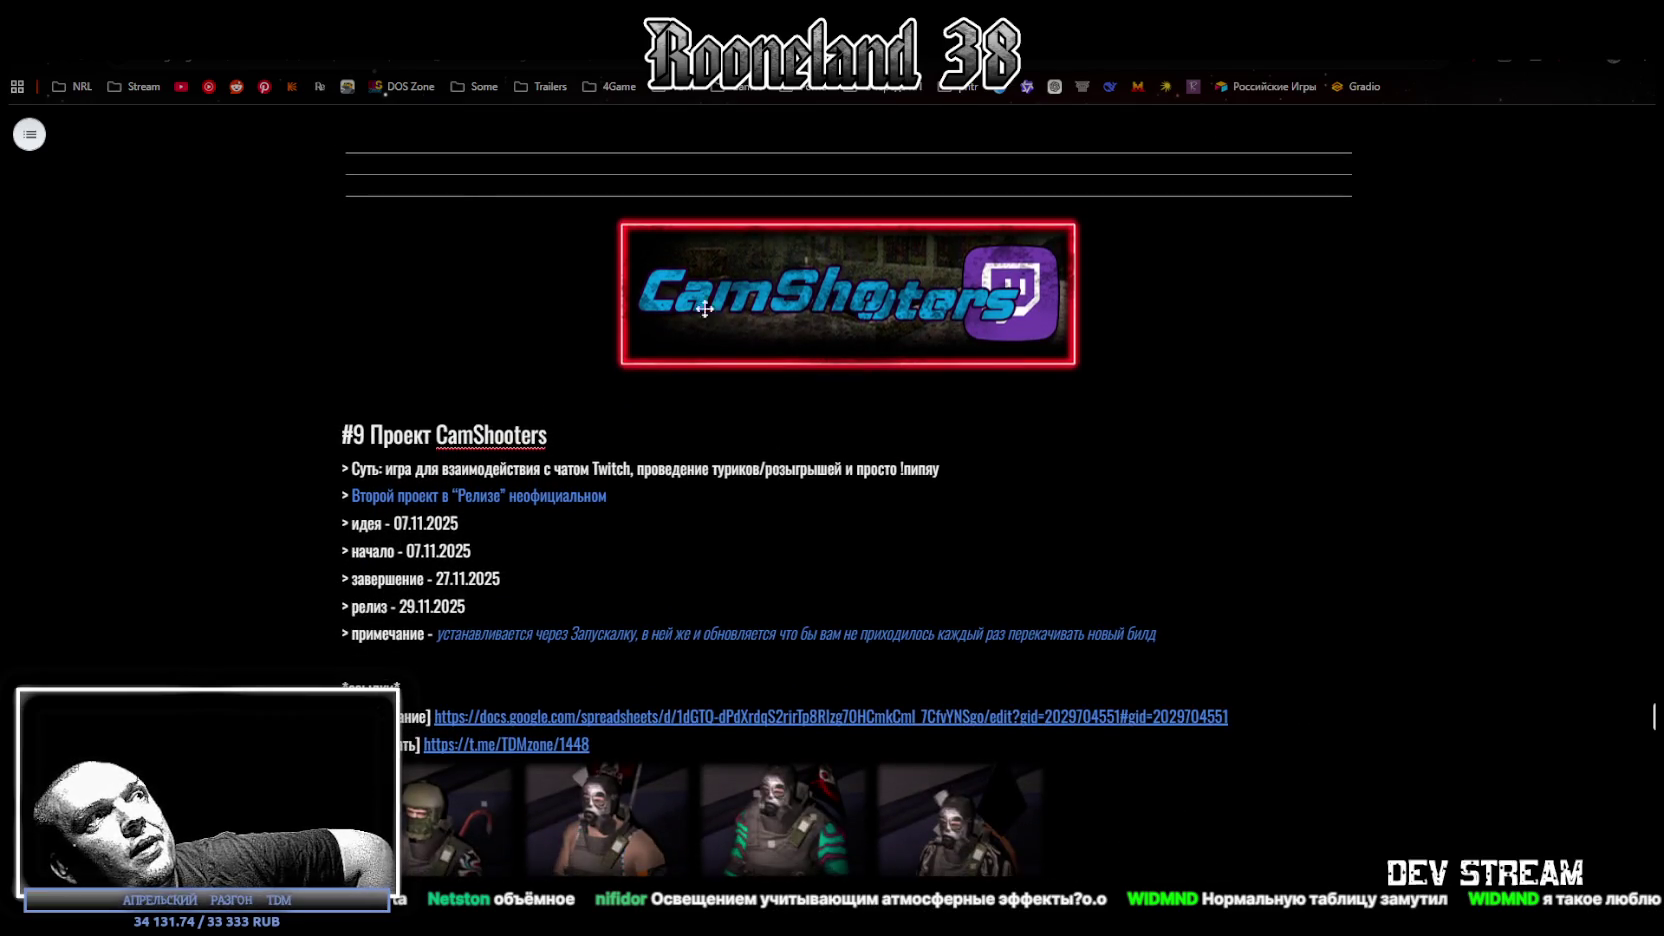
scroll(600, 360, "down", 2)
scroll(567, 328, "up", 3)
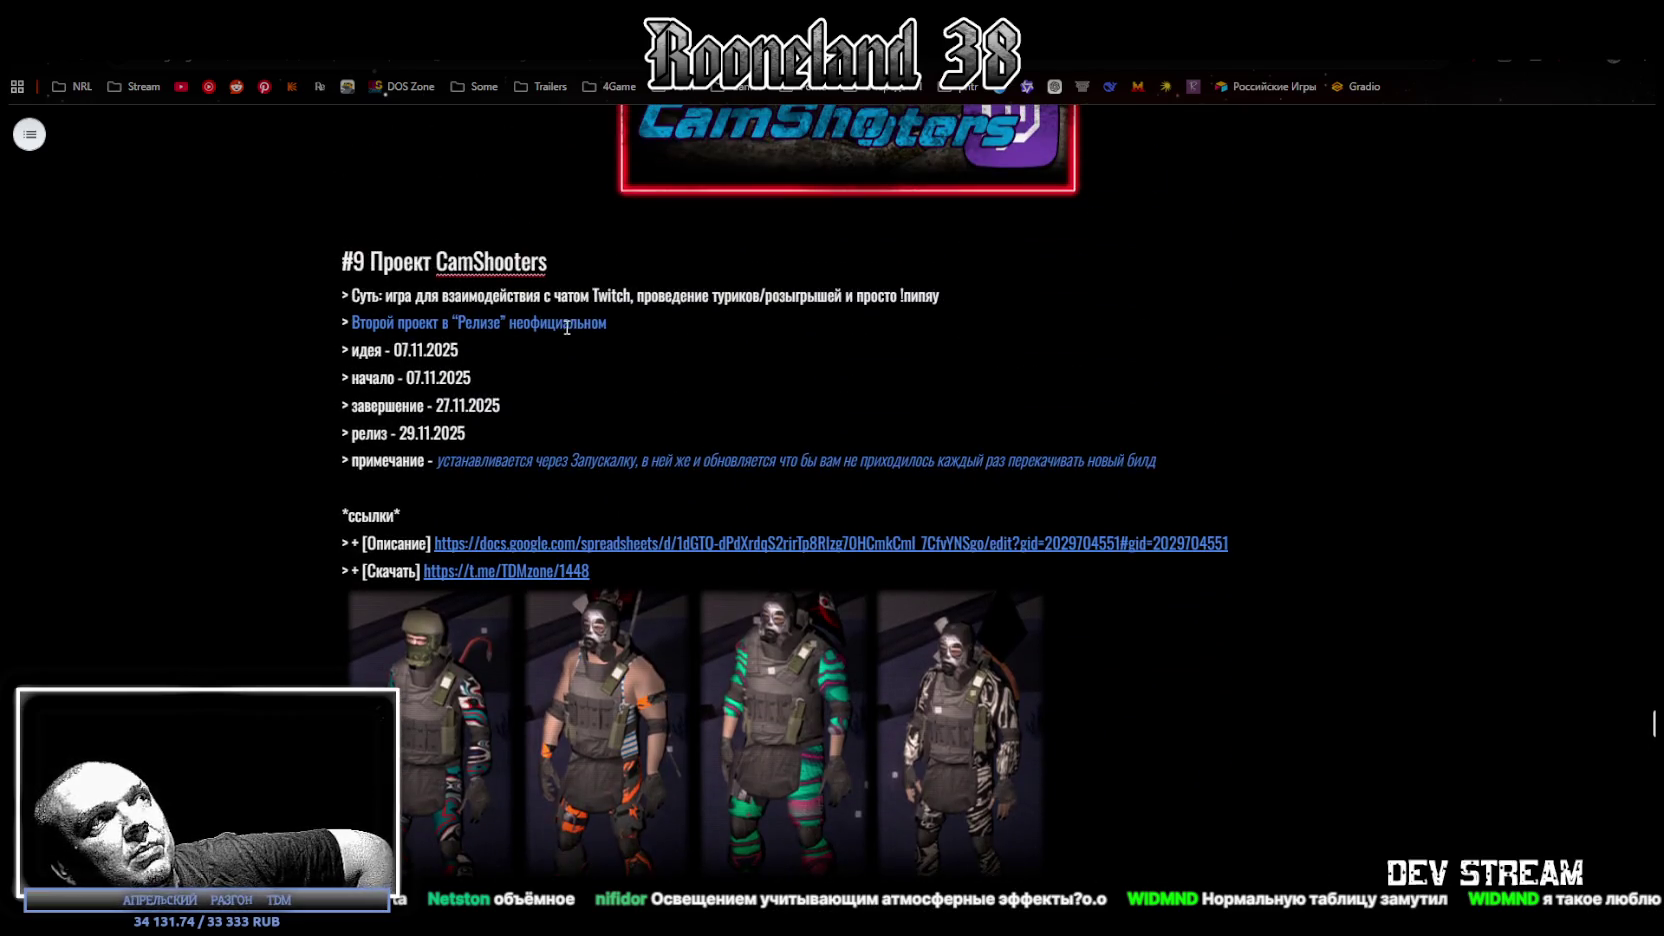
scroll(574, 332, "down", 4)
scroll(672, 371, "down", 3)
left_click(675, 310)
key("Down")
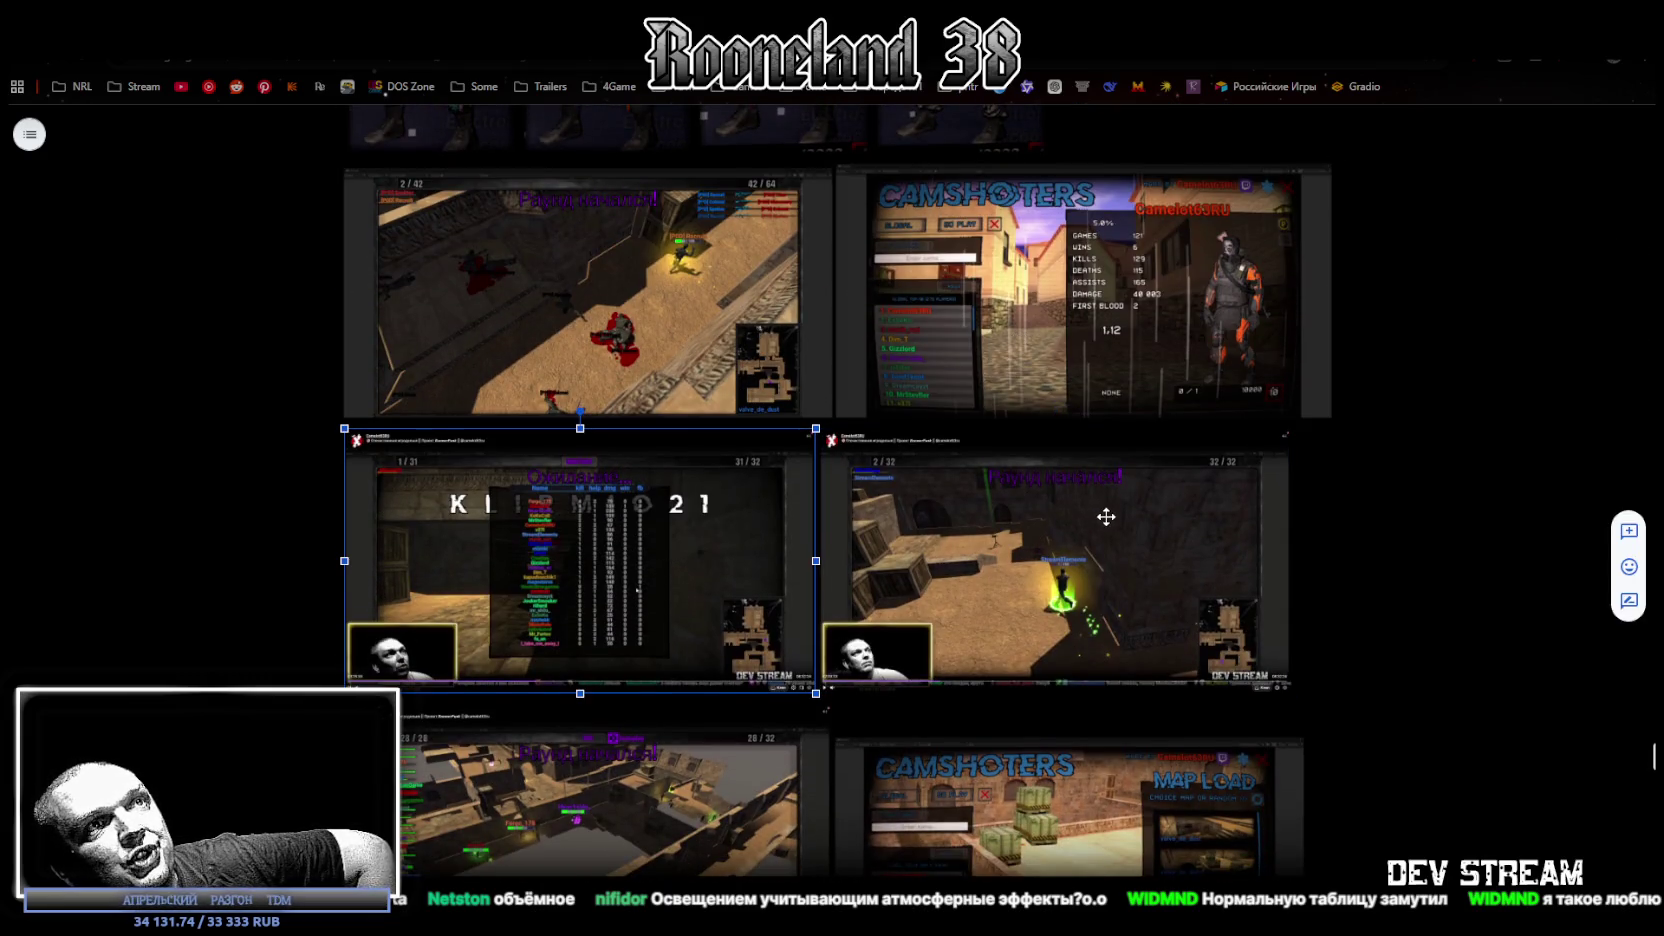
scroll(1100, 517, "down", 3)
scroll(1047, 533, "down", 5)
left_click(723, 458)
scroll(723, 458, "down", 4)
left_click(746, 413)
left_click(1066, 413)
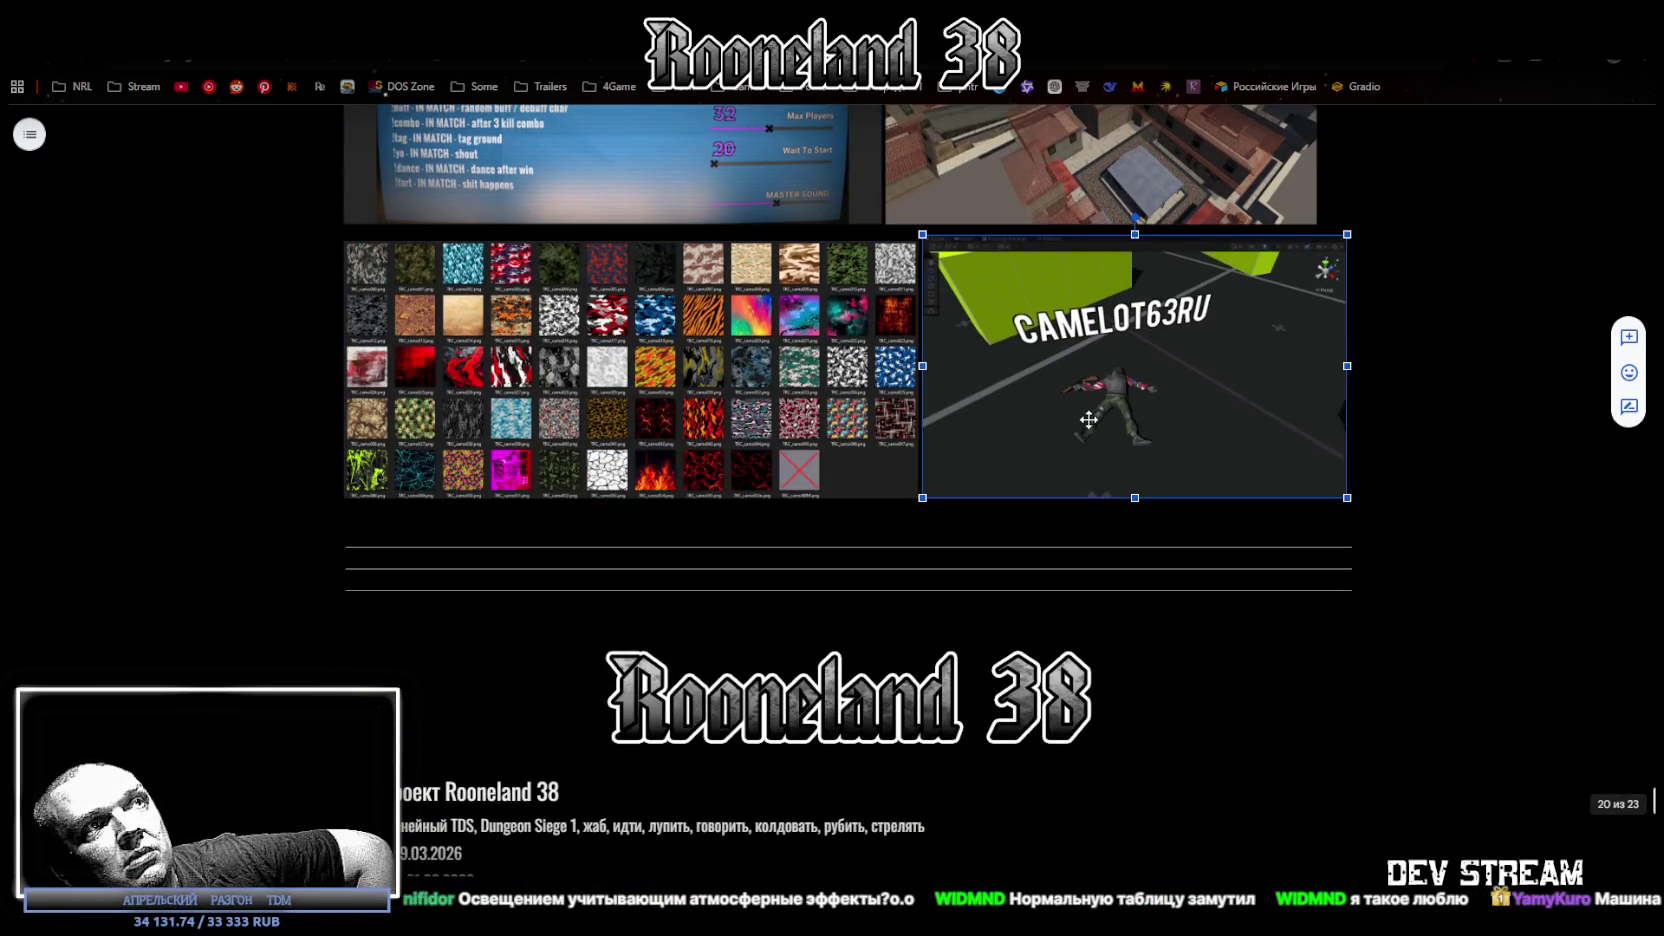
Select Rooneland 38's three frog warrior renders, then switch to Photoshop.
scroll(888, 402, "down", 5)
scroll(888, 402, "down", 3)
left_click(613, 472)
left_click(906, 475)
left_click(1163, 472)
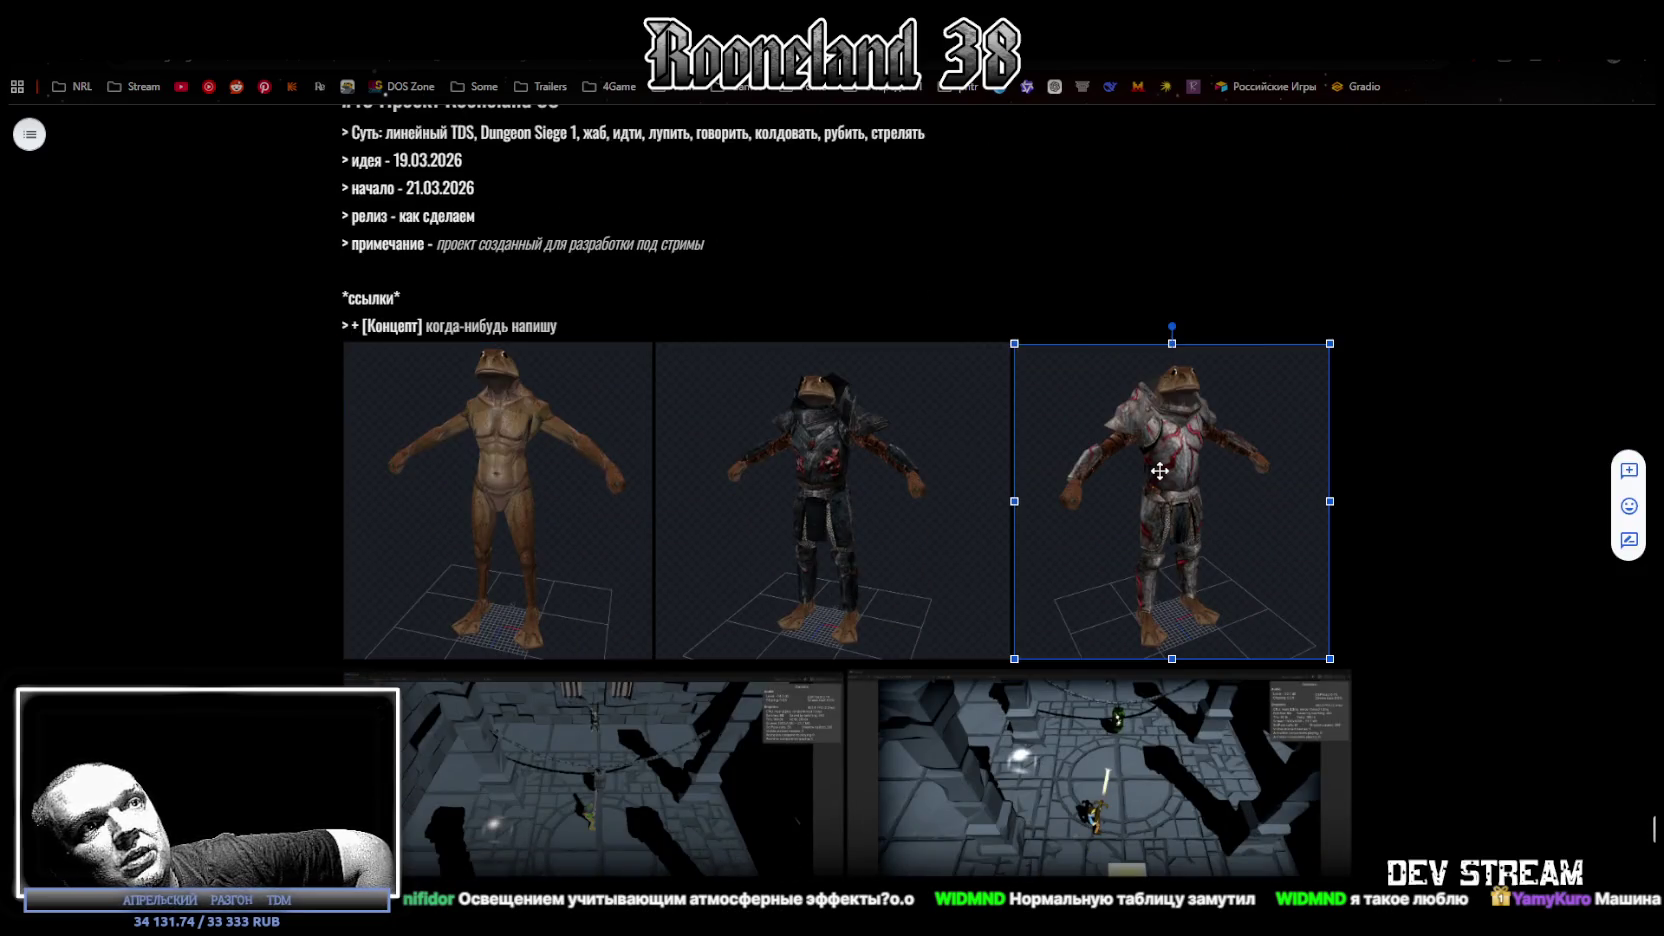
scroll(1108, 473, "down", 5)
scroll(1108, 473, "down", 7)
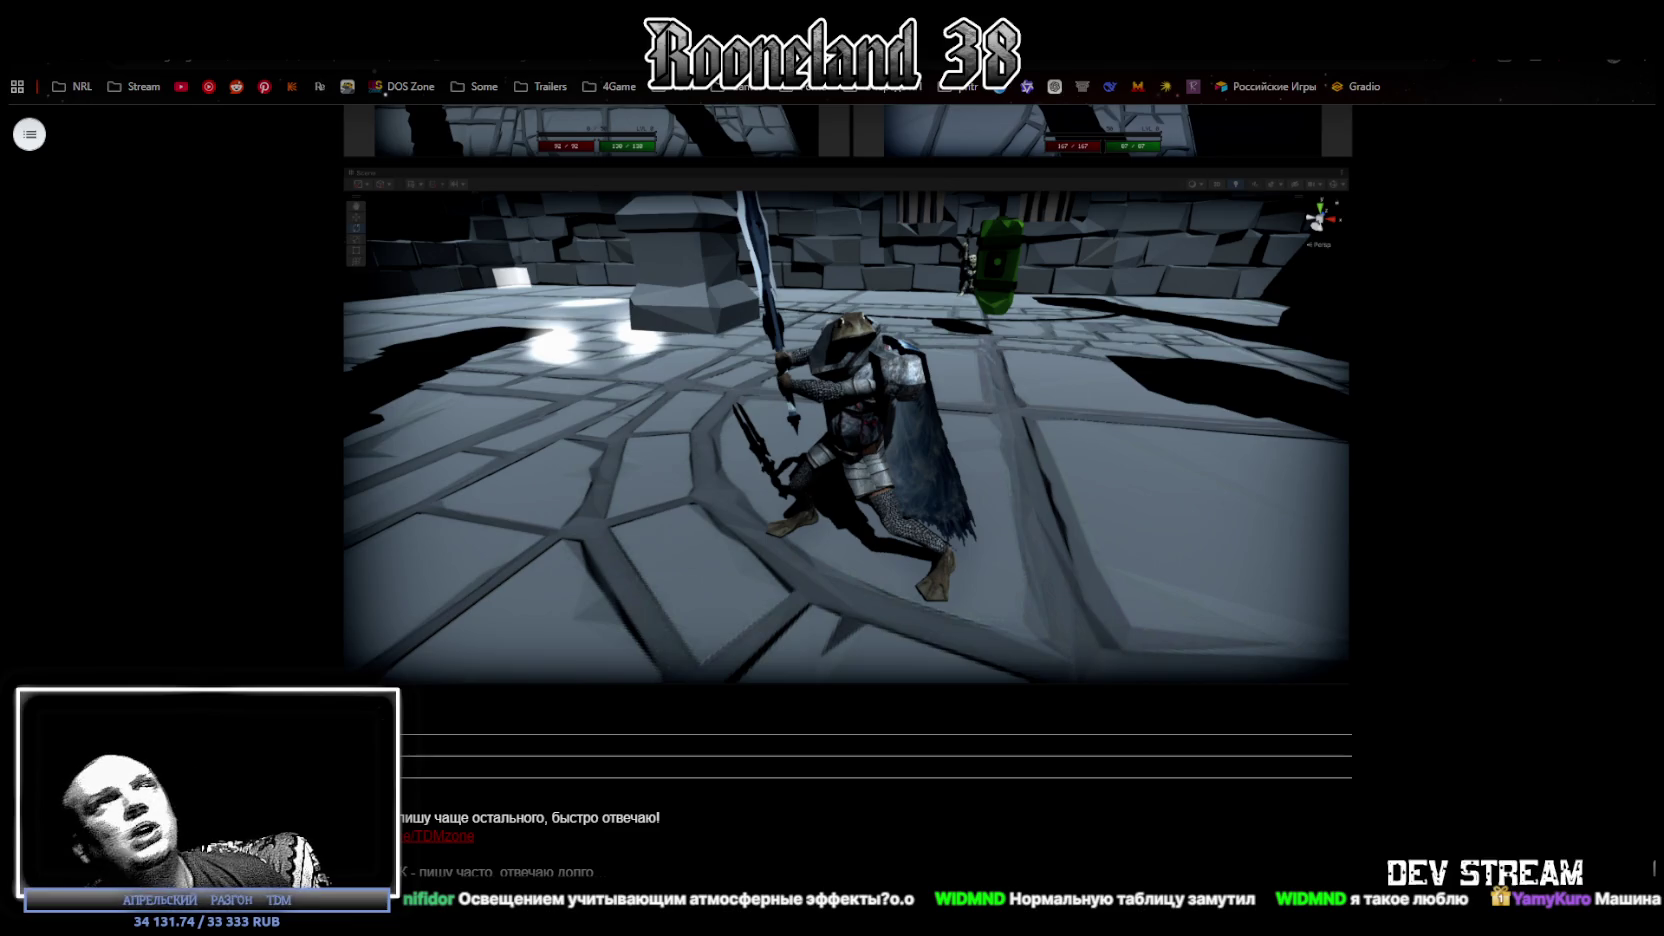
key("alt+Tab")
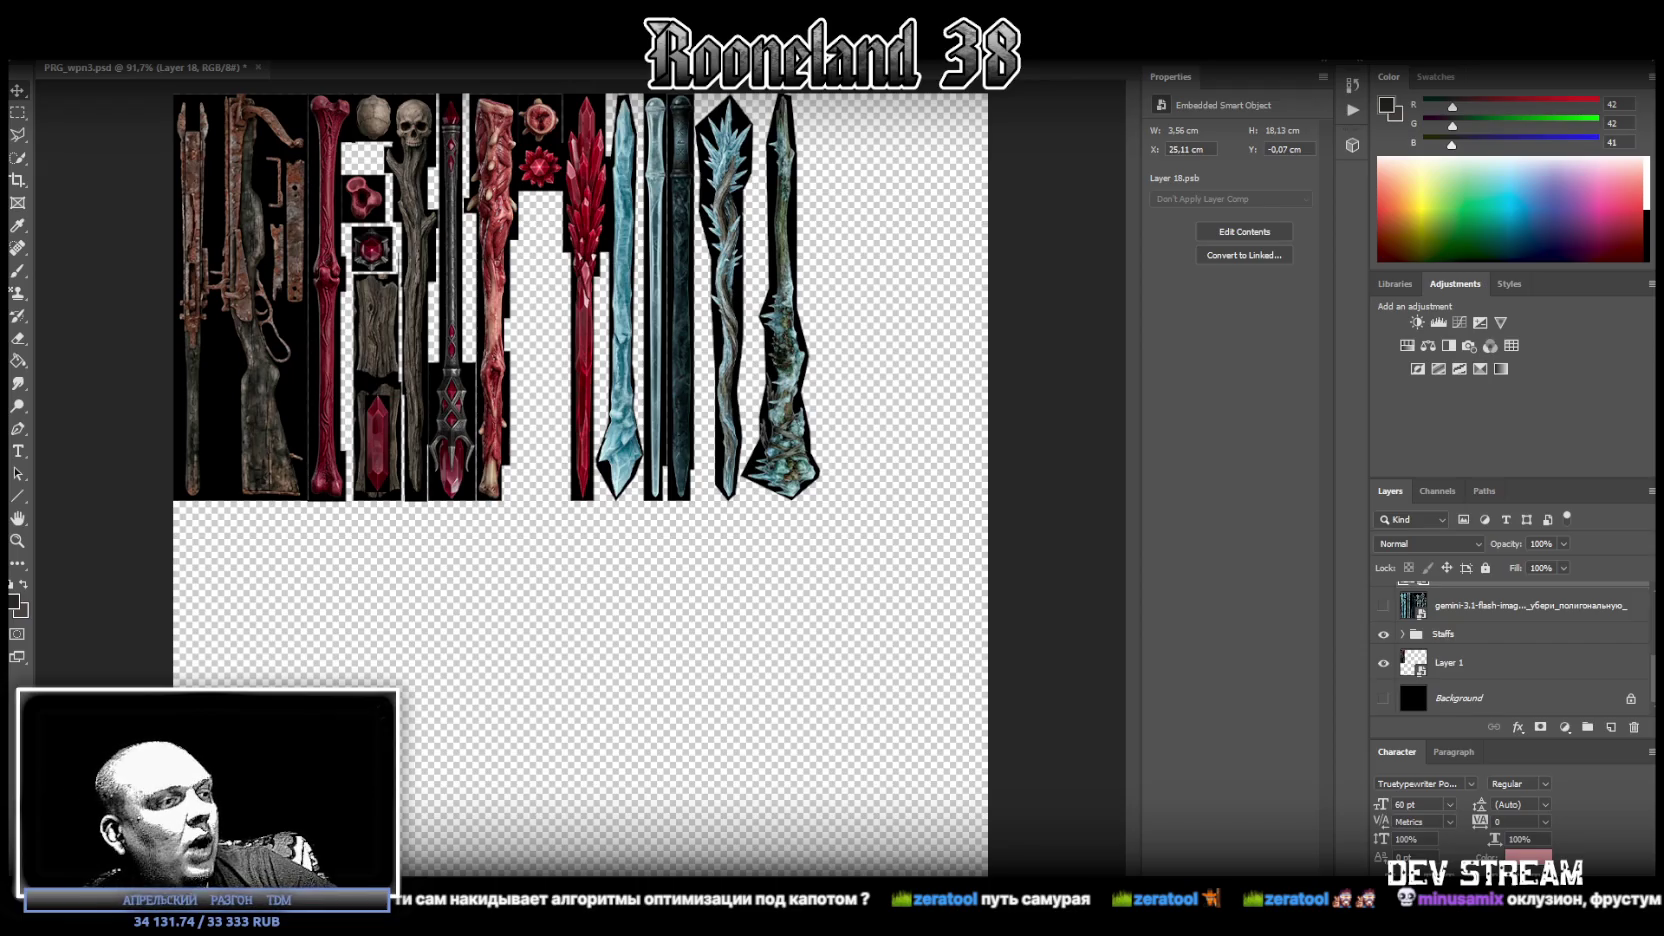
Open Window > Rendering > Occlusion Culling in Unity and enable Bake and Visualization.
key("alt+Tab")
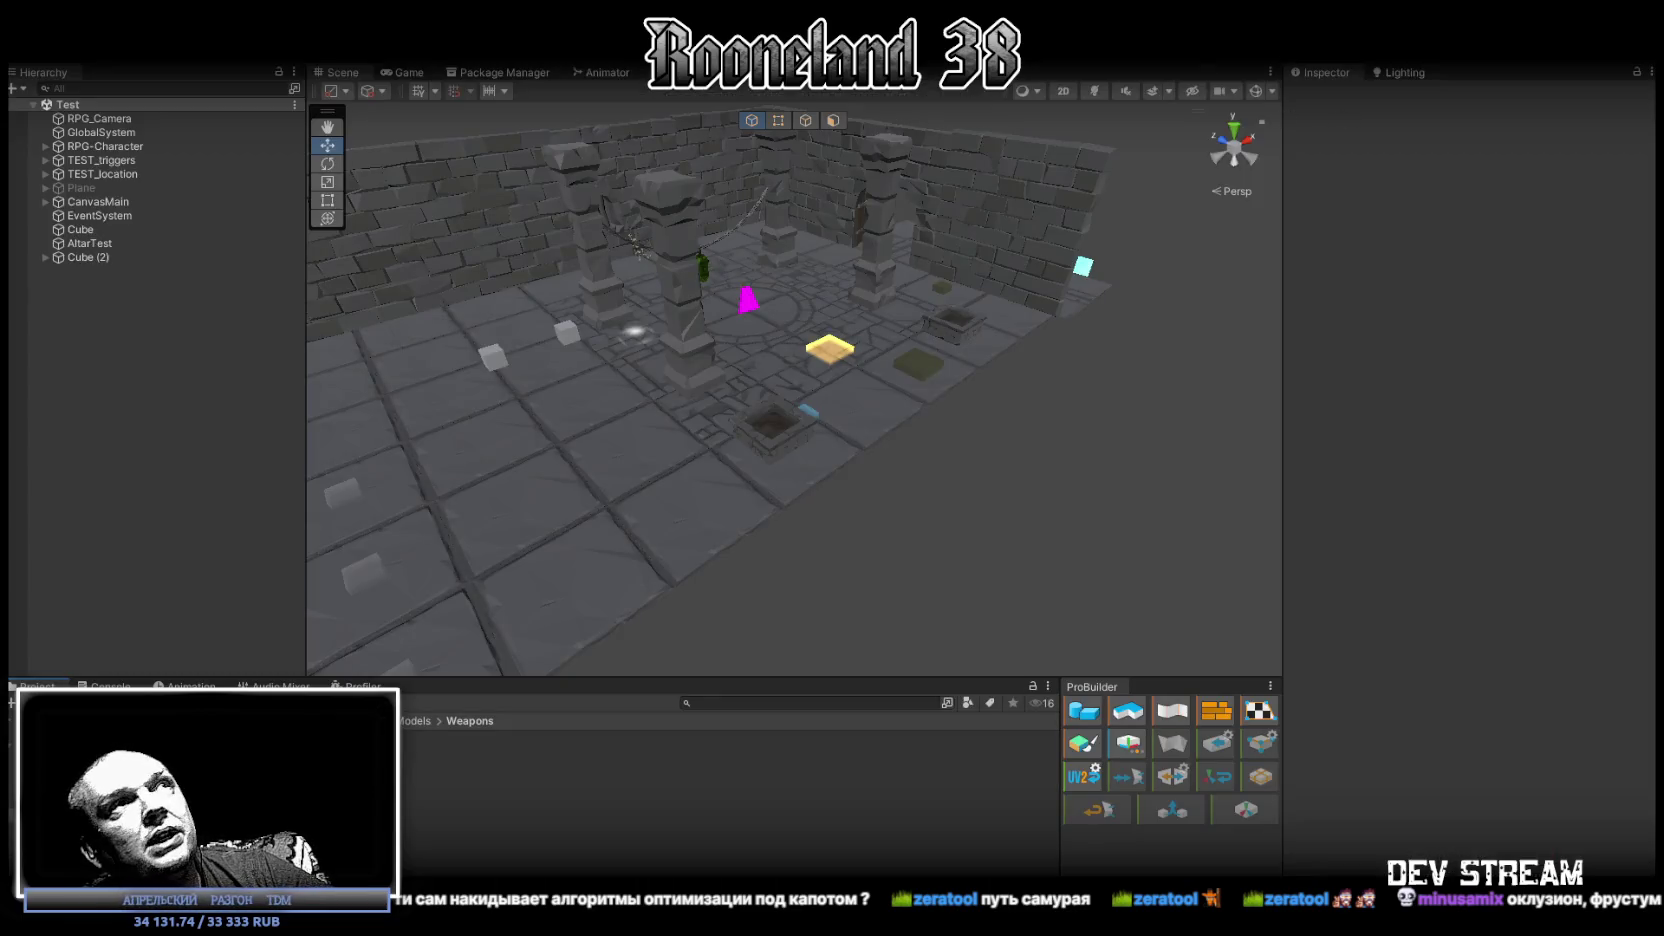
left_click(300, 55)
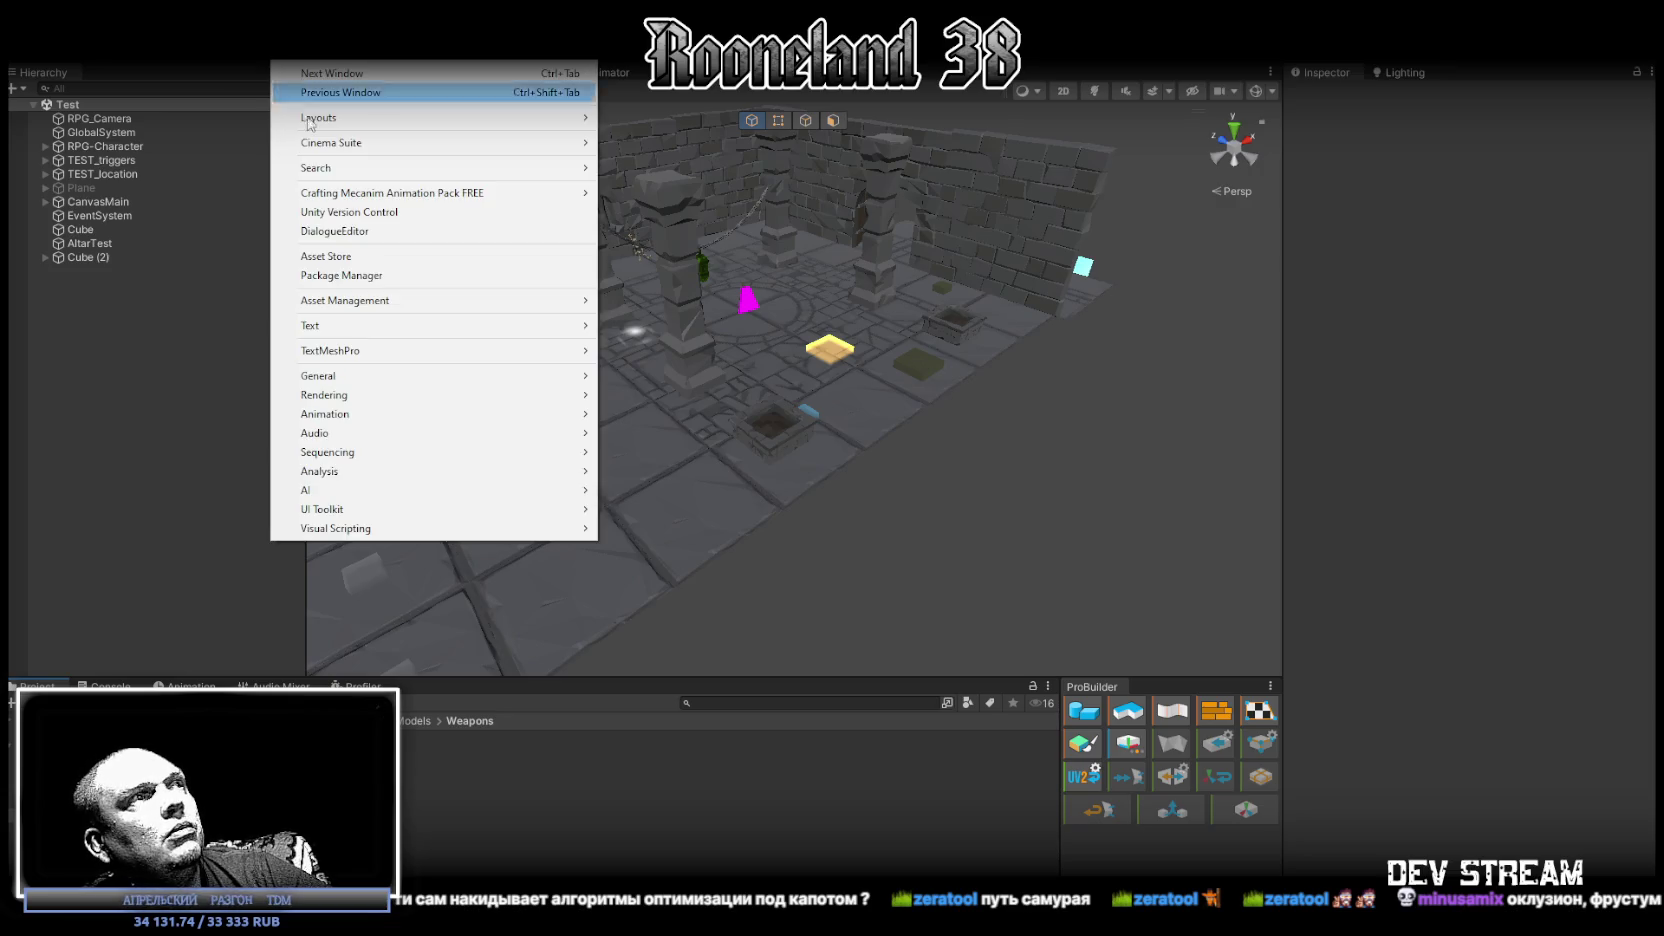
mouse_move(400, 395)
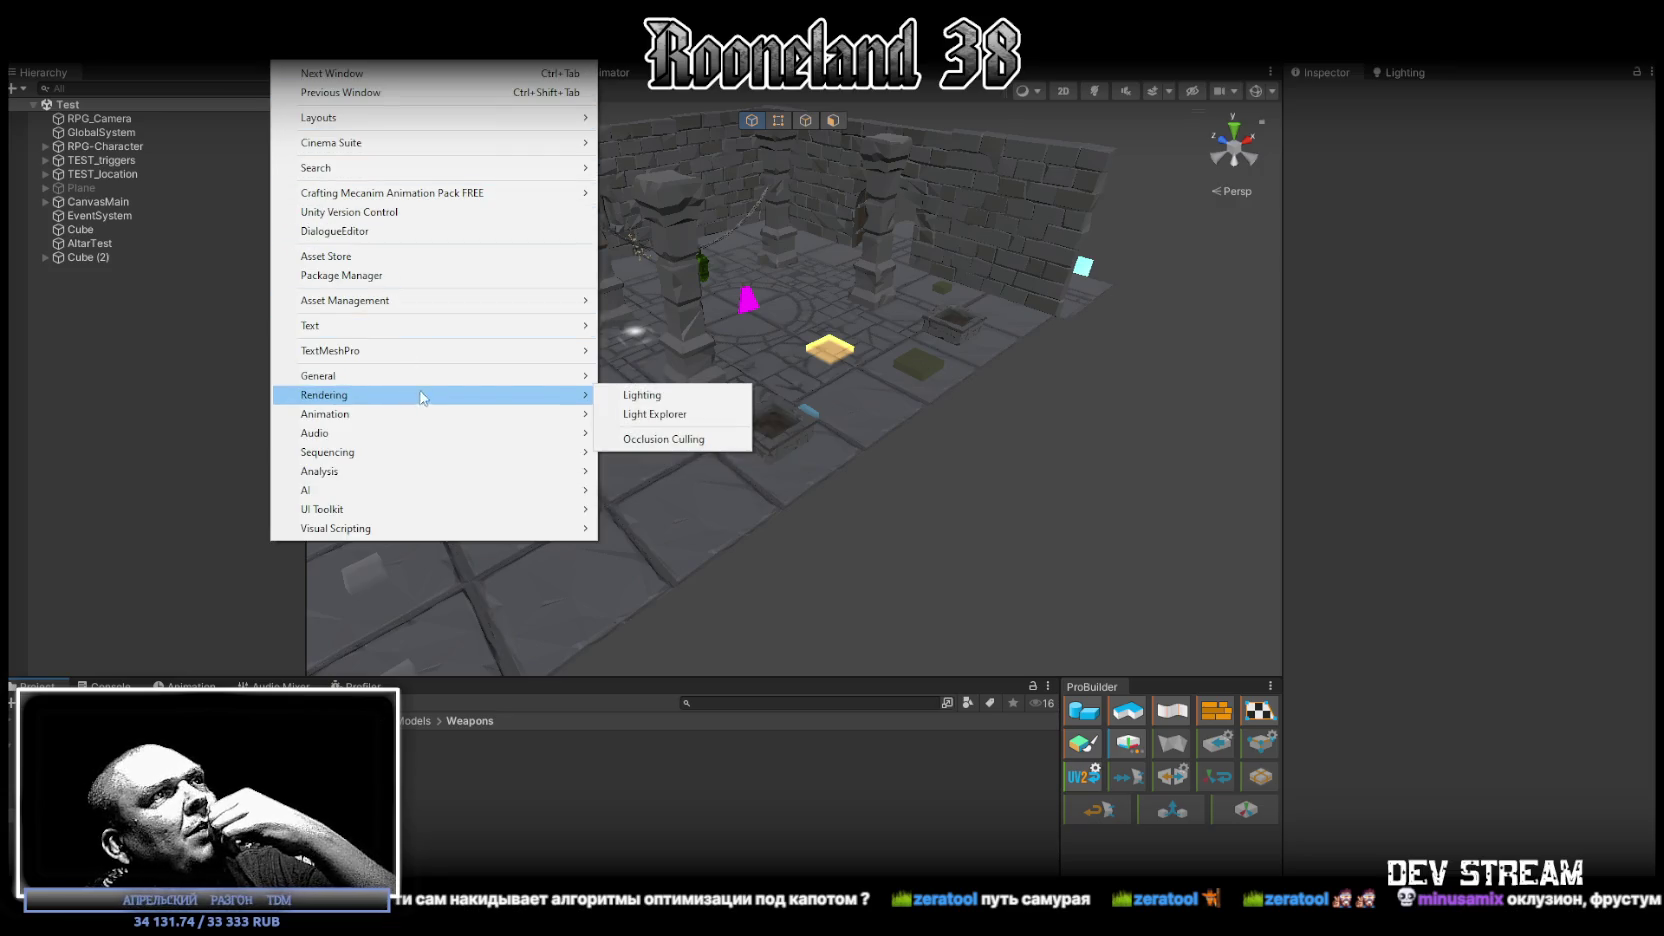
left_click(660, 436)
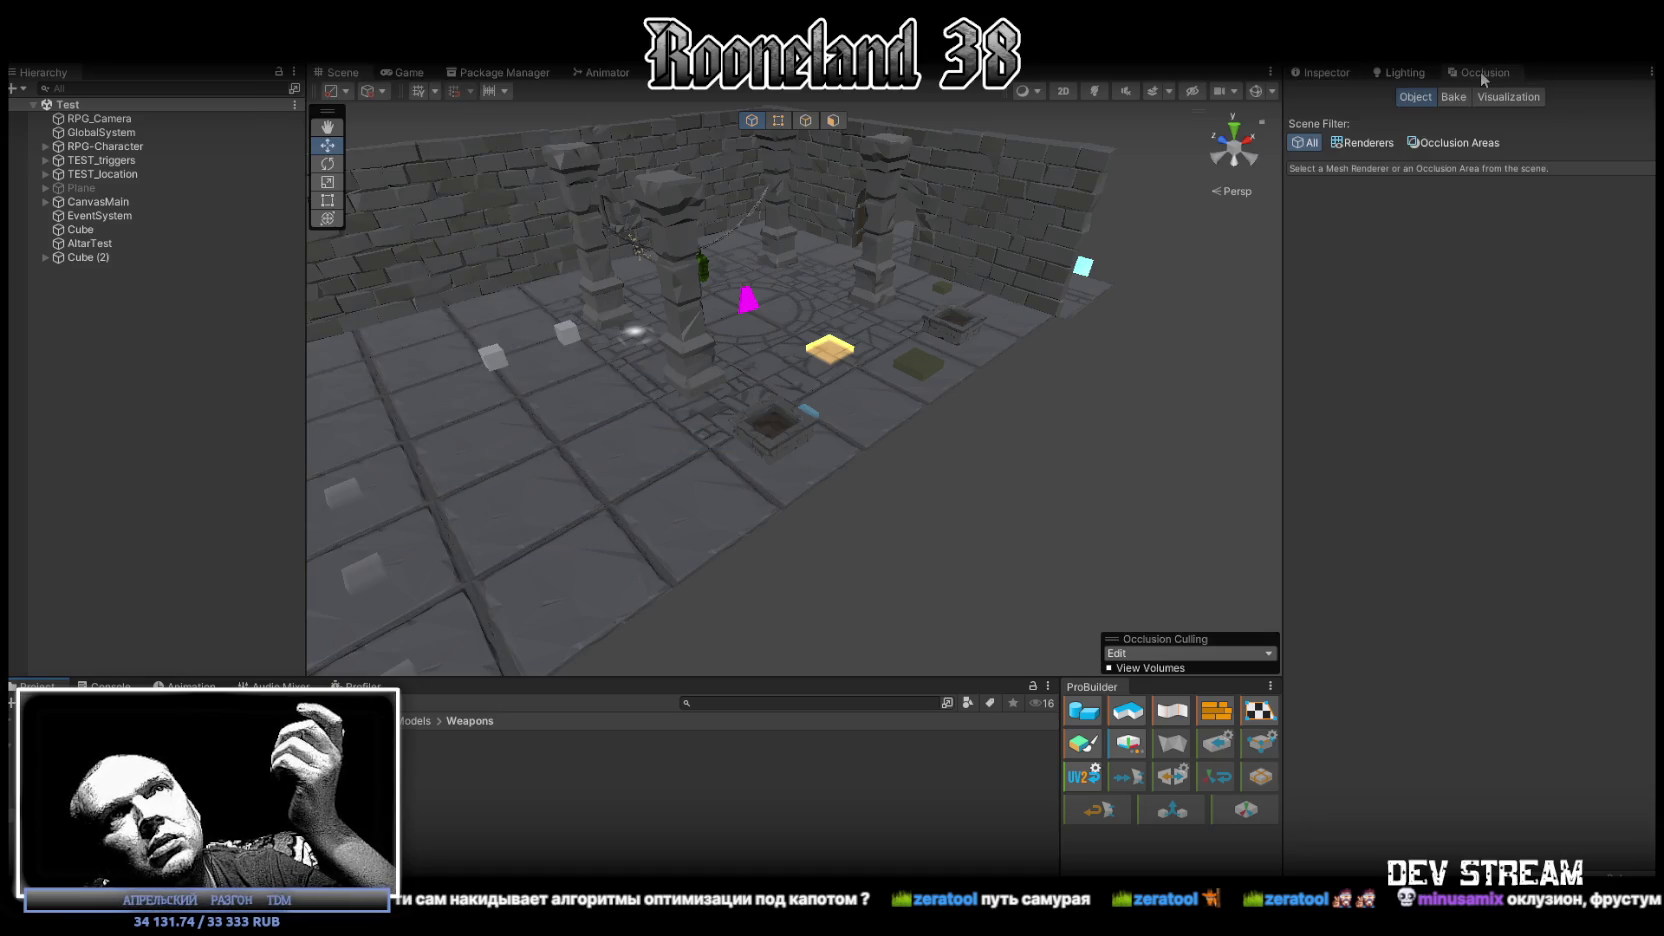
left_click(1452, 97)
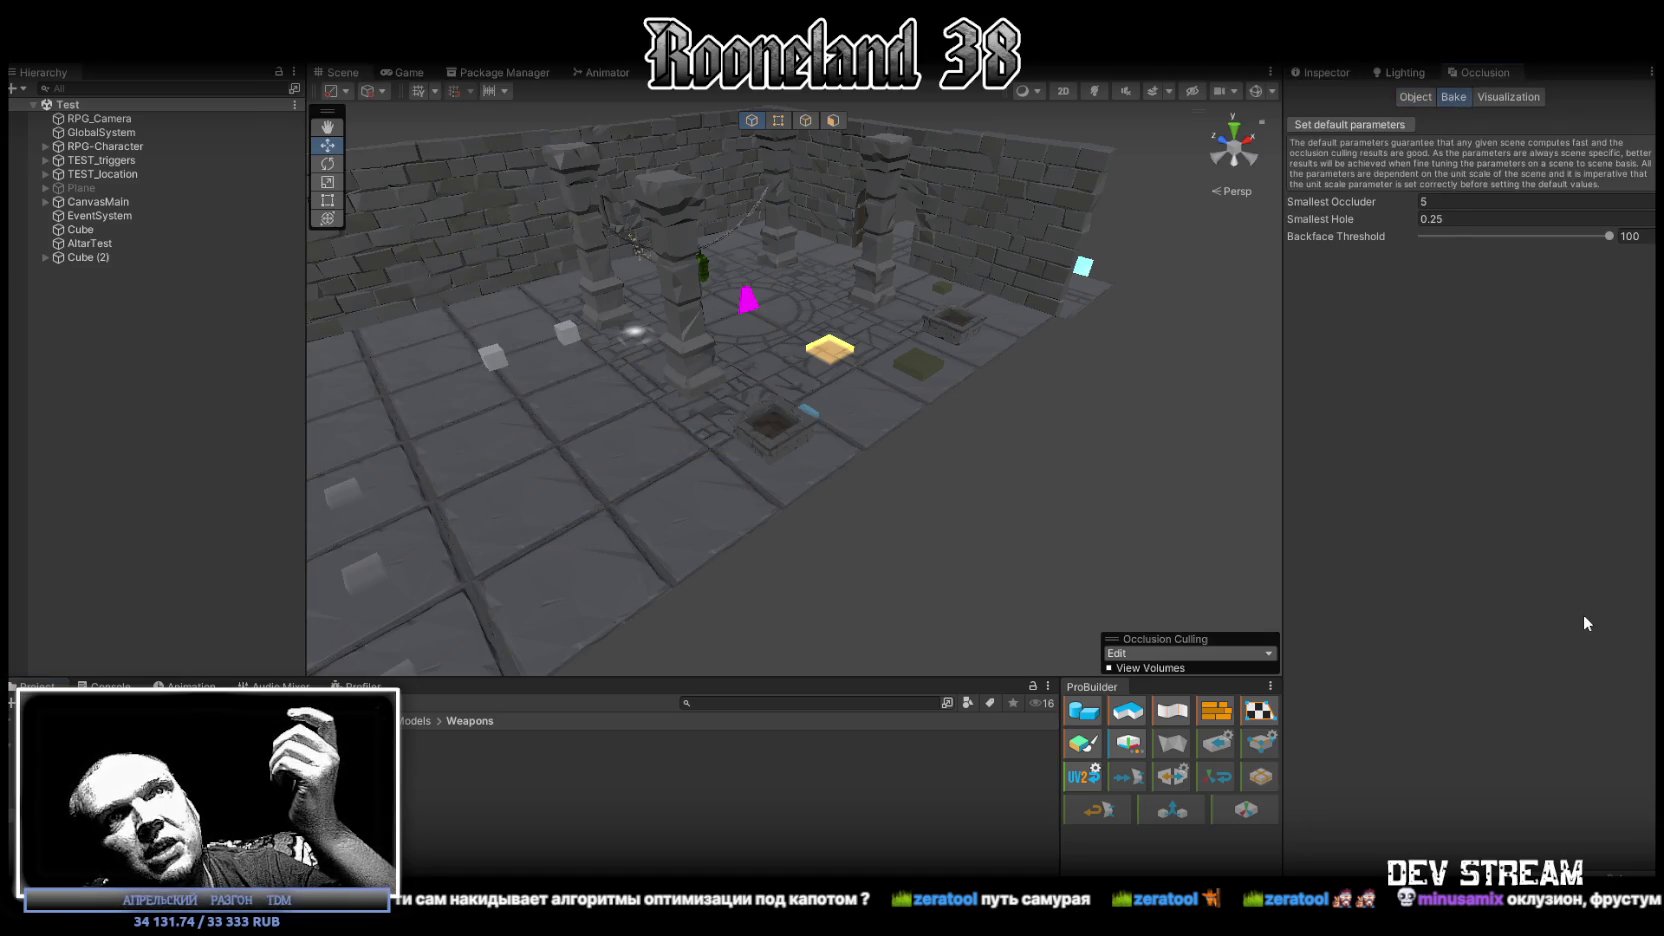
left_click(1615, 861)
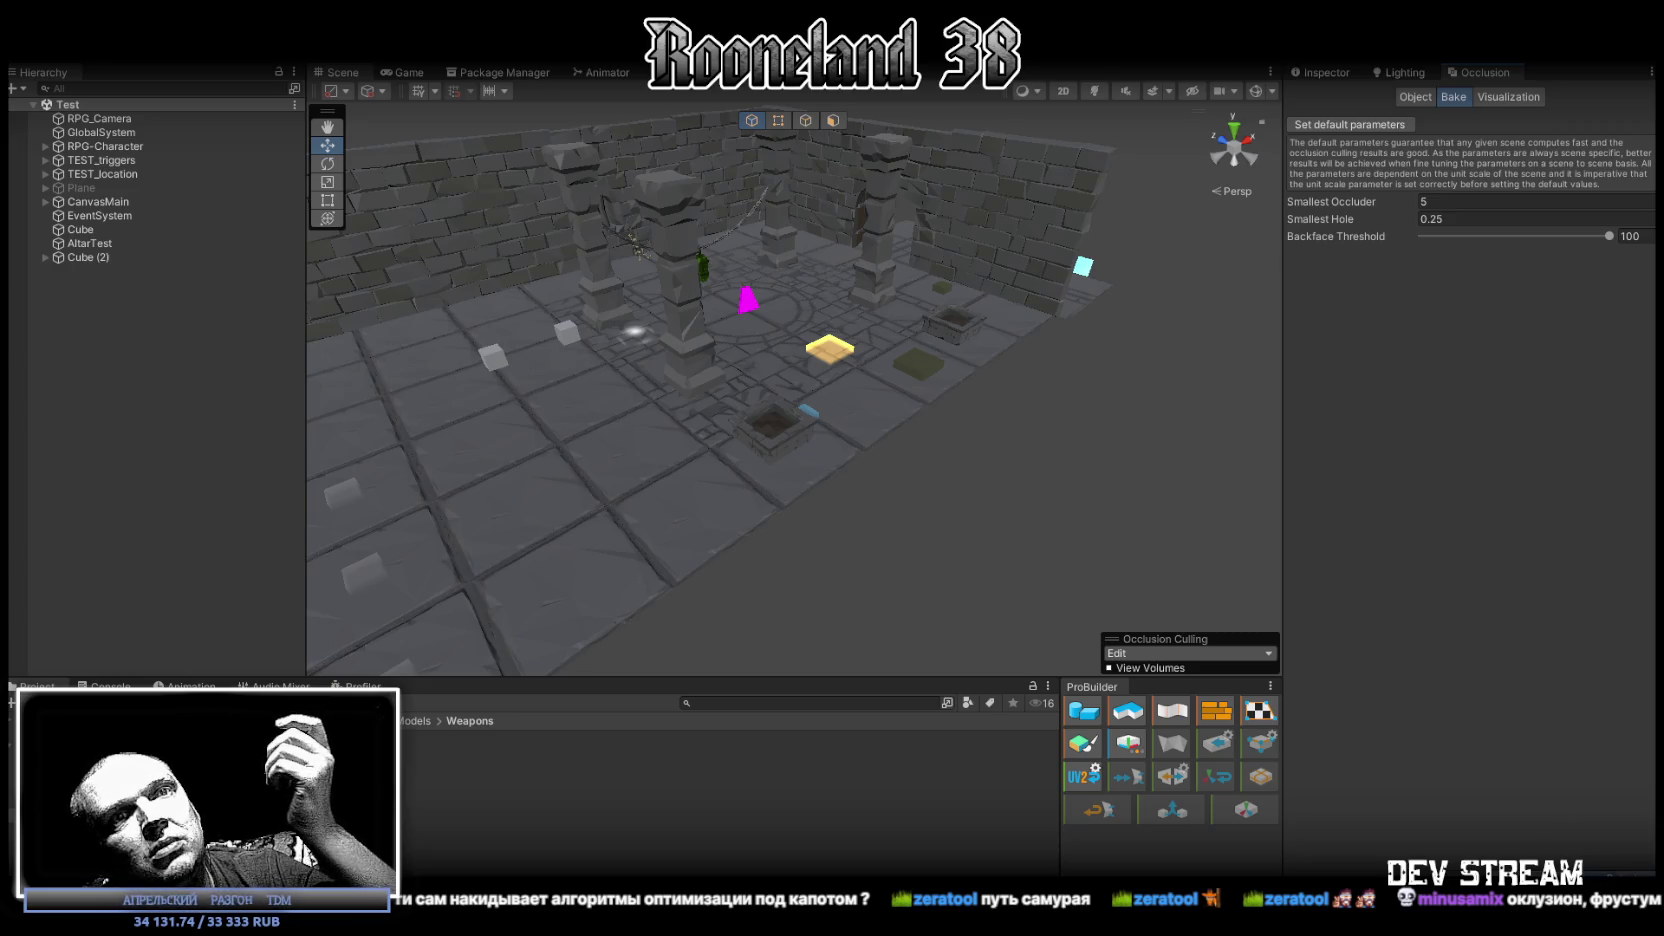
mouse_move(793, 289)
left_mouse_down()
mouse_move(654, 263)
mouse_move(729, 303)
left_mouse_up()
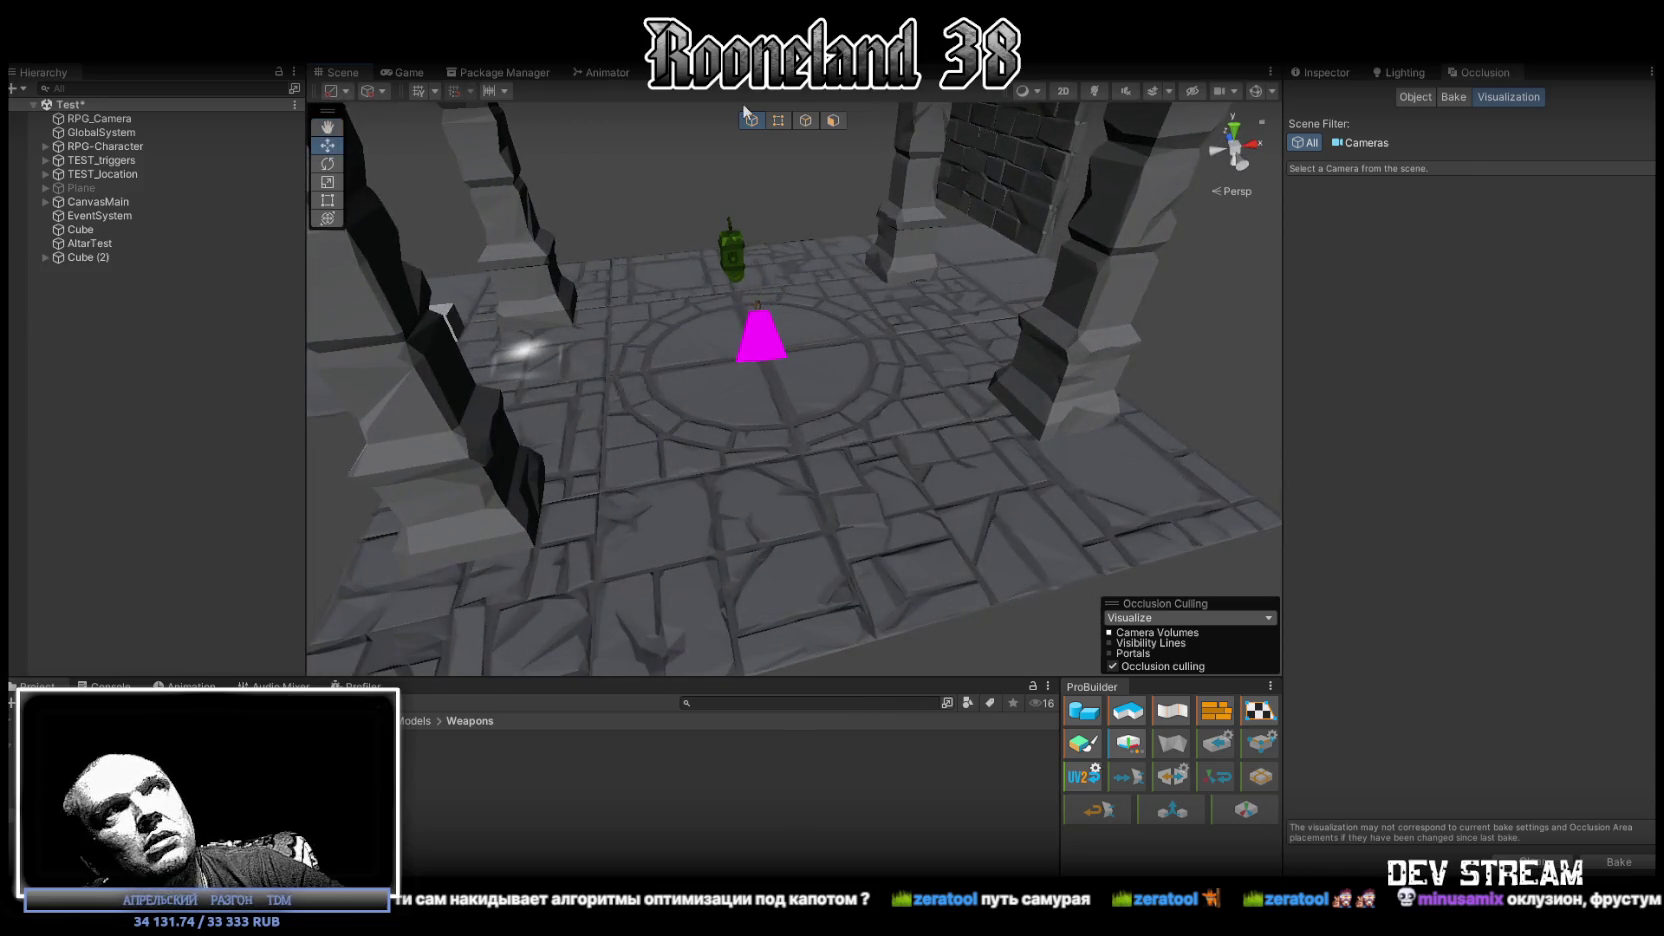
Undock the Game view into its own floating window and pull back to see the level.
left_click(405, 72)
left_click_drag(405, 72, 894, 183)
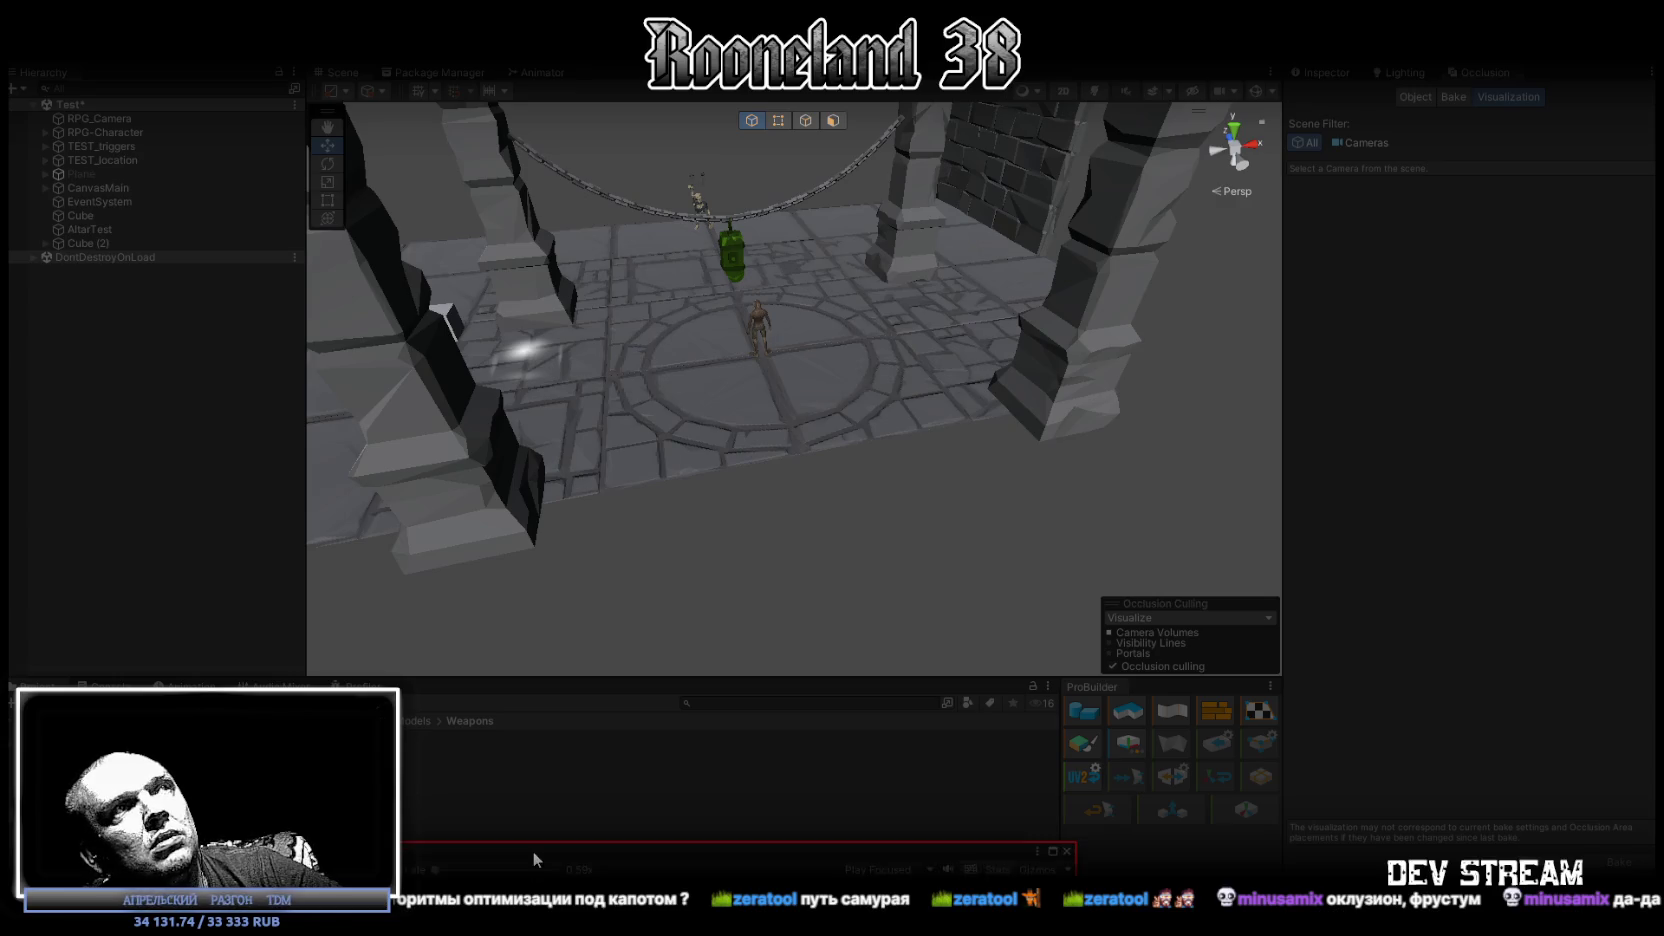
mouse_move(988, 237)
left_mouse_down()
mouse_move(929, 428)
mouse_move(700, 370)
mouse_move(1017, 424)
left_mouse_up()
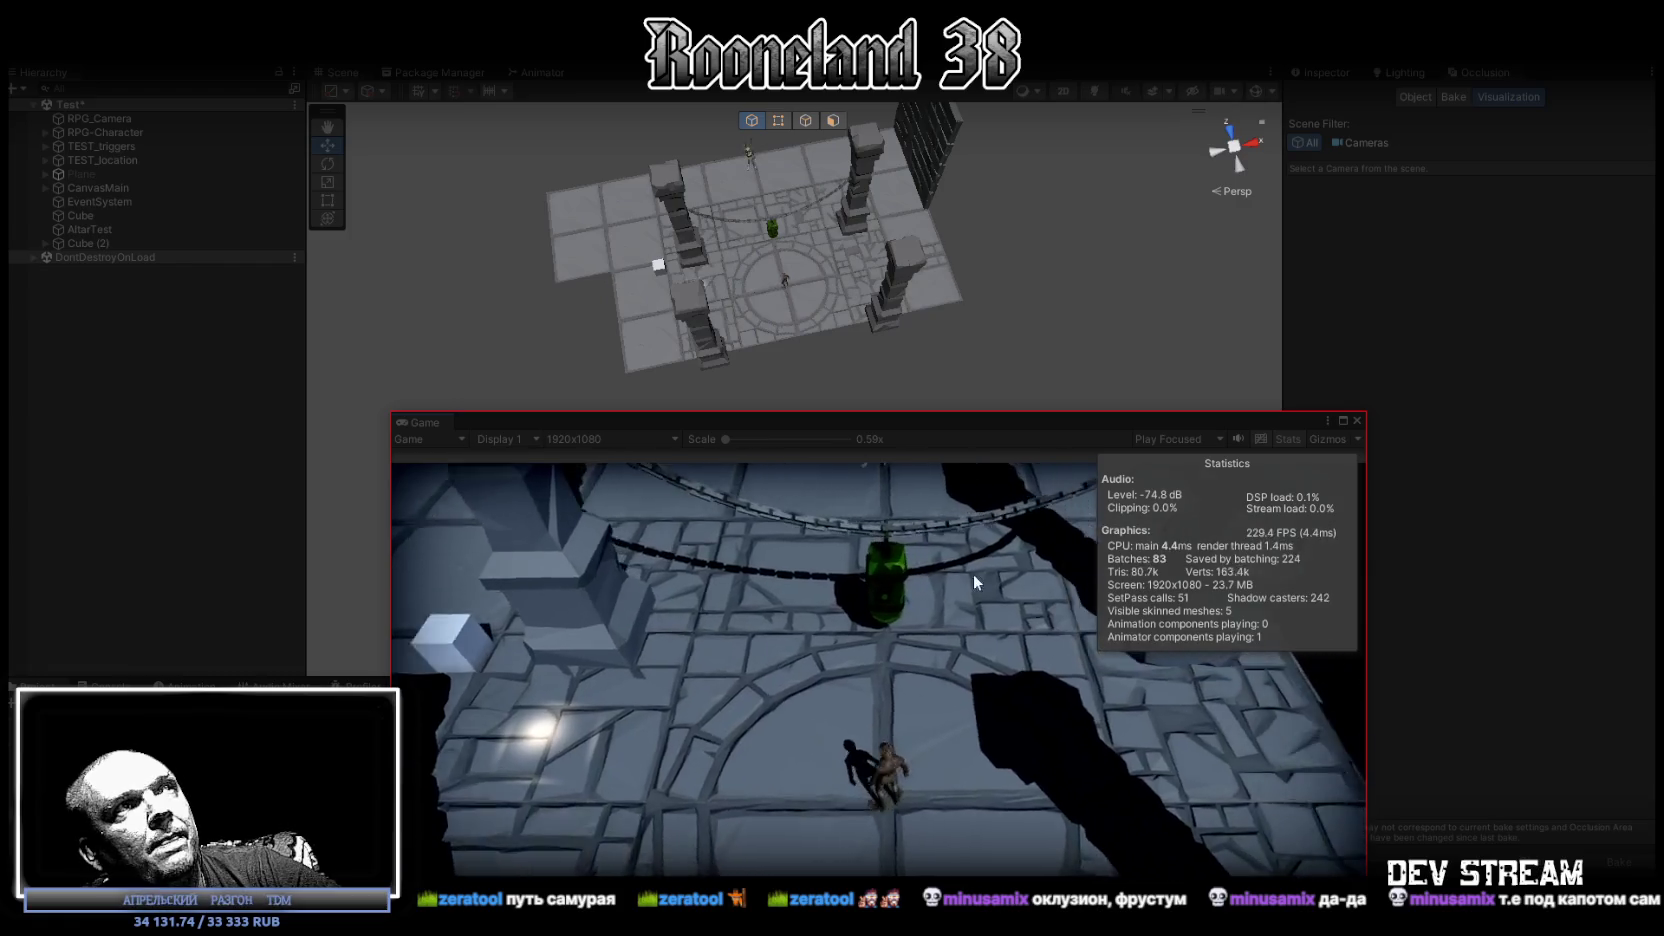
Select RPG_Camera in the Hierarchy to show occlusion culling from its frustum in the Scene view.
left_click(998, 840)
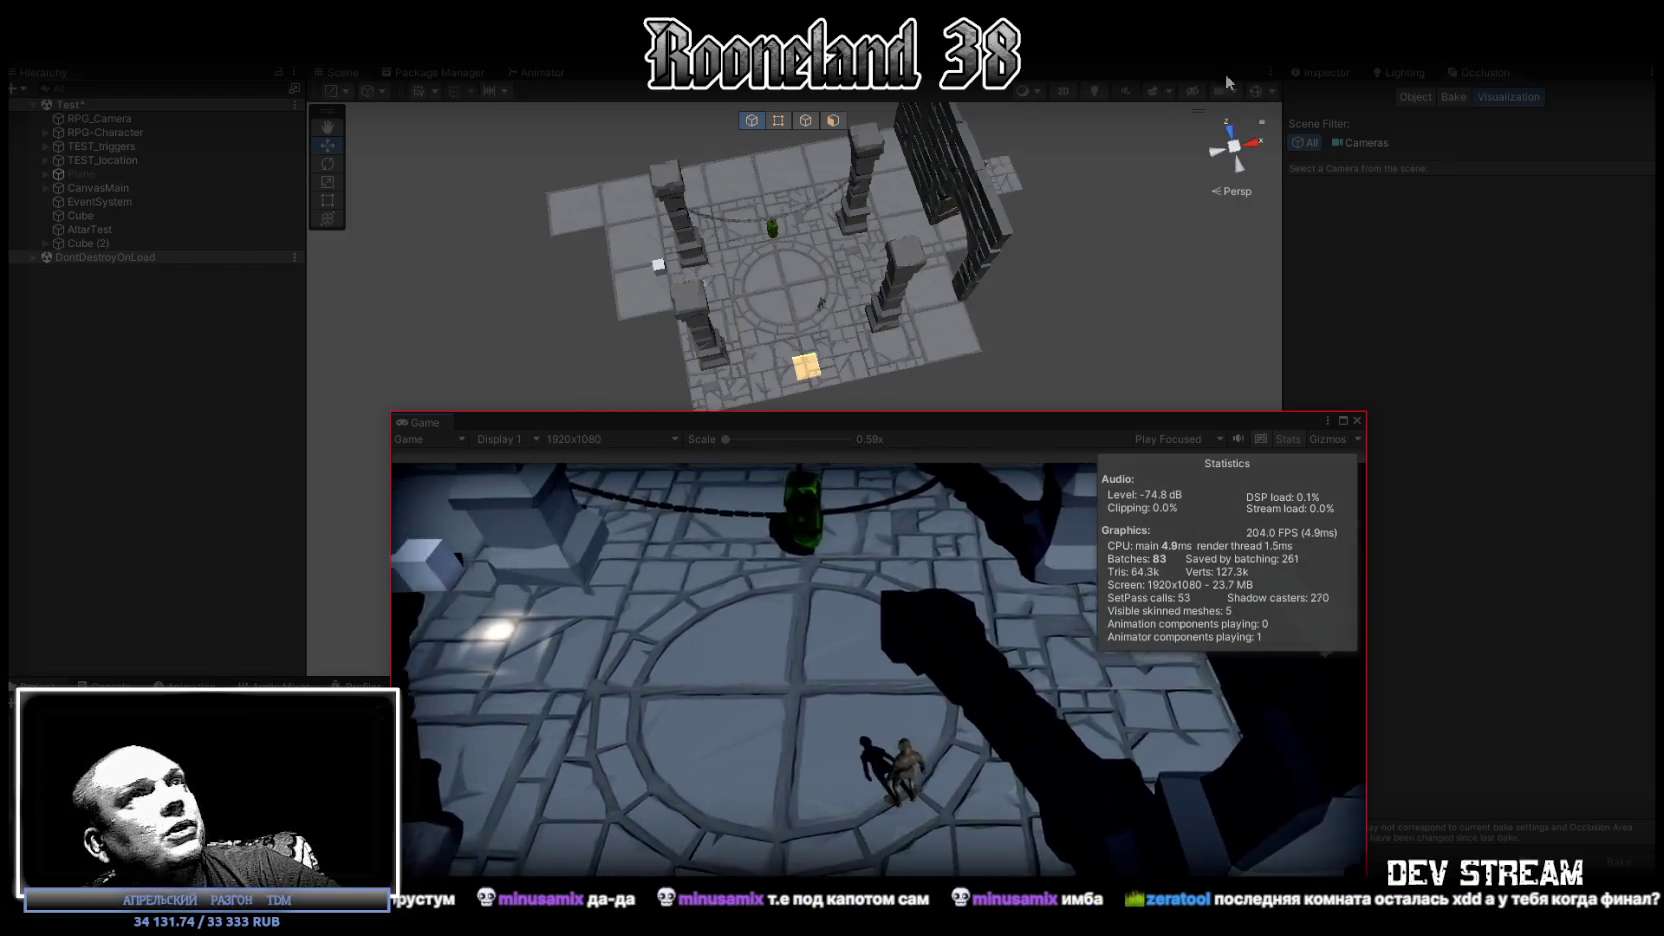
left_click_drag(897, 320, 249, 172)
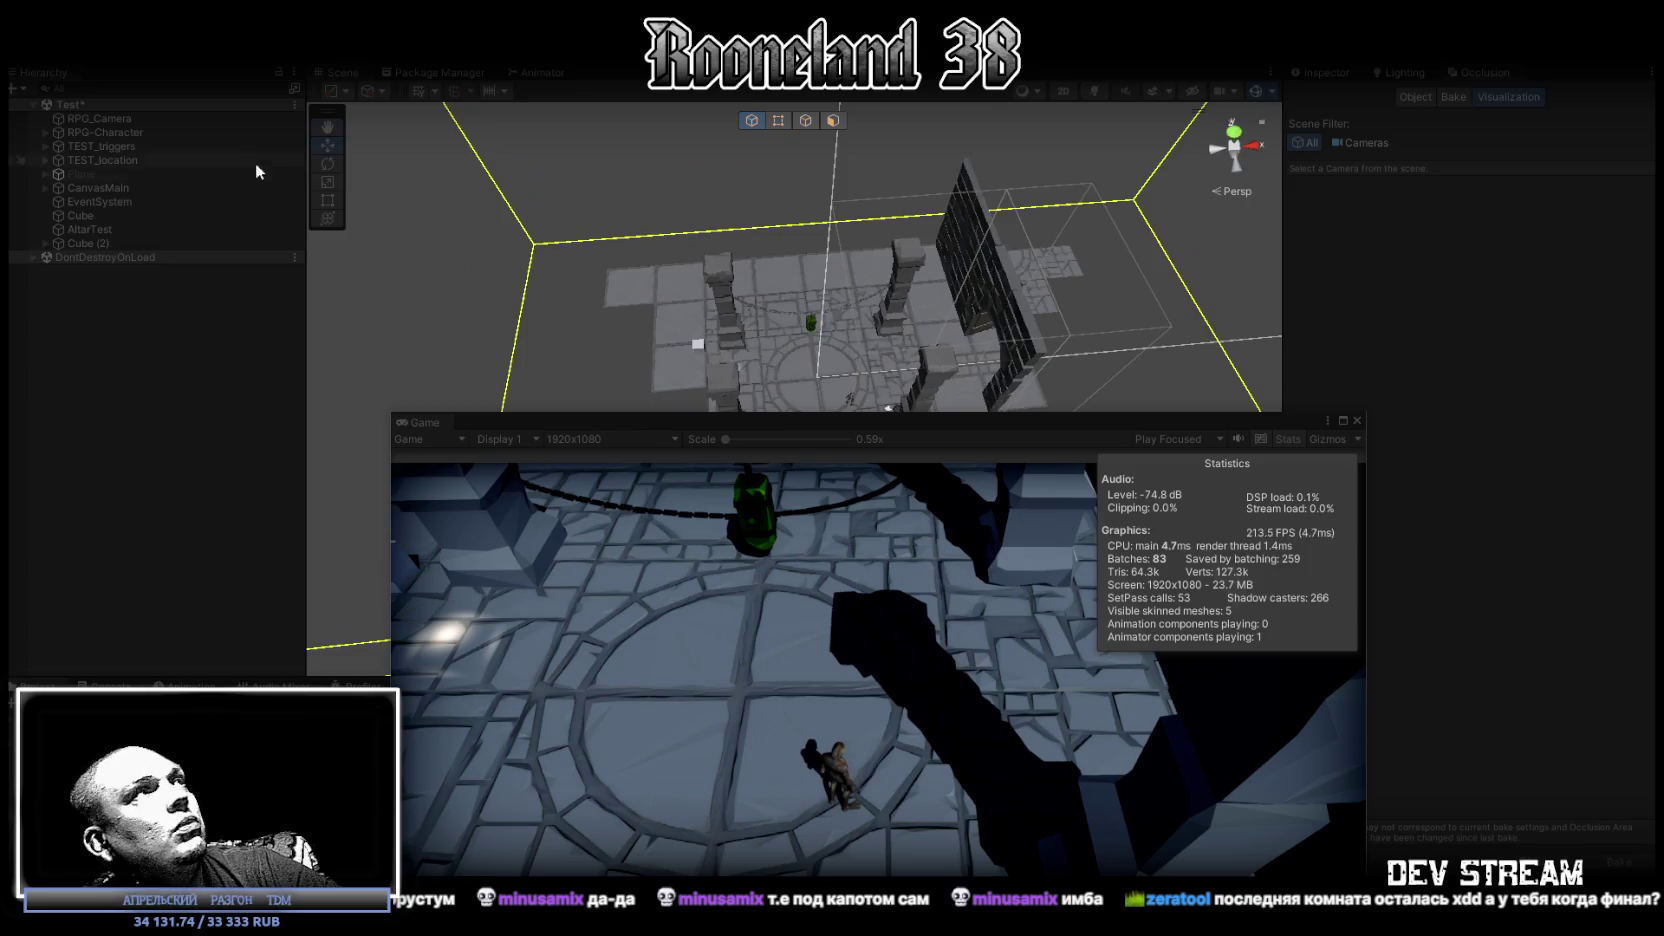
left_click(112, 116)
mouse_move(950, 240)
left_mouse_down()
mouse_move(1073, 241)
mouse_move(966, 288)
left_mouse_up()
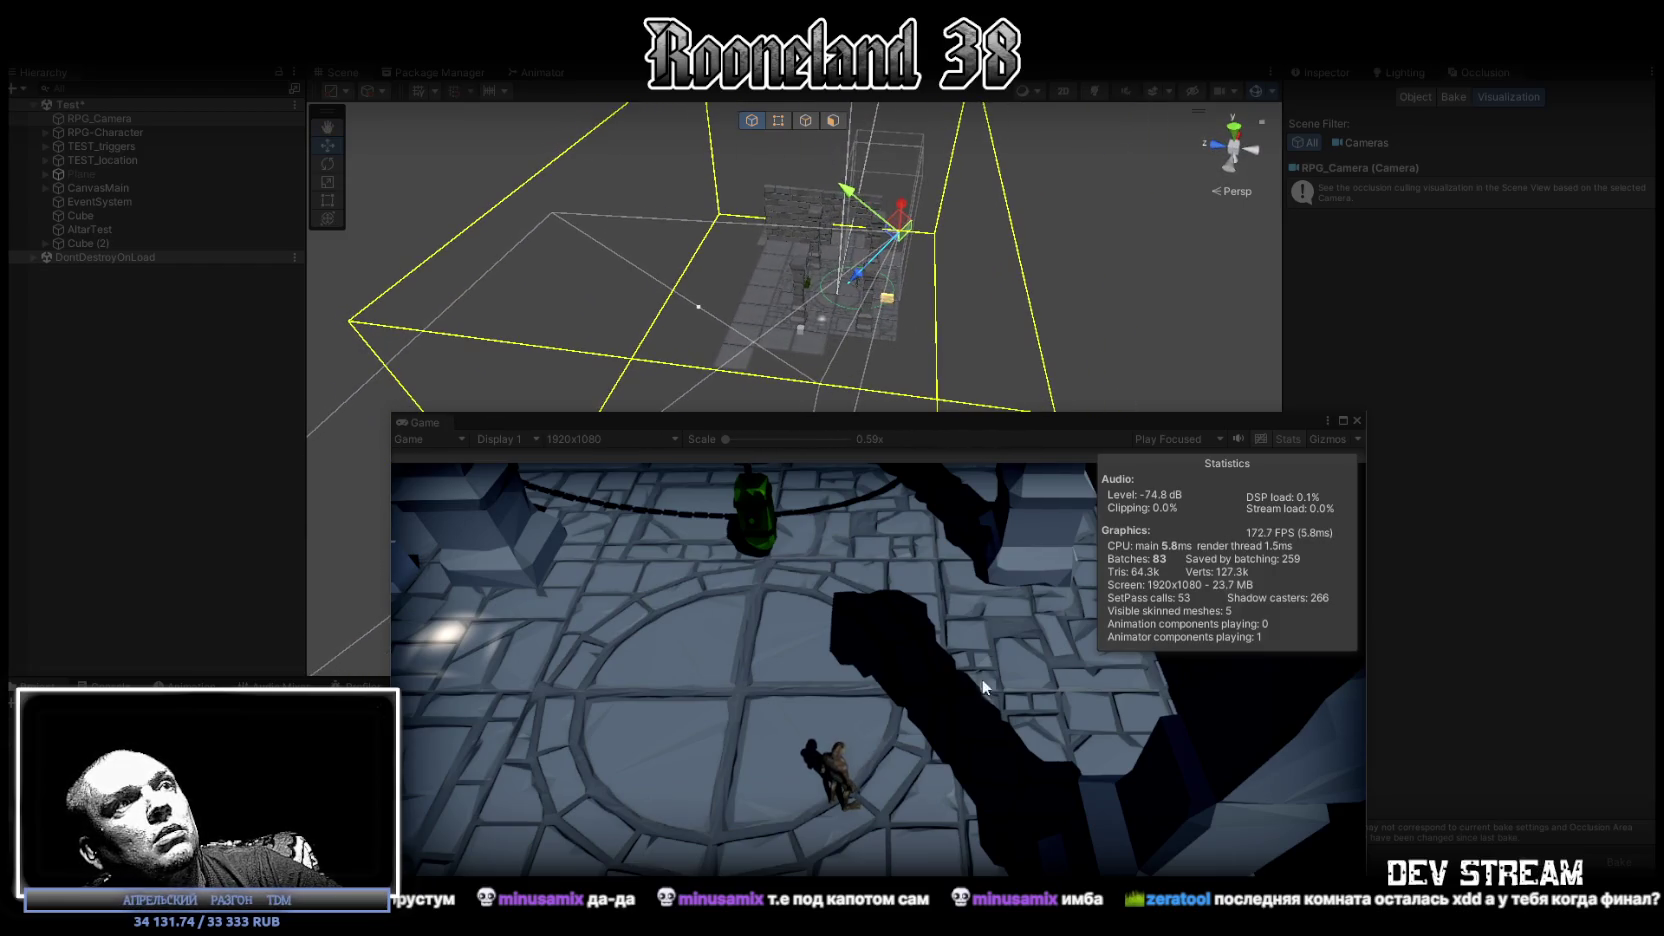
Walk the character between dungeon rooms, then dock the Game view beside Scene.
left_click(887, 788)
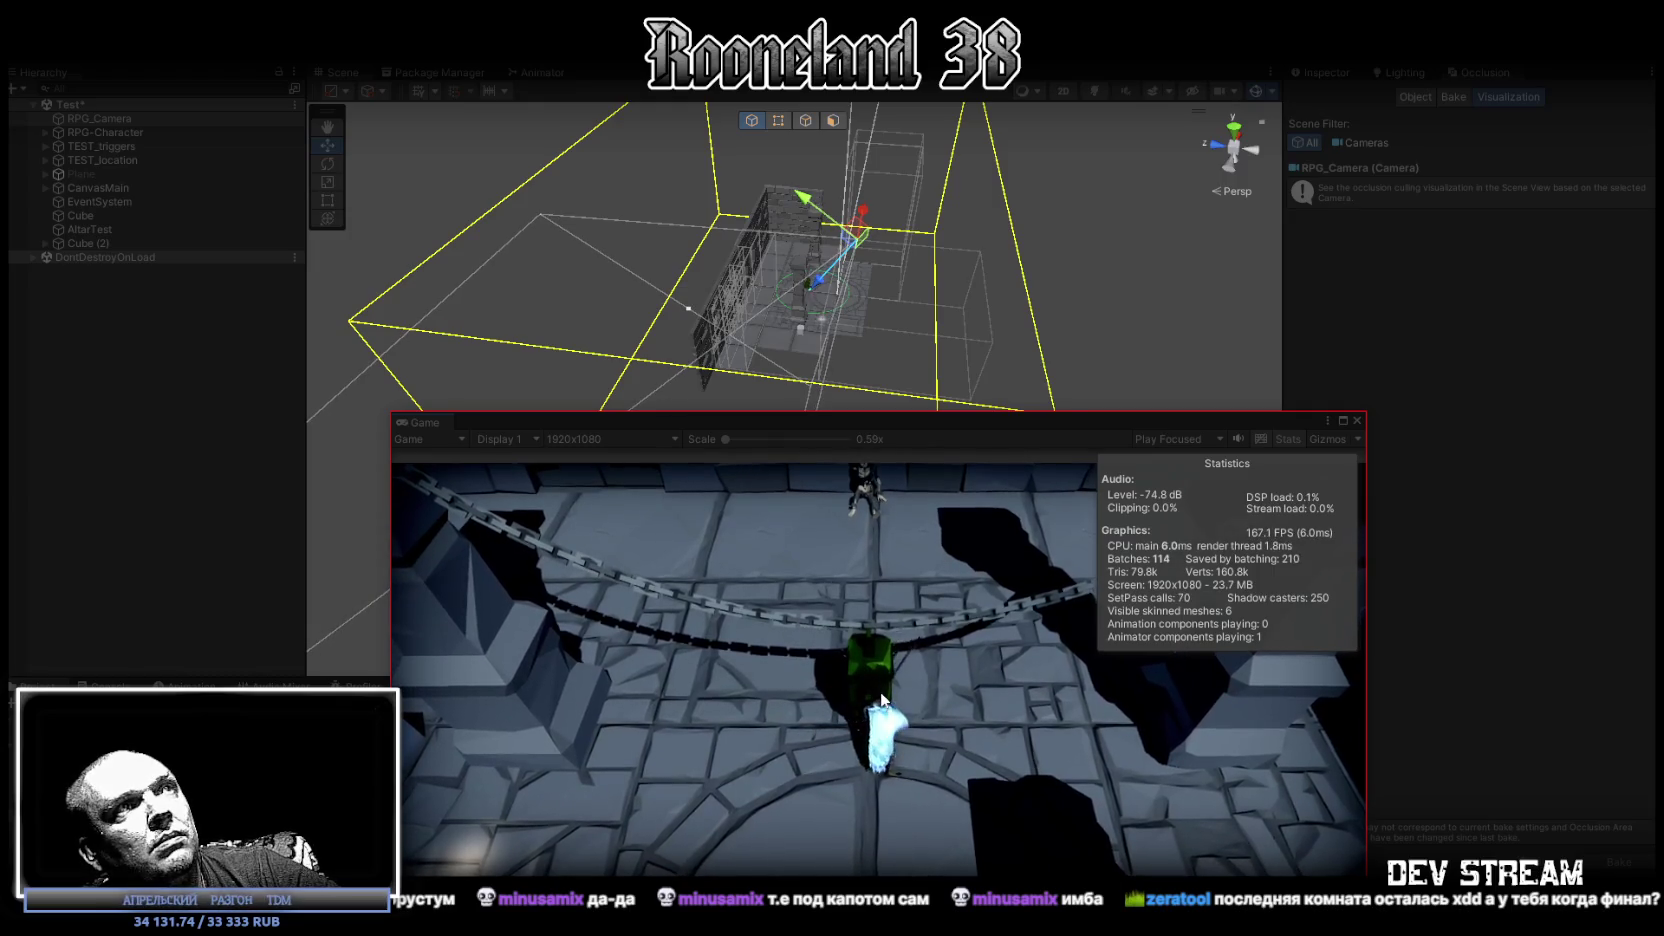
left_click(962, 690)
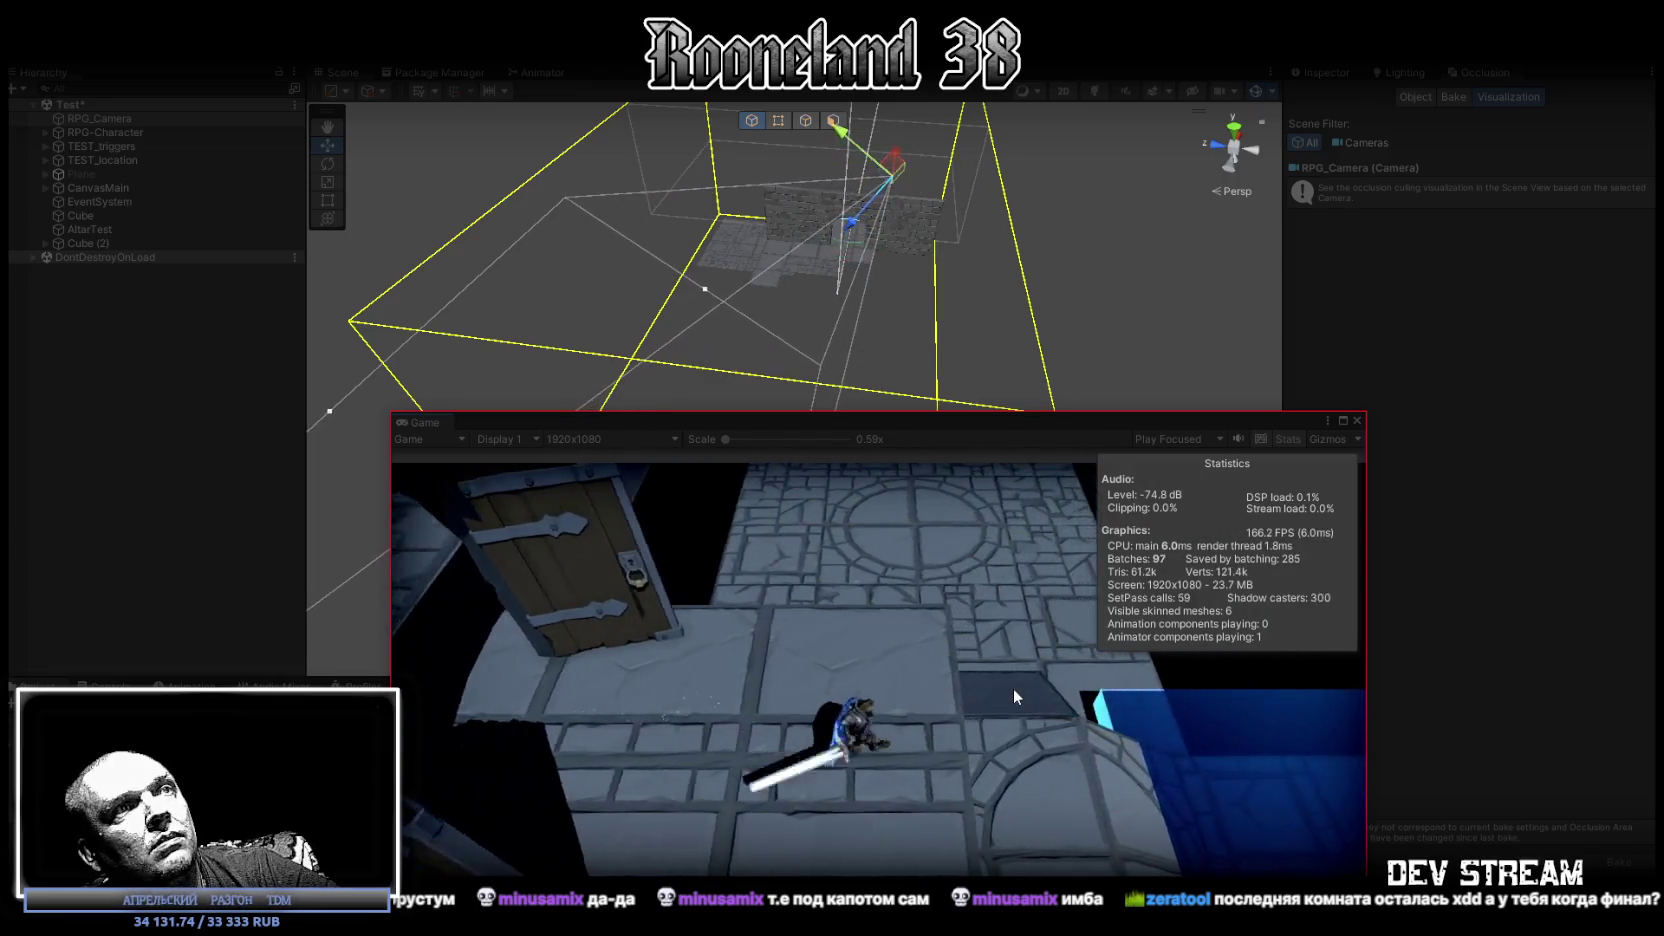
left_click(1013, 688)
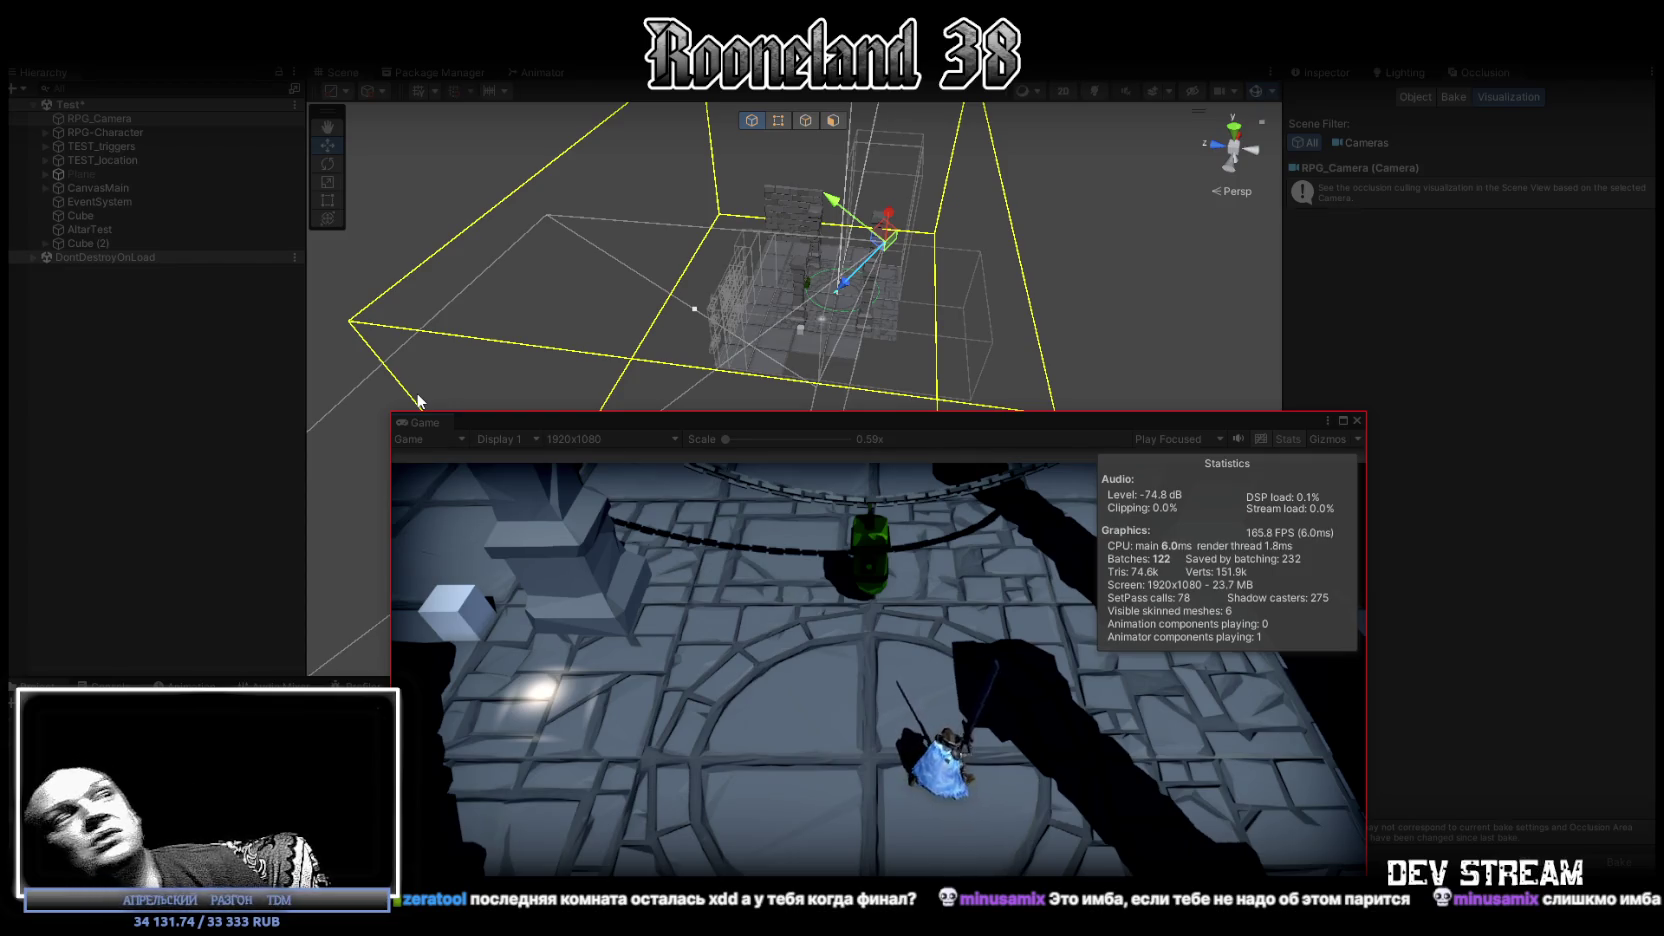
mouse_move(415, 422)
left_mouse_down()
mouse_move(493, 410)
mouse_move(398, 72)
left_mouse_up()
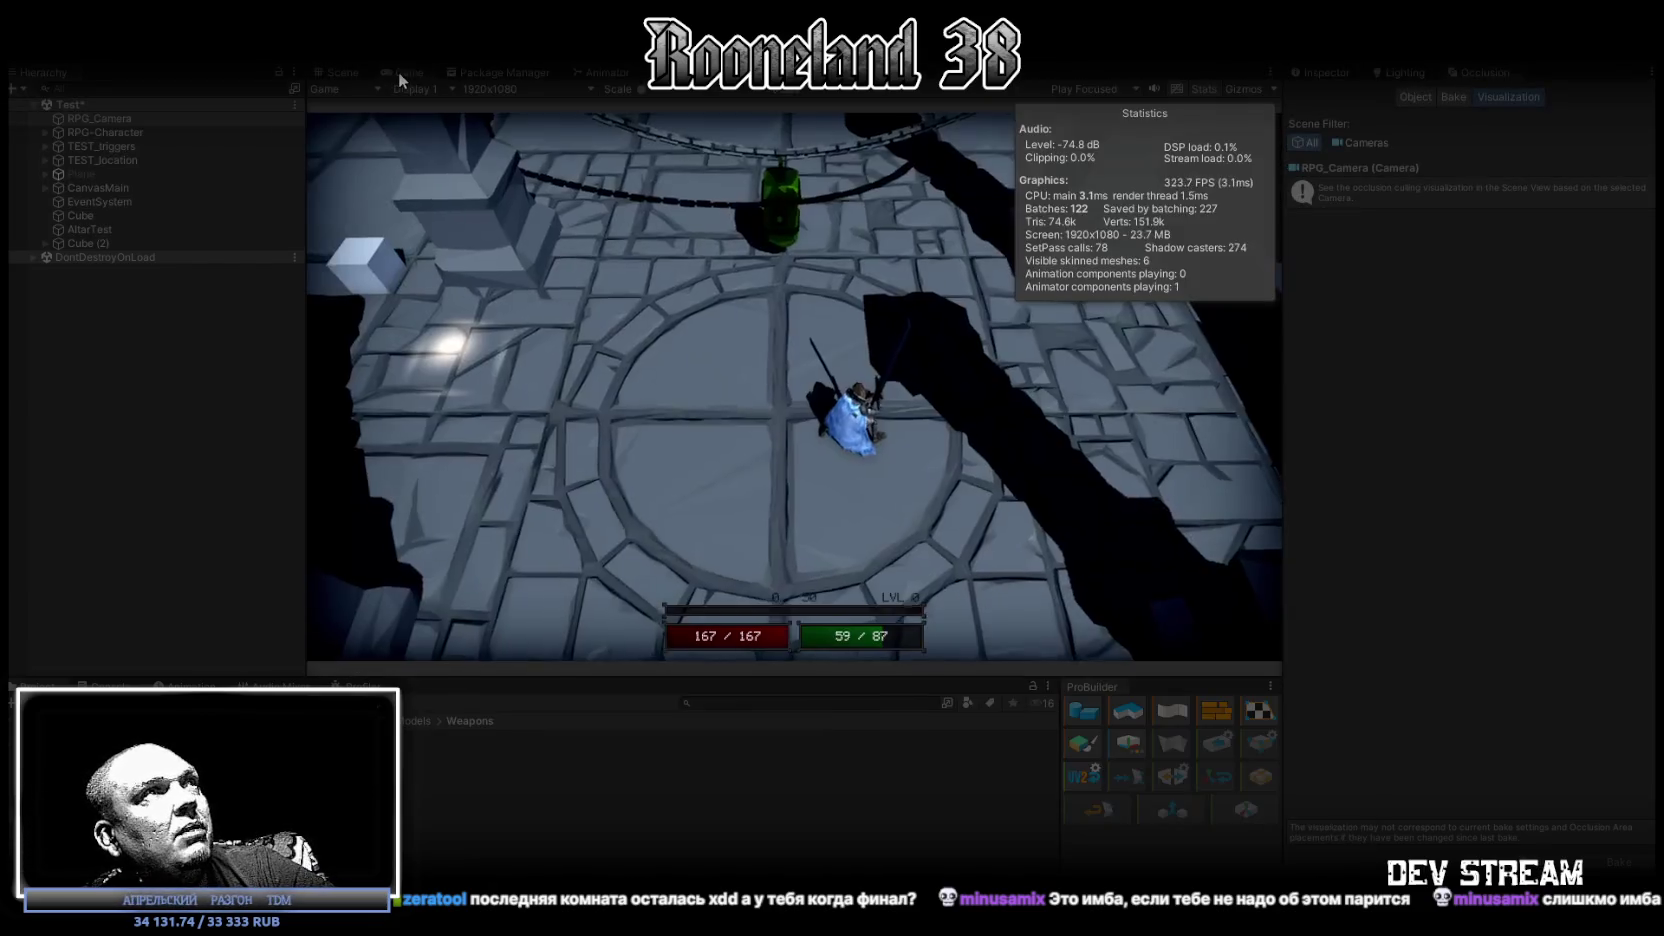
Maximize the Game view and walk the hero around the circular arena with W and S.
double_click(410, 69)
key("w")
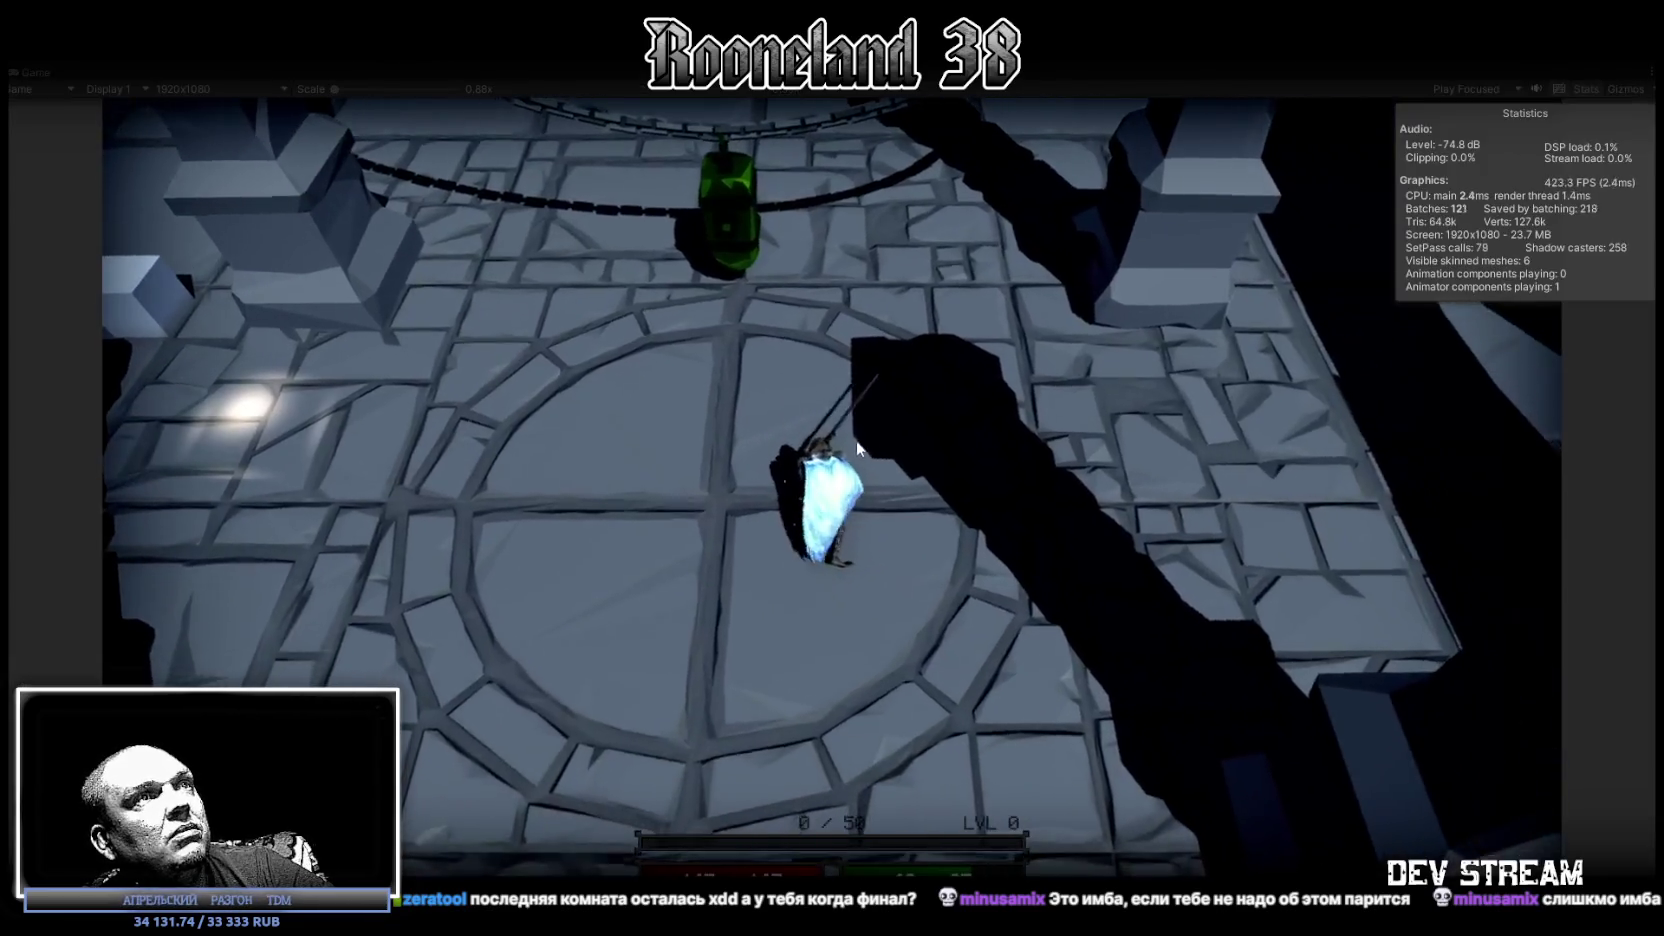
key("w")
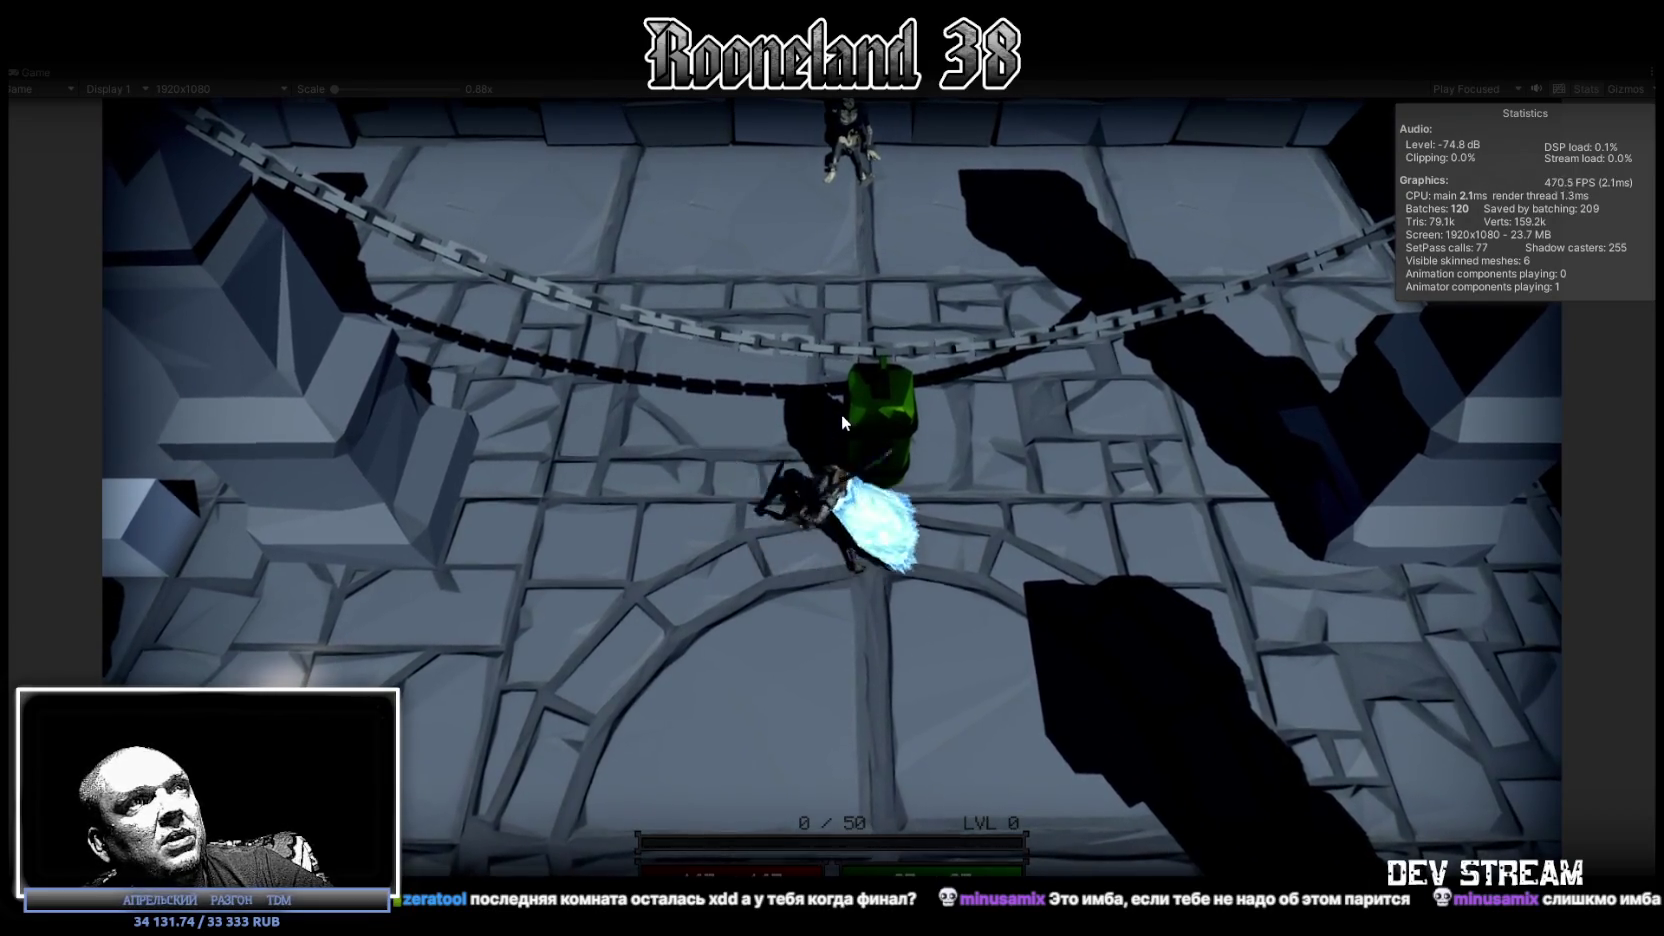
key("s")
key("w")
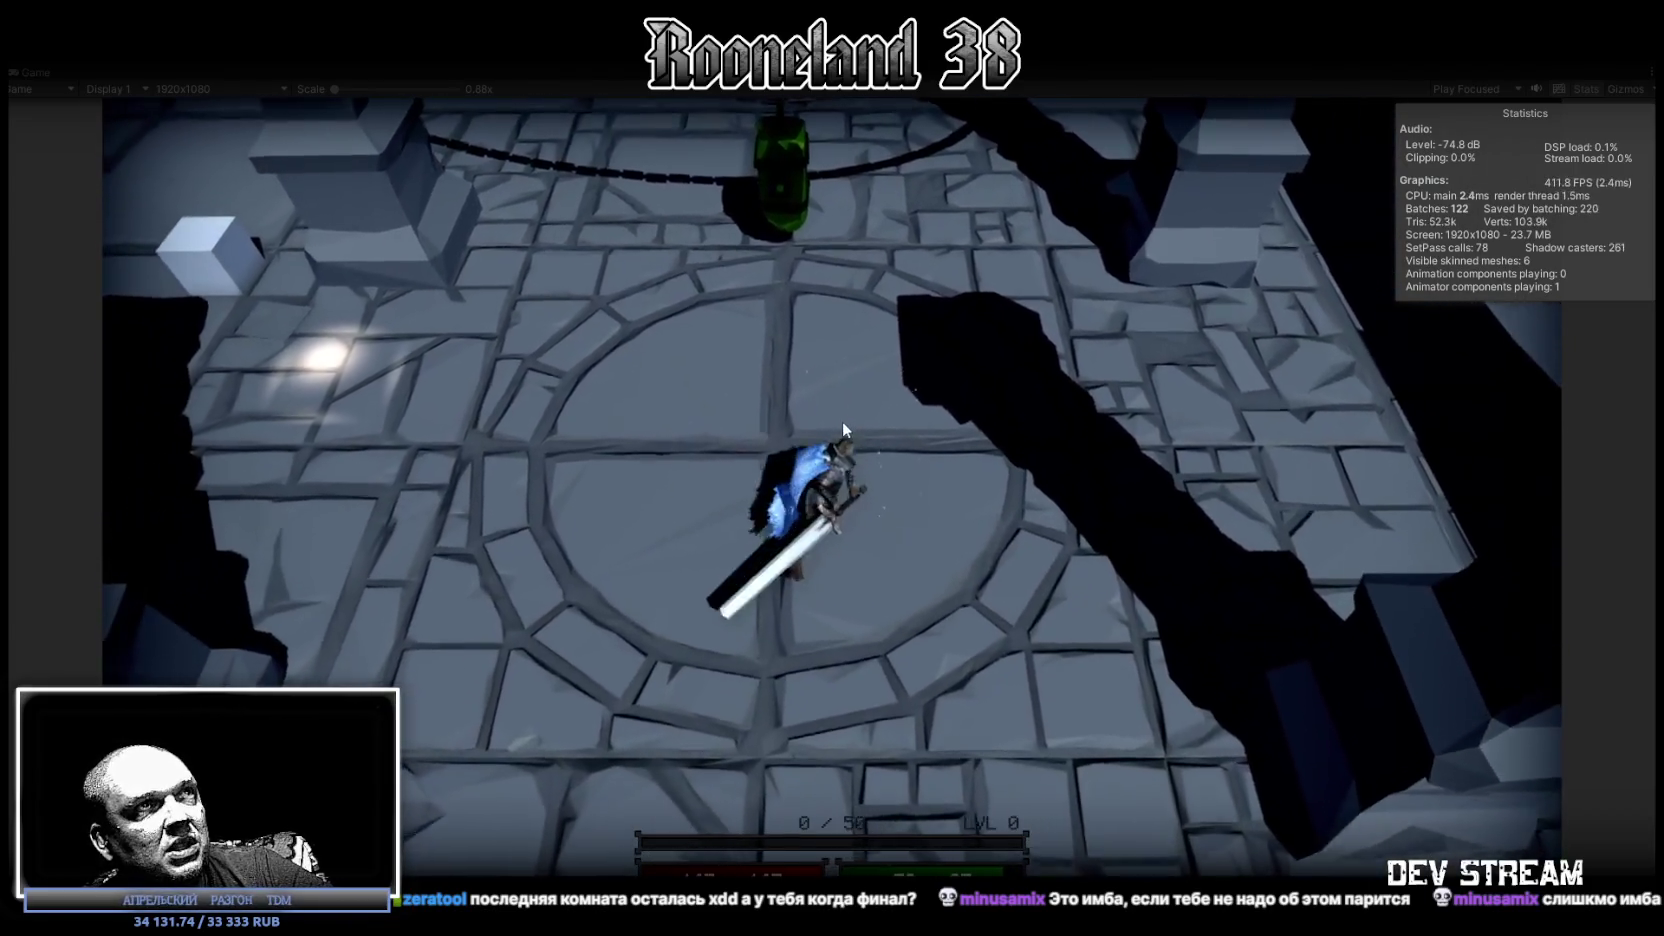
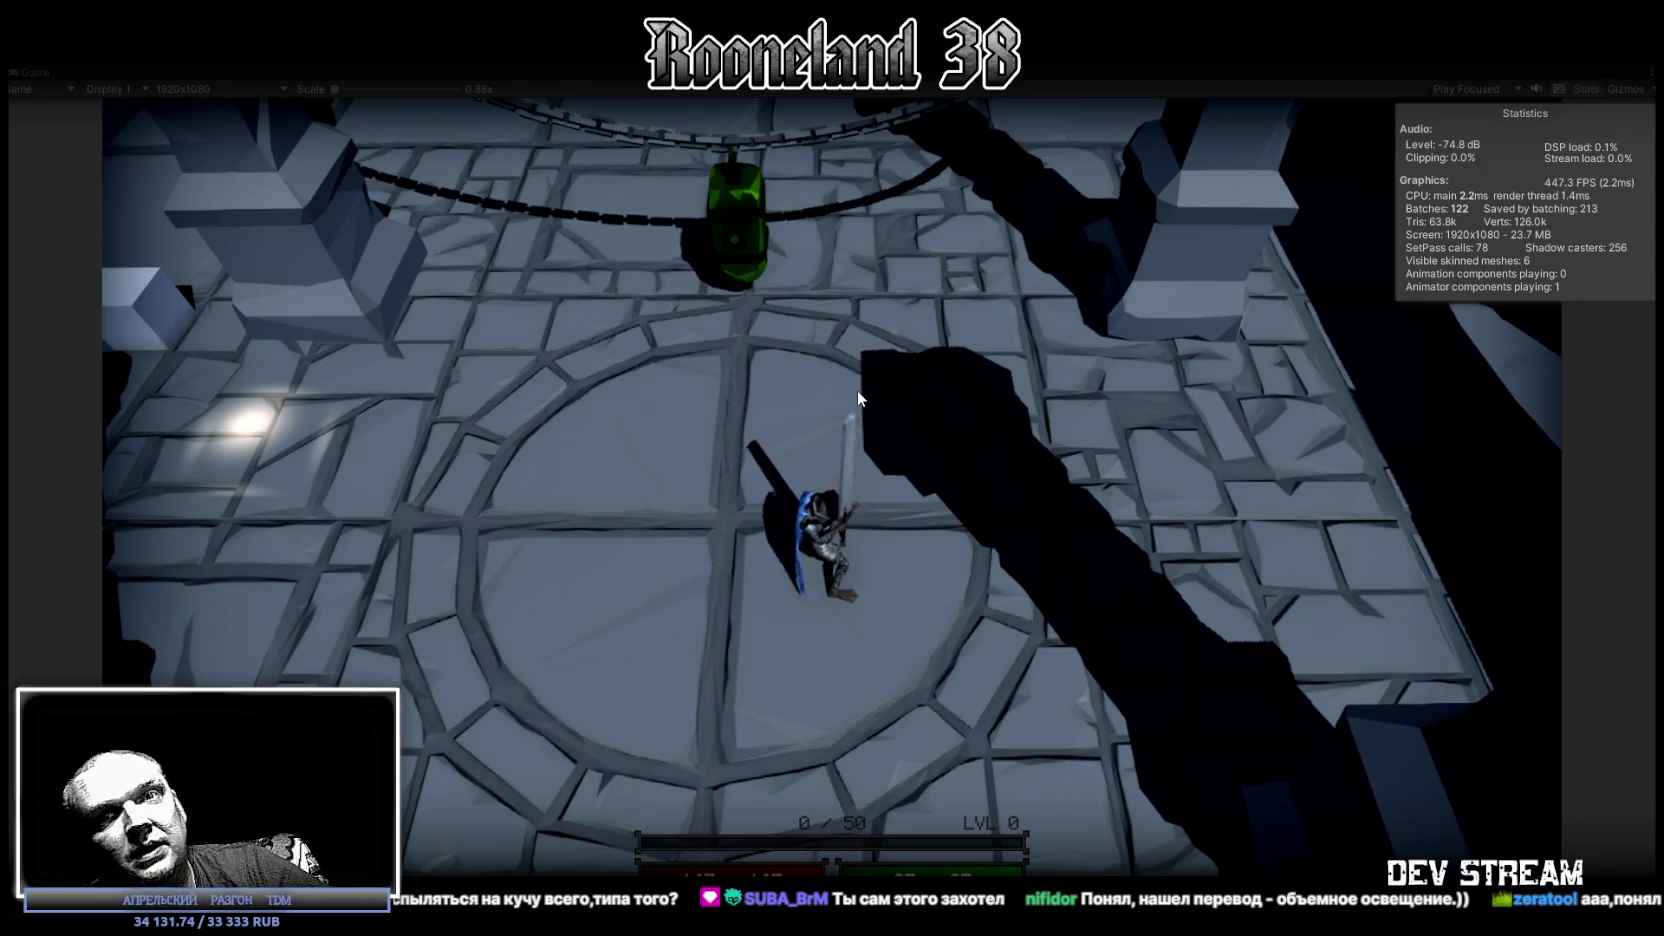
Trigger a series of glowing sword attack combos in the Game view to watch the cloak move.
left_click(860, 390)
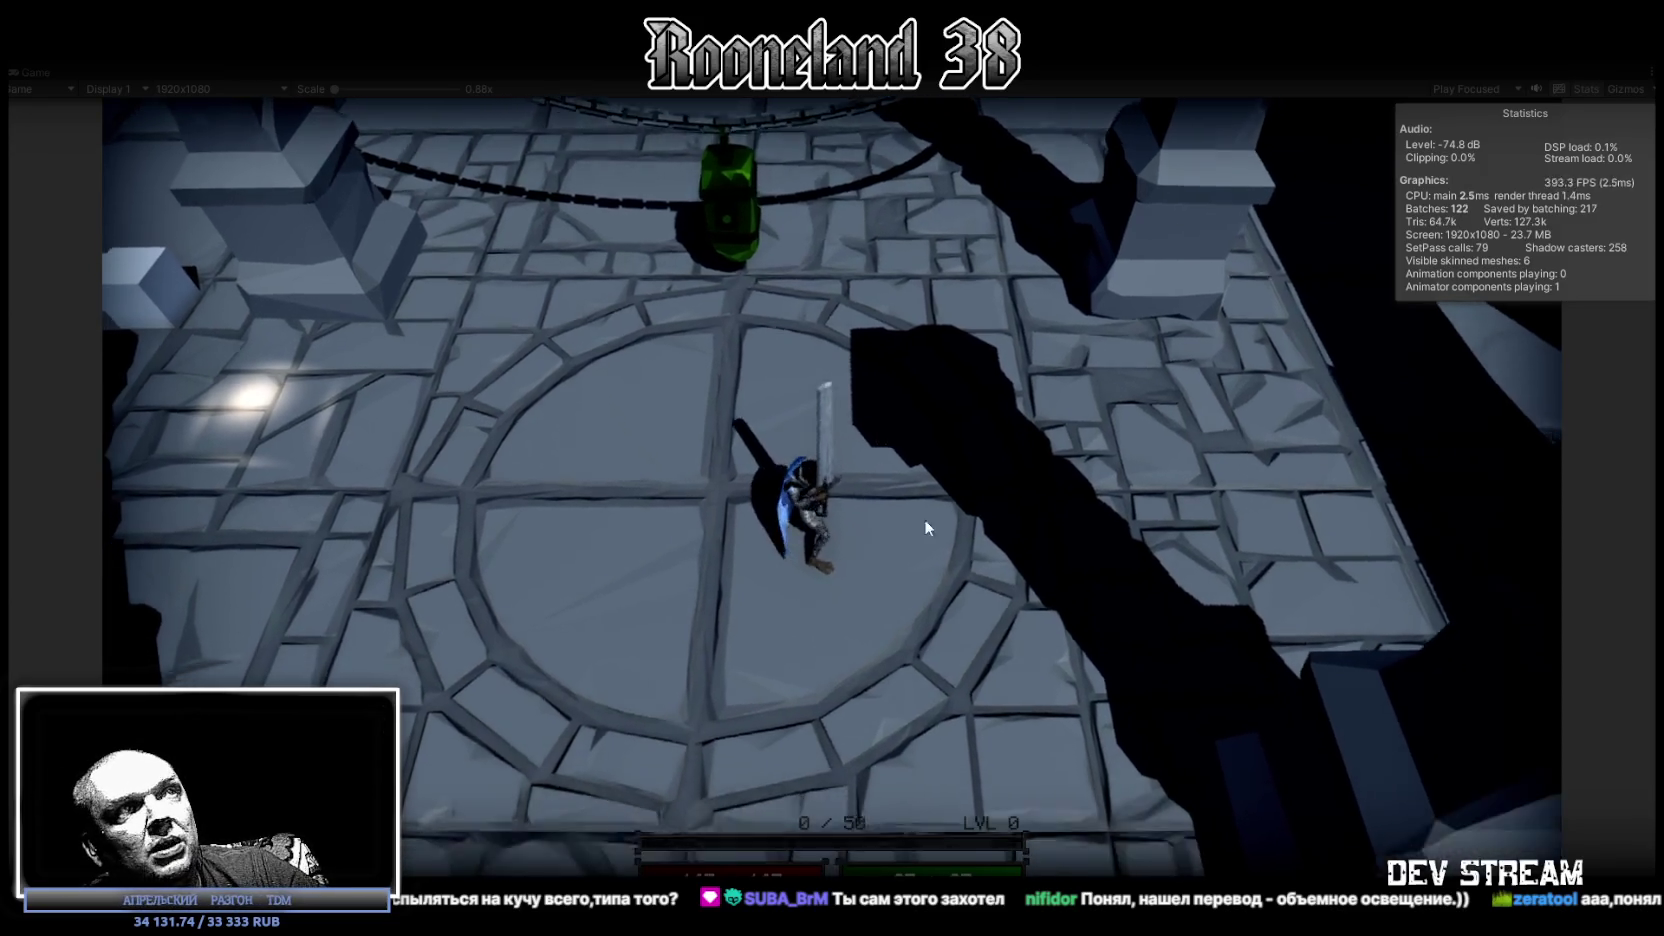
left_click(919, 364)
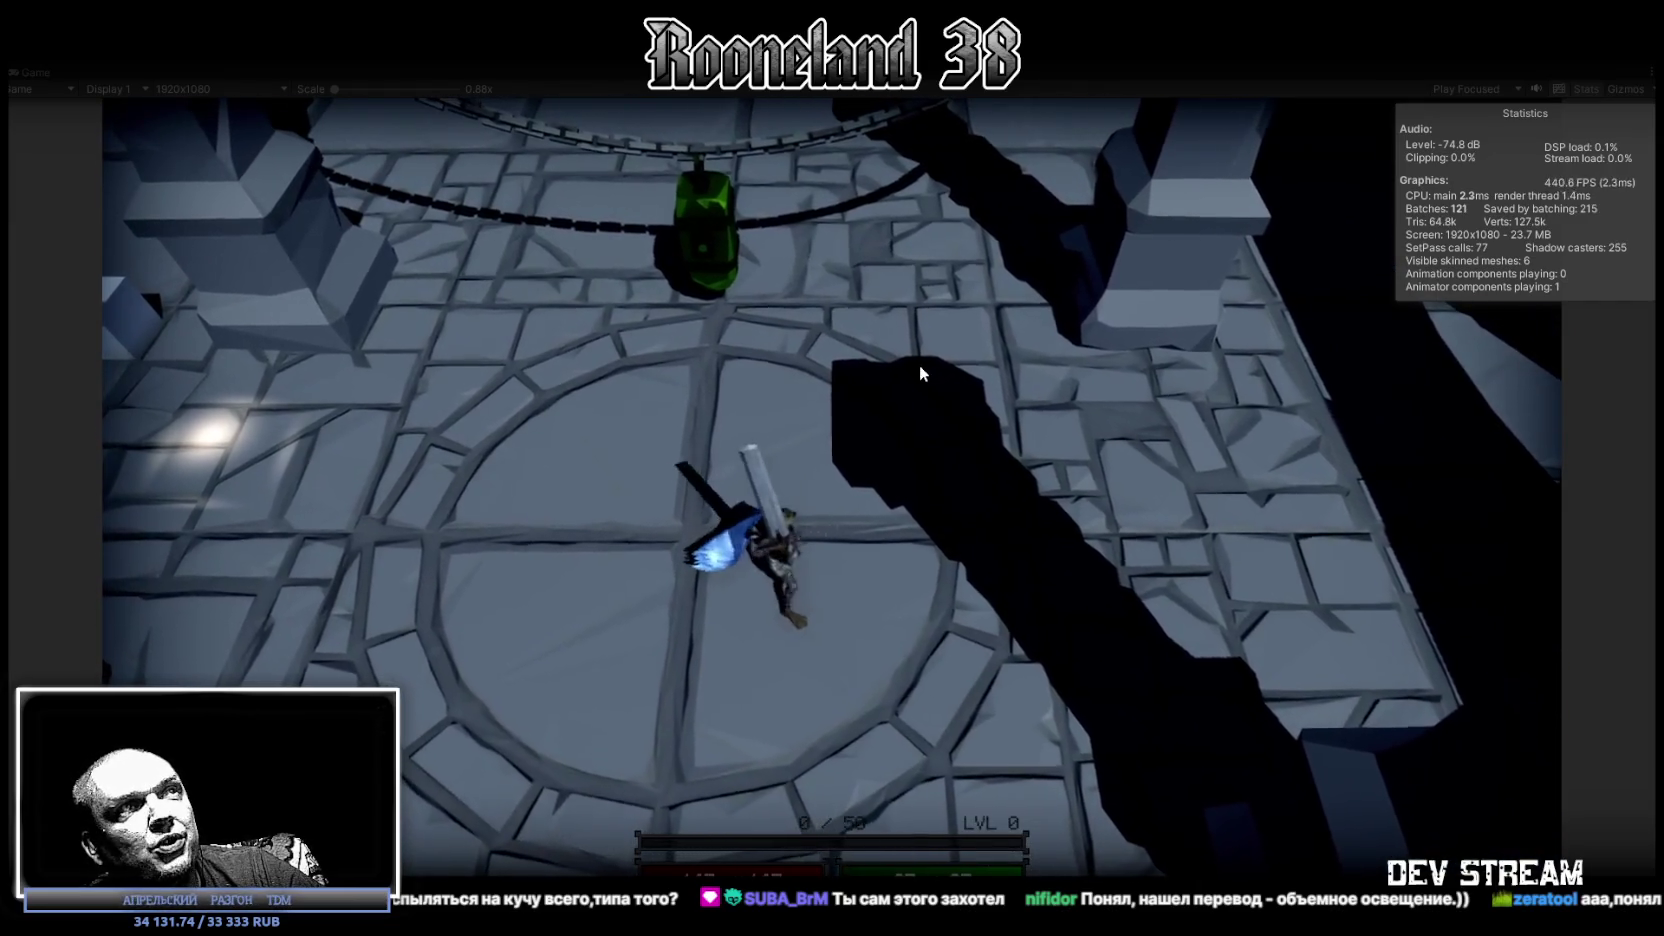
left_click(917, 364)
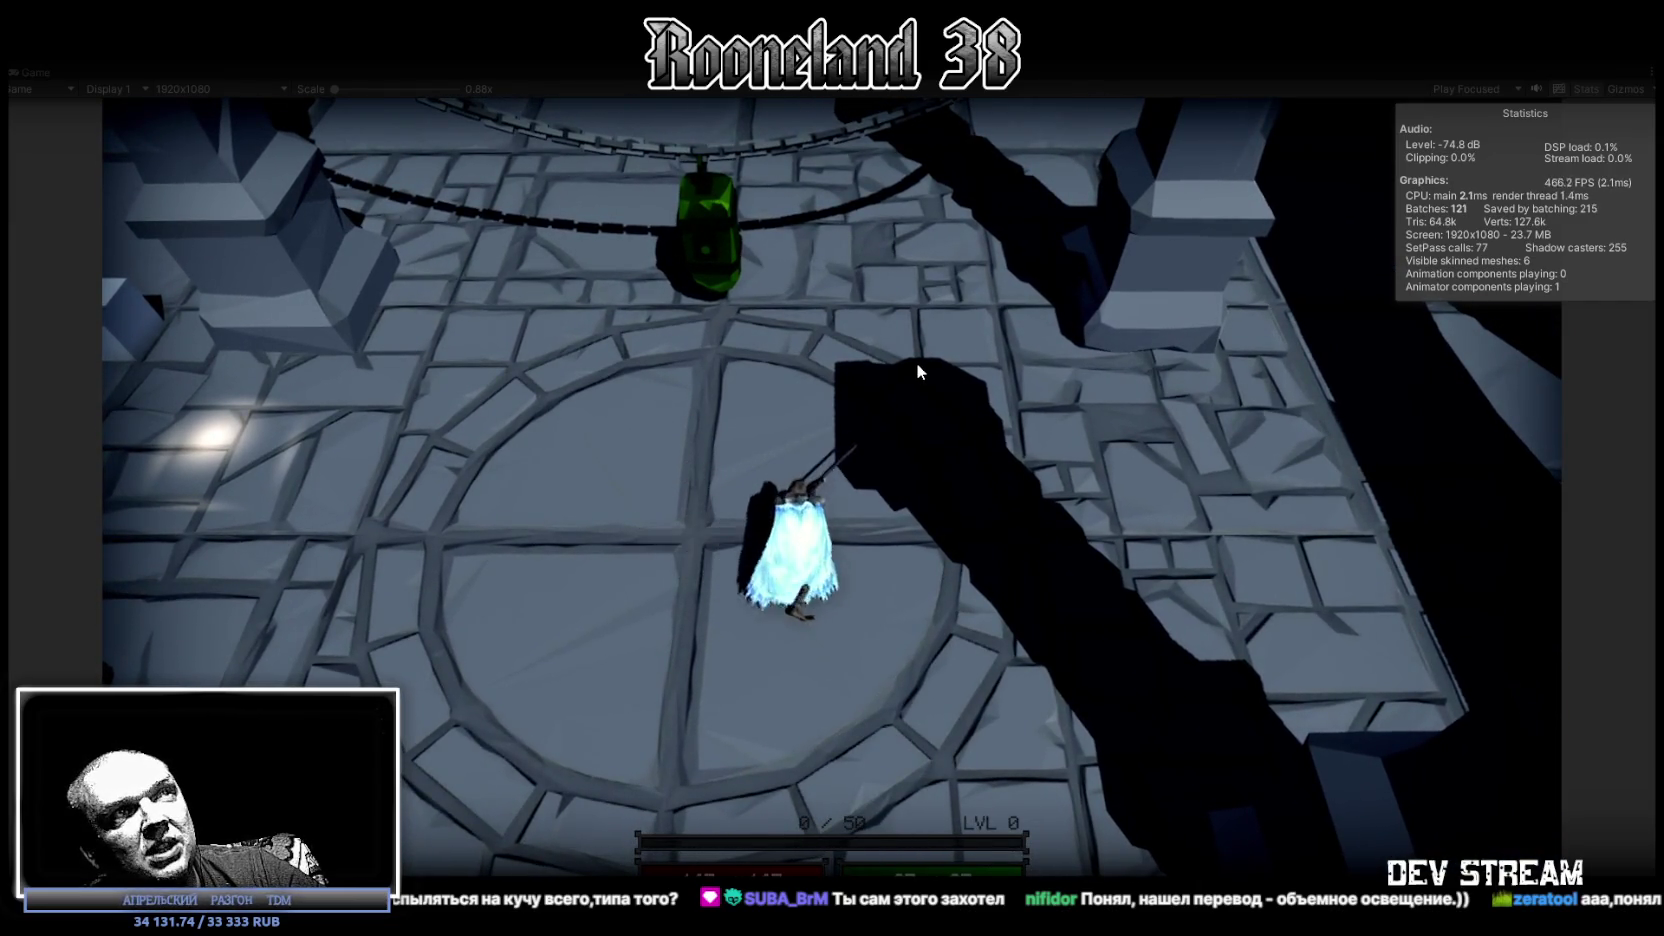
left_click(917, 364)
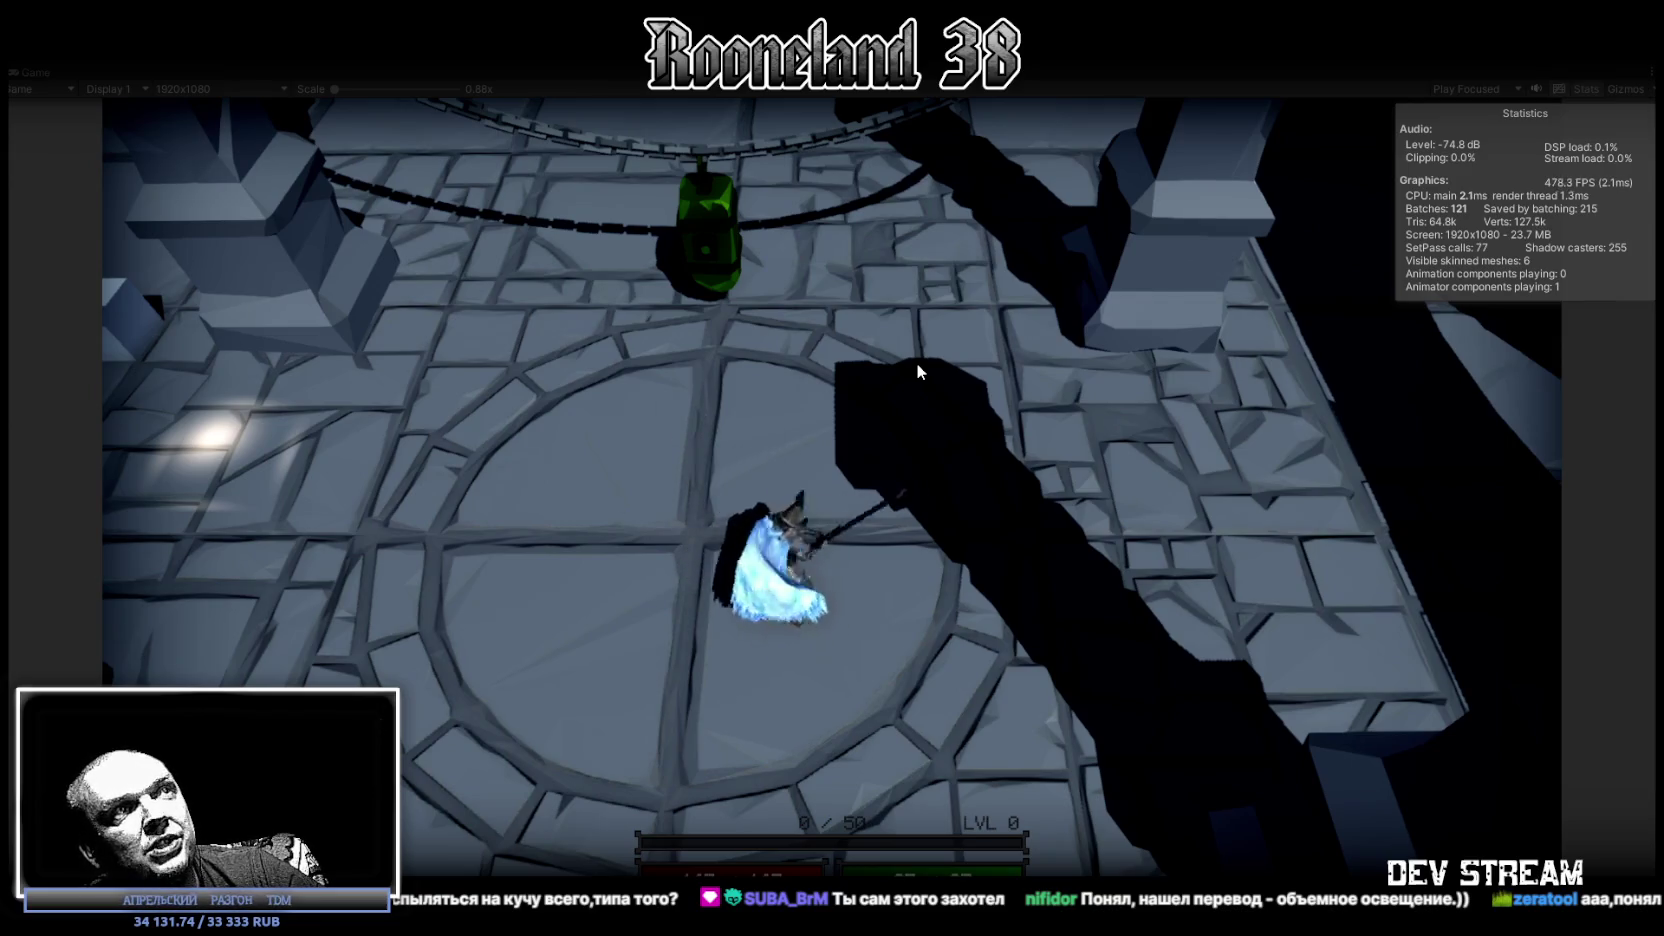
left_click(916, 363)
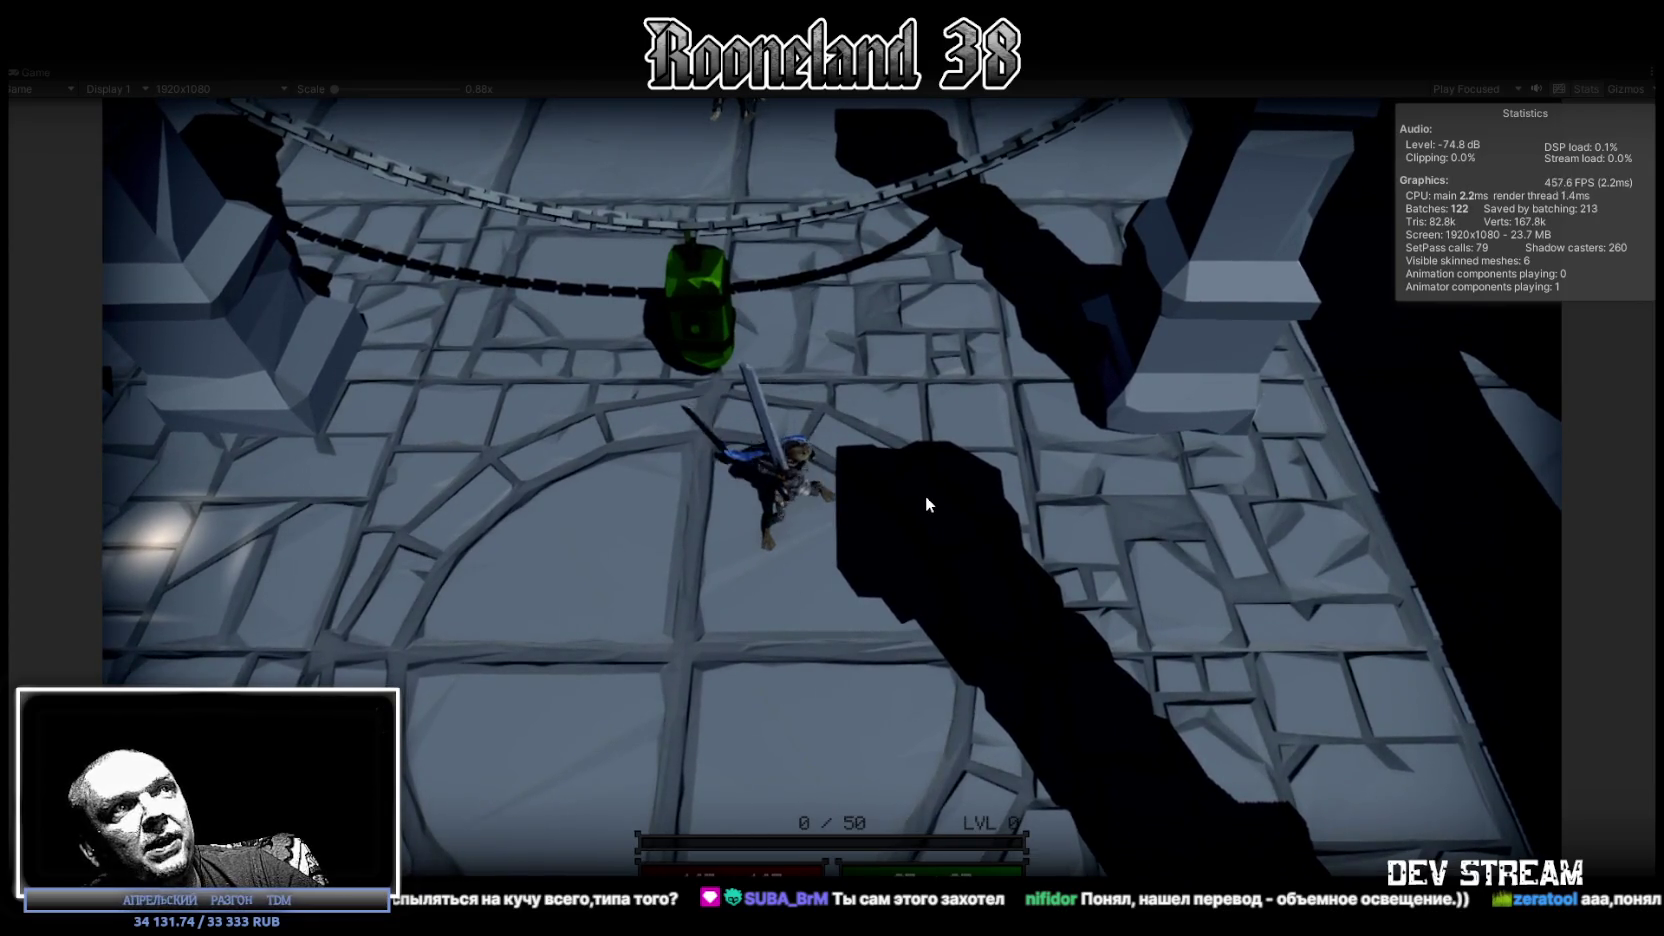
left_click(926, 495)
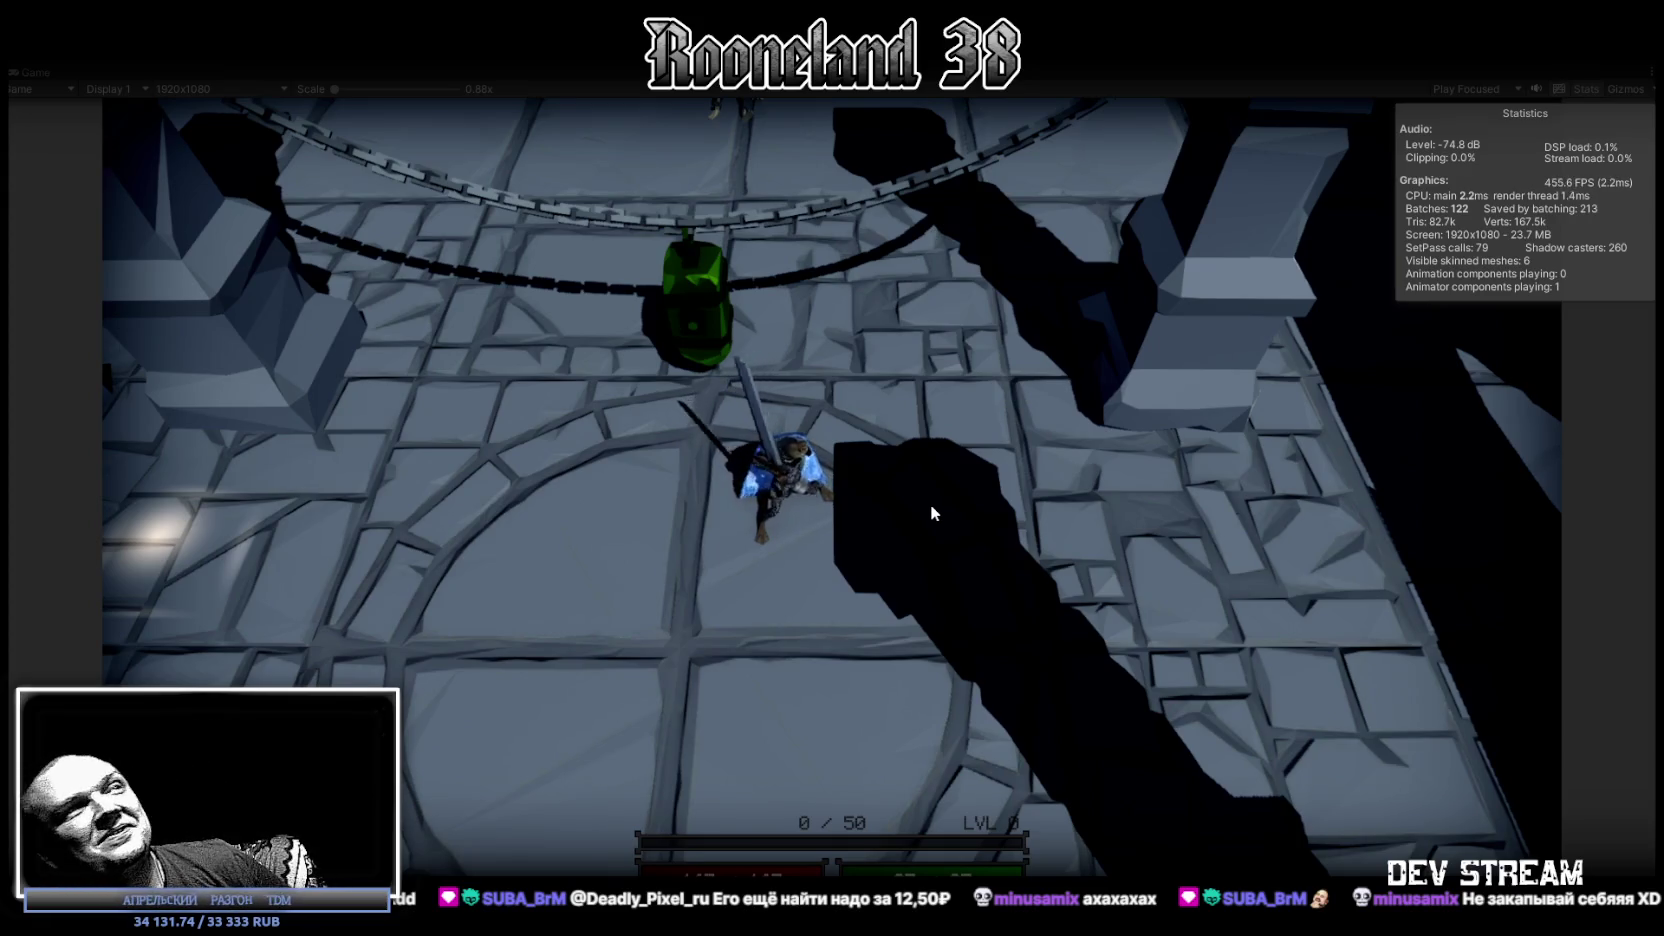
left_click(932, 504)
key("ctrl+p")
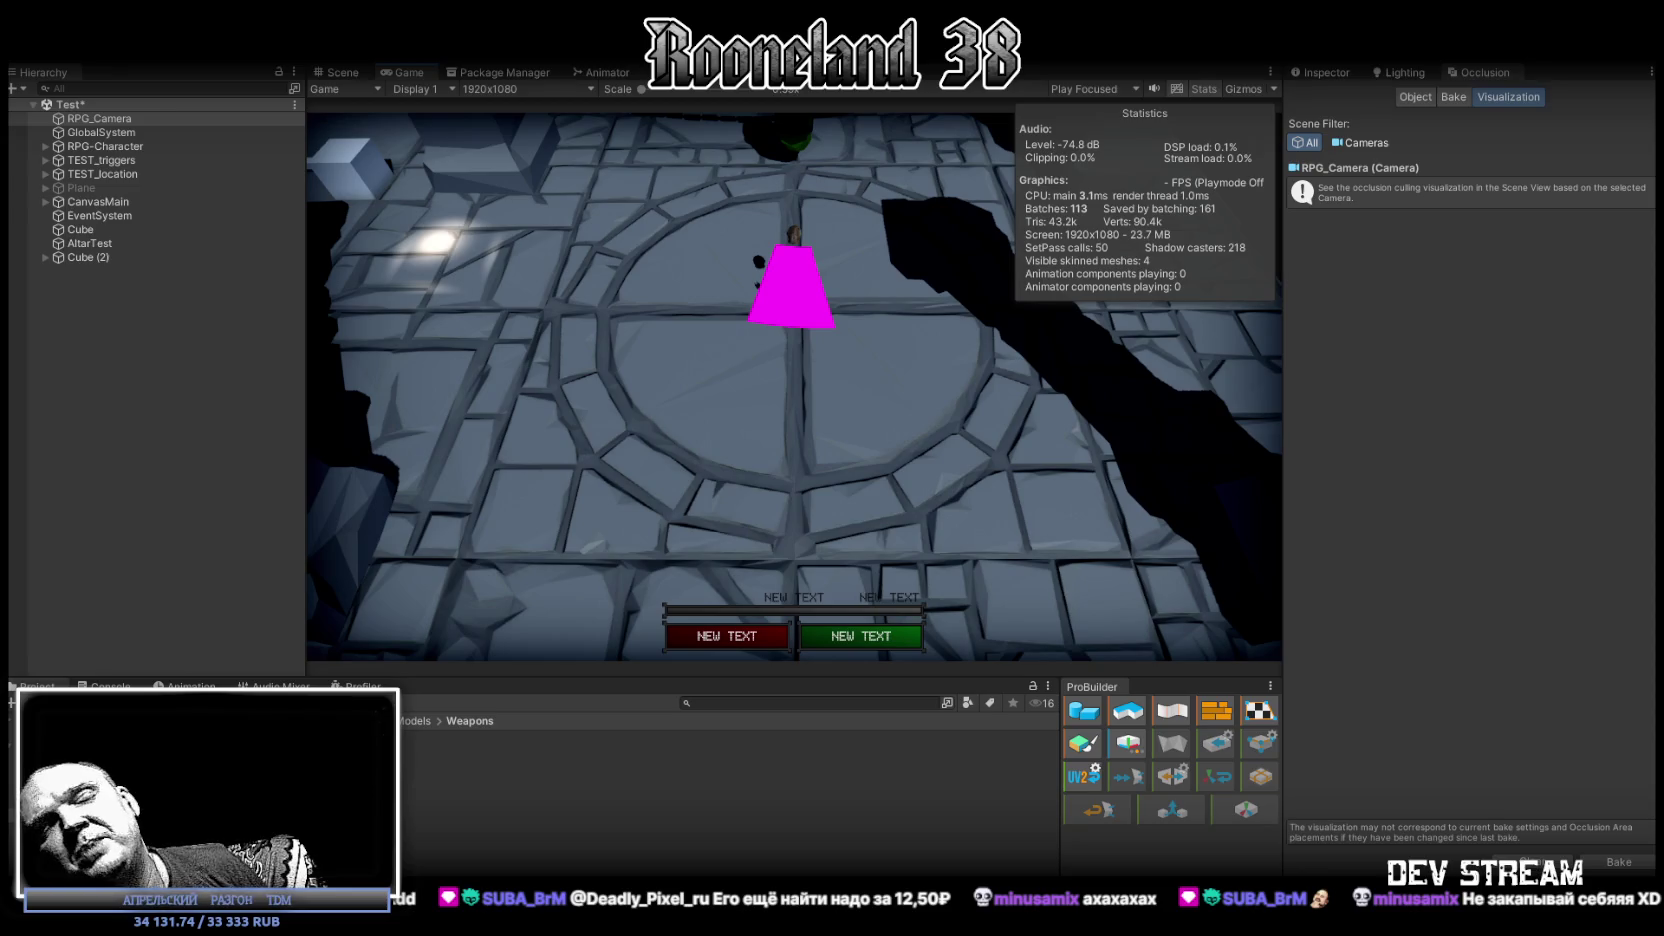
Put the cursor in the Project panel search field to search the project's assets.
left_click(838, 705)
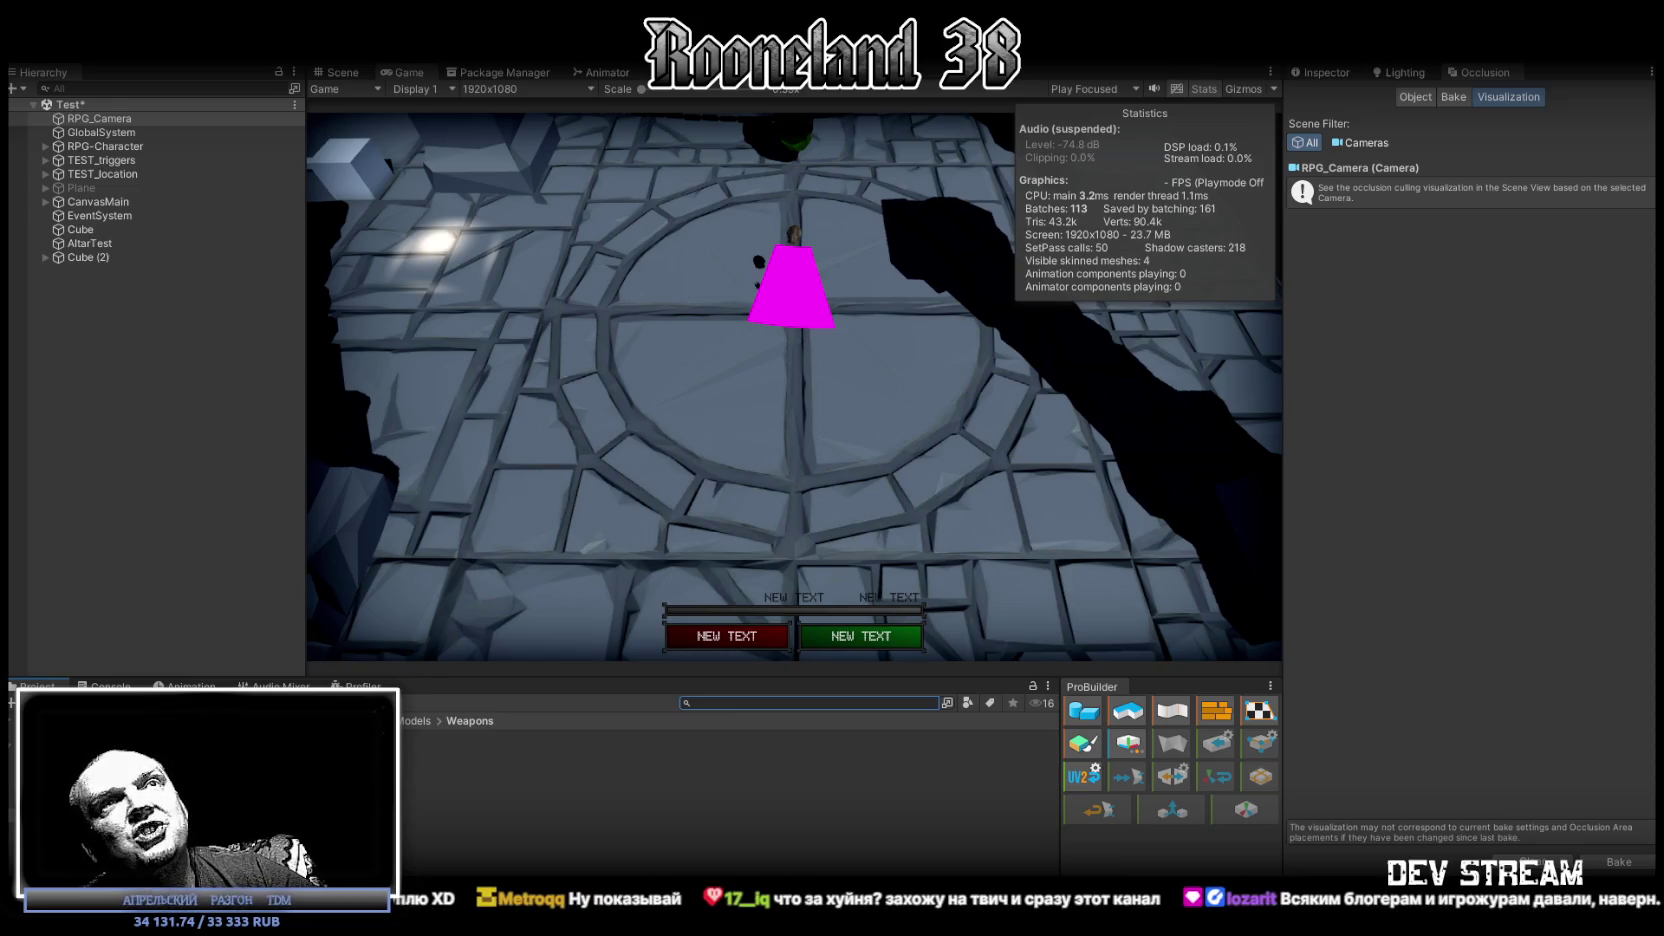
In the Scene view, select RPG-Character, frame it with F and look around it.
left_click(336, 72)
left_click(861, 280)
key("f")
mouse_move(799, 309)
left_mouse_down()
mouse_move(1011, 356)
mouse_move(441, 302)
left_mouse_up()
Select and frame the BackCloak object, checking CloakSpot and CloakVisualSpot, and orbit around the cloak.
left_click(772, 425)
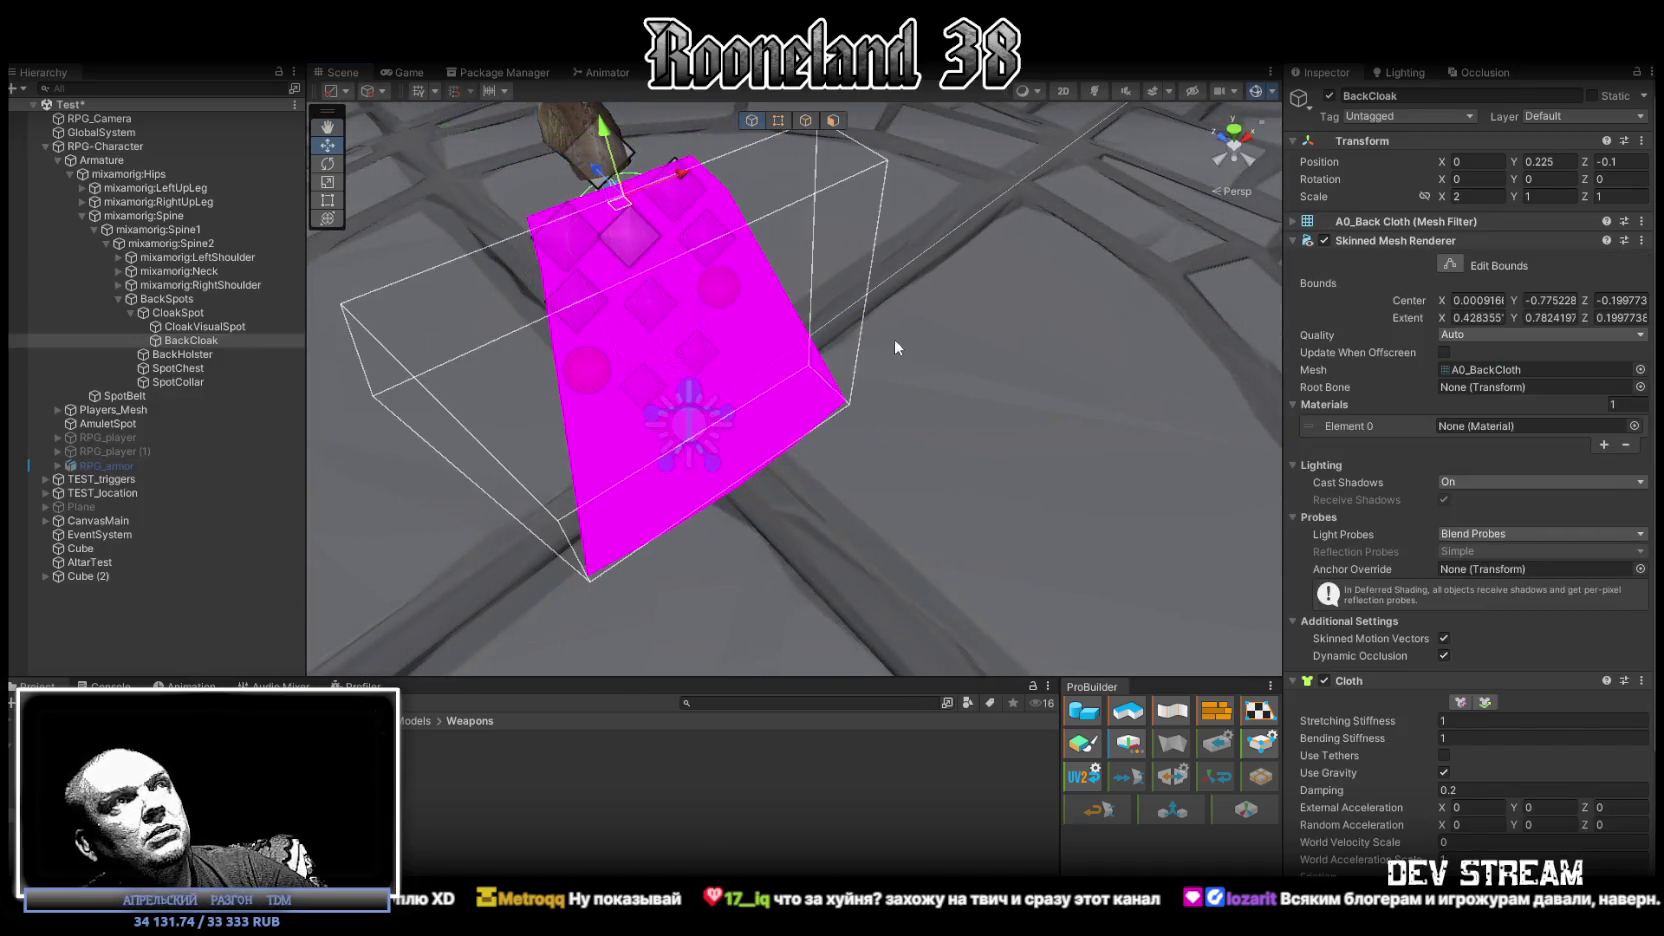
key("f")
left_click(186, 310)
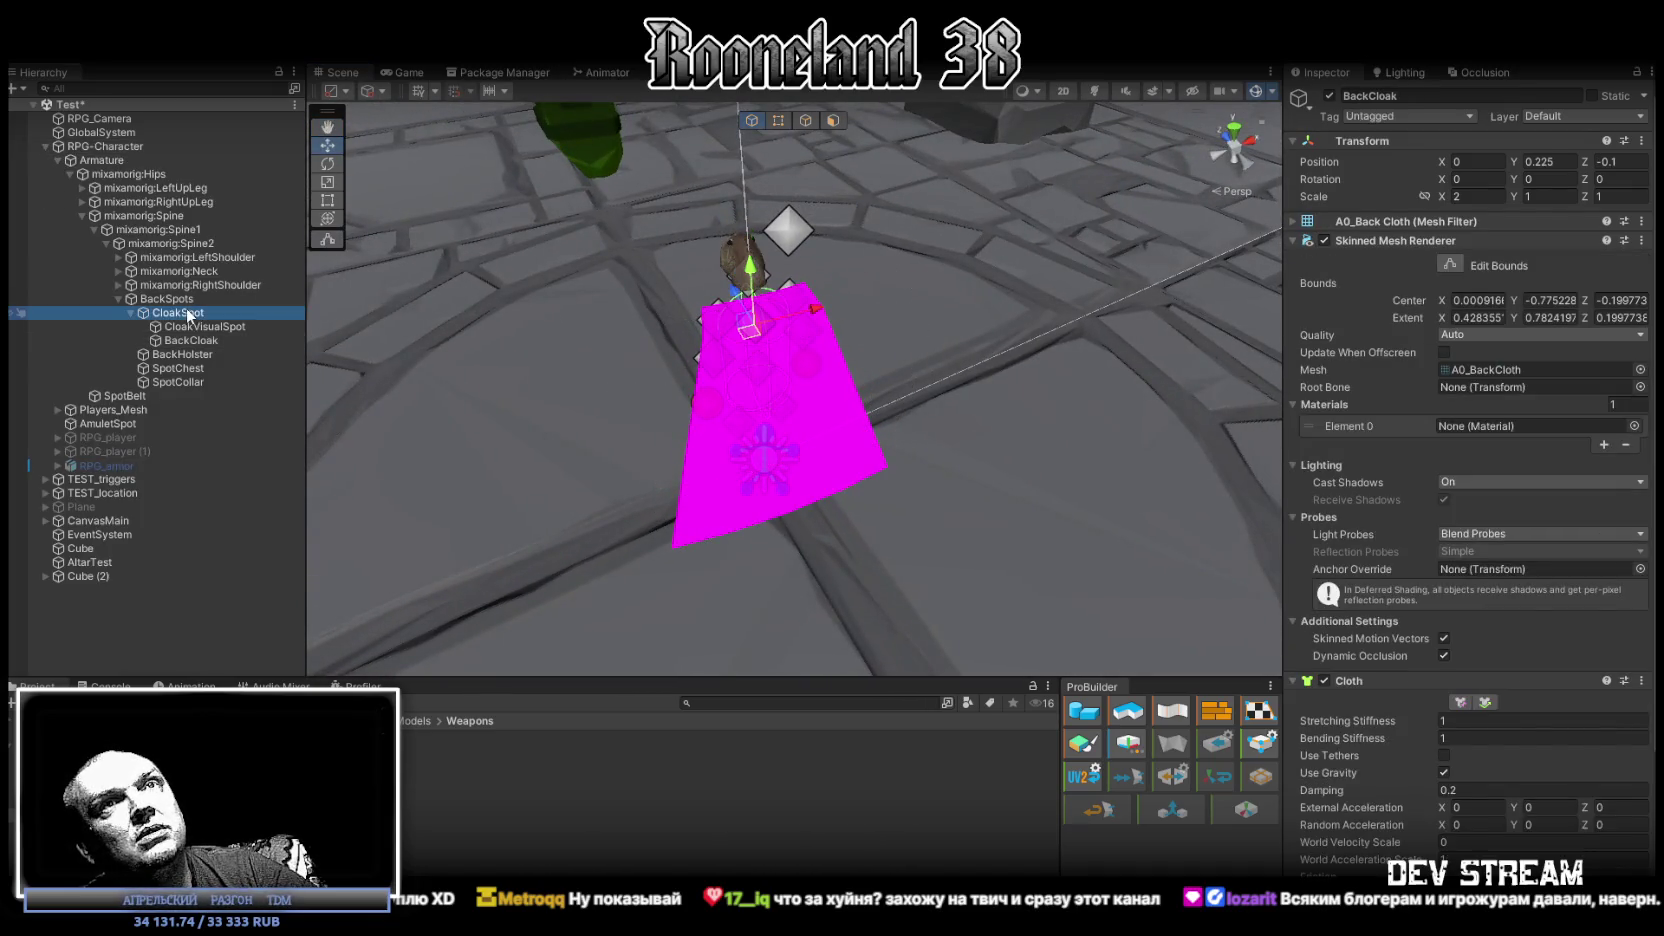
left_click(197, 324)
left_click(181, 341)
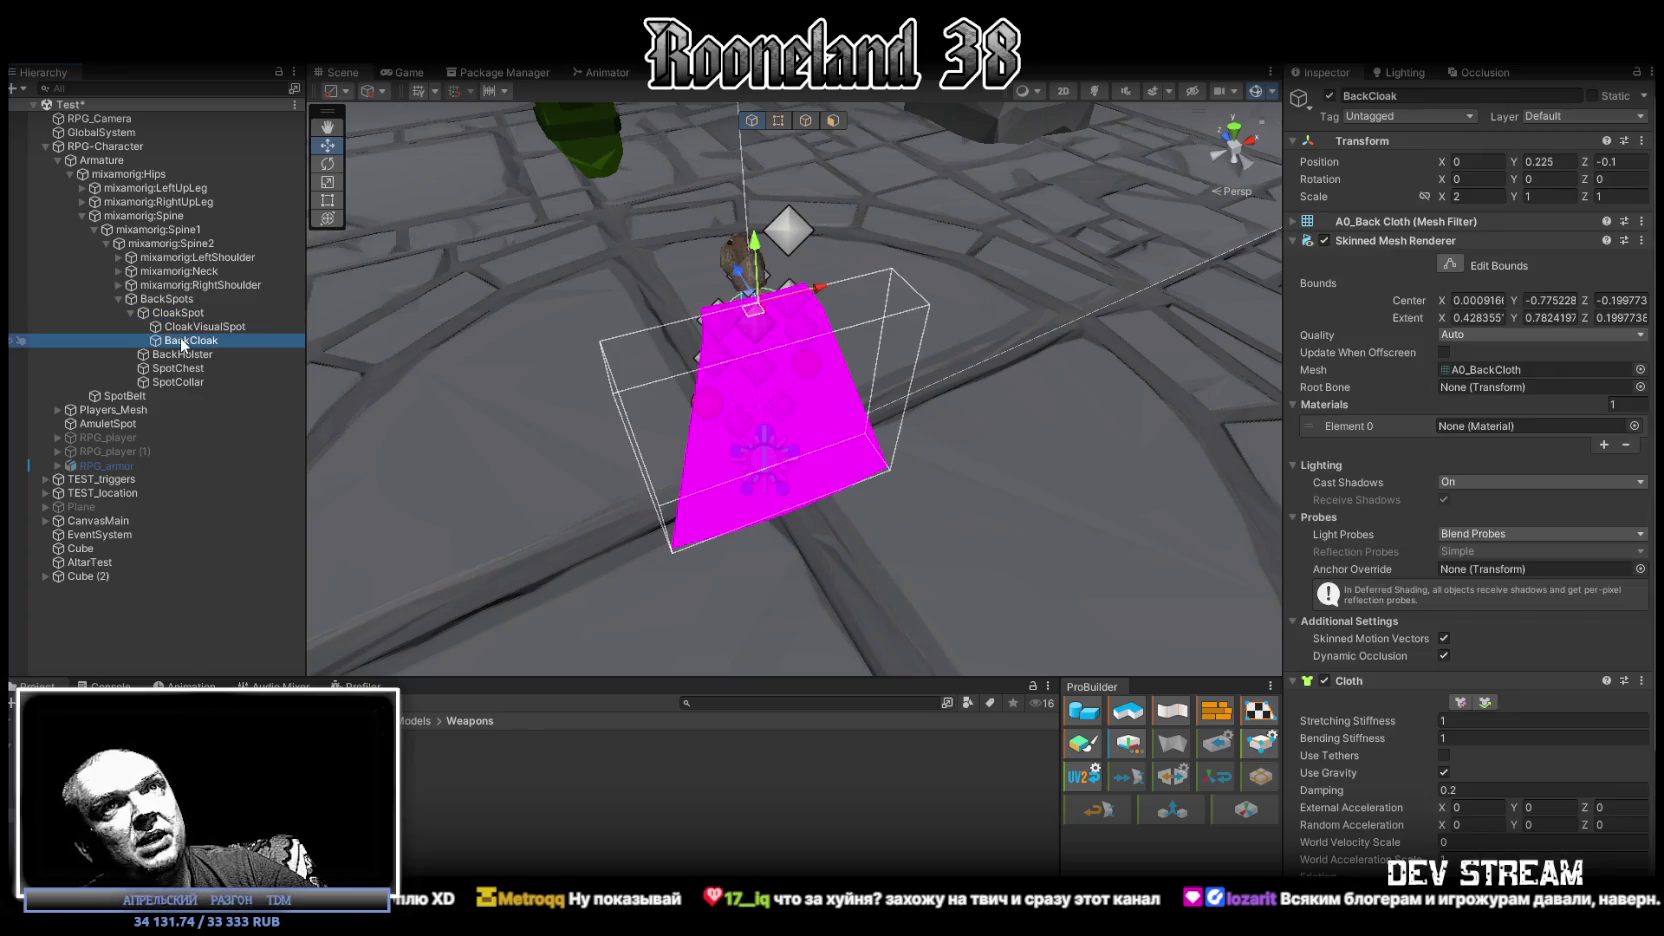
mouse_move(673, 328)
left_mouse_down()
mouse_move(1006, 294)
mouse_move(912, 300)
mouse_move(619, 400)
mouse_move(538, 358)
mouse_move(546, 435)
mouse_move(529, 431)
mouse_move(580, 370)
left_mouse_up()
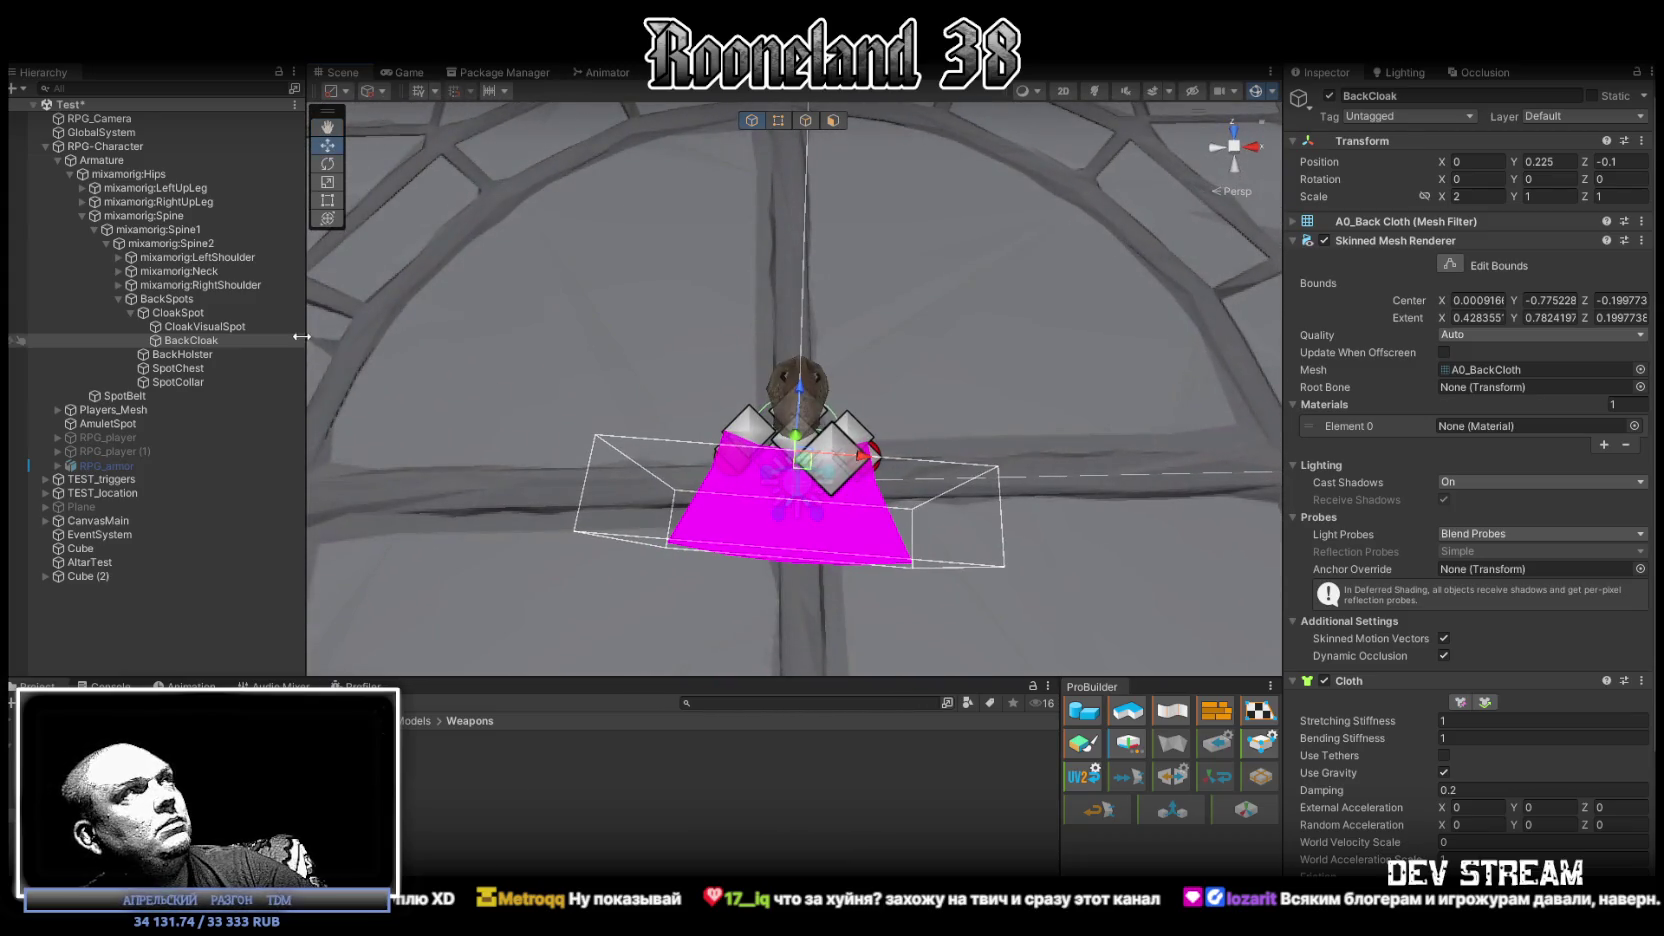
Step through BackSpots, shoulder, neck, RPG-Character, Armature and Hips in the Hierarchy, then collapse Hips.
left_click(168, 300)
left_click(164, 286)
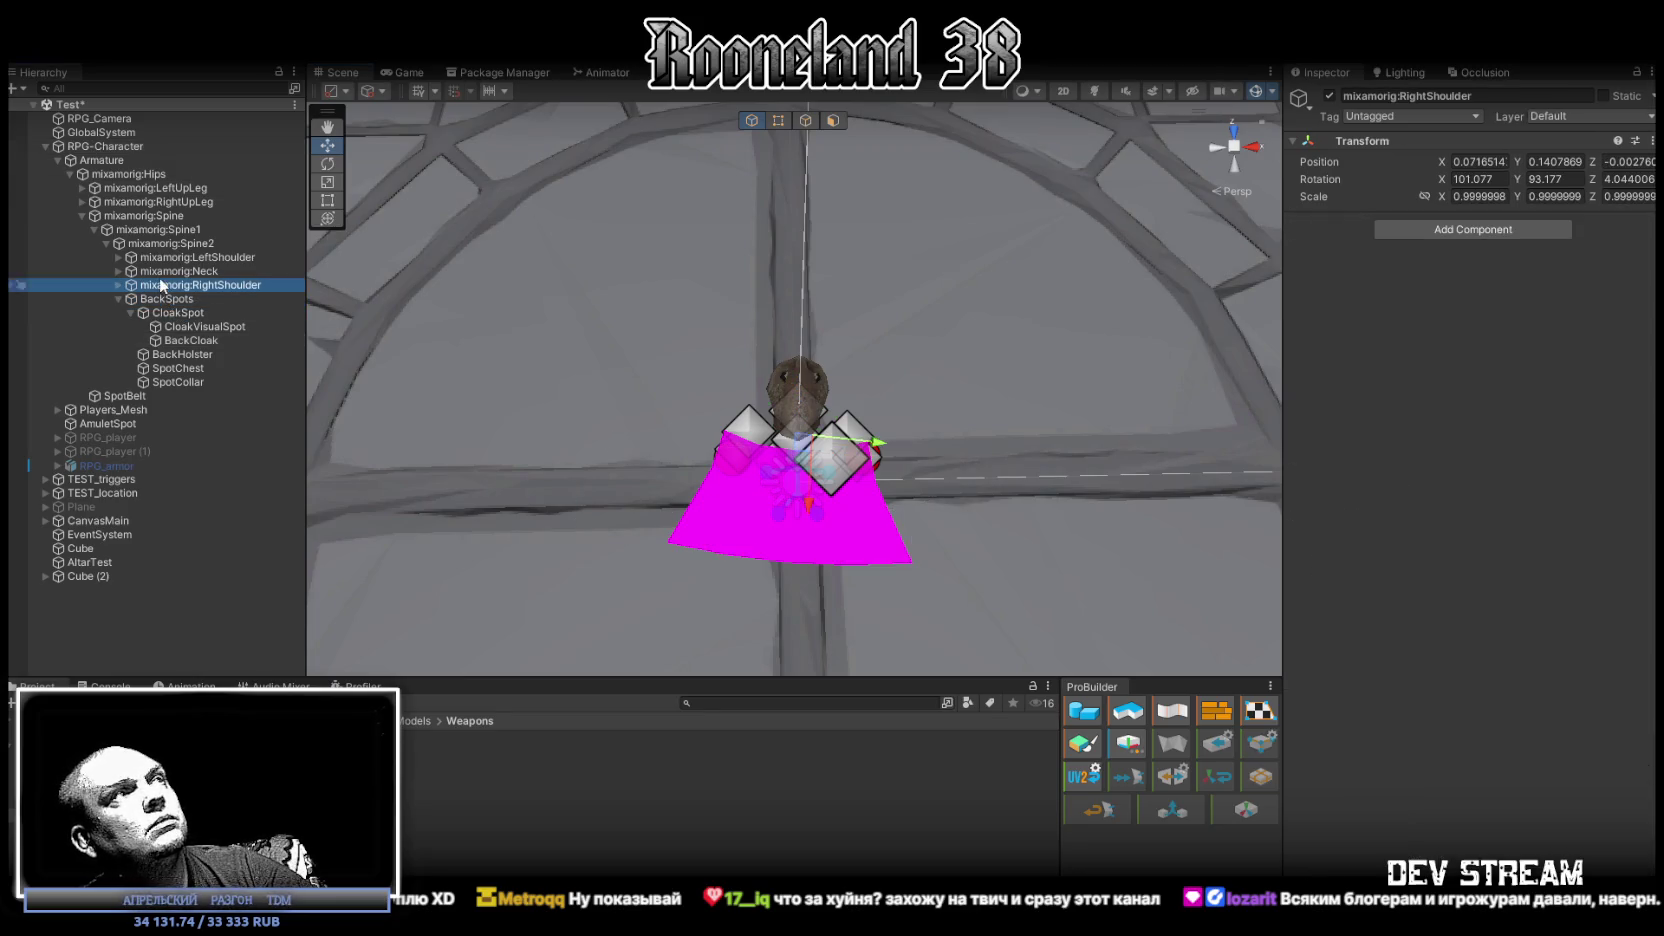
left_click(161, 276)
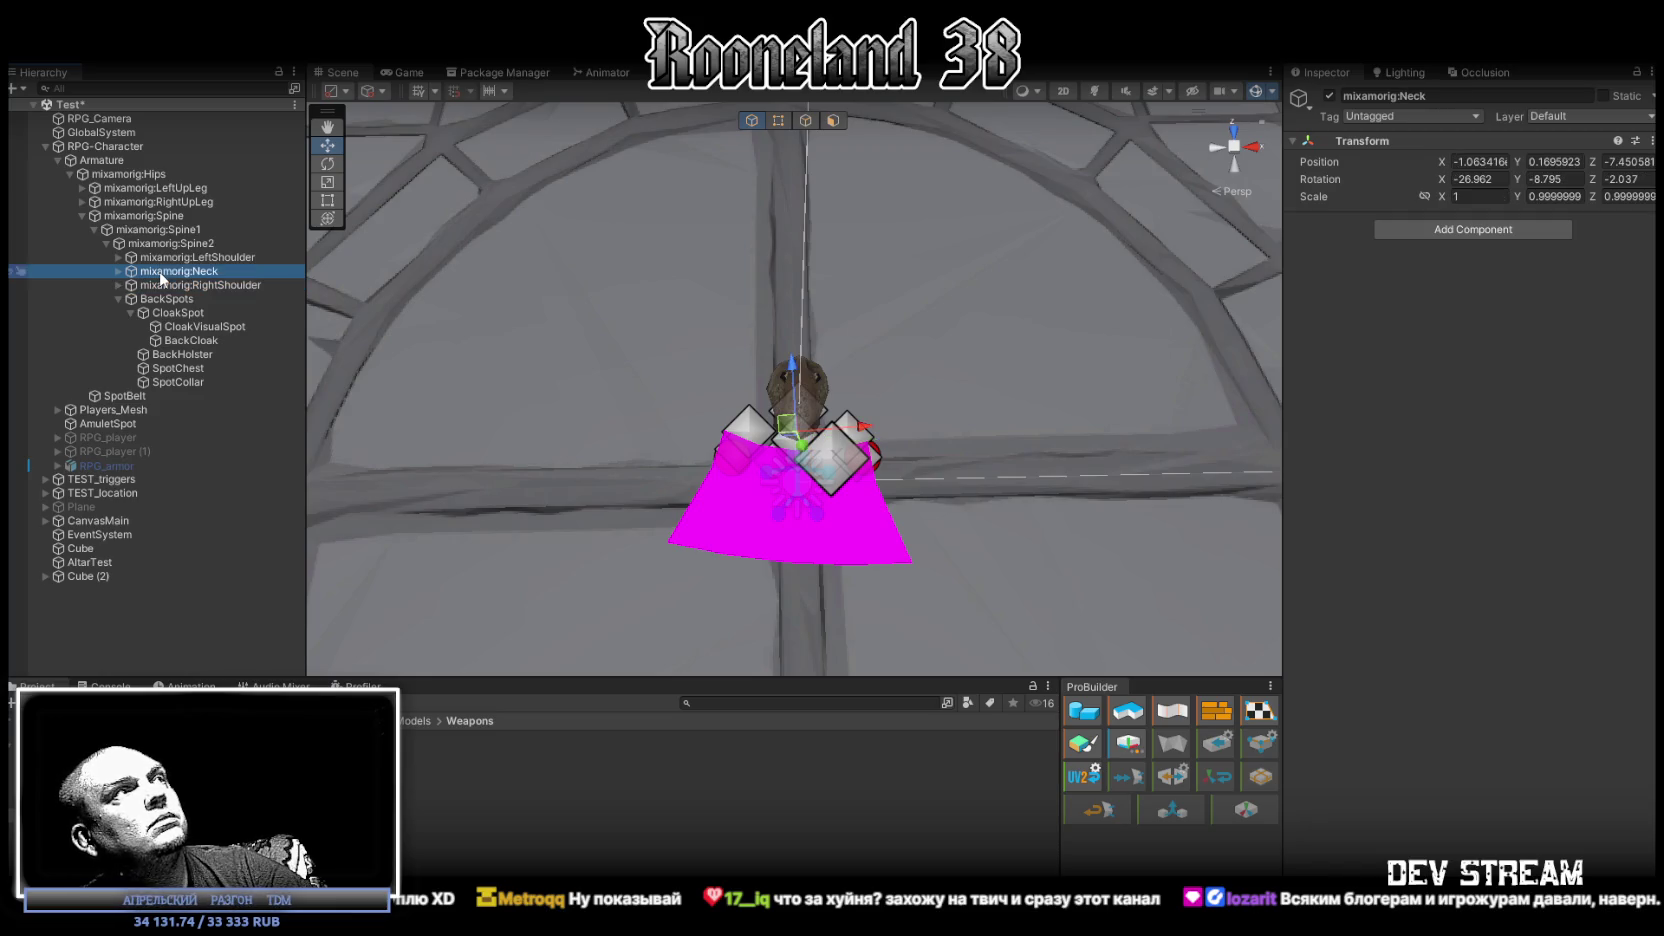
left_click(105, 146)
left_click(95, 161)
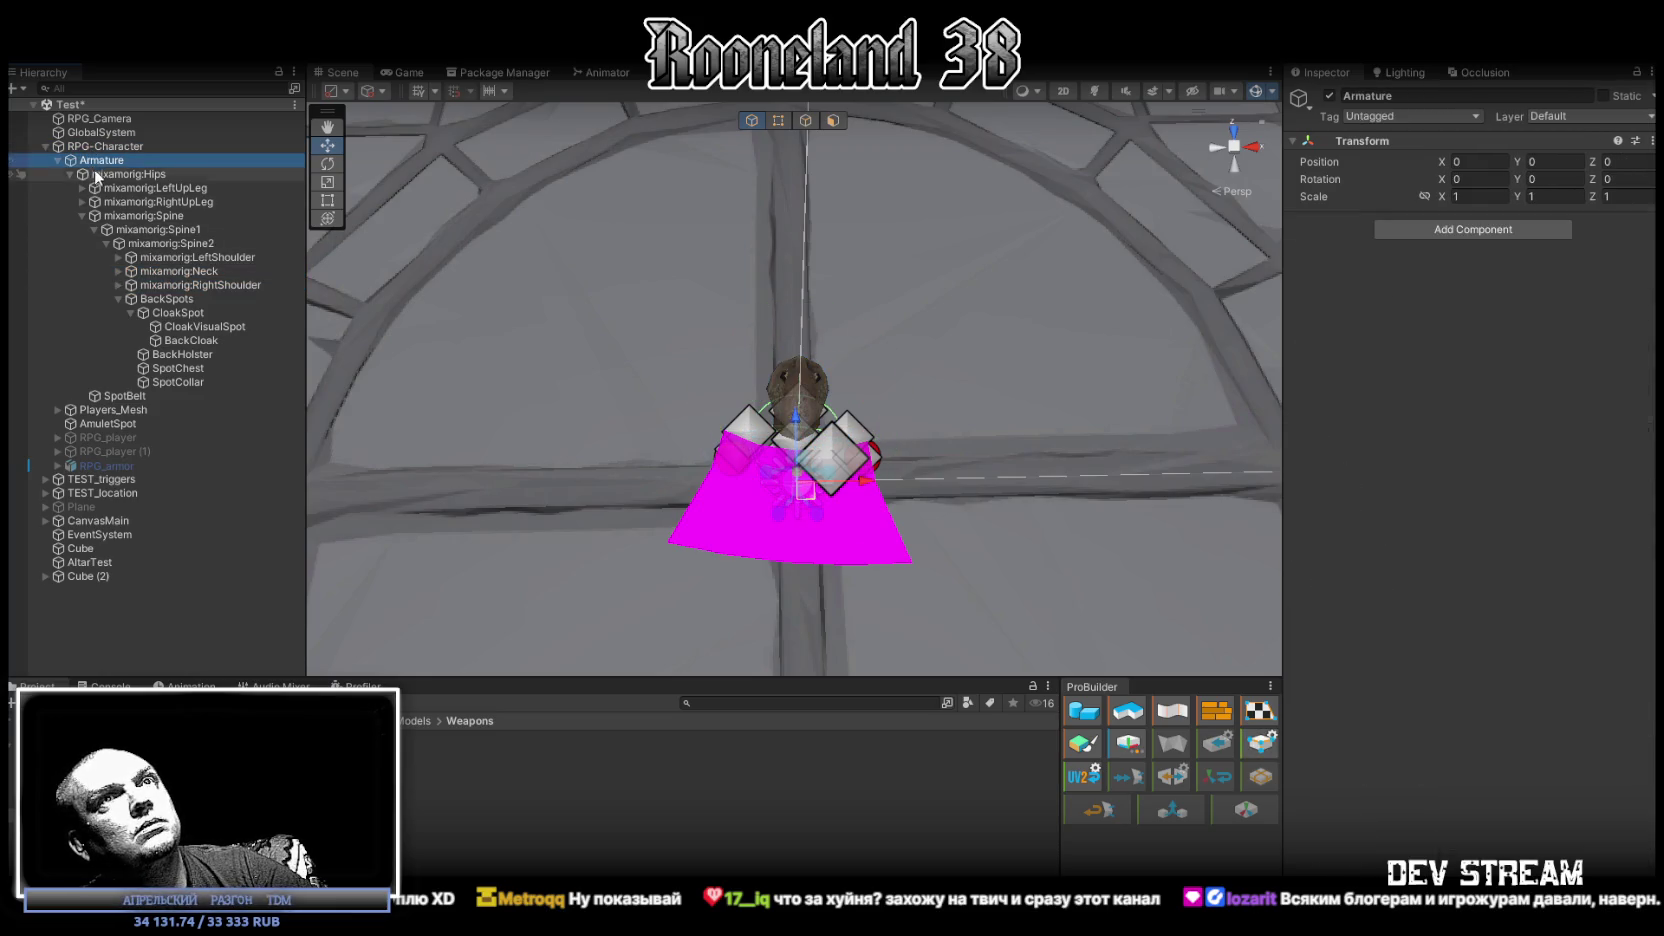
left_click(99, 176)
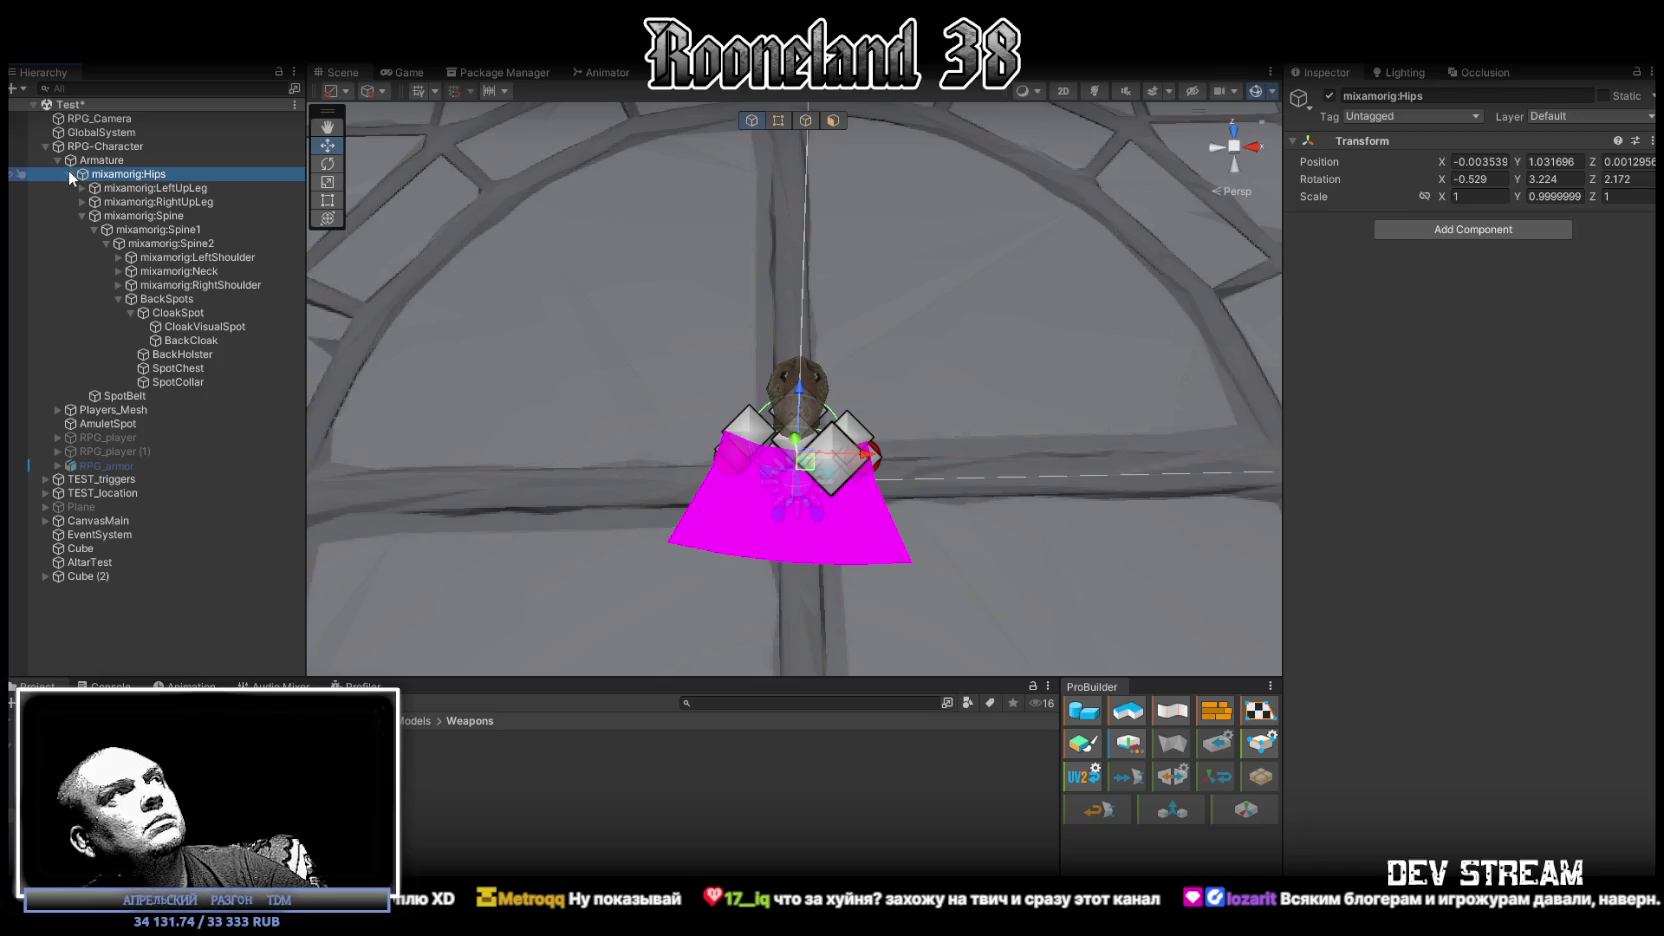
left_click(70, 175)
Select the SpotMainHand and then SpotOffHand gizmos on the character's hands.
mouse_move(817, 380)
left_mouse_down()
mouse_move(867, 377)
mouse_move(672, 418)
mouse_move(729, 446)
mouse_move(568, 348)
mouse_move(723, 497)
mouse_move(805, 344)
mouse_move(880, 277)
mouse_move(380, 315)
mouse_move(954, 344)
left_mouse_up()
left_click(723, 497)
left_click(745, 430)
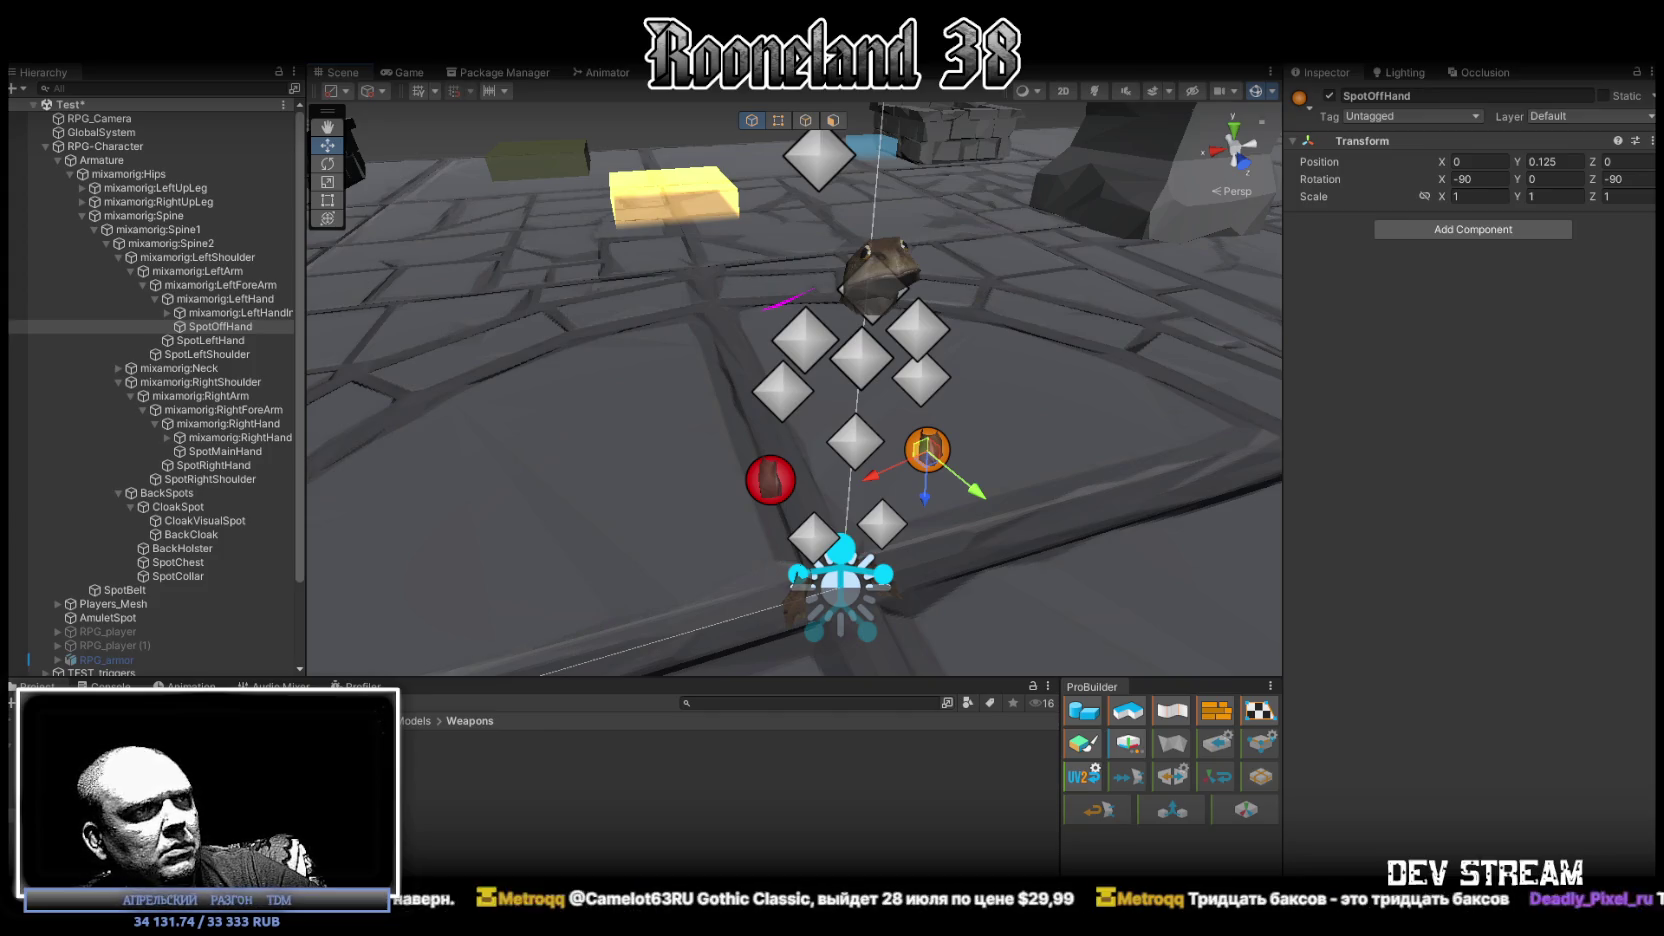
Bring up the browser's Gothic PS5 video, seek to a later scene and maximize the window.
key("alt+Tab")
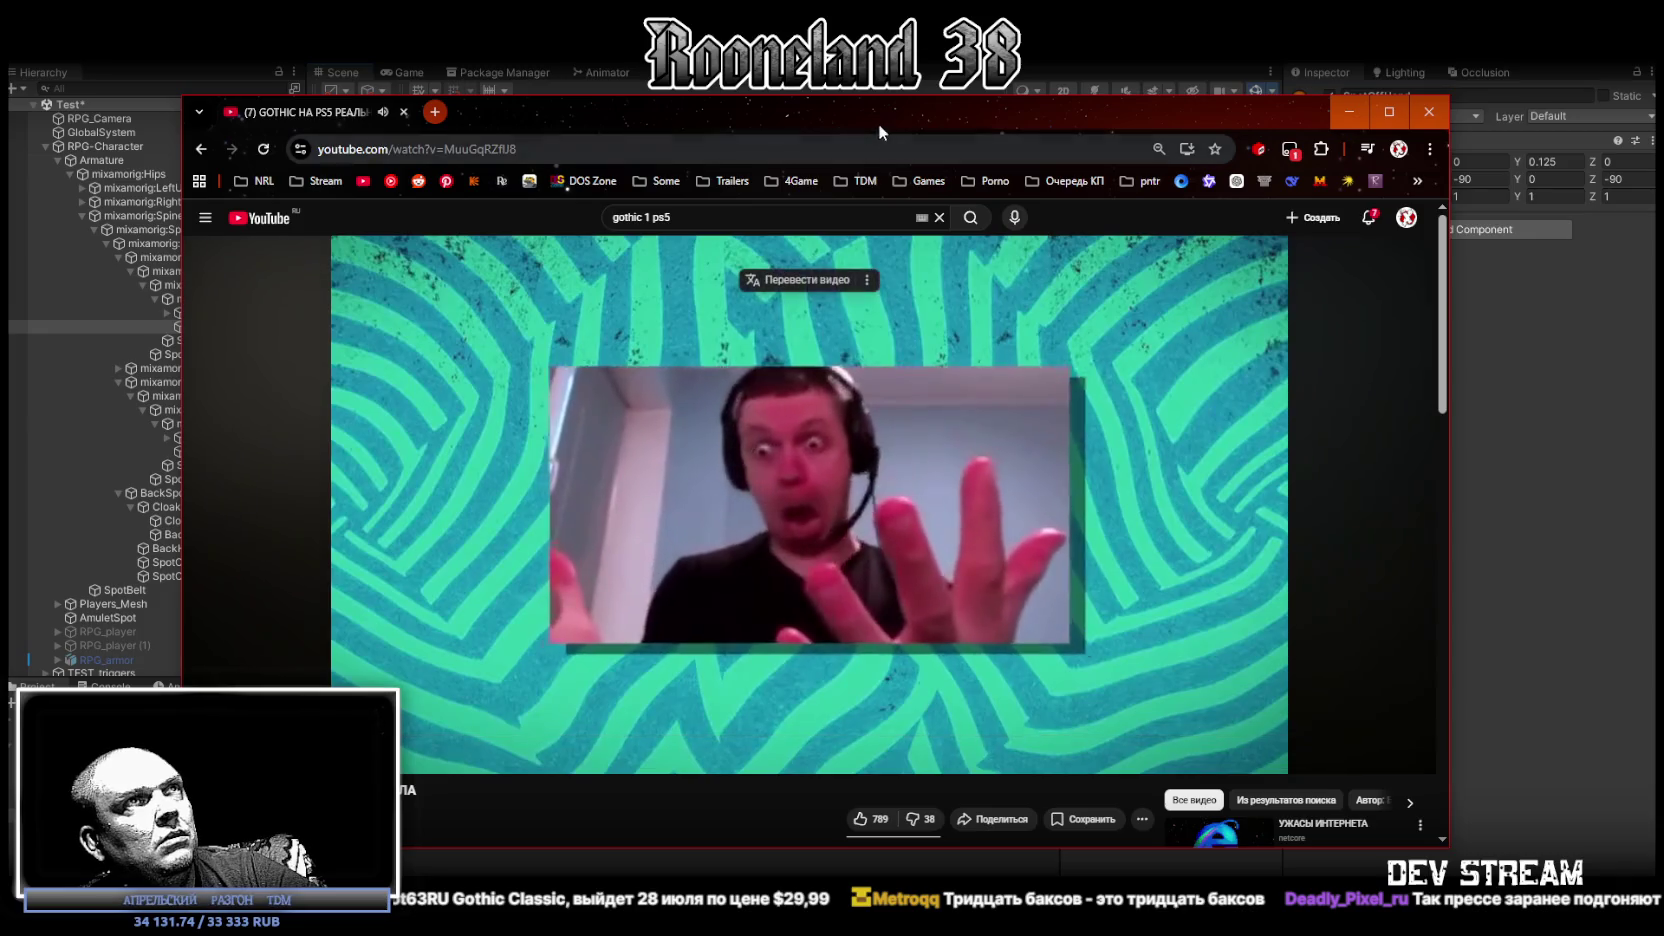
left_click_drag(880, 117, 900, 96)
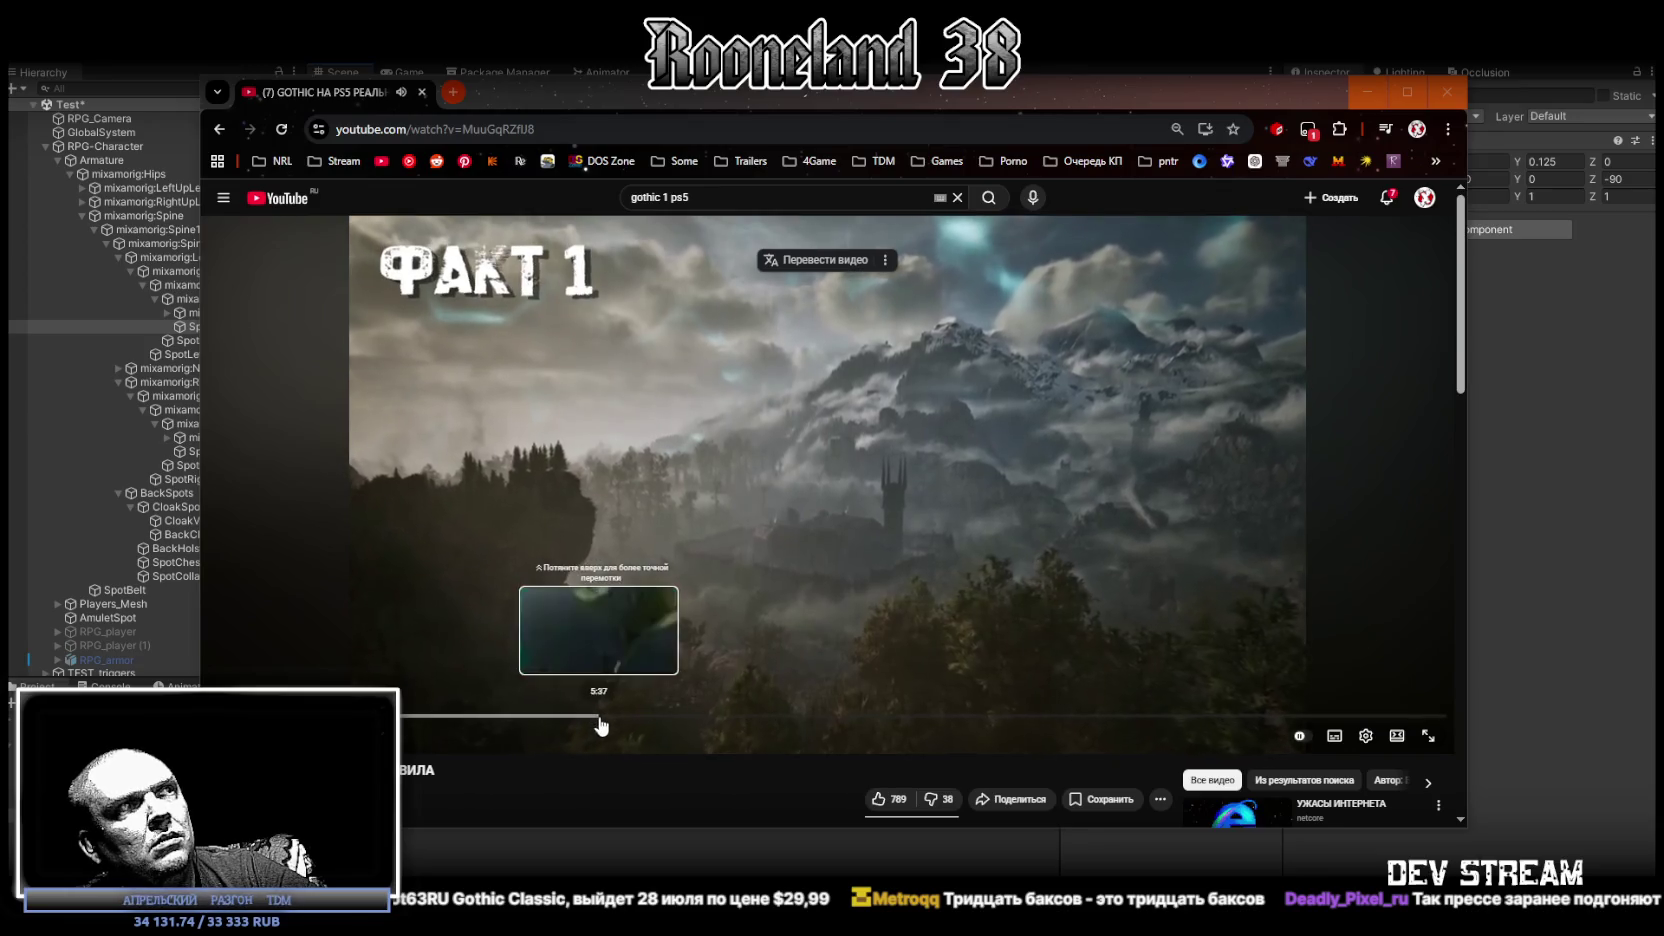
left_click(697, 717)
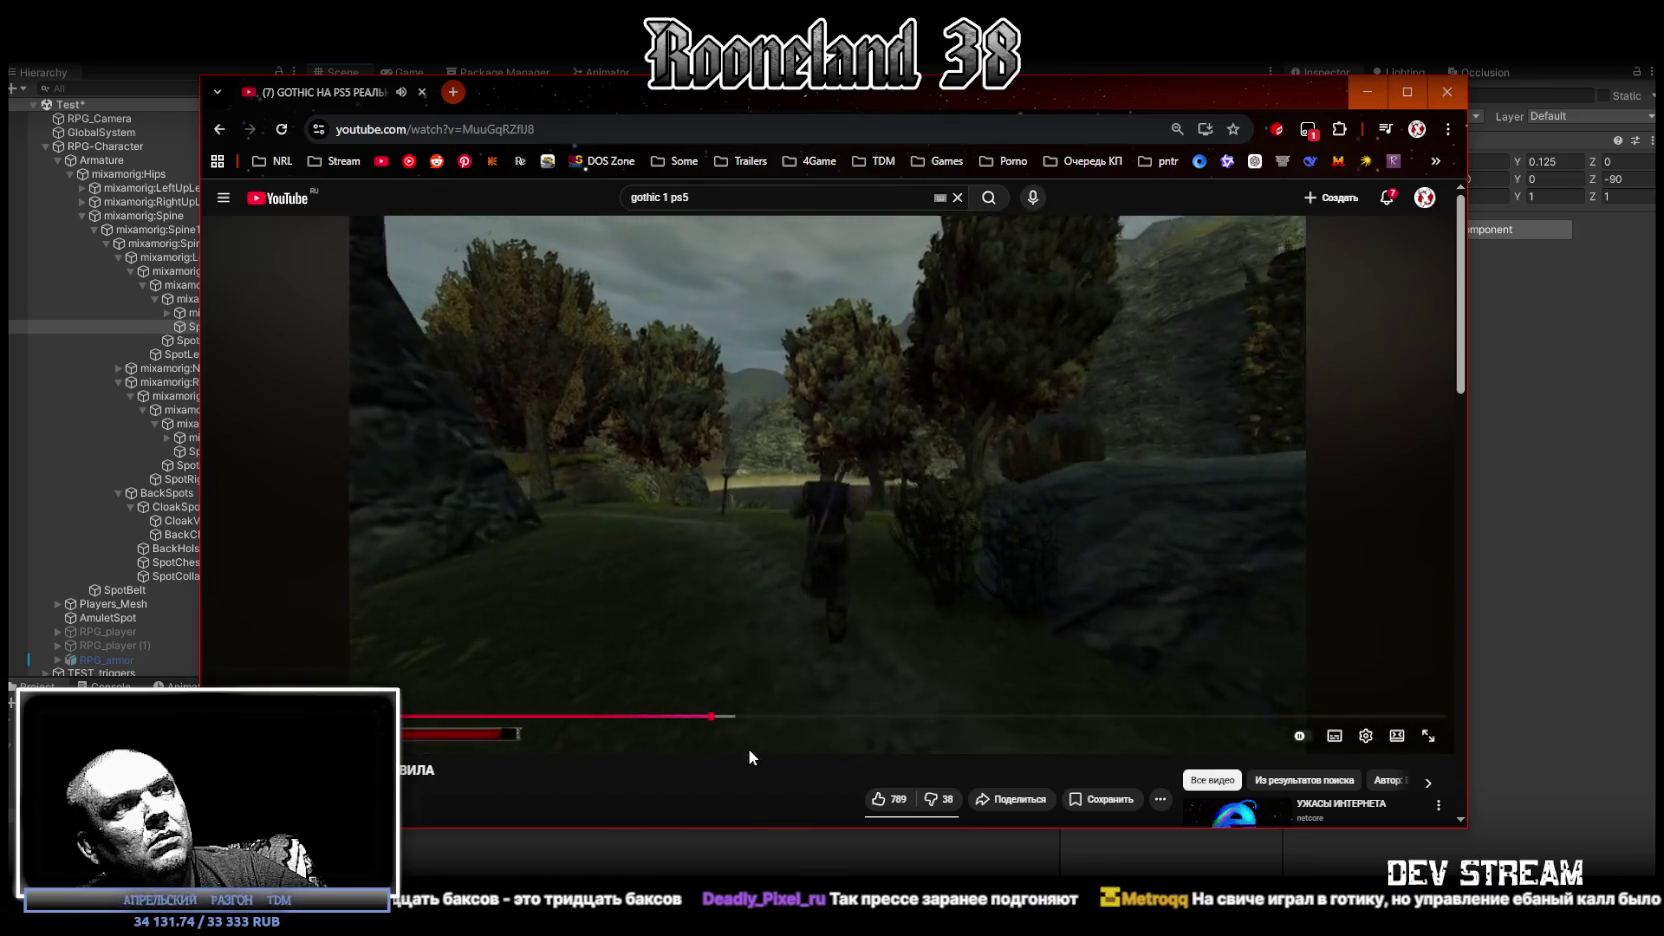
mouse_move(712, 716)
left_mouse_down()
mouse_move(849, 724)
mouse_move(801, 724)
left_mouse_up()
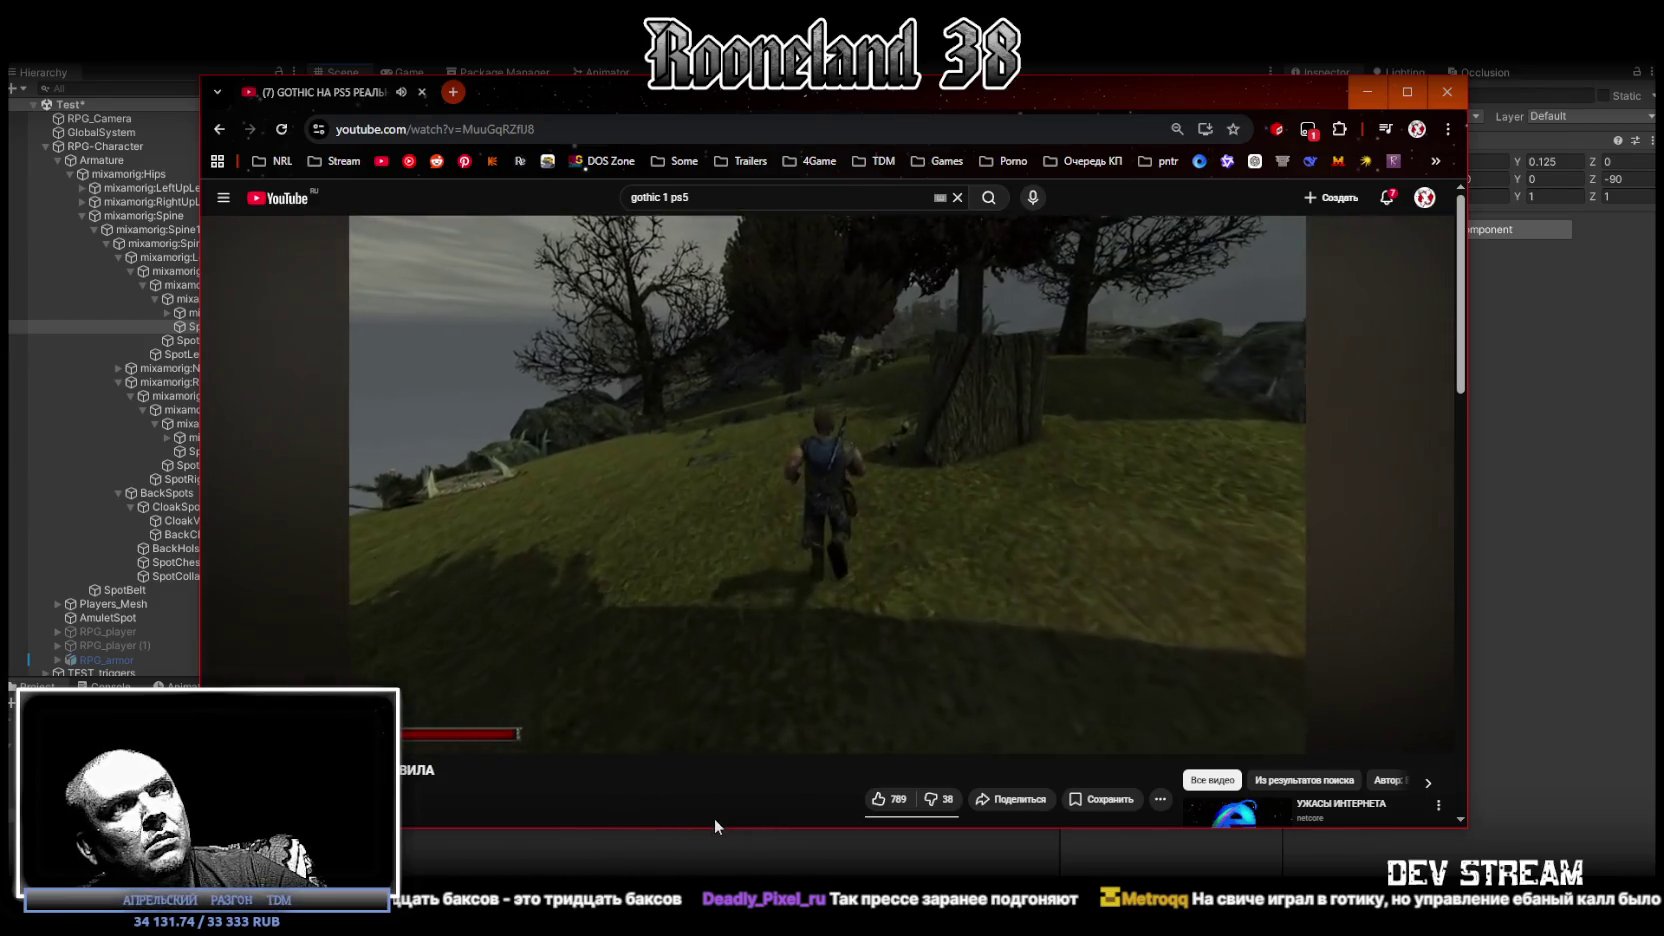
left_click(1407, 91)
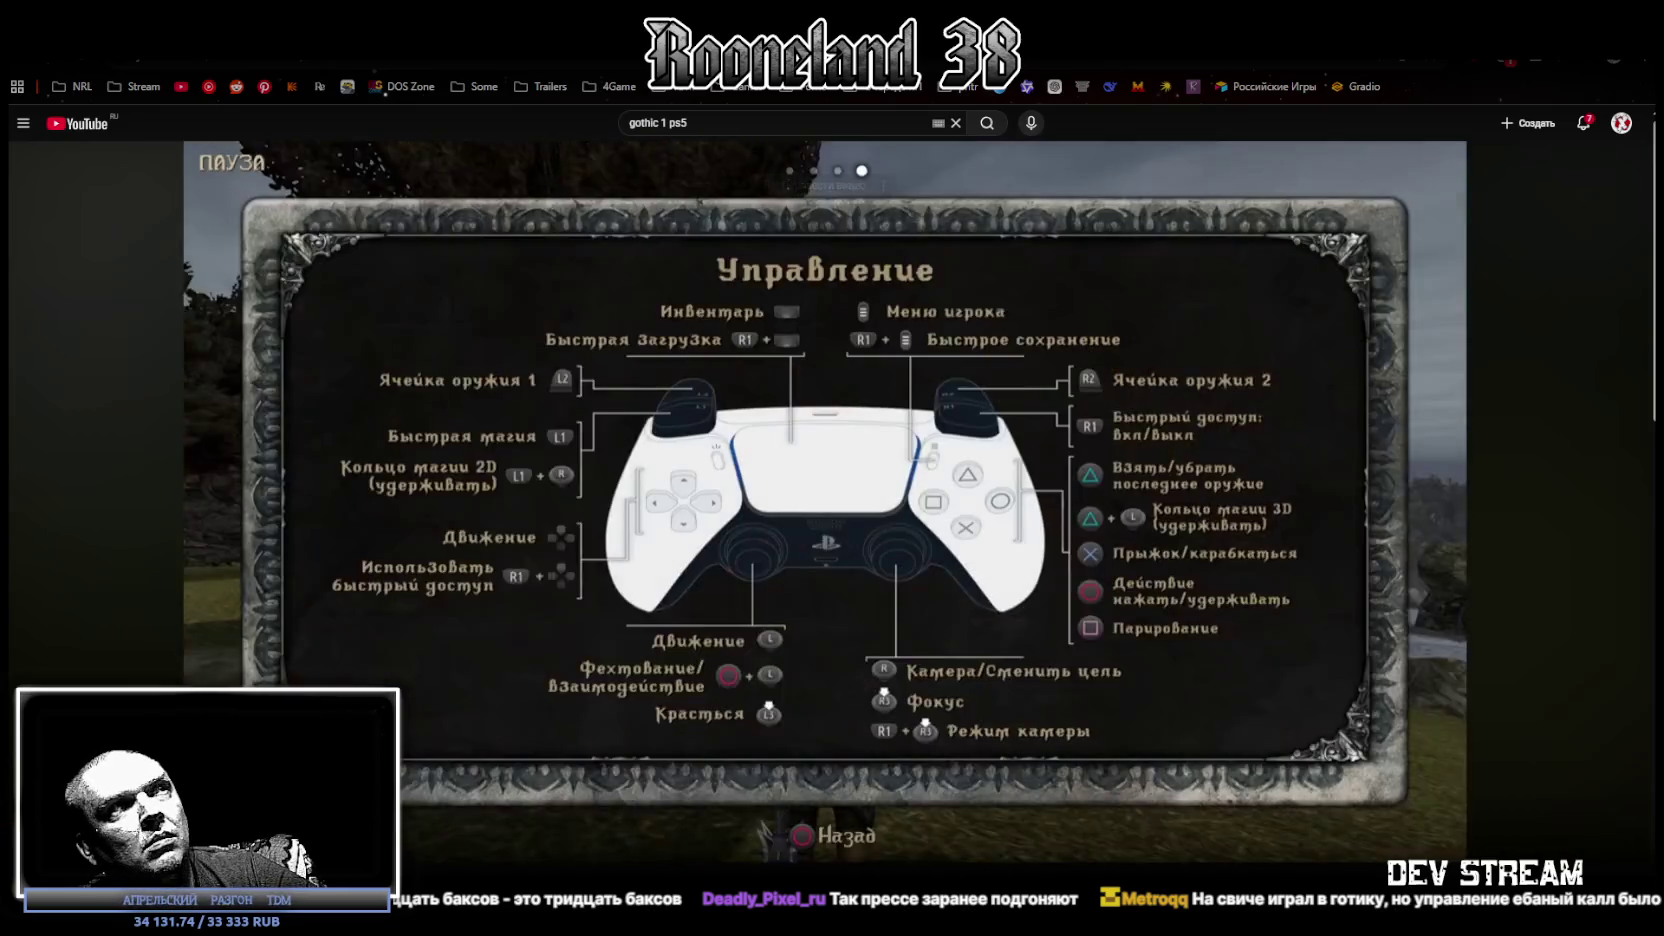
Pause the video on the PS5 controls screen, check its title, and dismiss the address-bar suggestions.
left_click(417, 751)
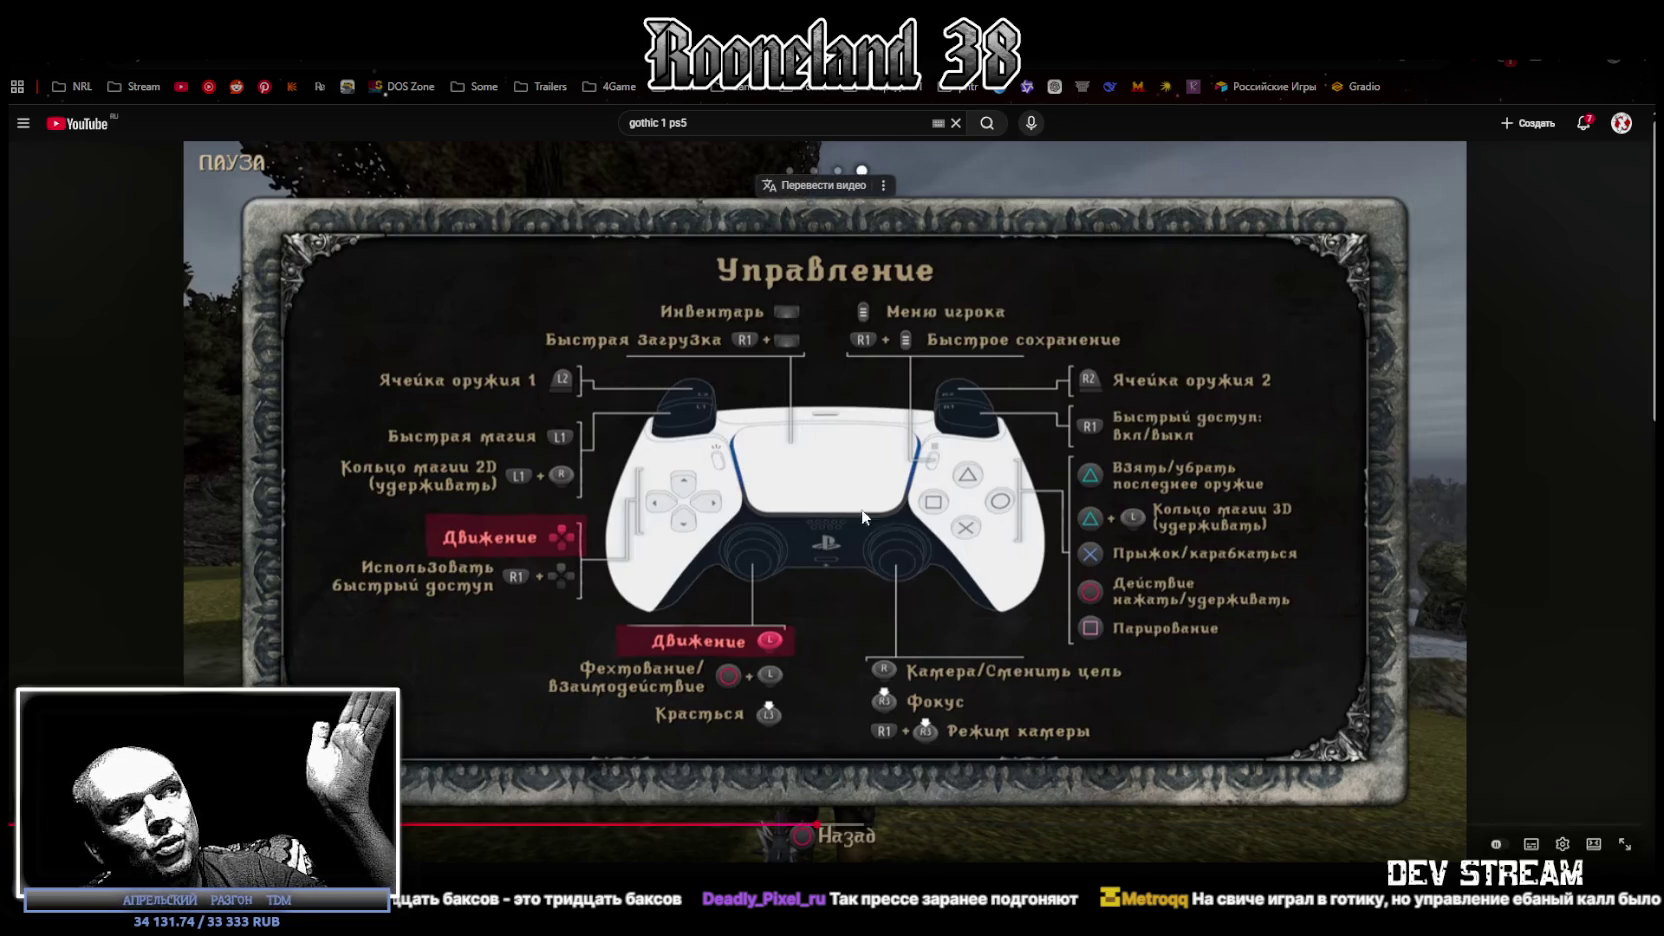
scroll(832, 450, "down", 3)
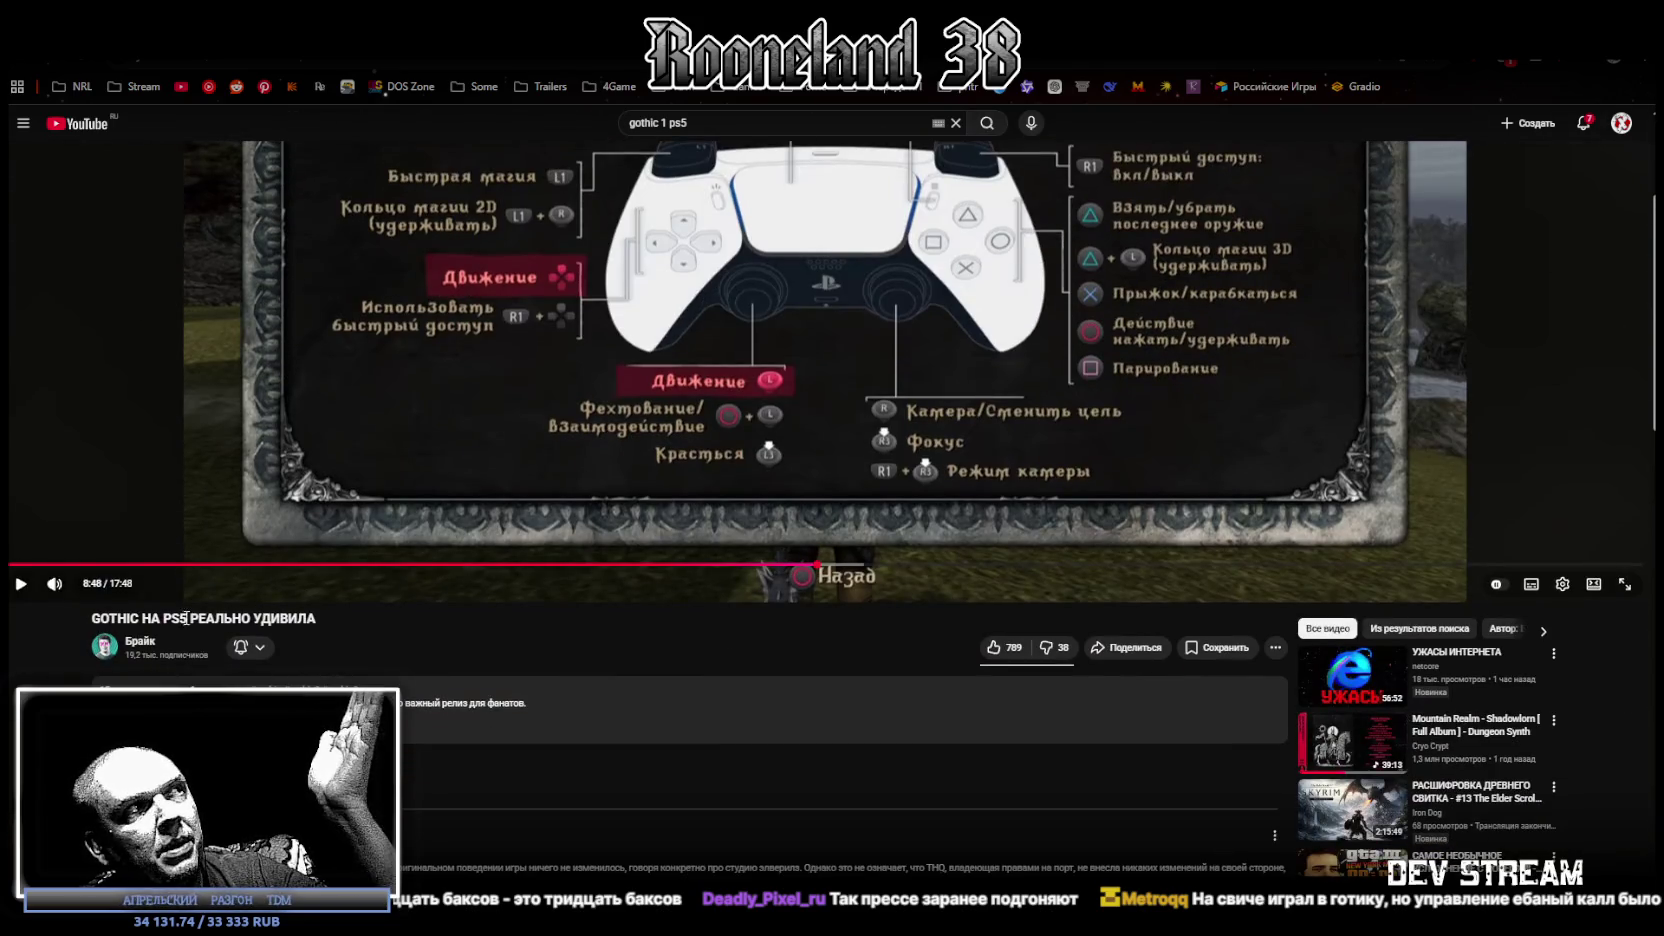
scroll(476, 651, "up", 3)
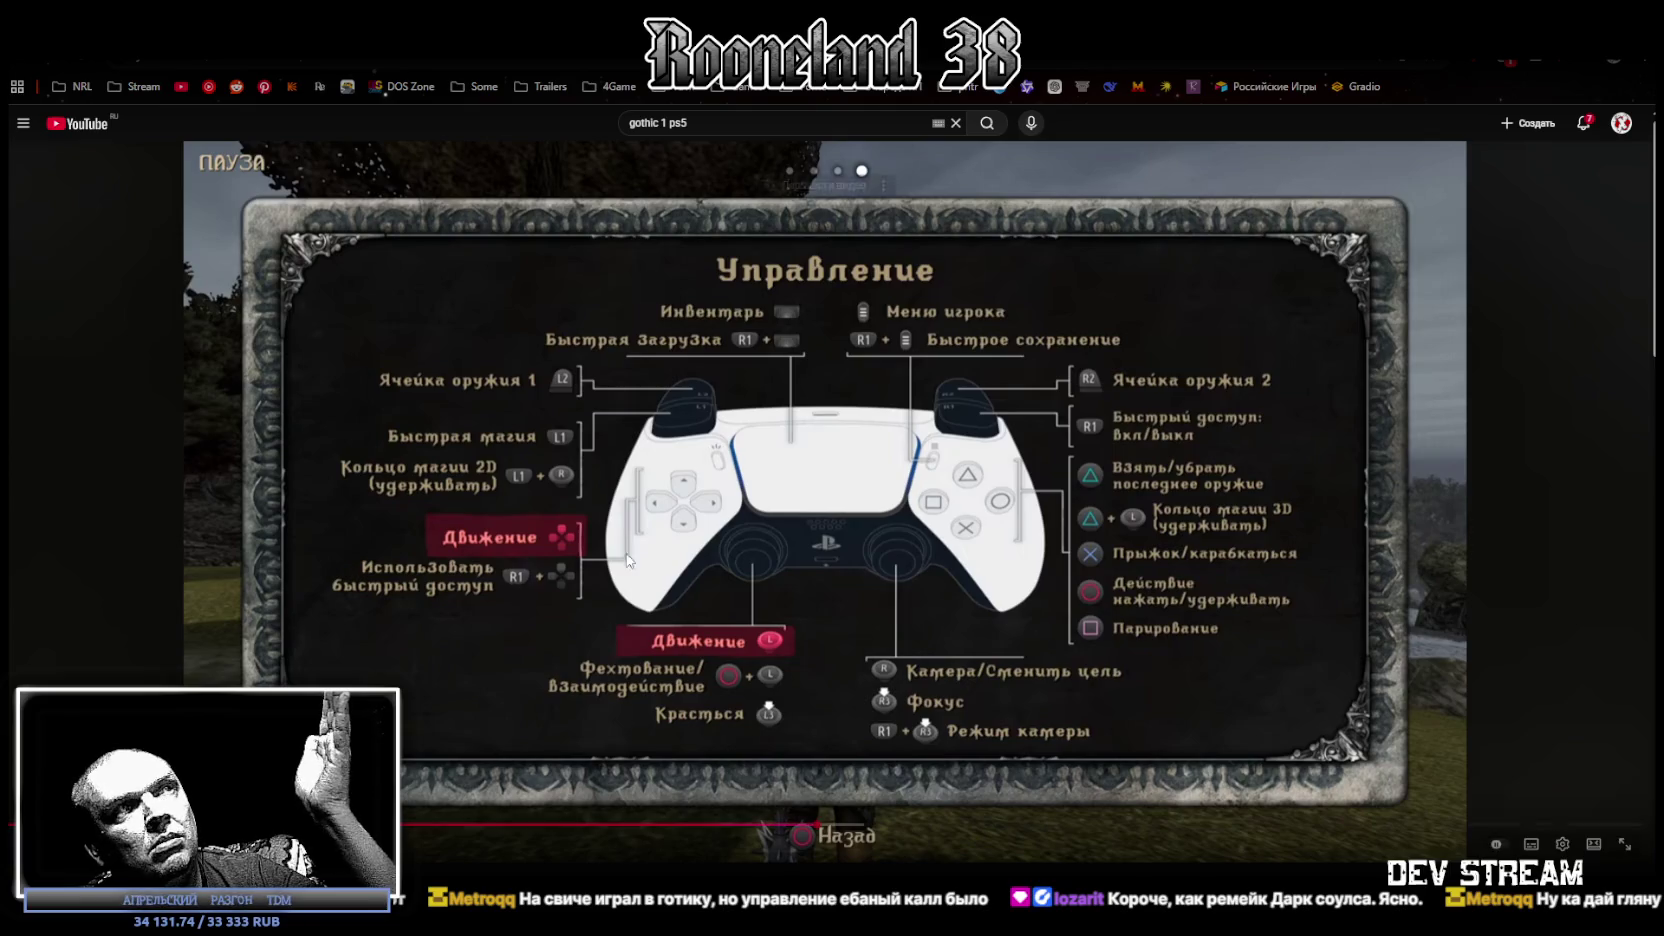
left_click(760, 60)
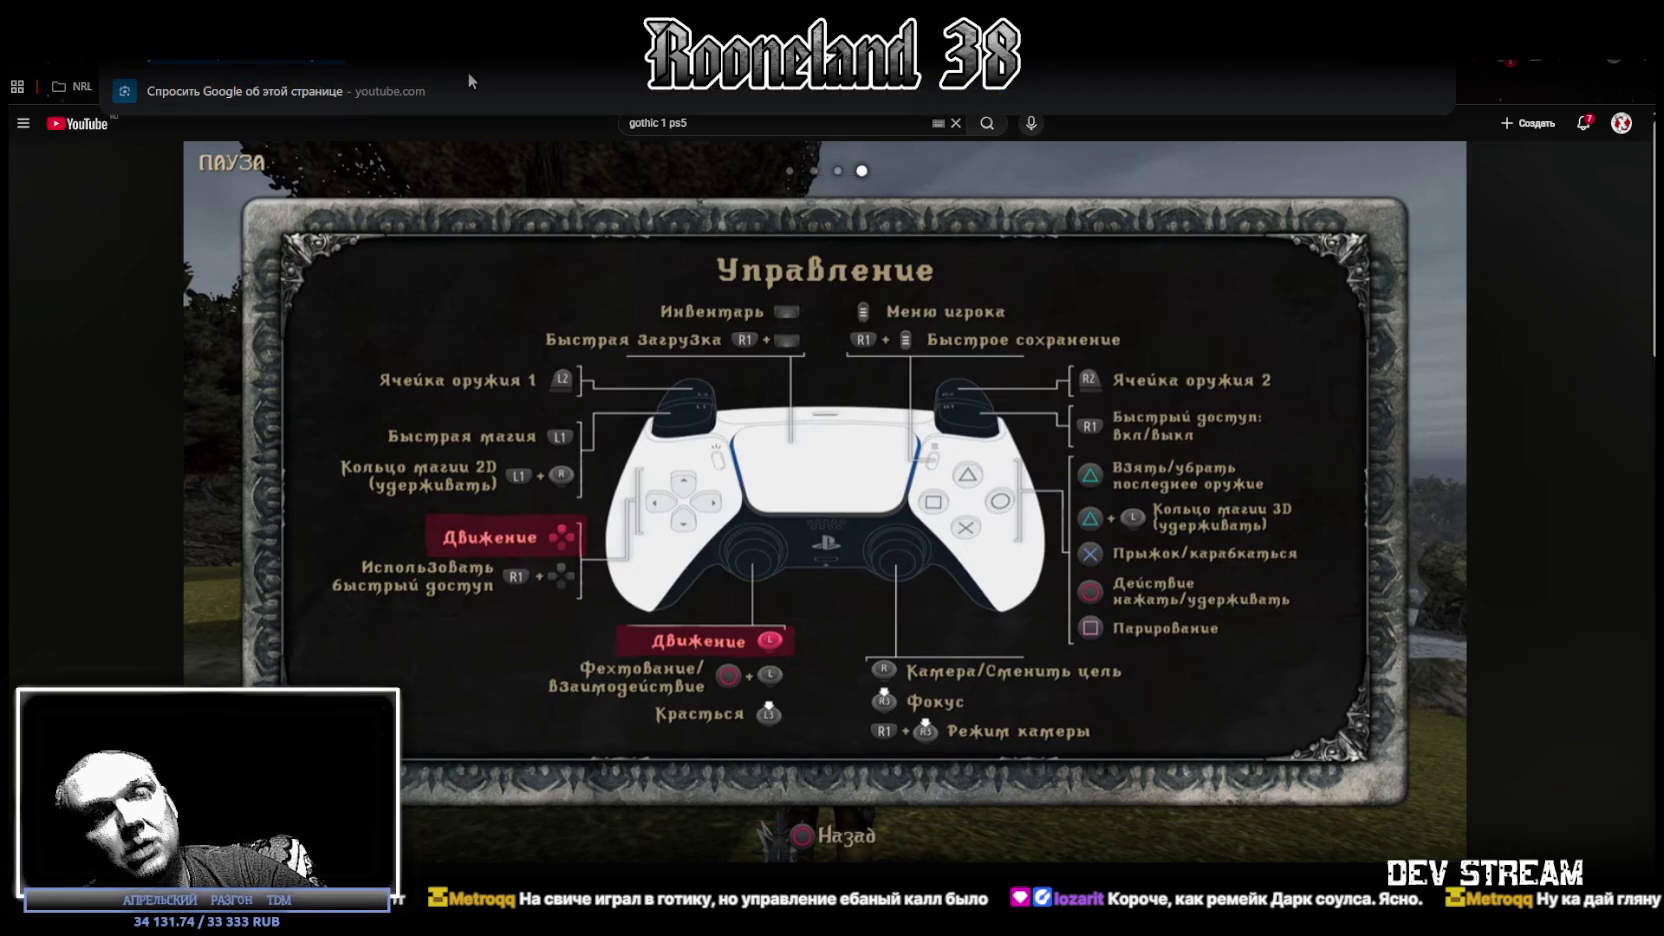
key("Escape")
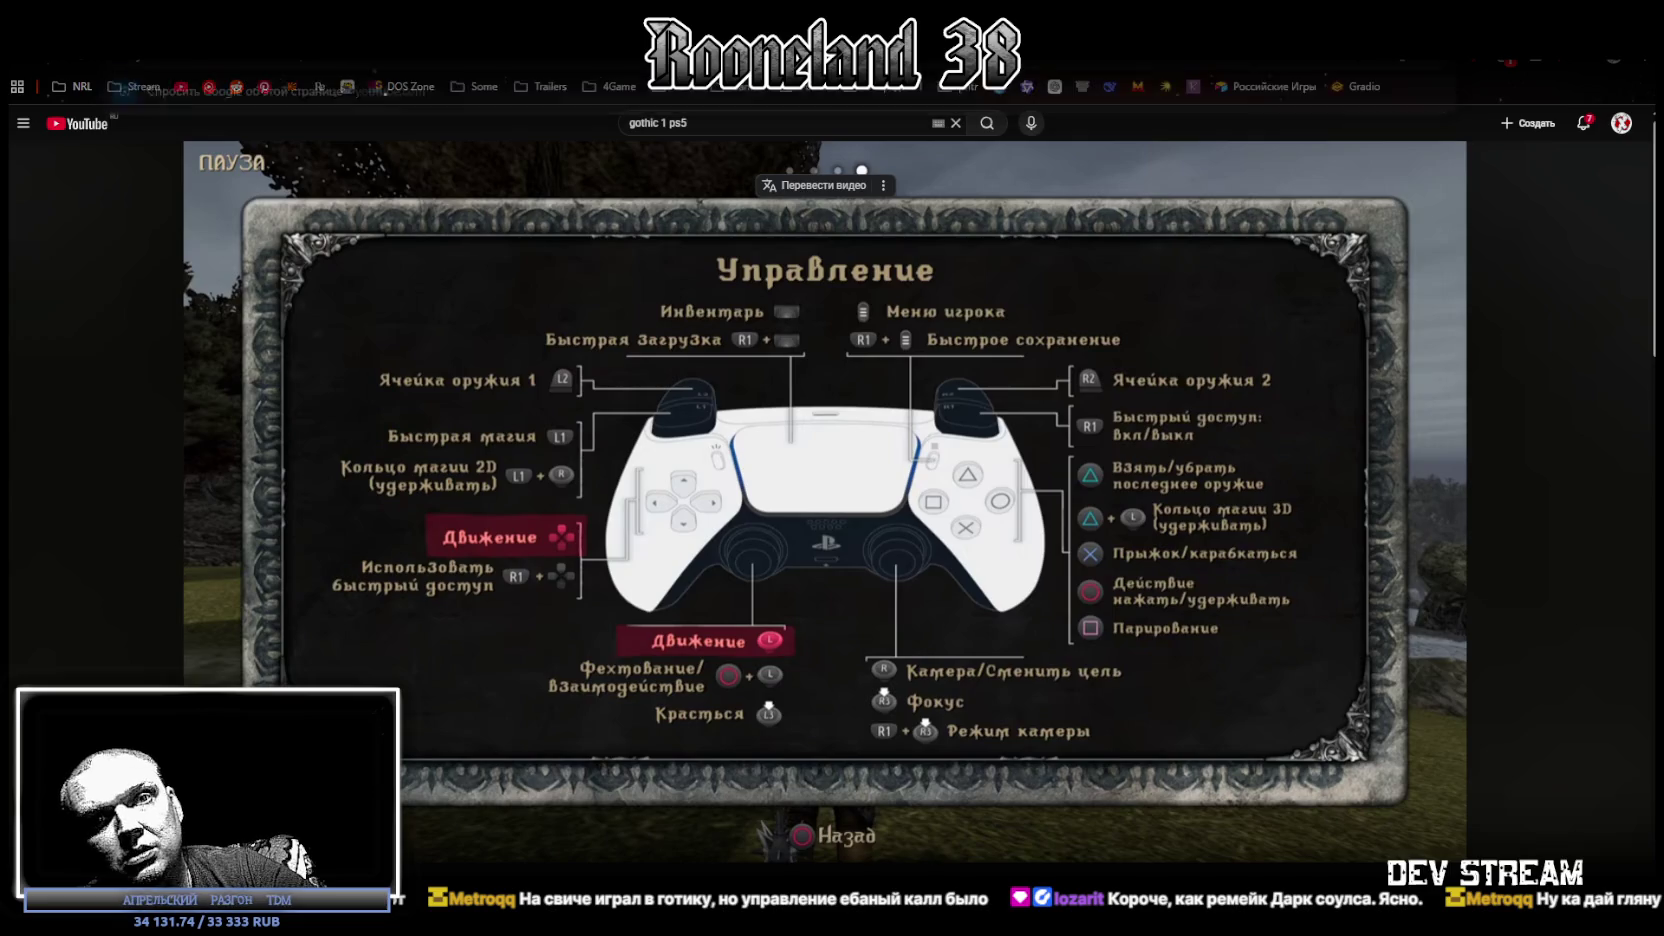
scroll(800, 465, "down", 5)
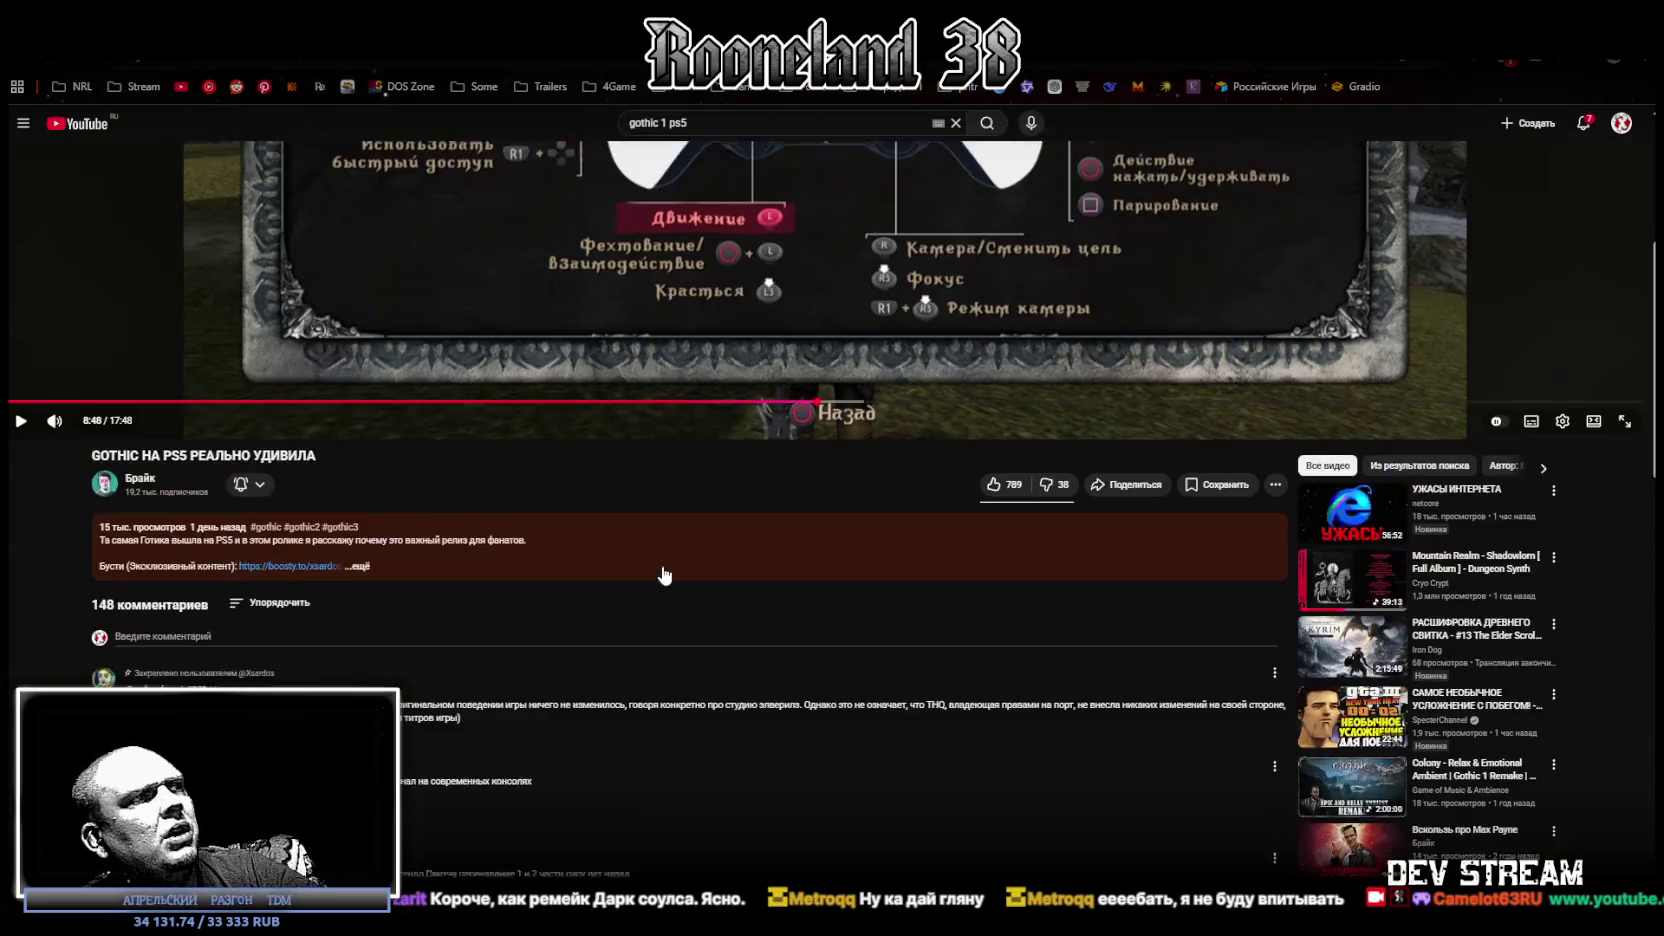
scroll(660, 562, "up", 5)
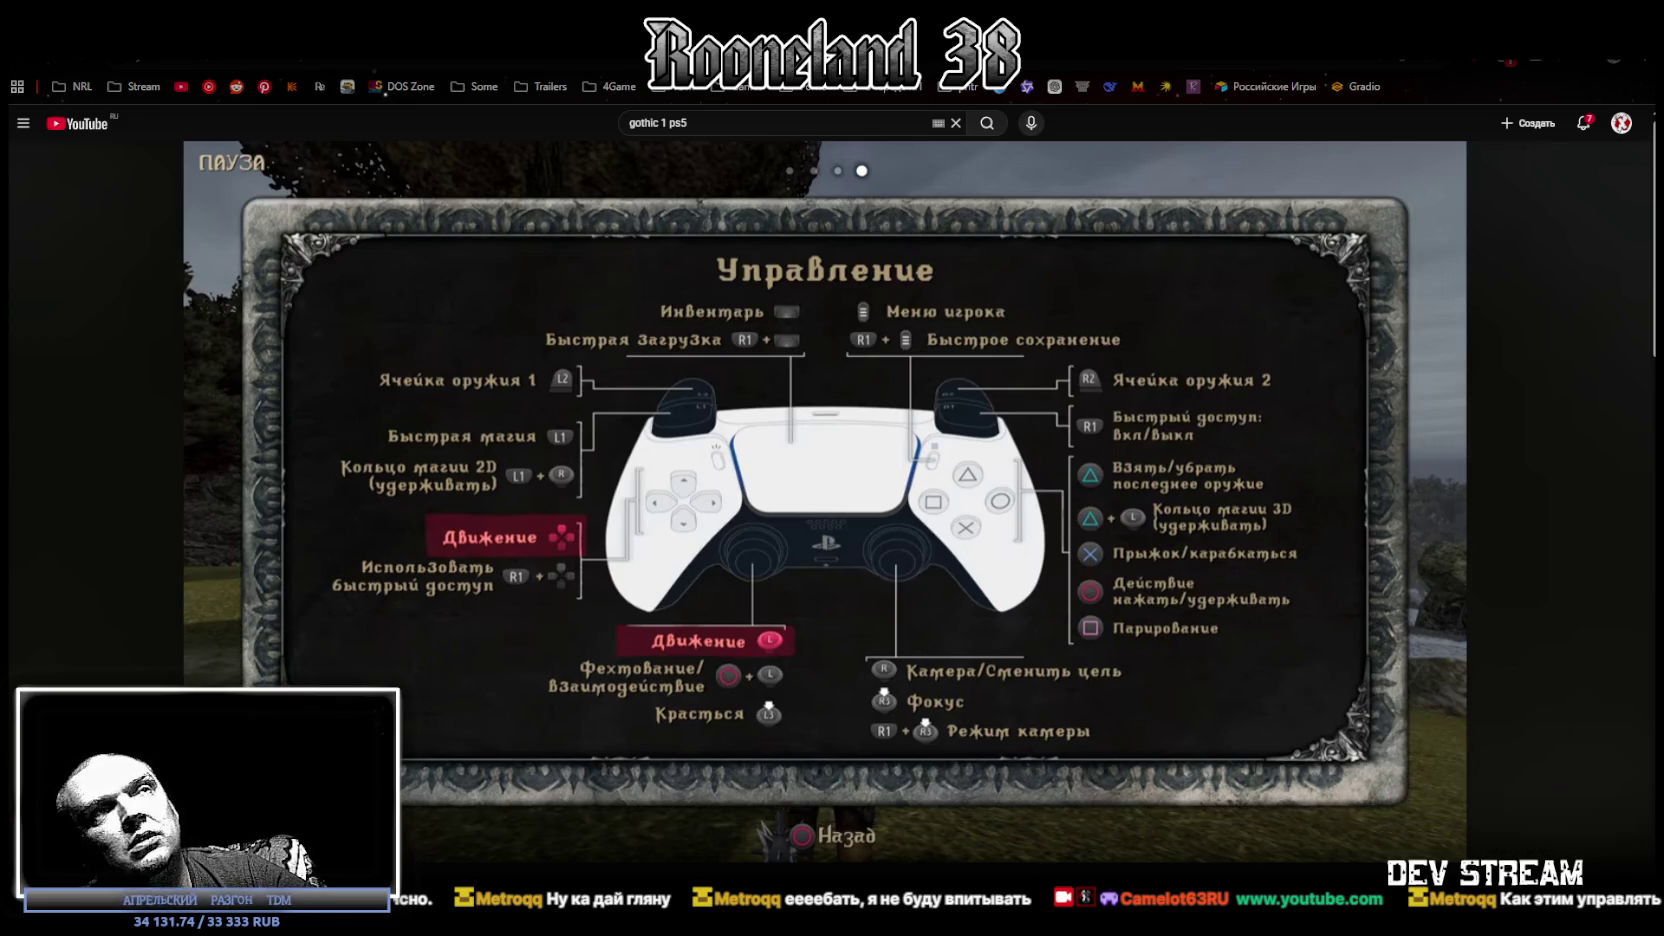
mouse_move(802, 420)
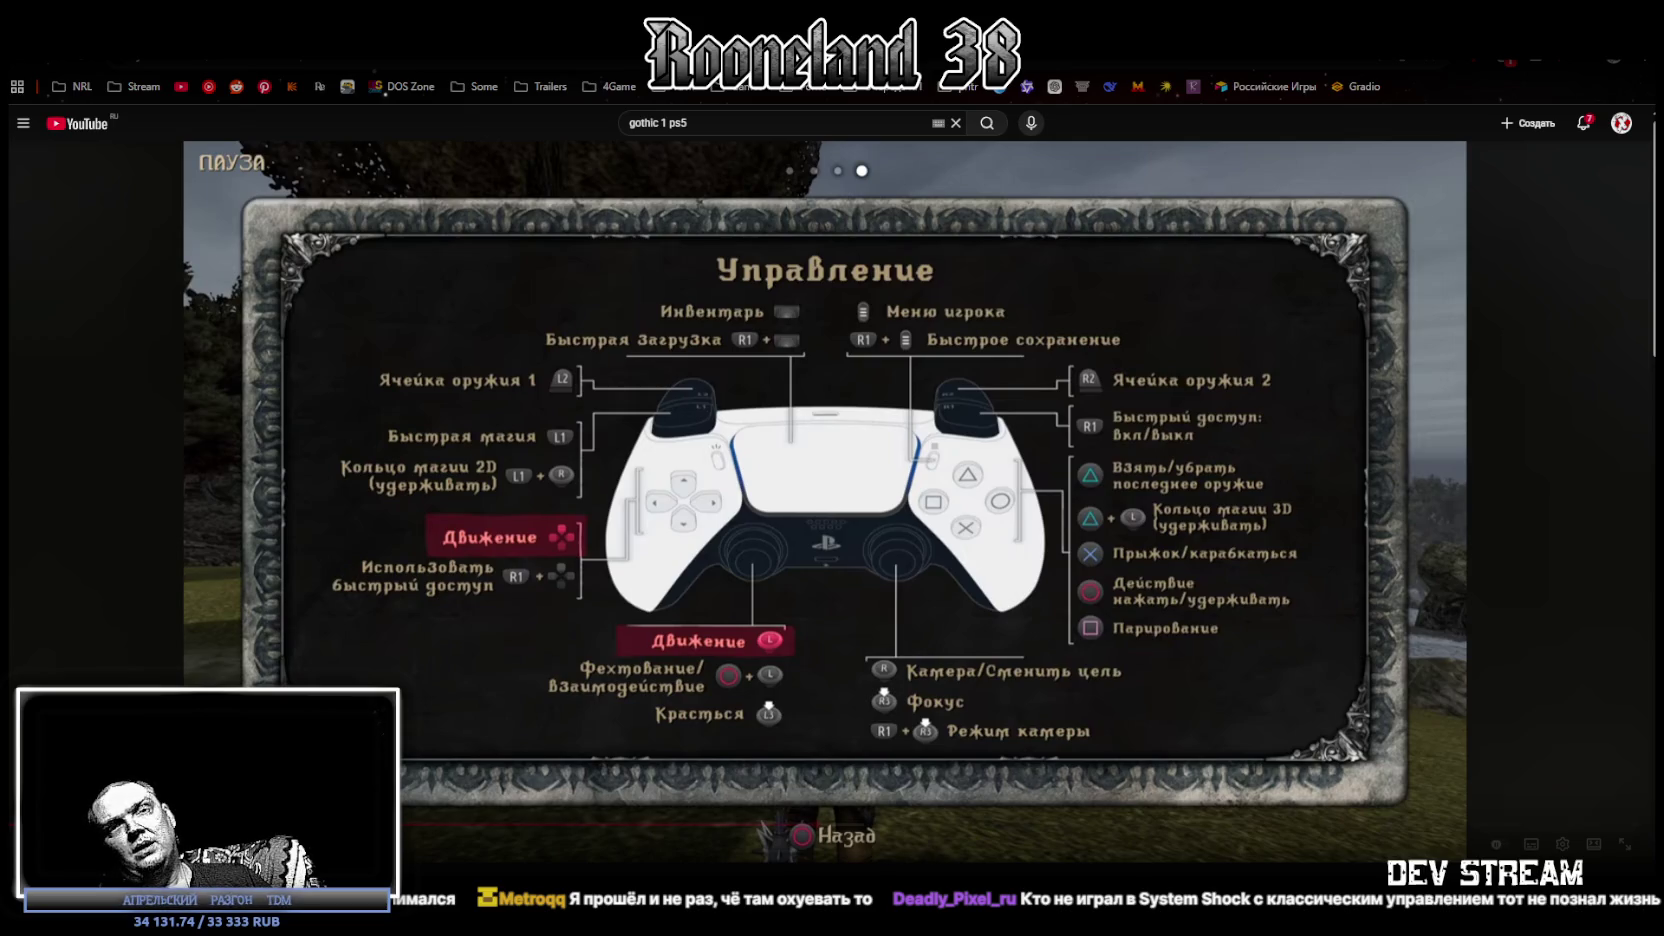
mouse_move(825, 500)
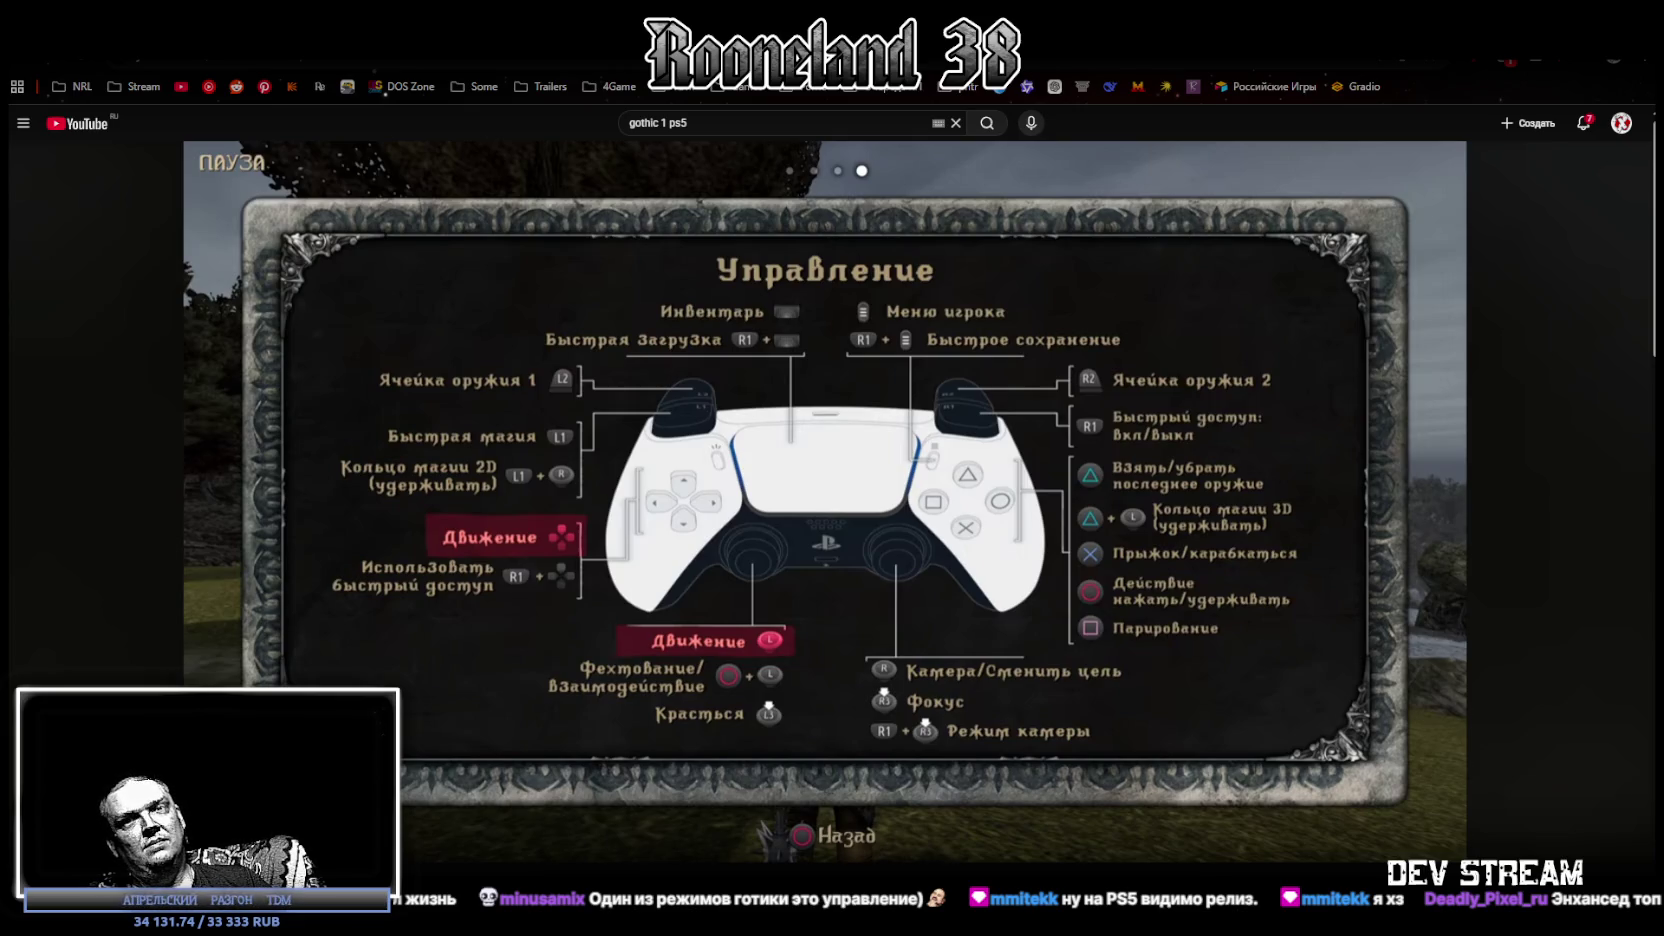
mouse_move(963, 673)
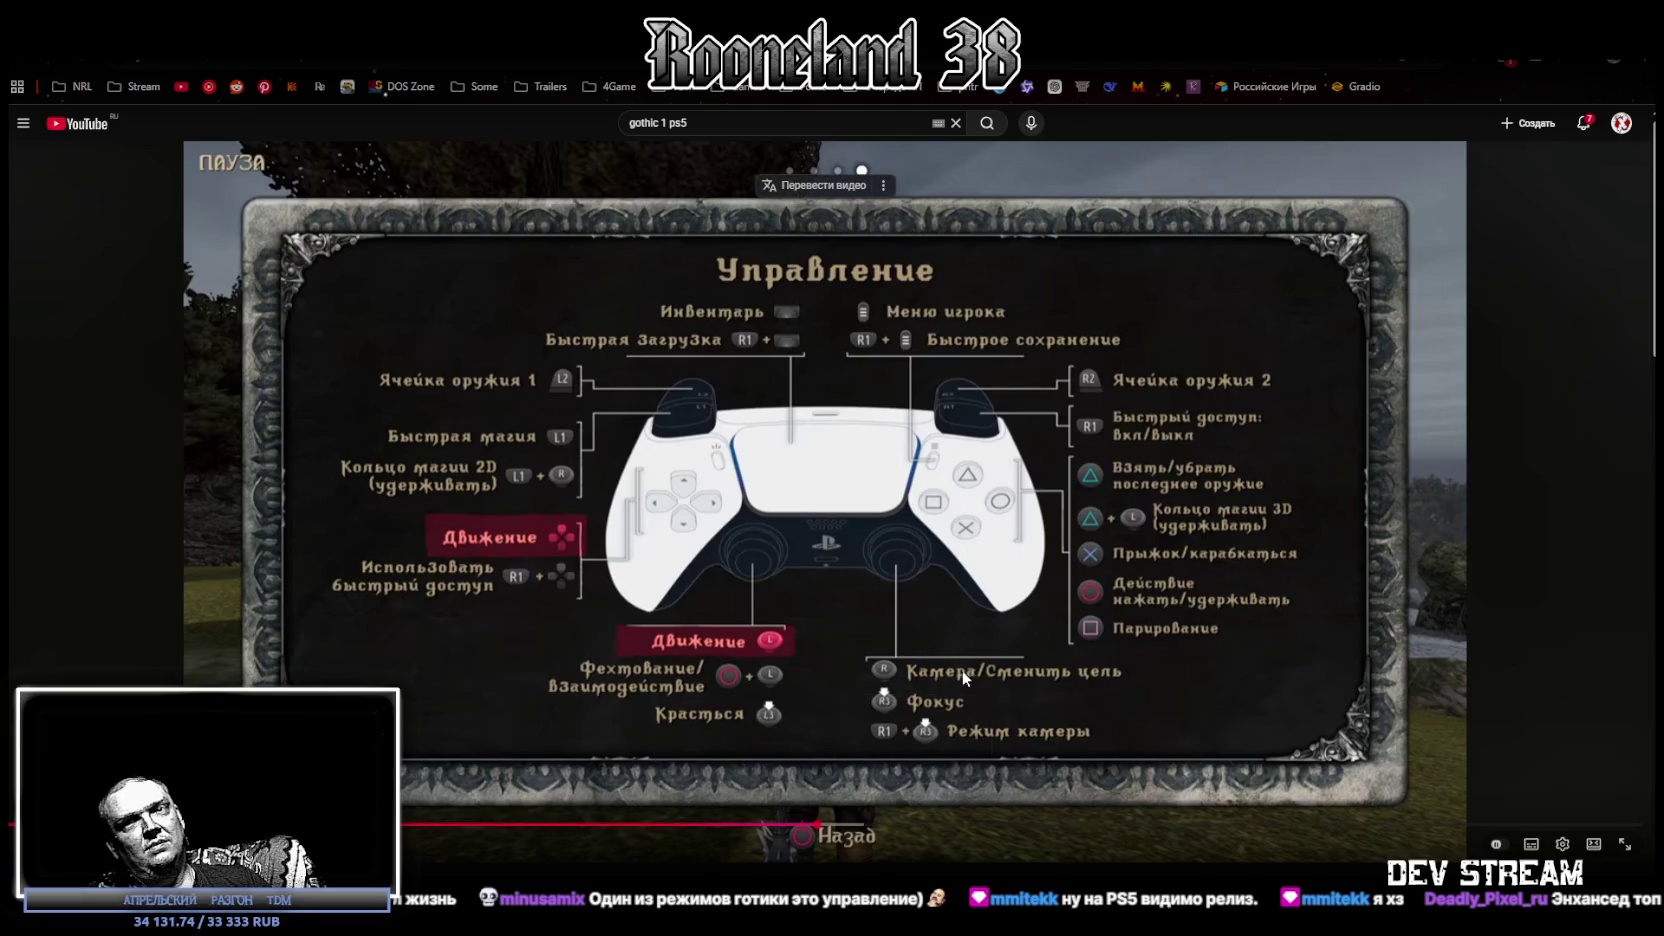
left_click(450, 576)
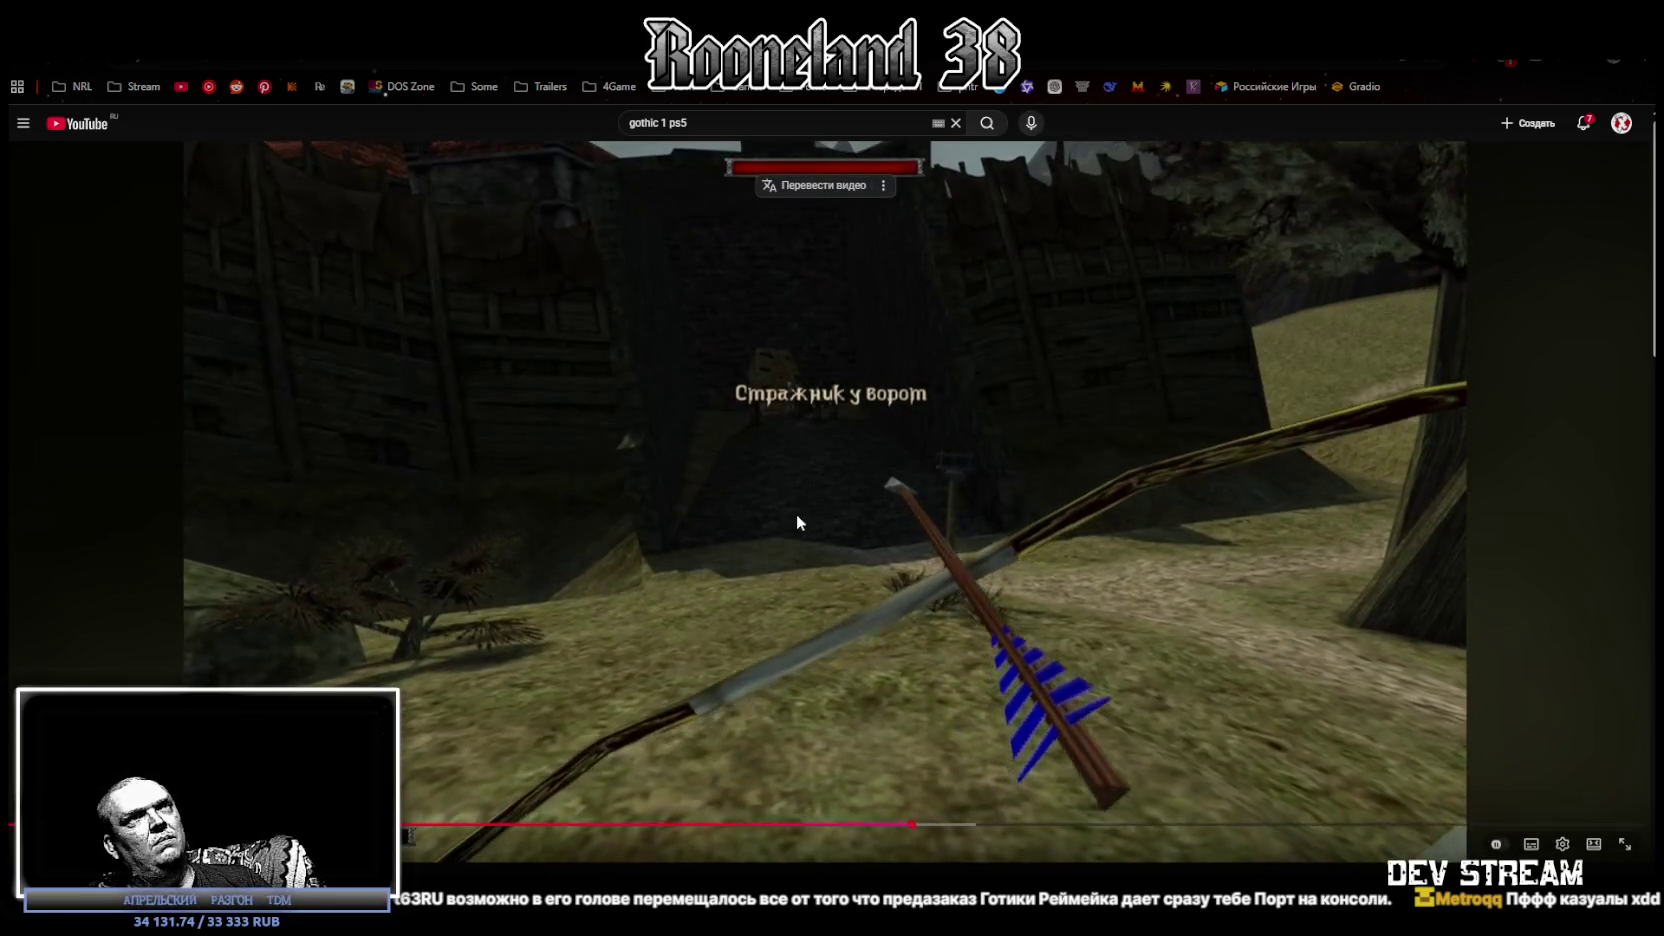
Pause the Gothic video on the bow shot, then resume the gameplay.
left_click(792, 517)
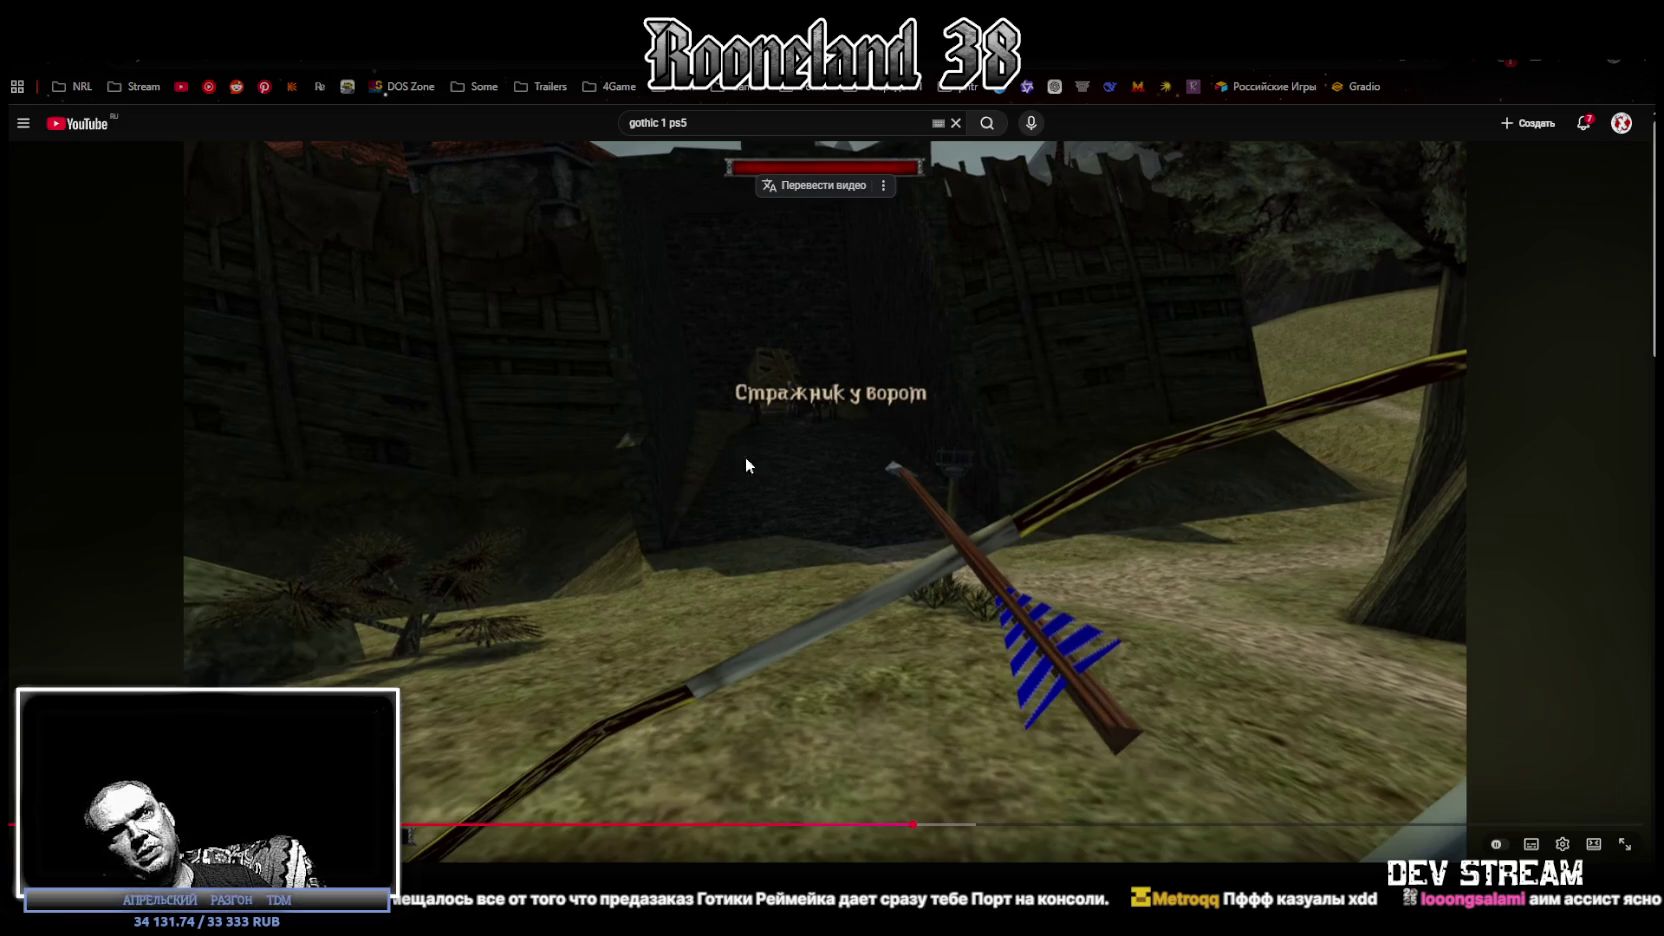
left_click(620, 642)
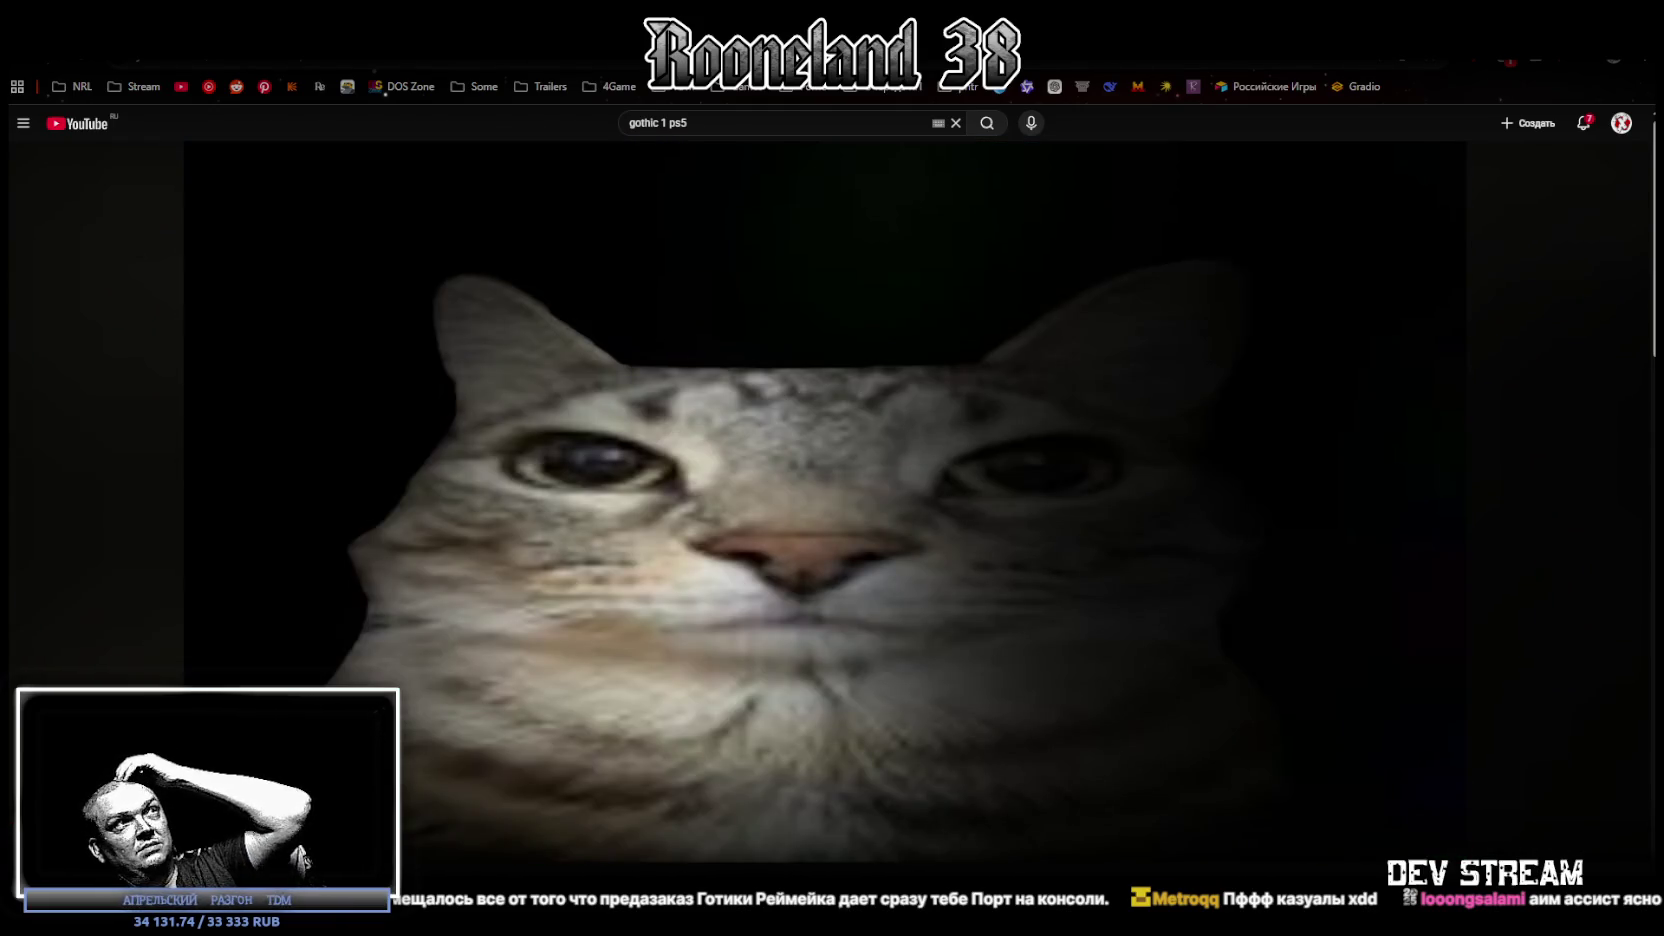
Switch from the YouTube browser back to the Unity Editor window.
key("alt+Tab")
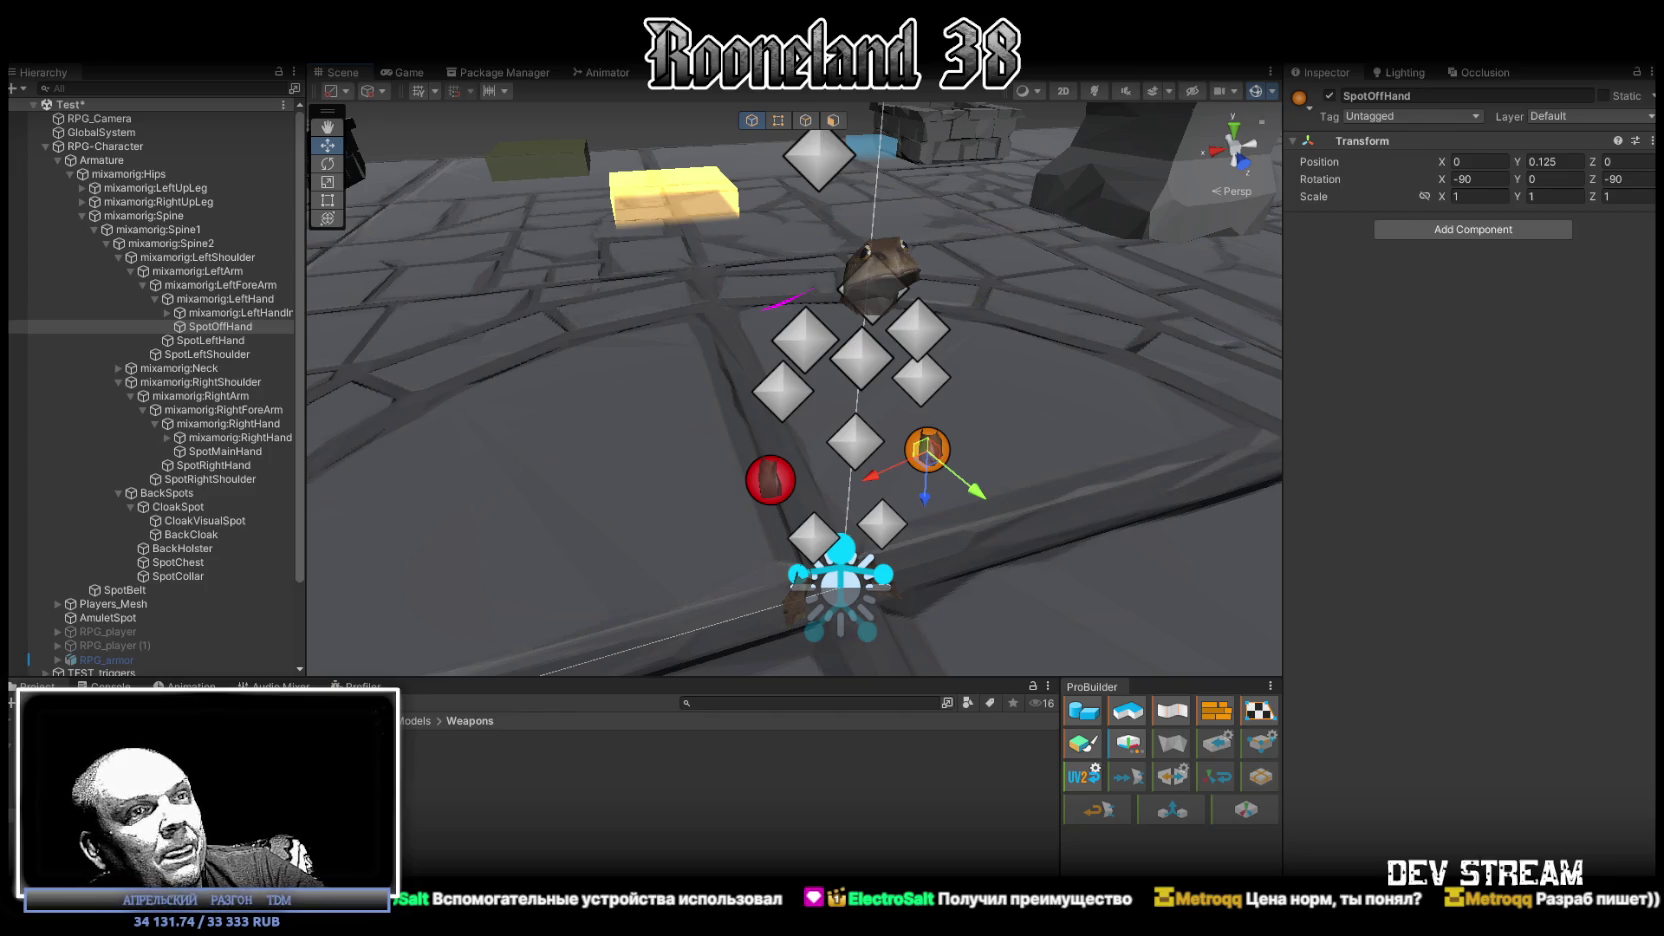
Bring the browser with the GameMag article comments in front of Unity.
key("alt+Tab")
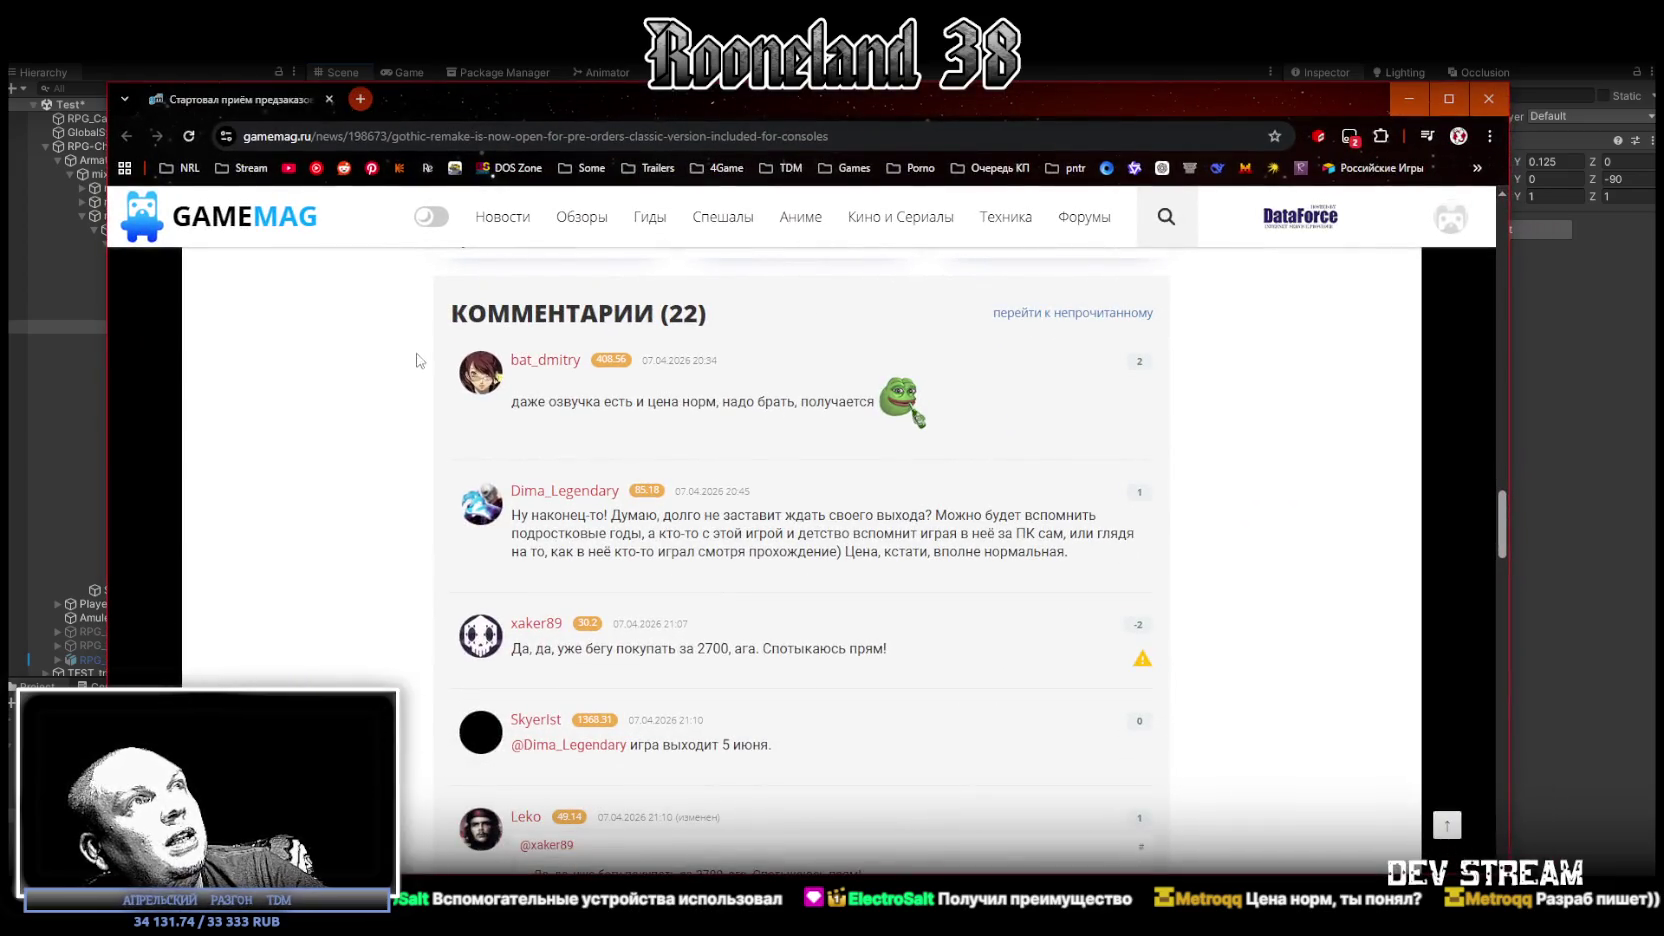
Read the GameMag comments, highlighting text including the 2700 price comment, then hide the browser.
left_click_drag(527, 402, 846, 405)
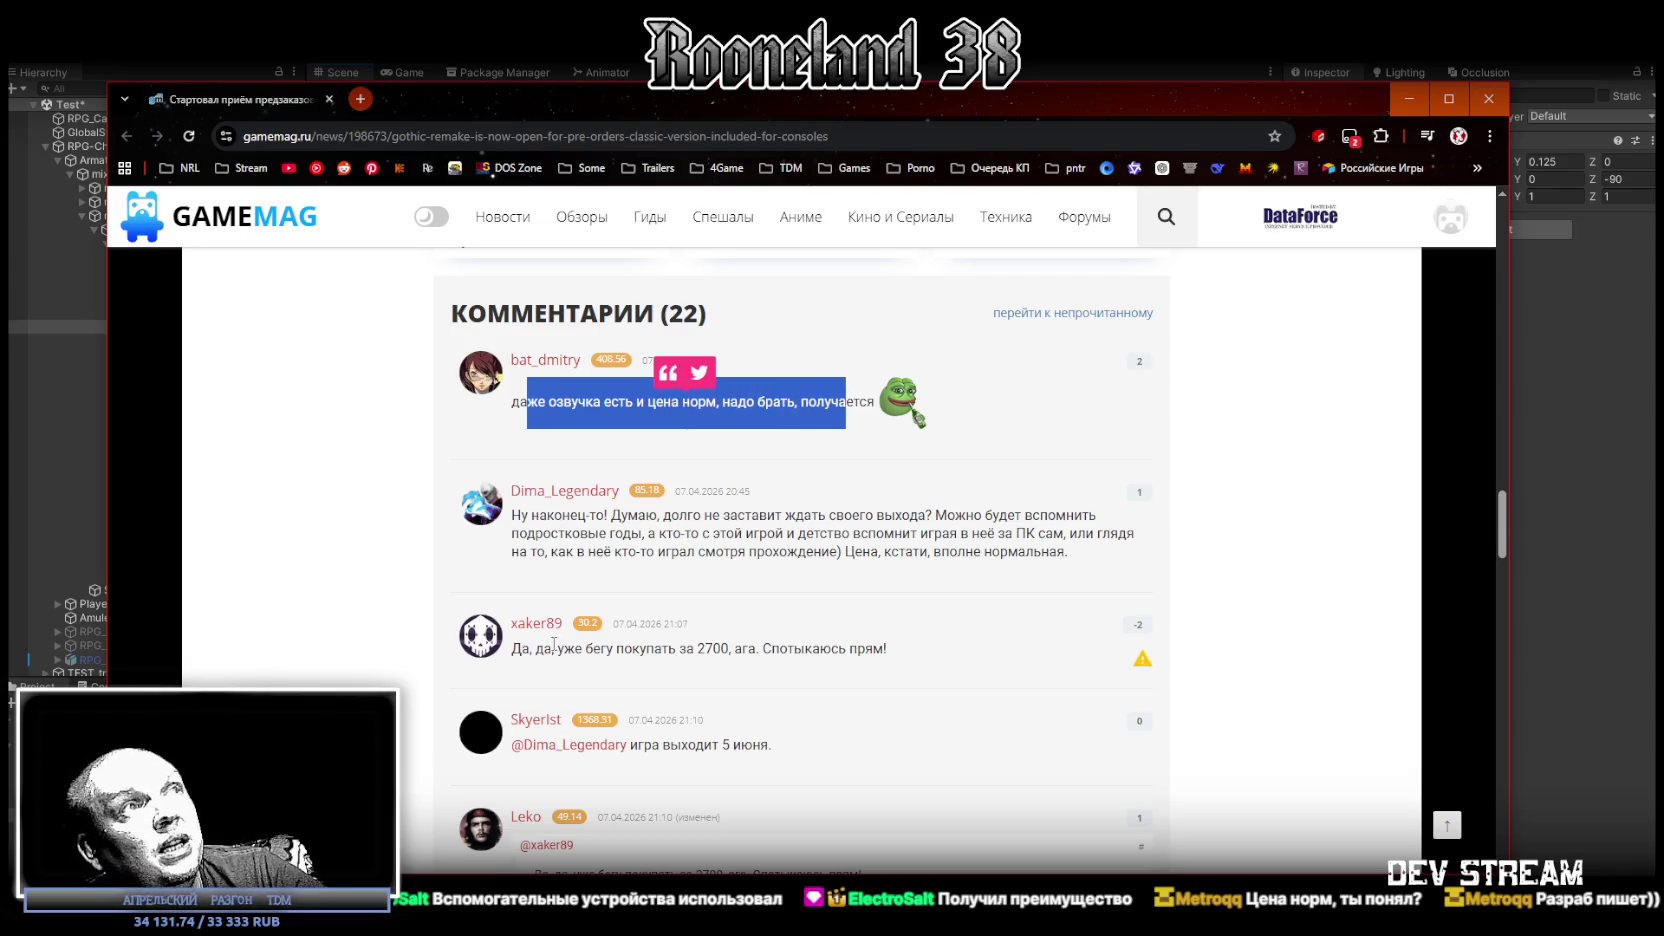
left_click(524, 652)
left_click_drag(524, 652, 866, 648)
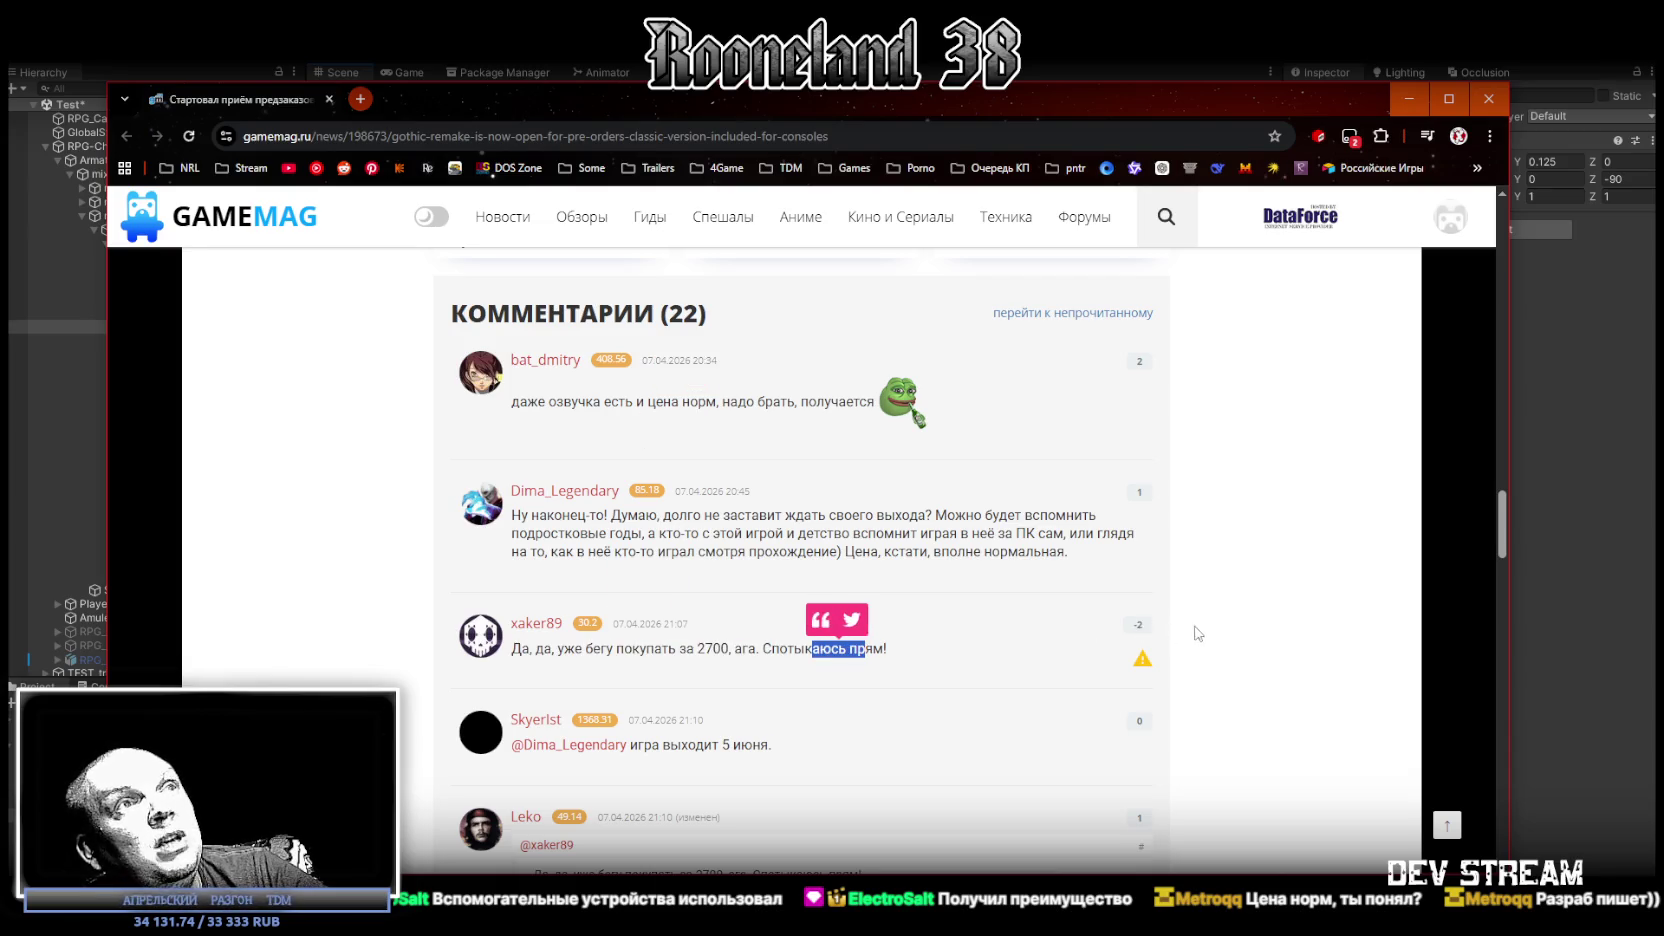
left_click(1272, 598)
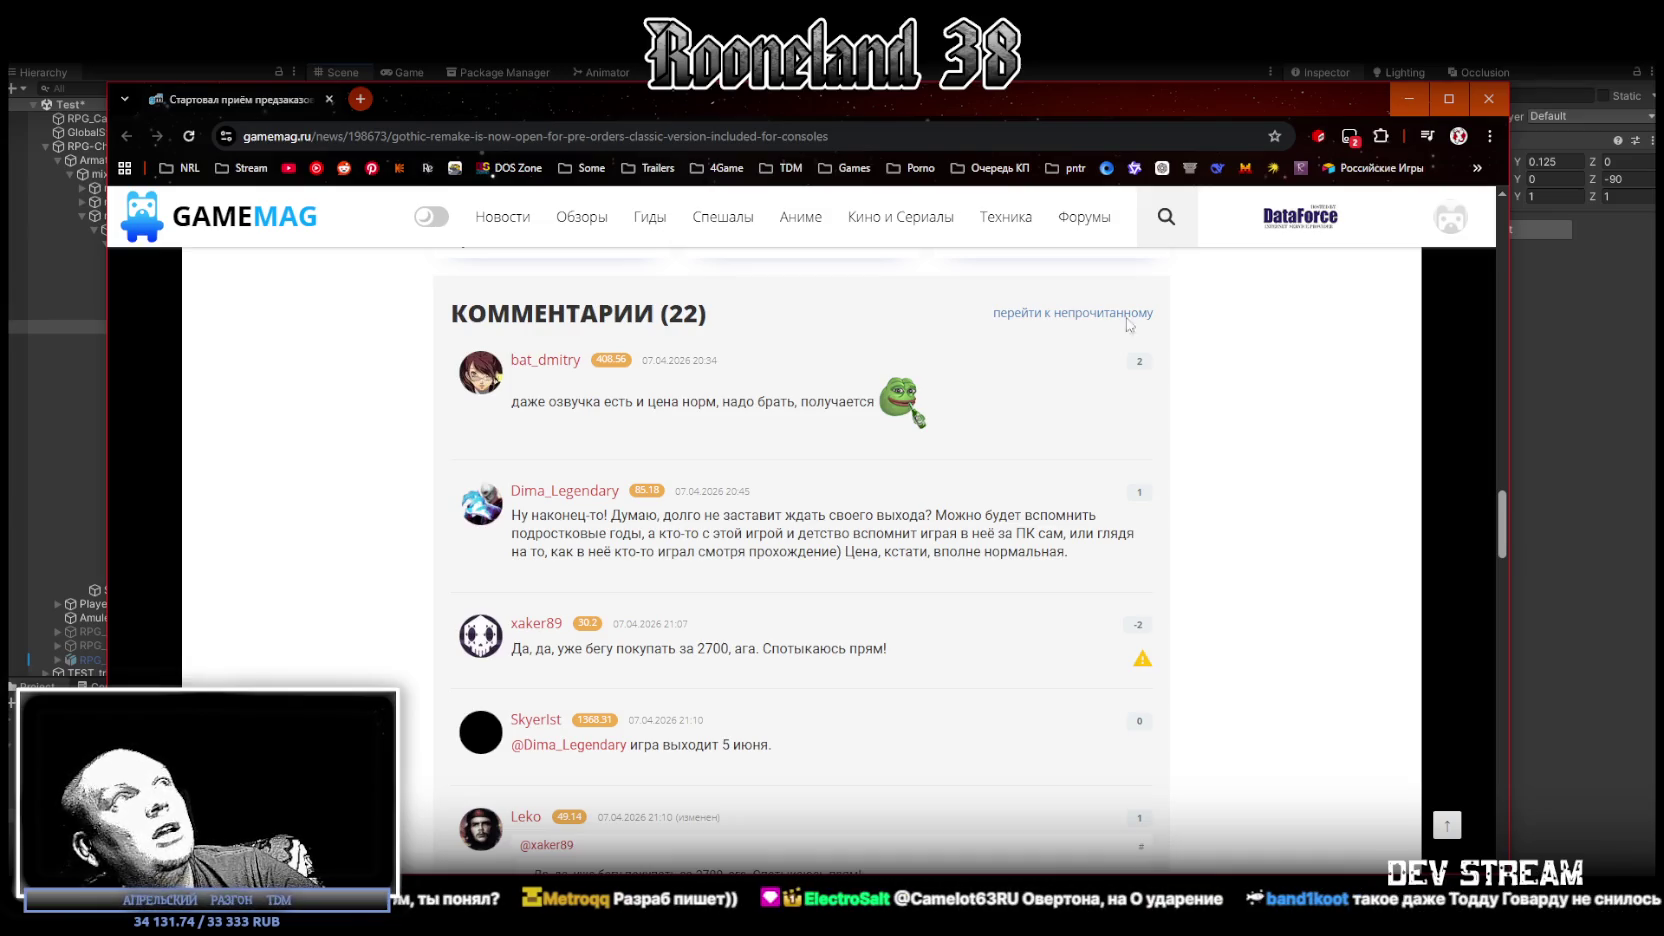
left_click(1409, 98)
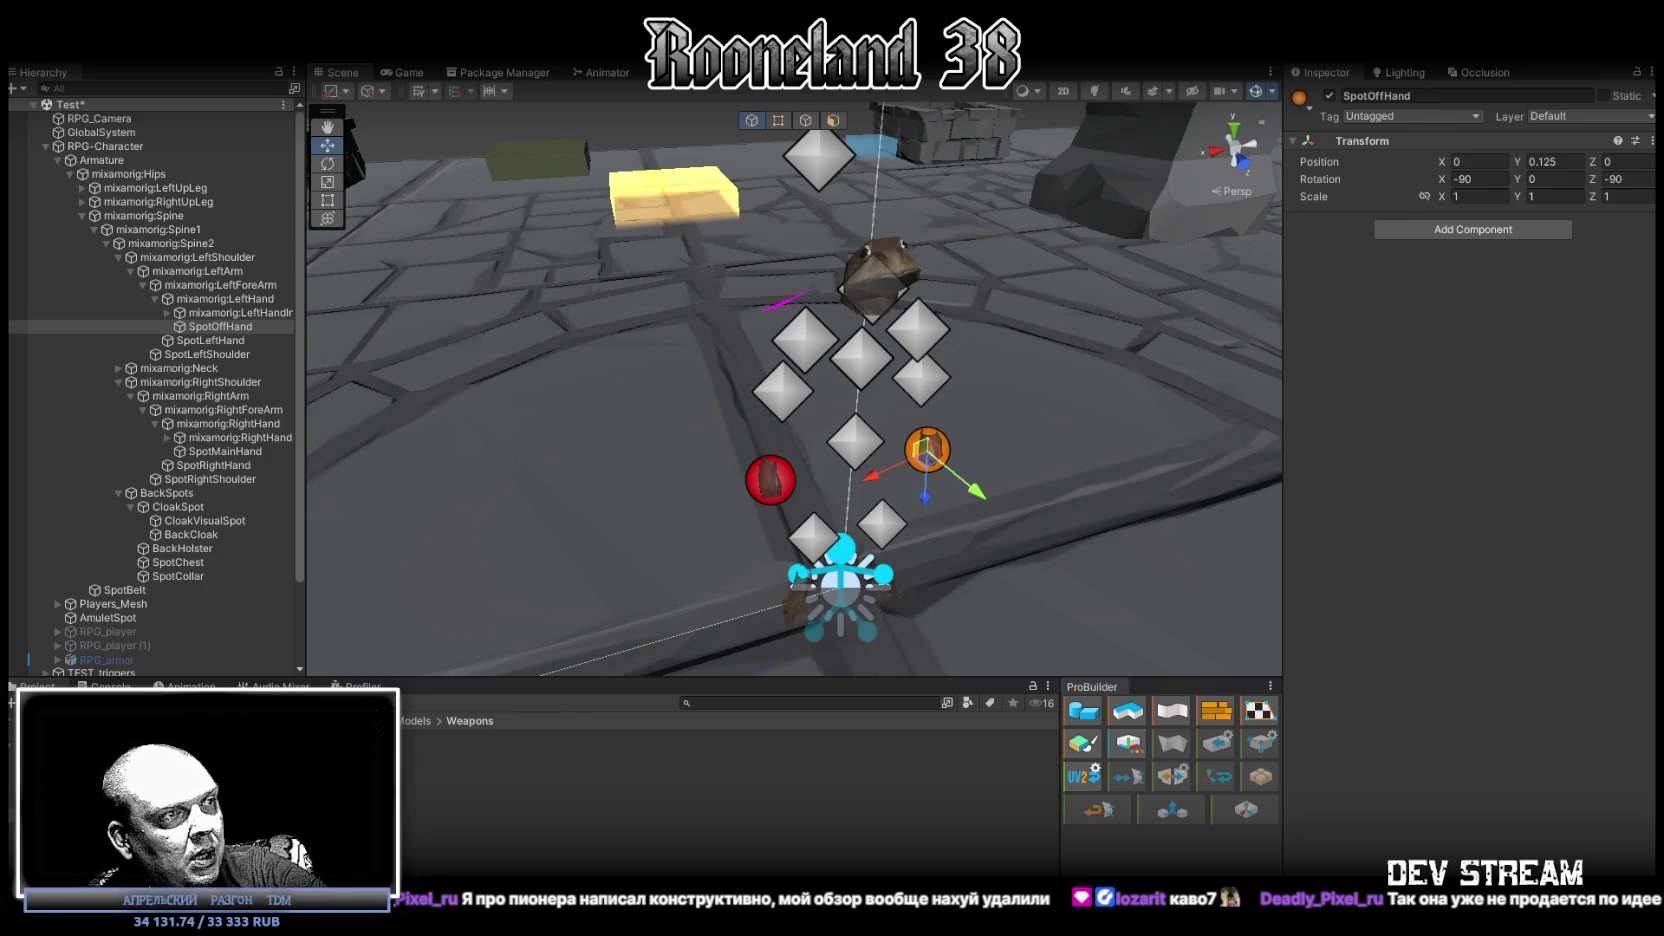
Read through the TESmagic horse armor page down to the footer, then move the browser off Unity.
key("alt+Tab")
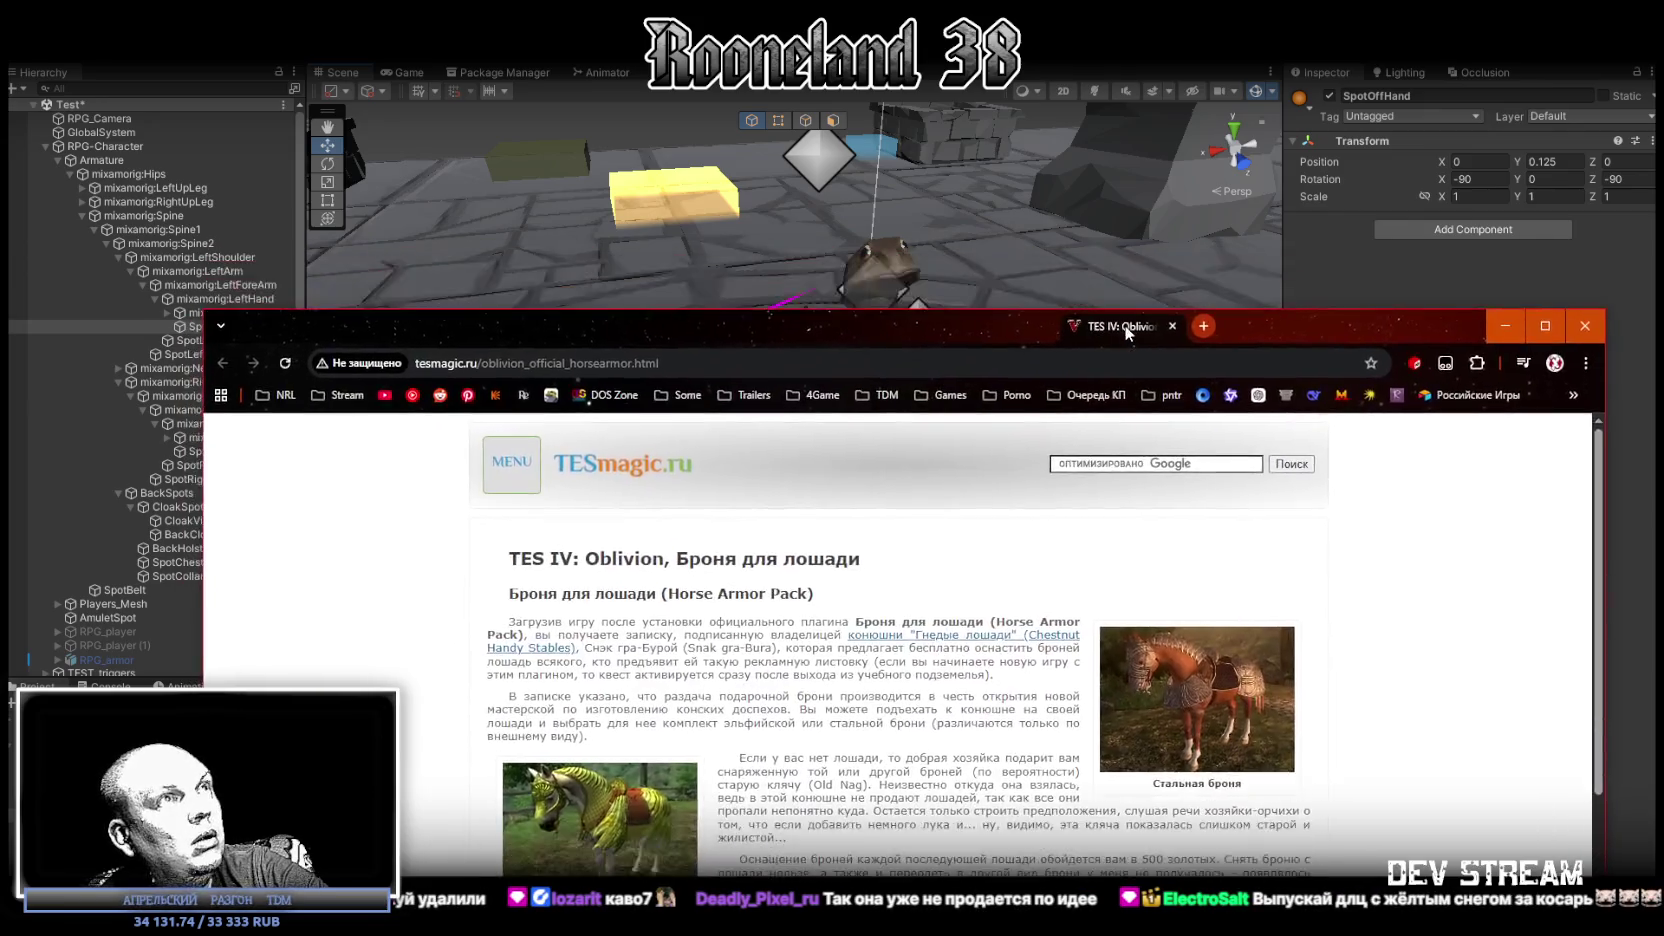
scroll(980, 480, "down", 5)
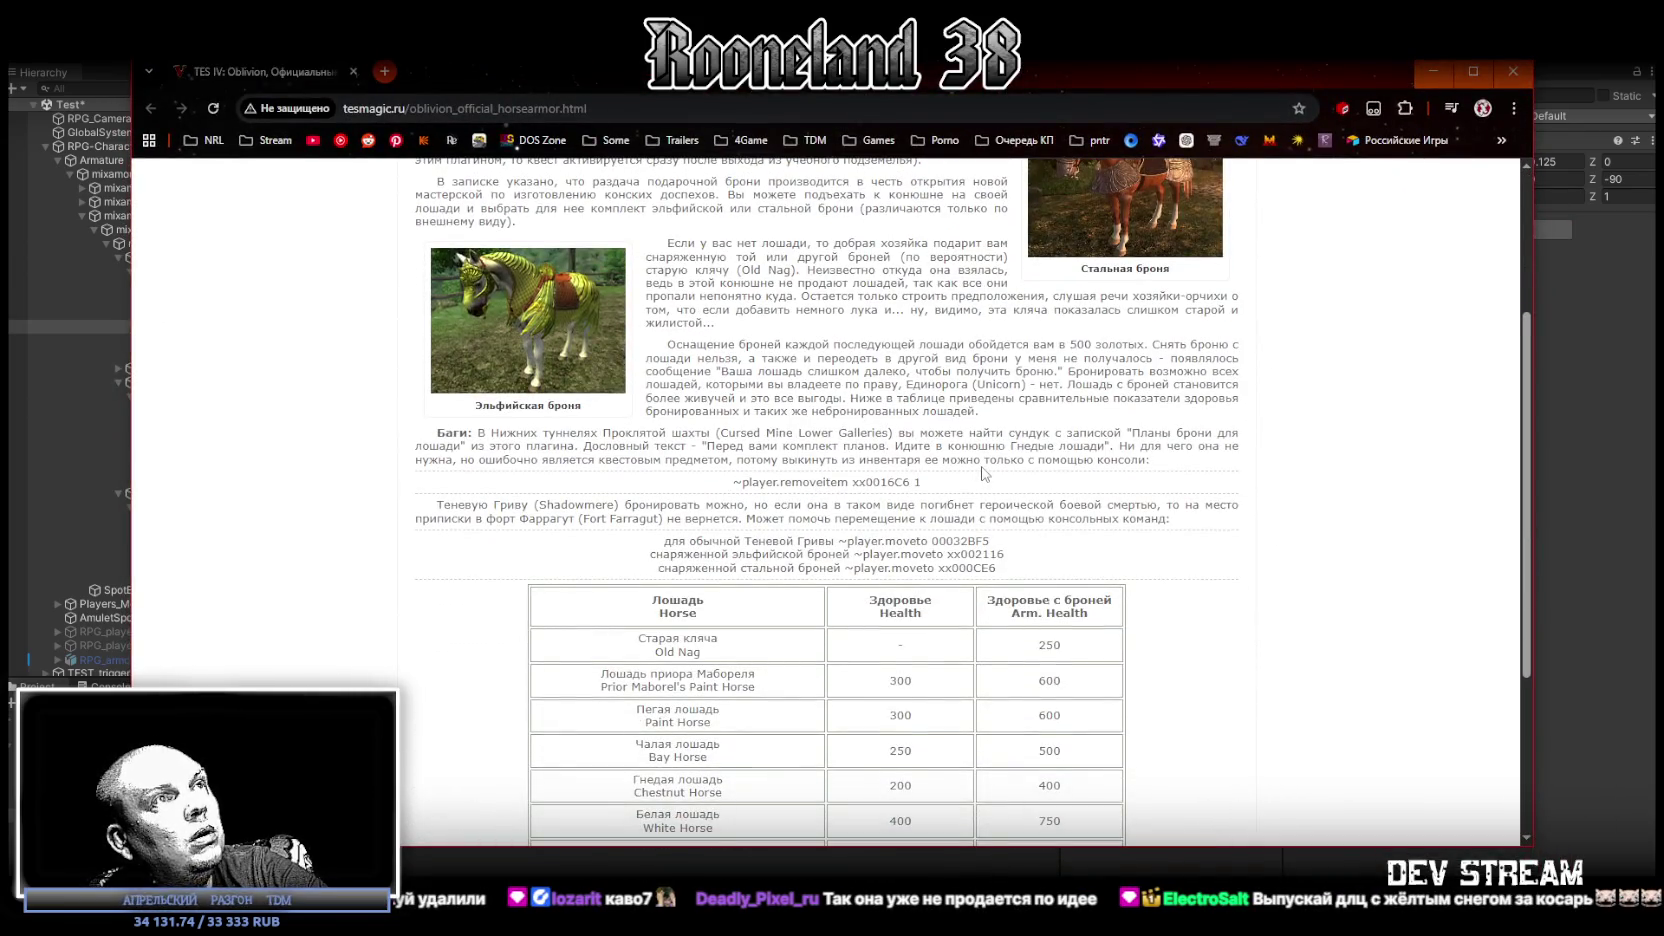
scroll(983, 473, "down", 3)
scroll(980, 470, "up", 3)
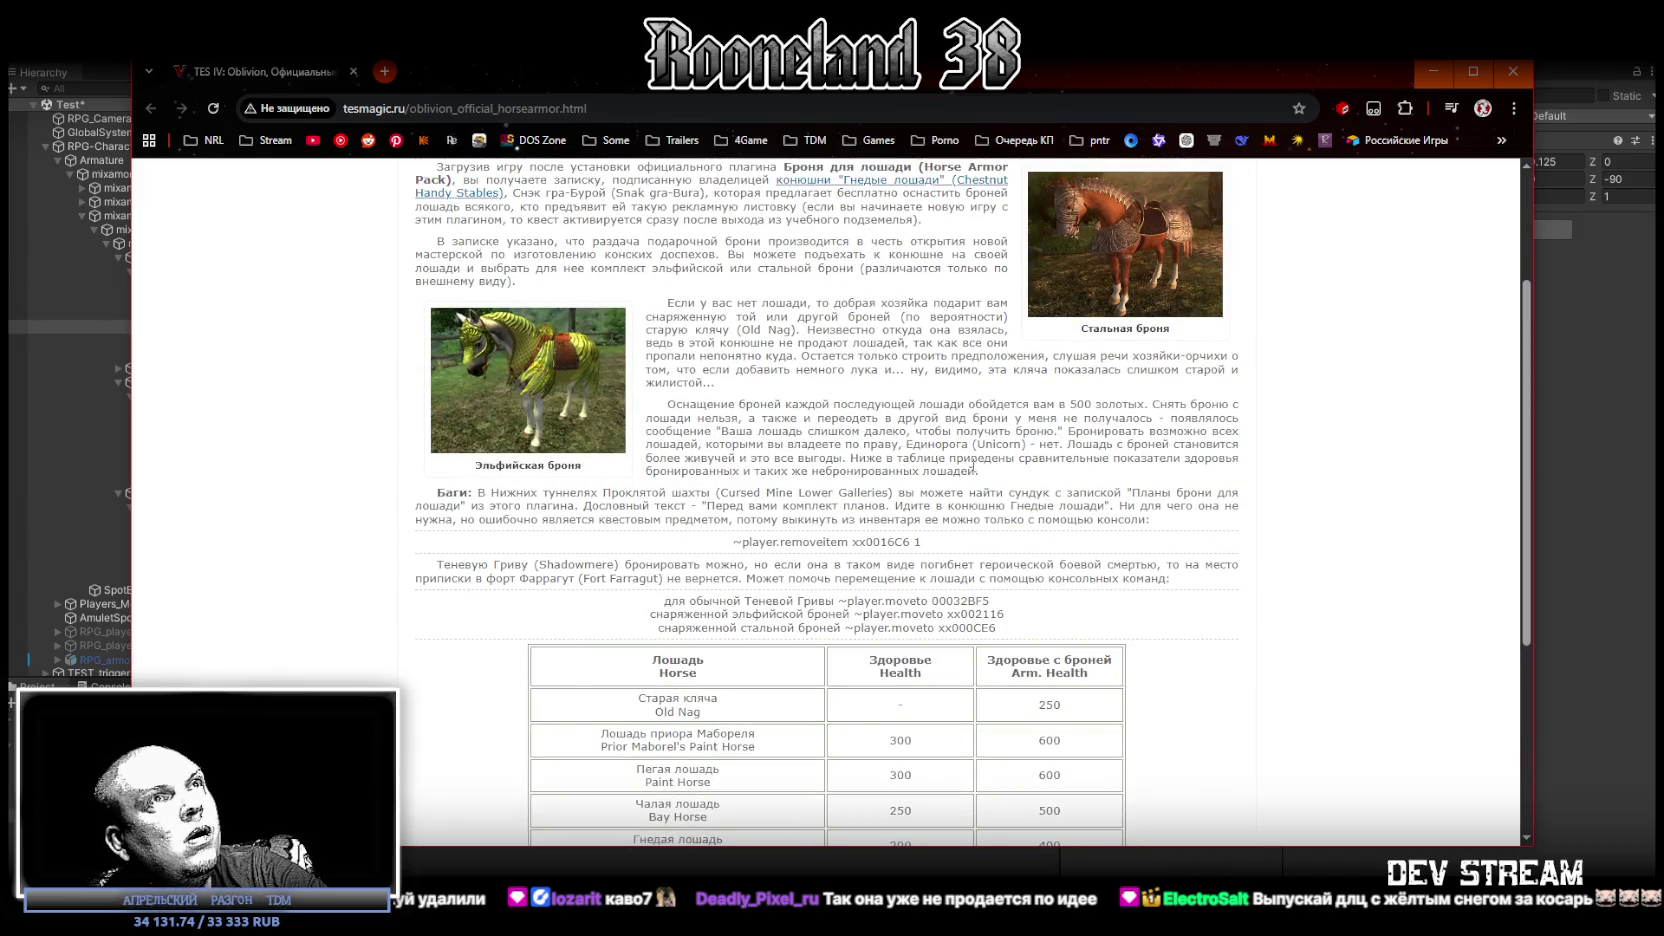
scroll(973, 465, "up", 2)
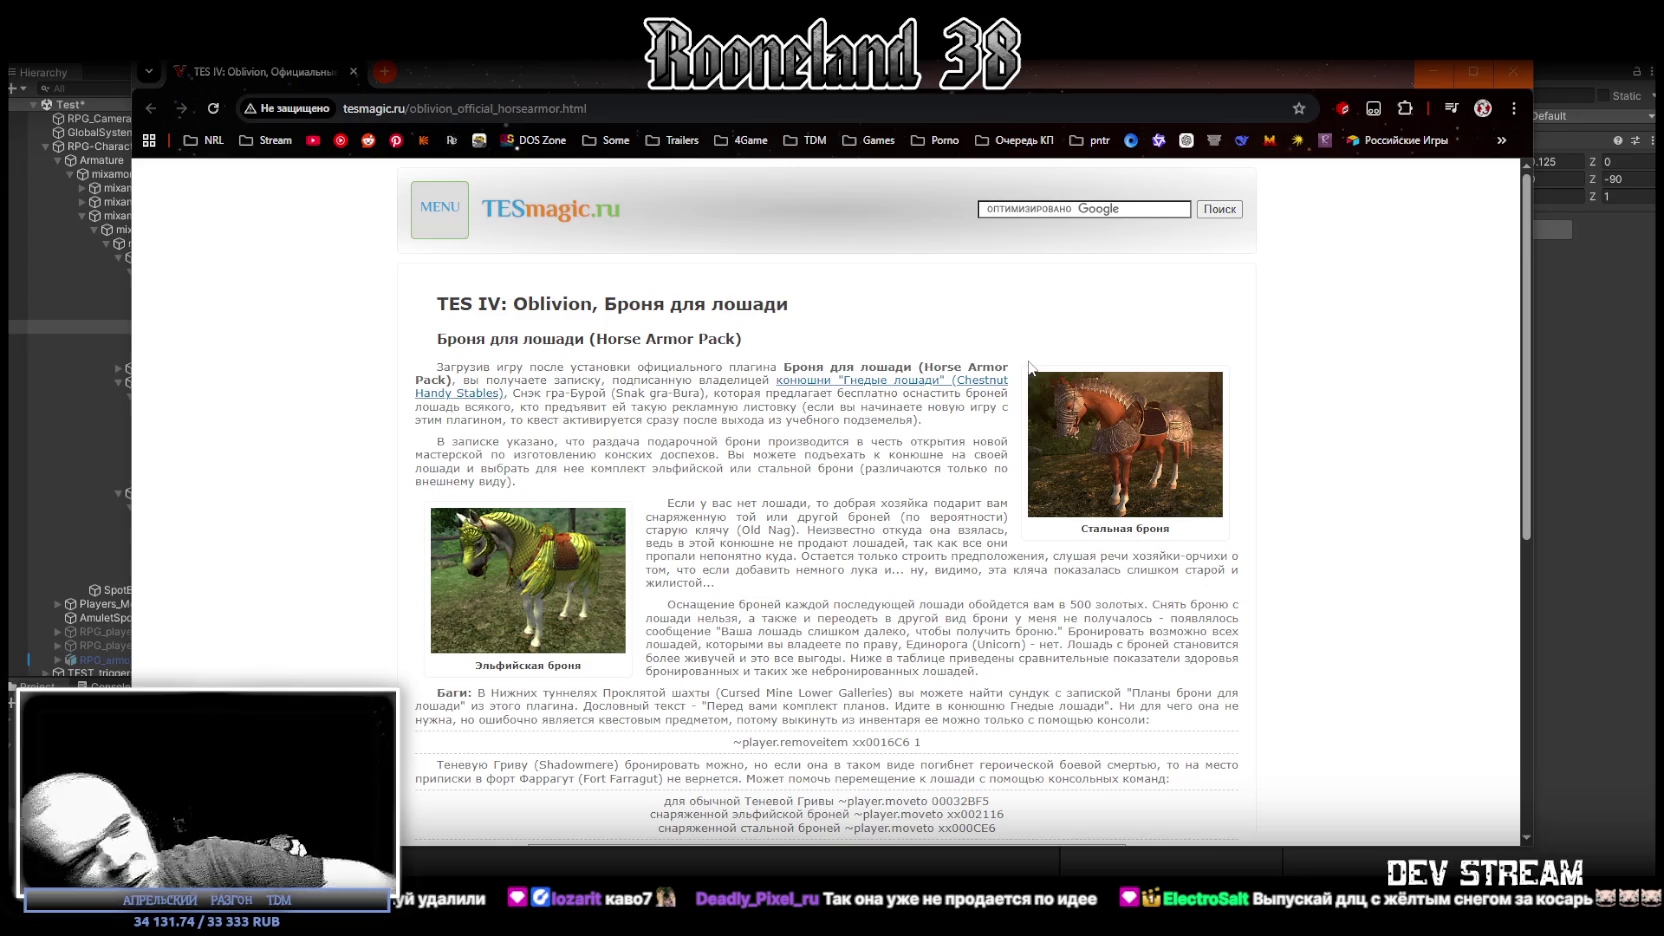
scroll(1103, 840, "down", 1)
scroll(923, 479, "up", 1)
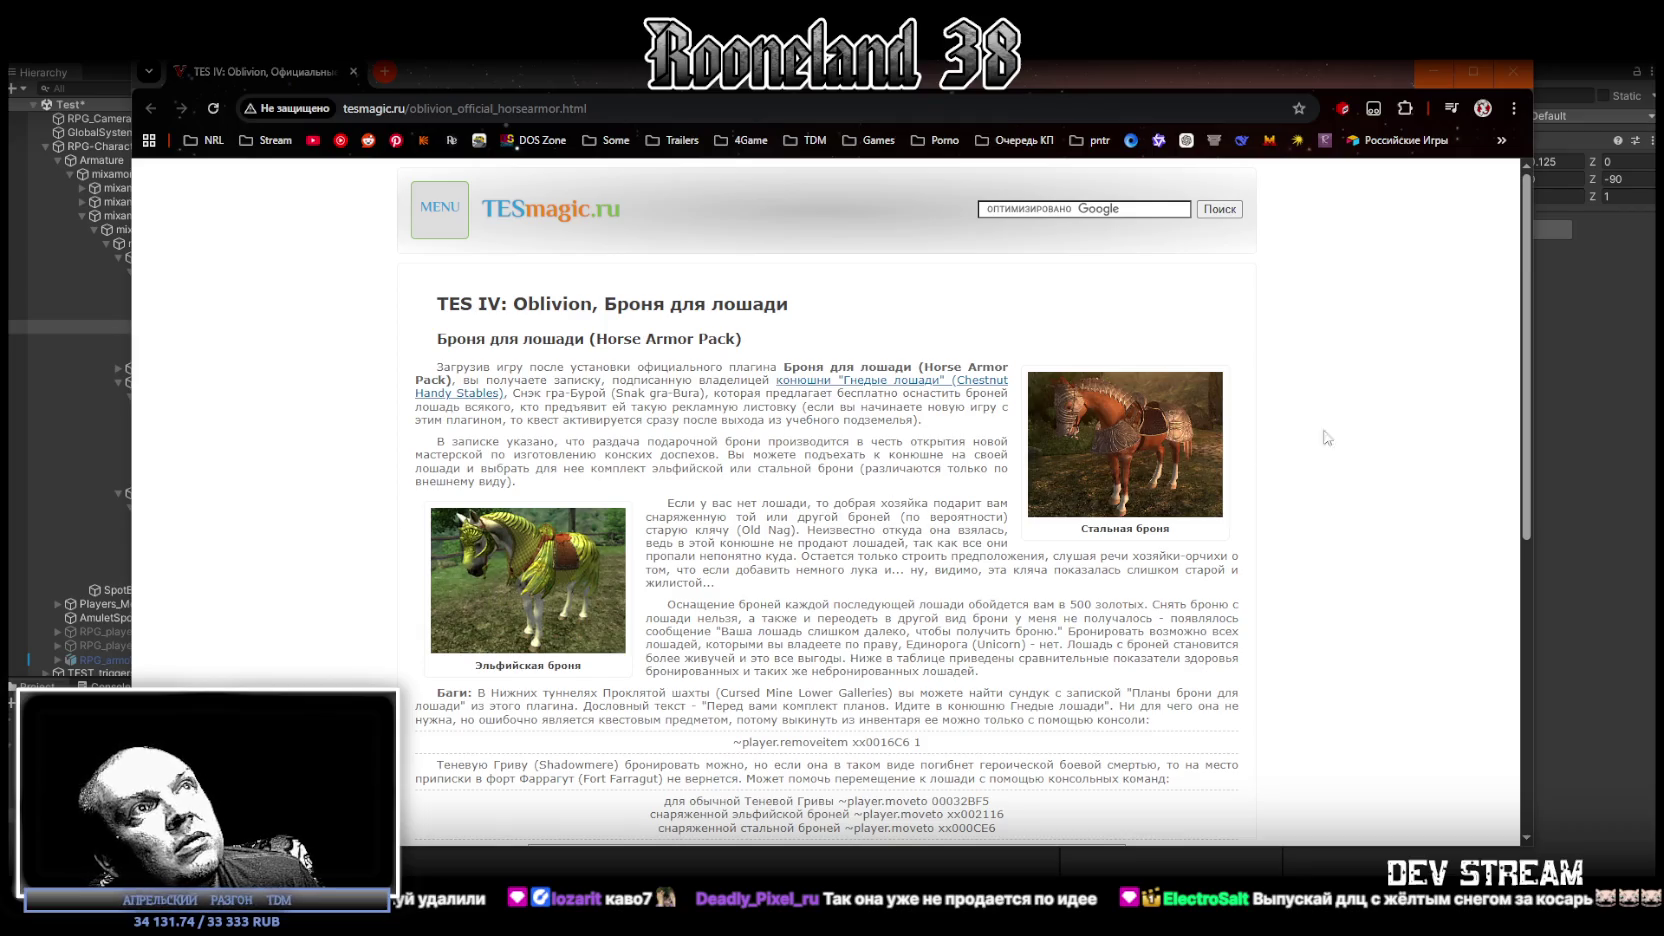
scroll(1231, 570, "down", 3)
scroll(1231, 570, "up", 3)
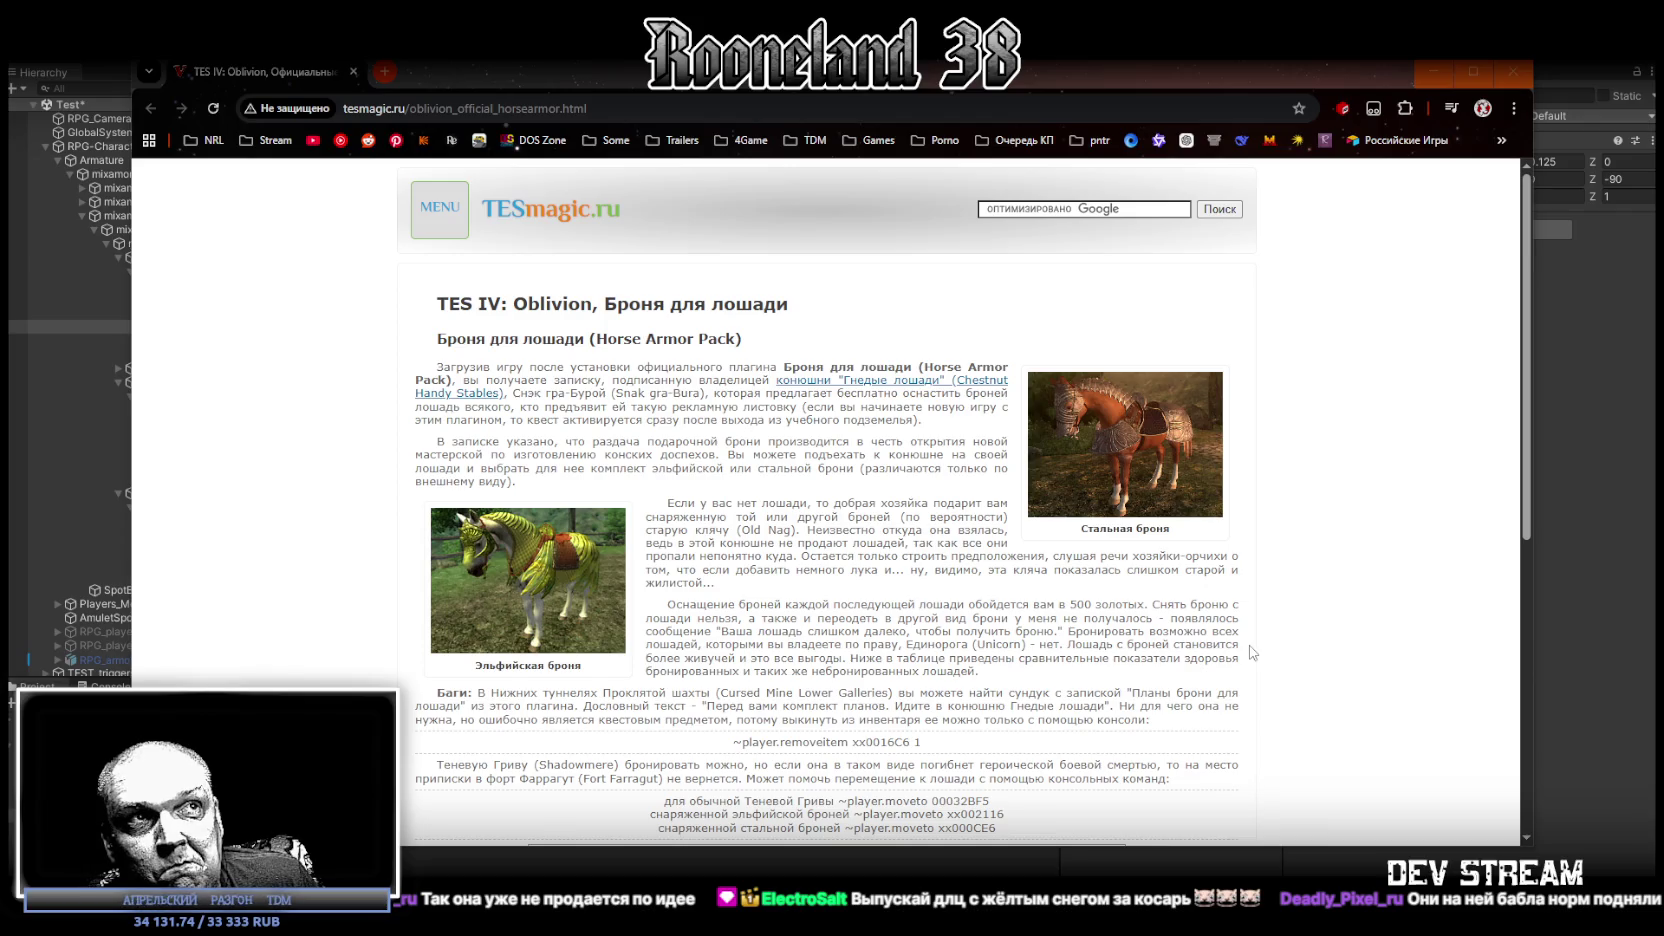
scroll(1250, 652, "down", 3)
scroll(1250, 648, "down", 3)
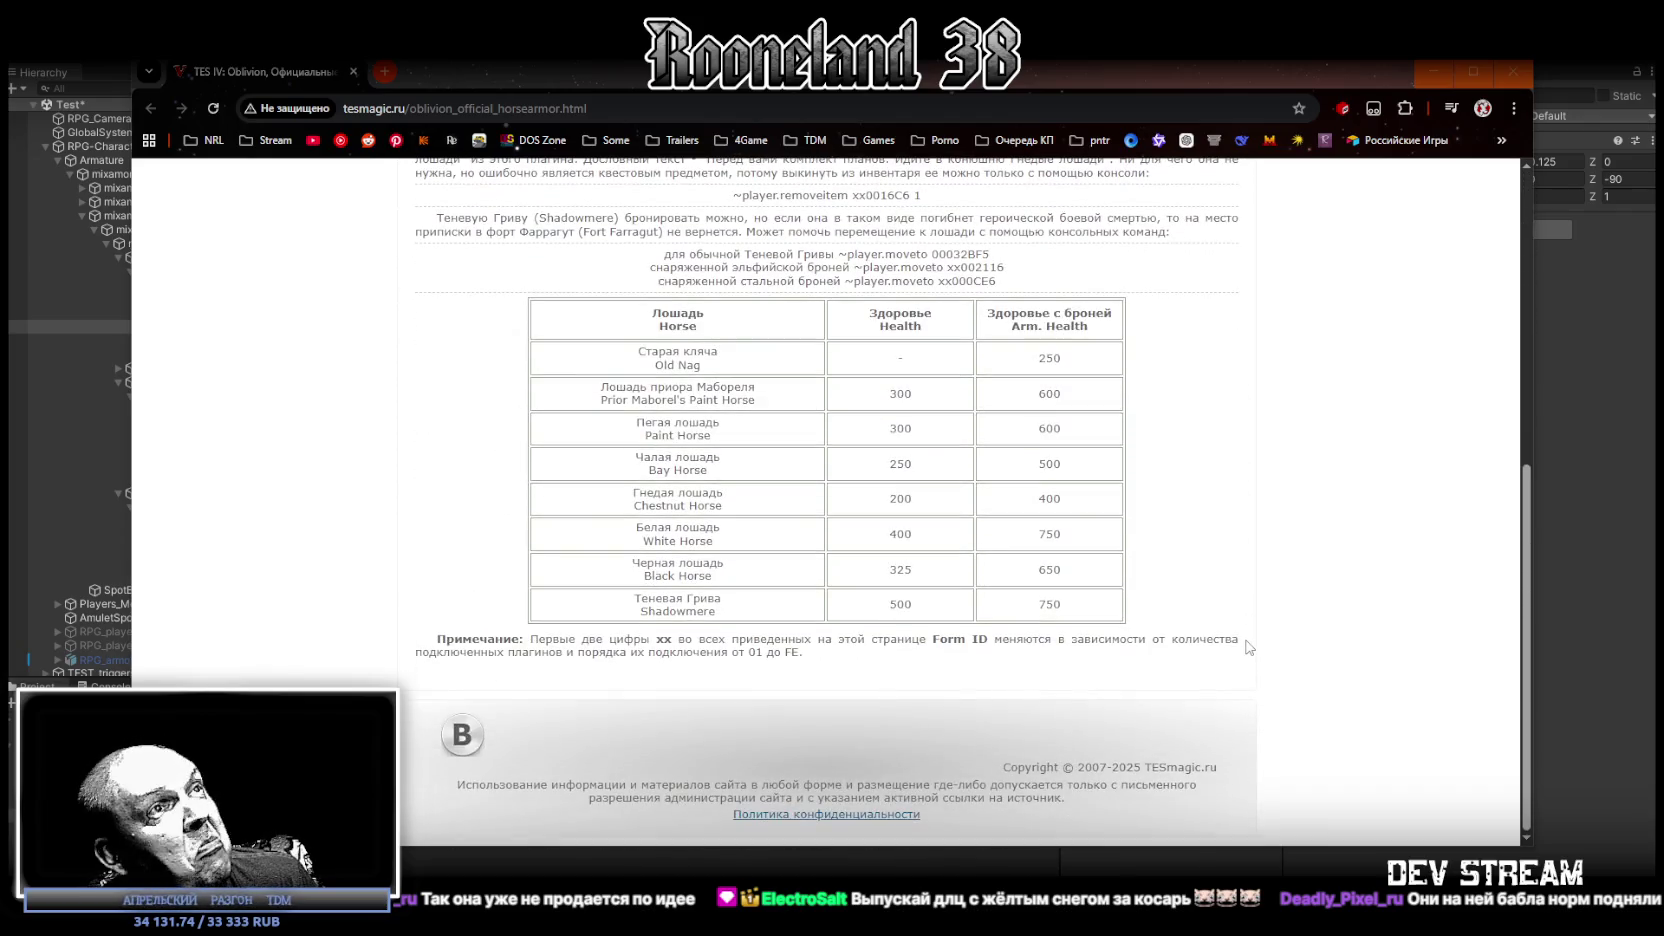
mouse_move(628, 92)
left_mouse_down()
mouse_move(734, 766)
mouse_move(740, 930)
left_mouse_up()
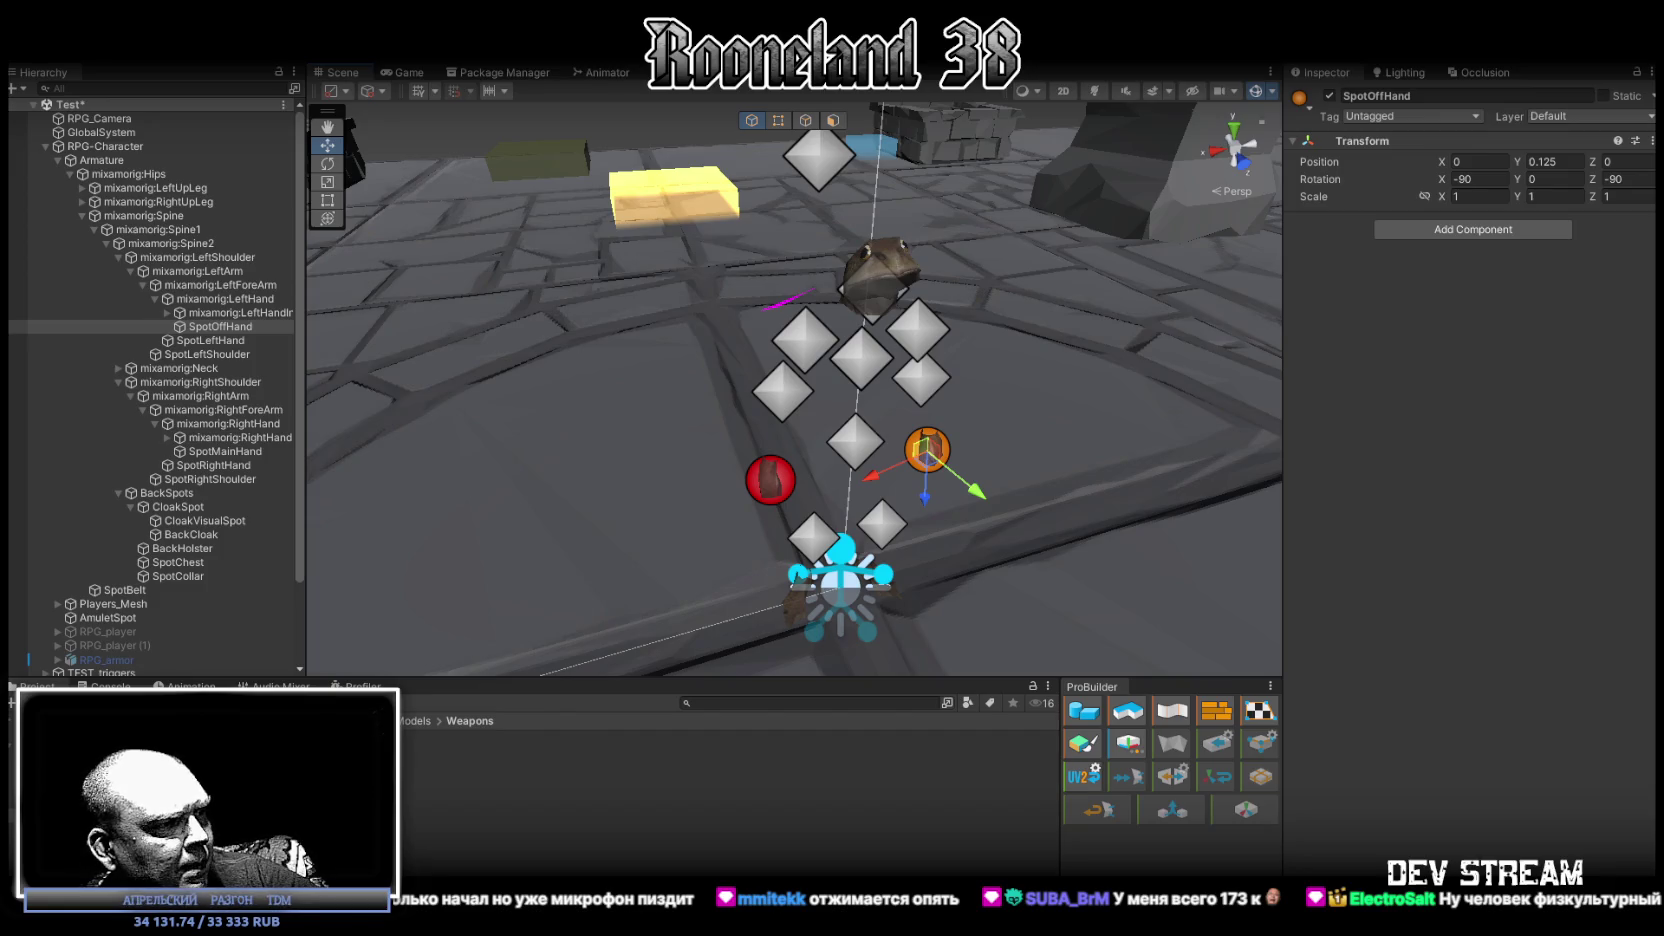
Flip from Unity to Photoshop's weapon texture sheet, then bring the RPG_WW_ZAVOZ staff spreadsheet forward.
key("alt+Tab")
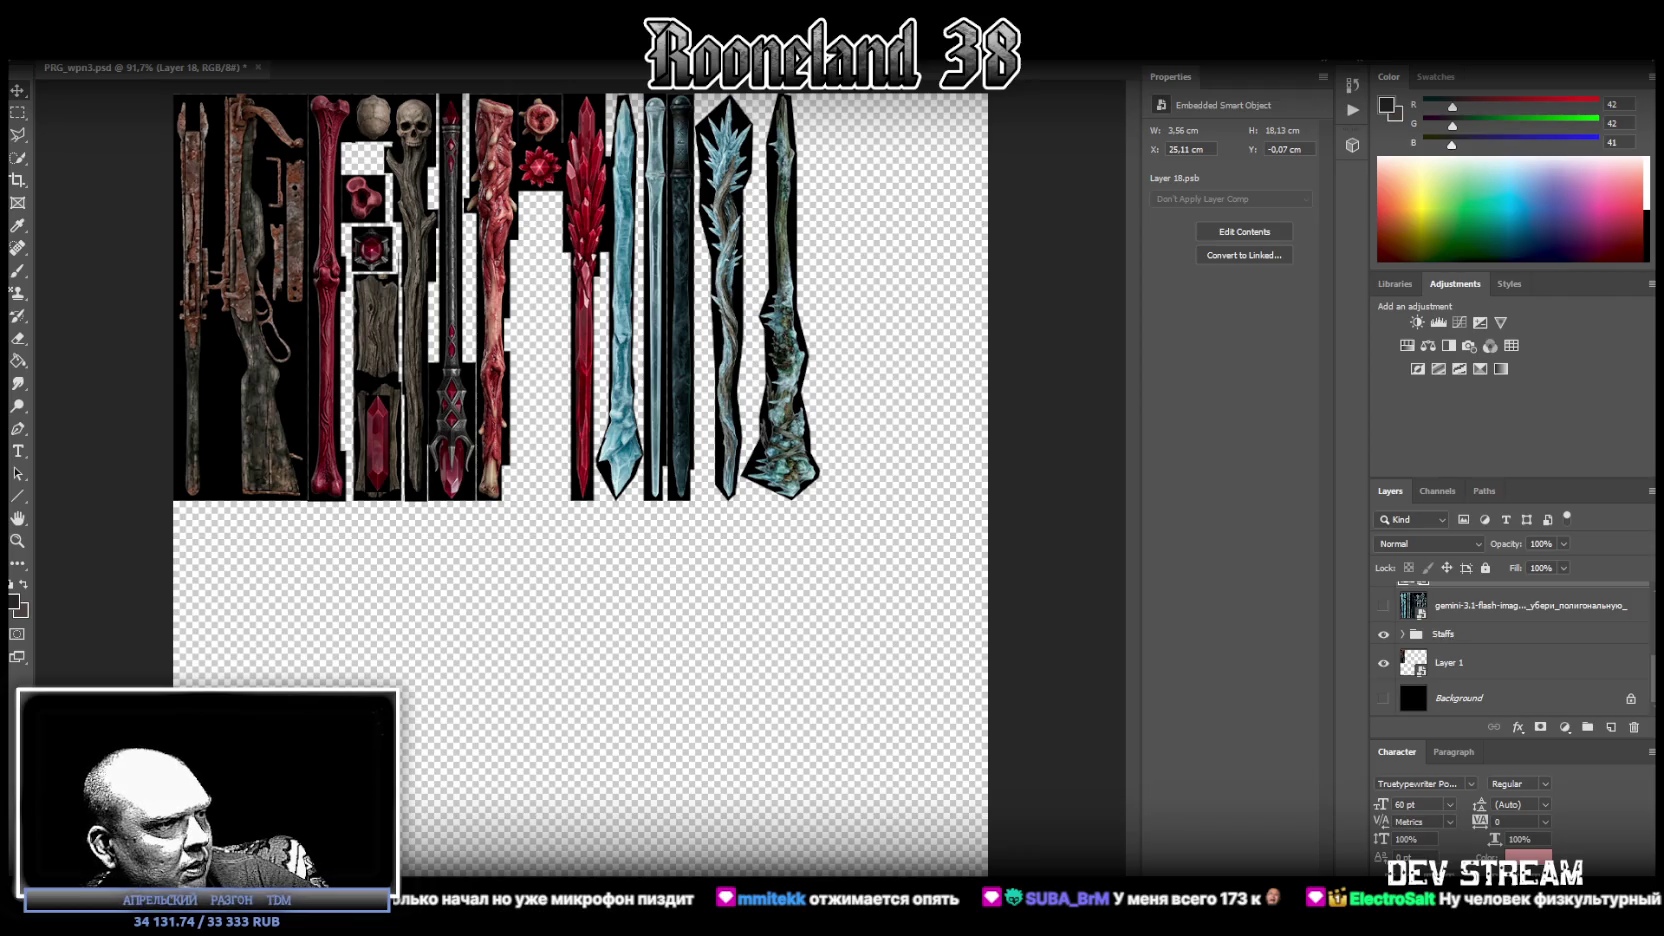
key("super+d")
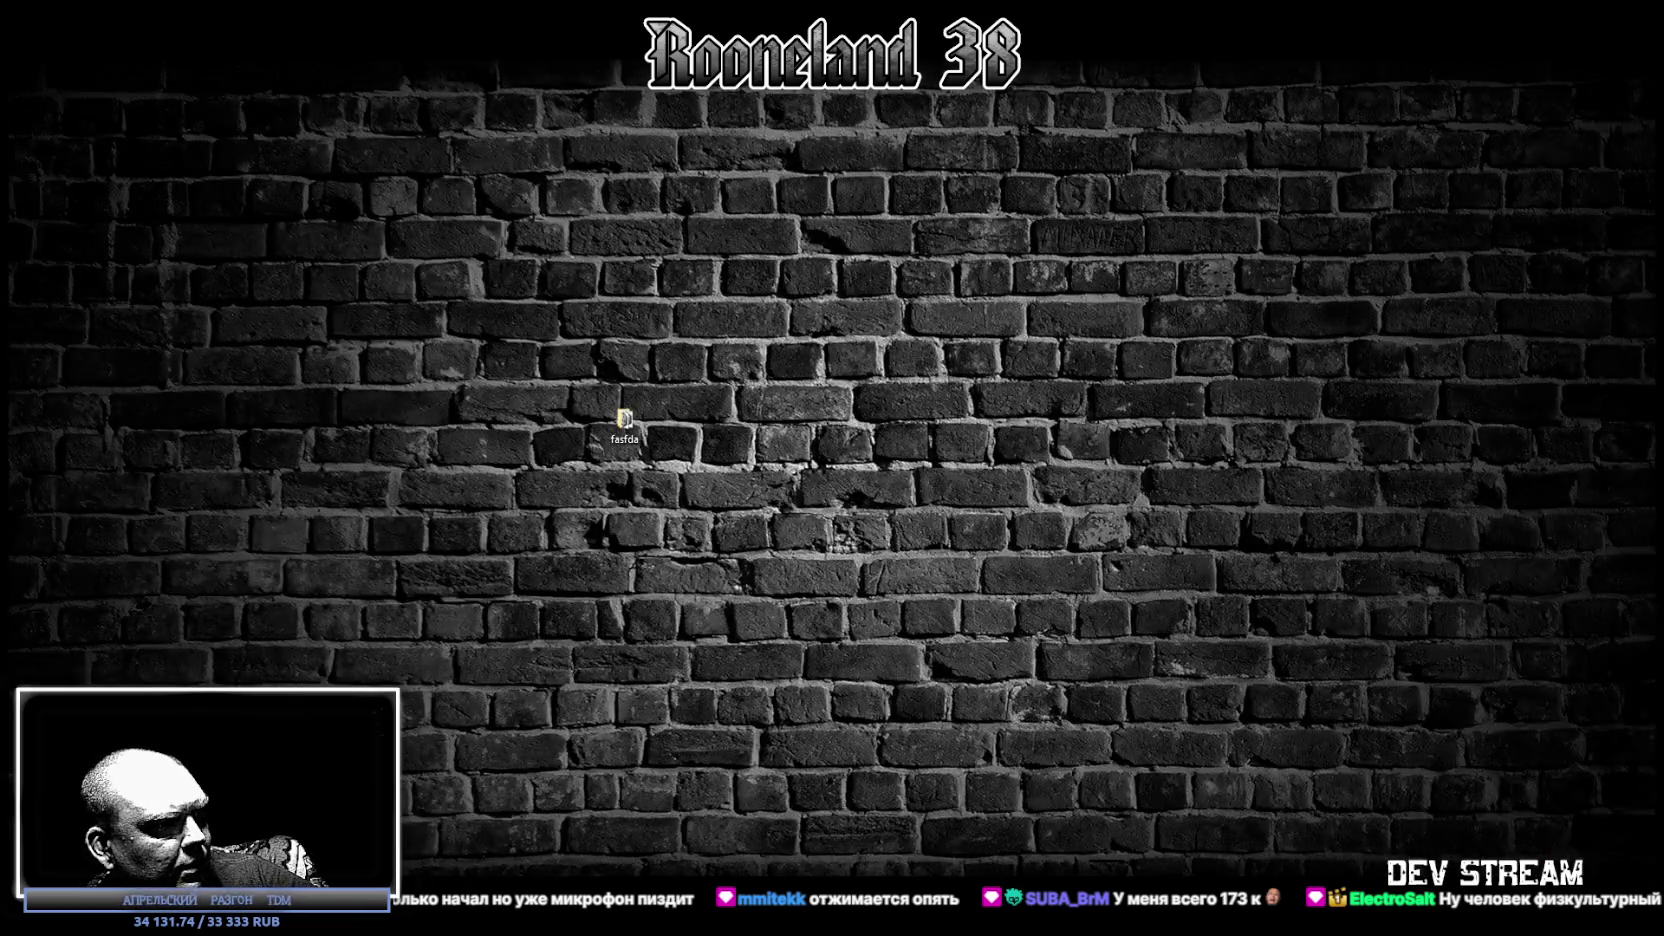
key("super+d")
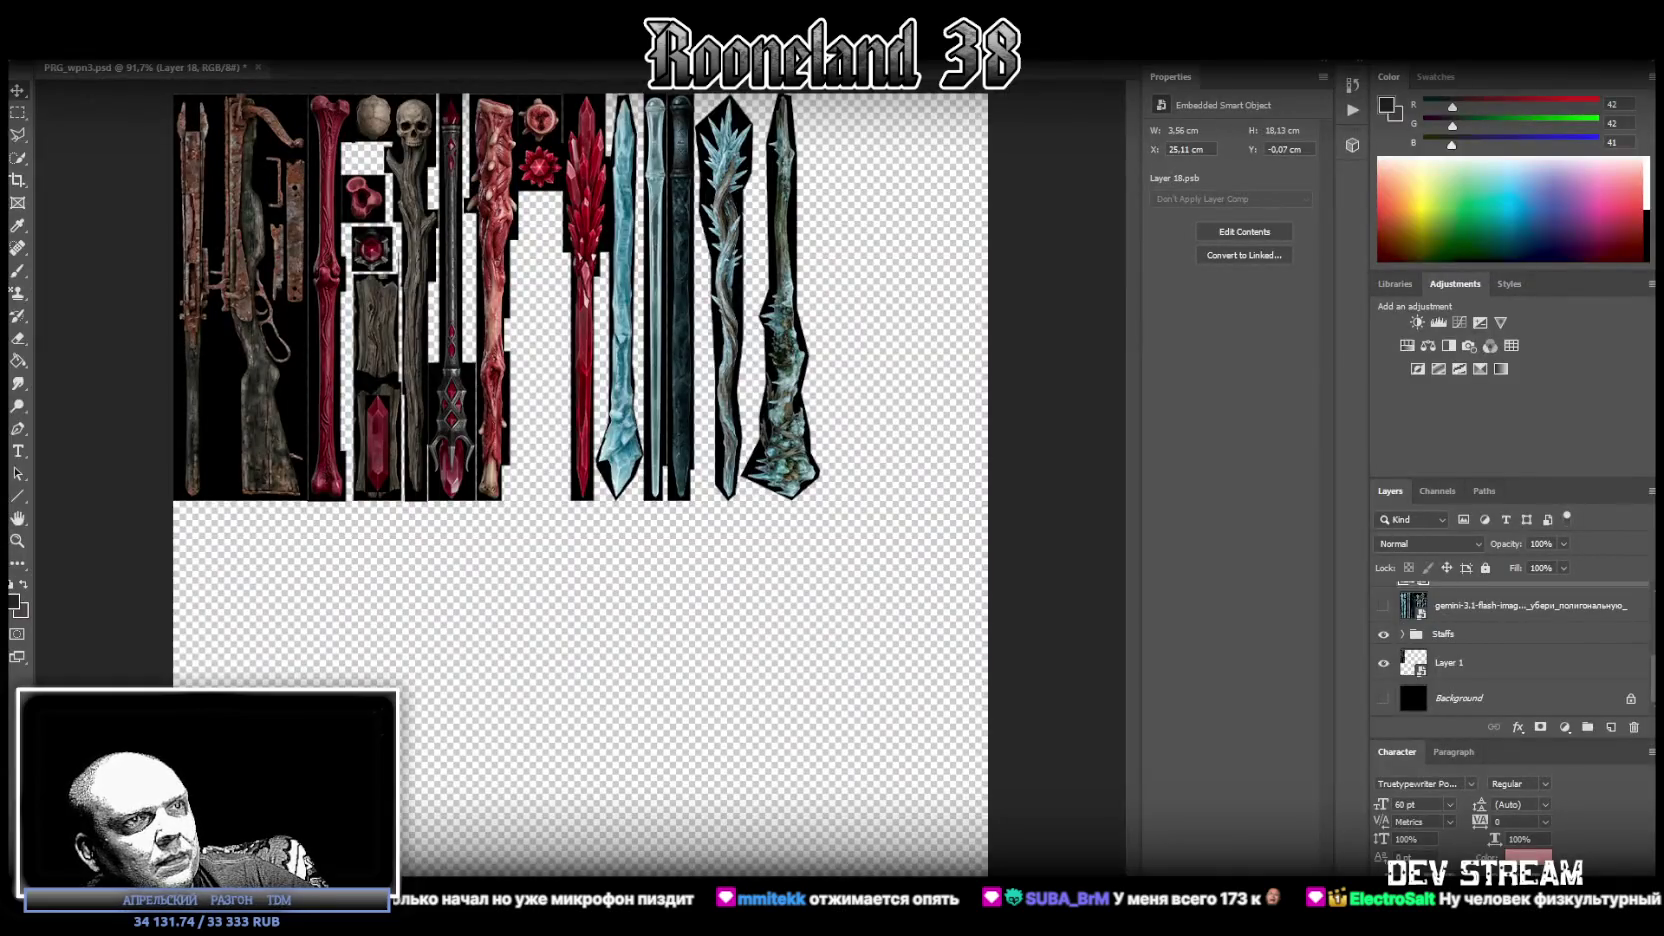
key("alt+Tab")
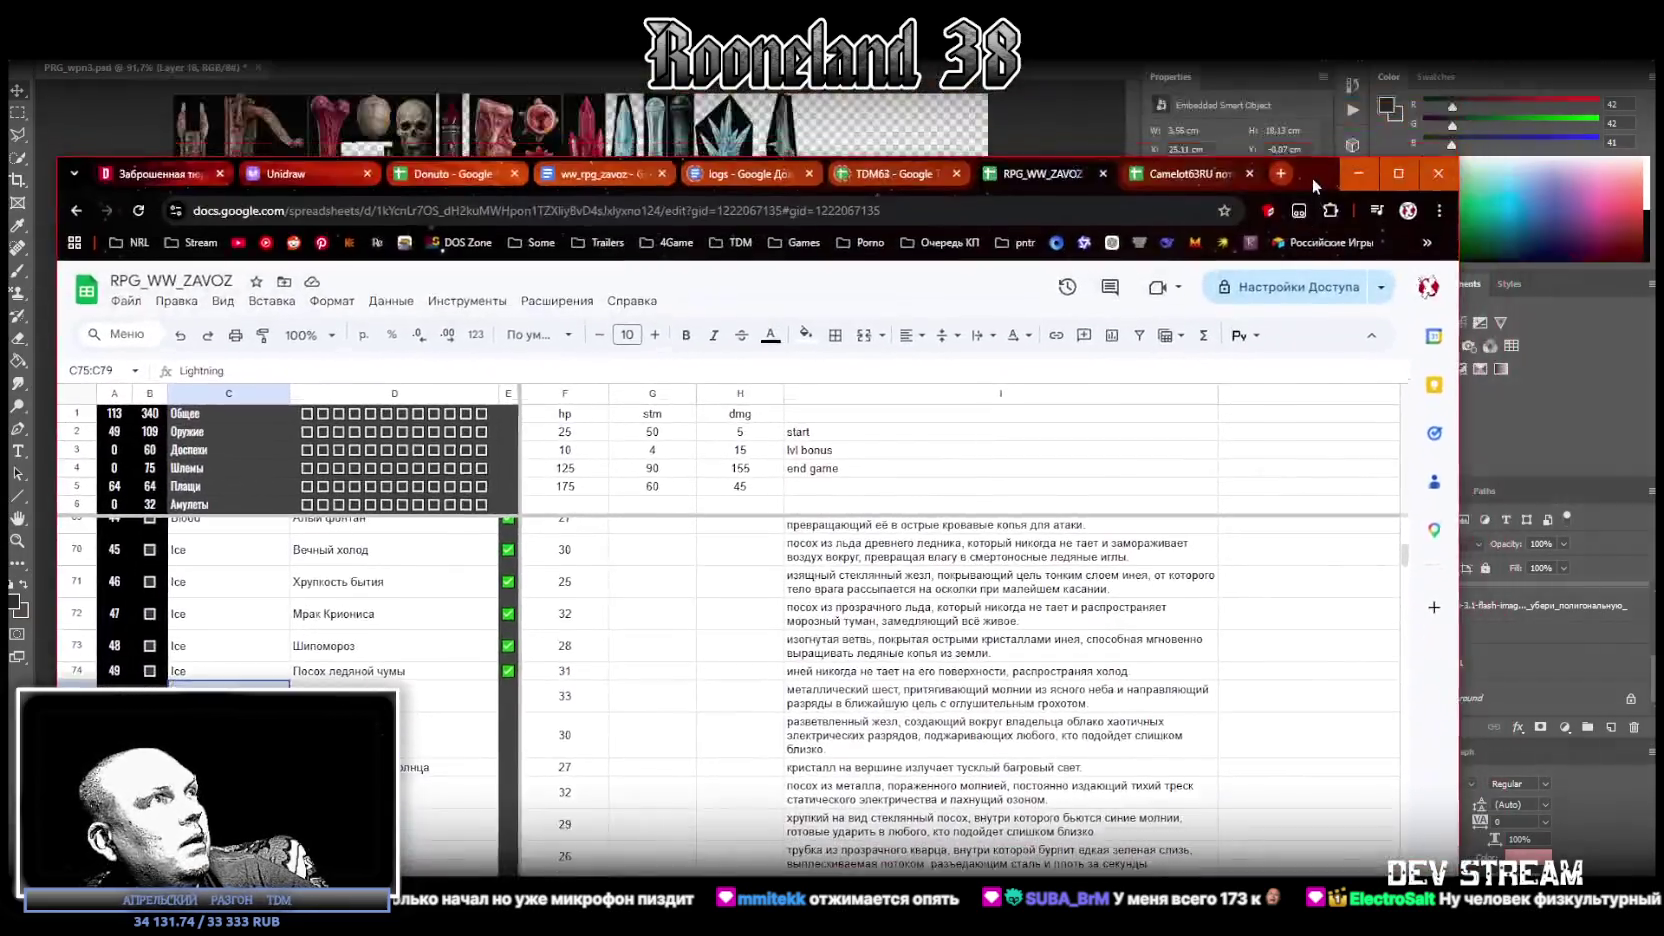
Check the staff rows, selecting D85 and the Slime staff cells C80:C82, then return to Photoshop.
scroll(433, 780, "down", 3)
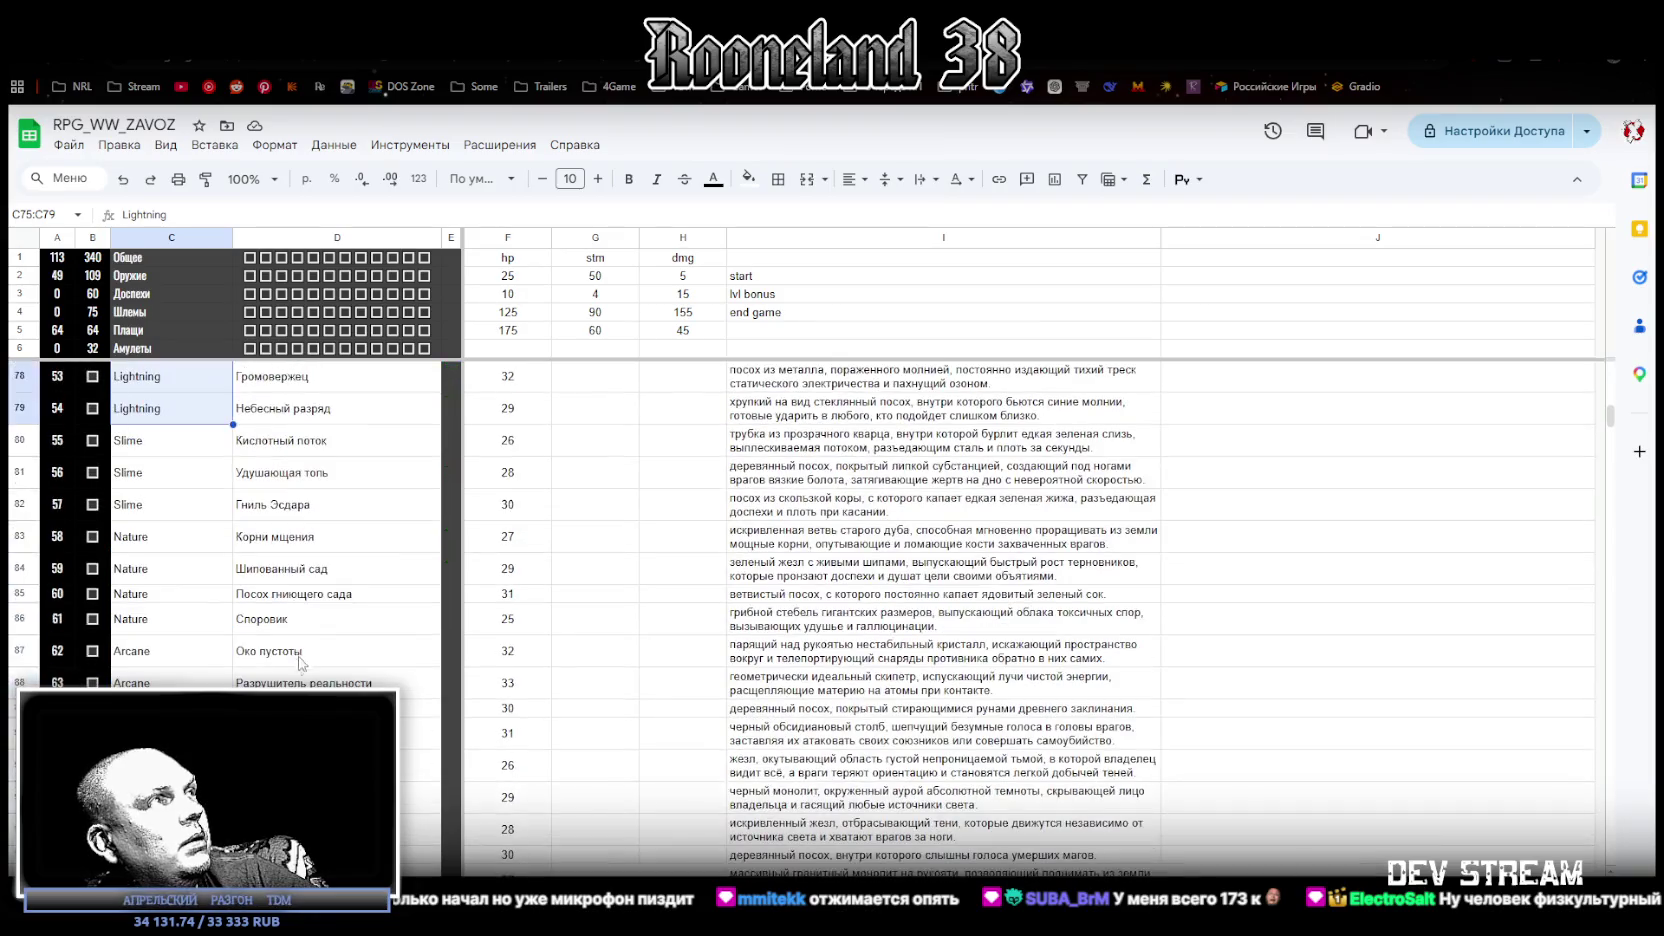
left_click(285, 600)
scroll(200, 600, "up", 2)
left_click_drag(148, 615, 148, 684)
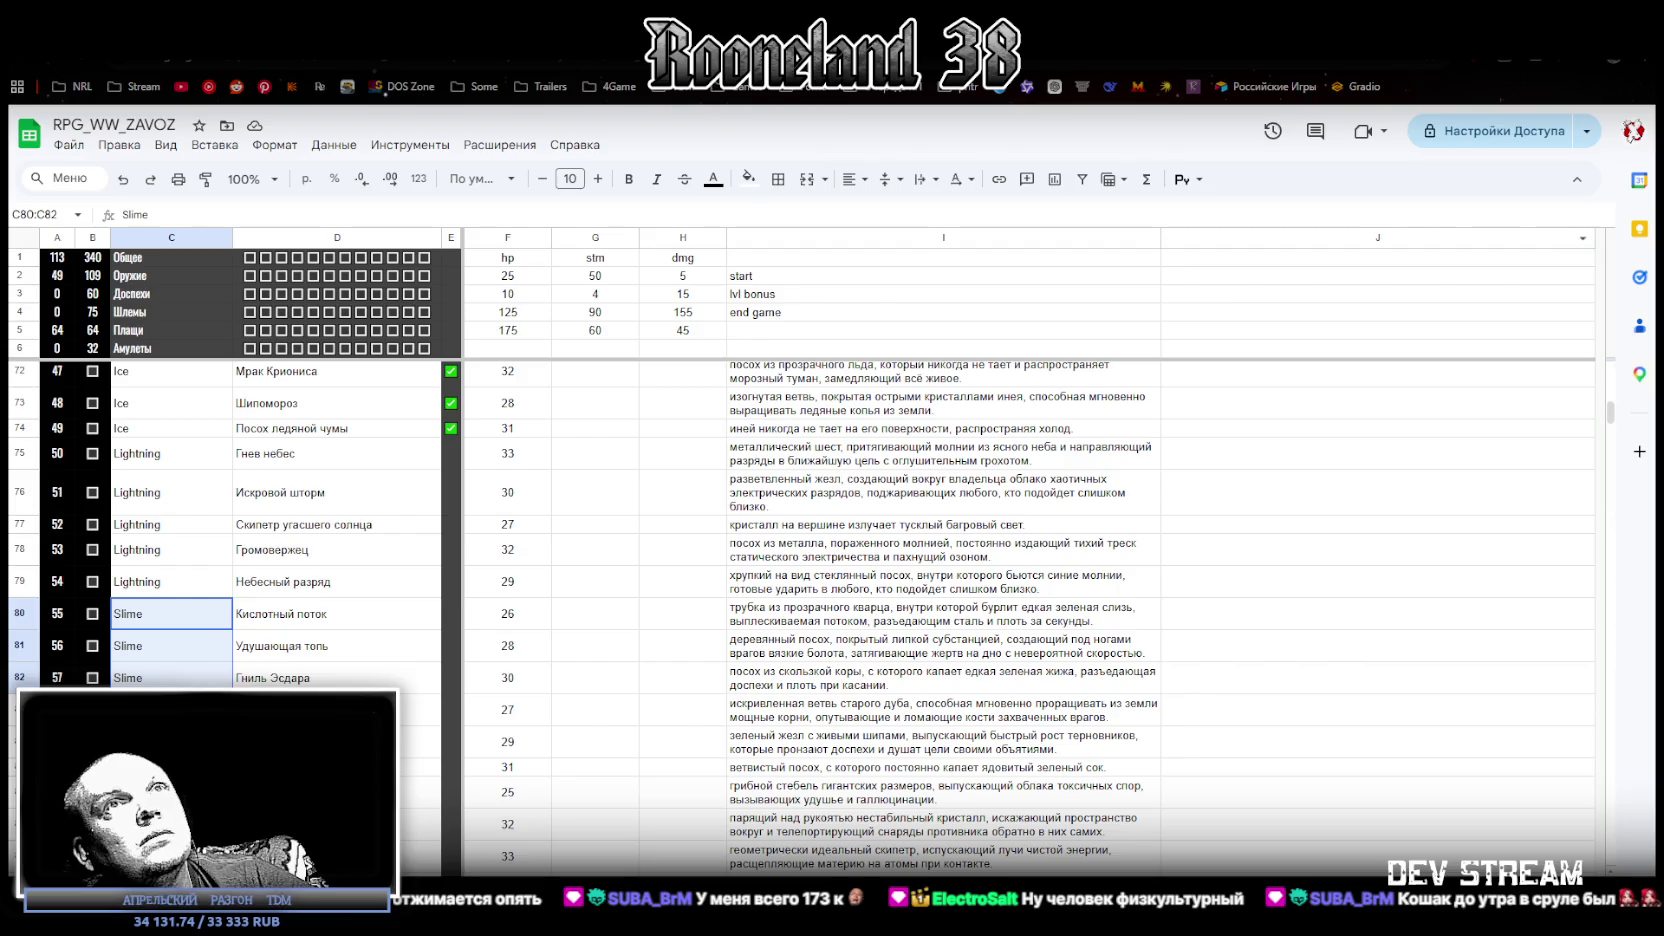
key("alt+Tab")
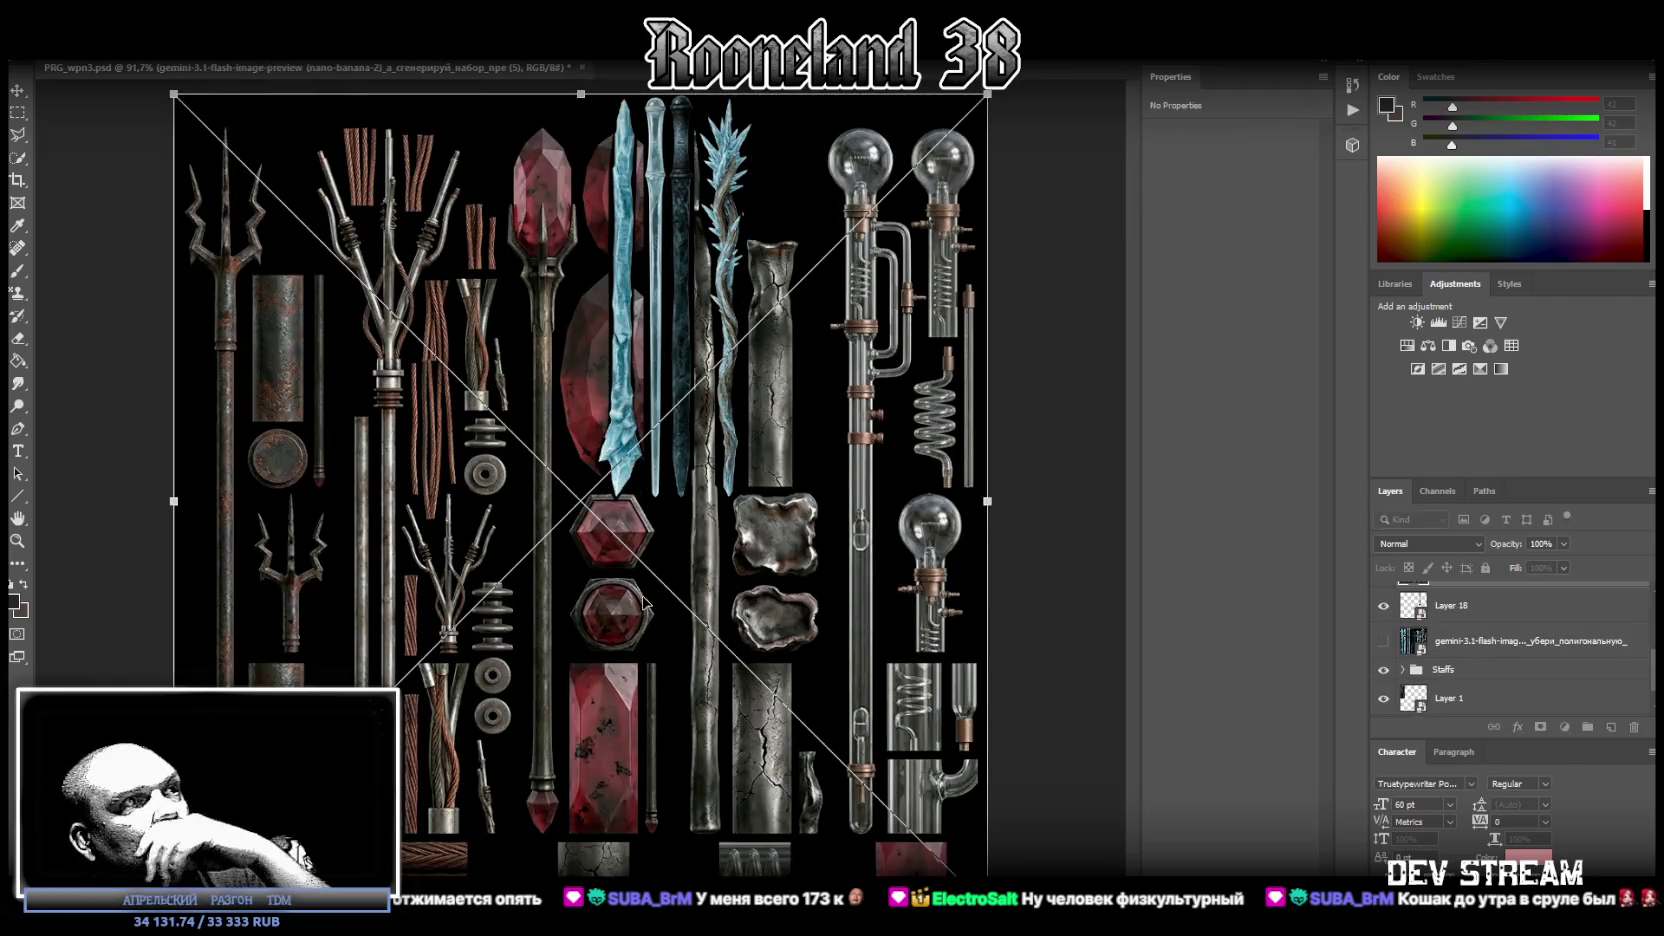
Drag the gemini atlas layer to its new place in the Layers stack.
scroll(1465, 680, "up", 2)
left_click_drag(1485, 632, 1484, 618)
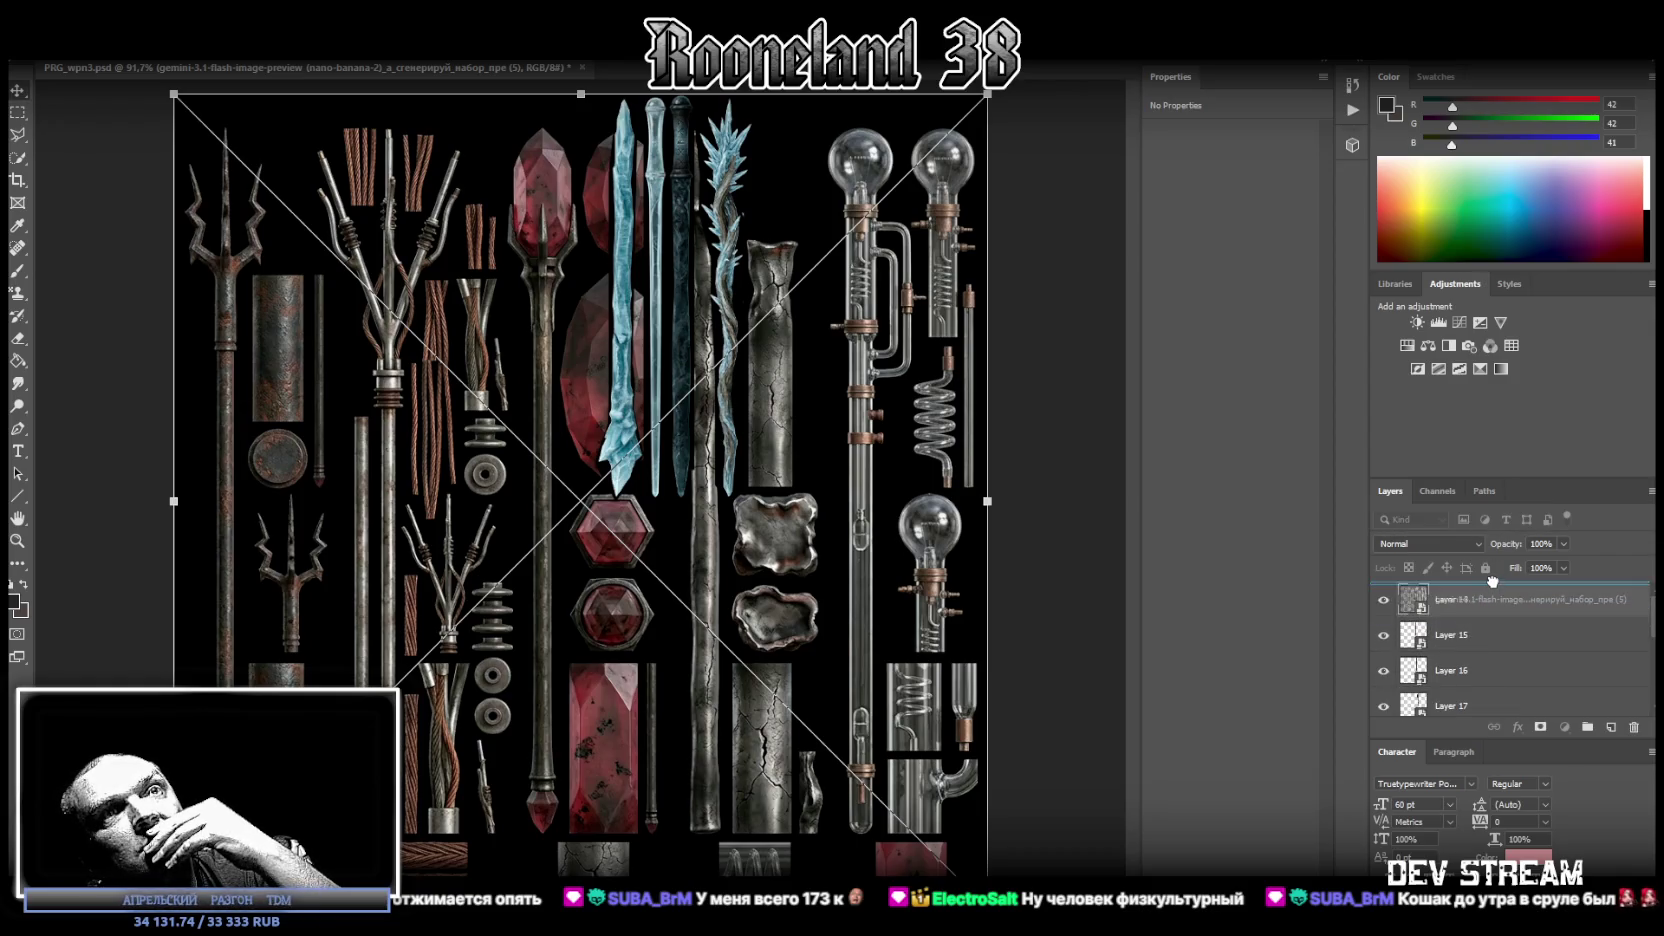
left_click(1487, 643)
Delete the hidden gemini atlas layer.
scroll(1500, 645, "down", 2)
scroll(1501, 645, "down", 1)
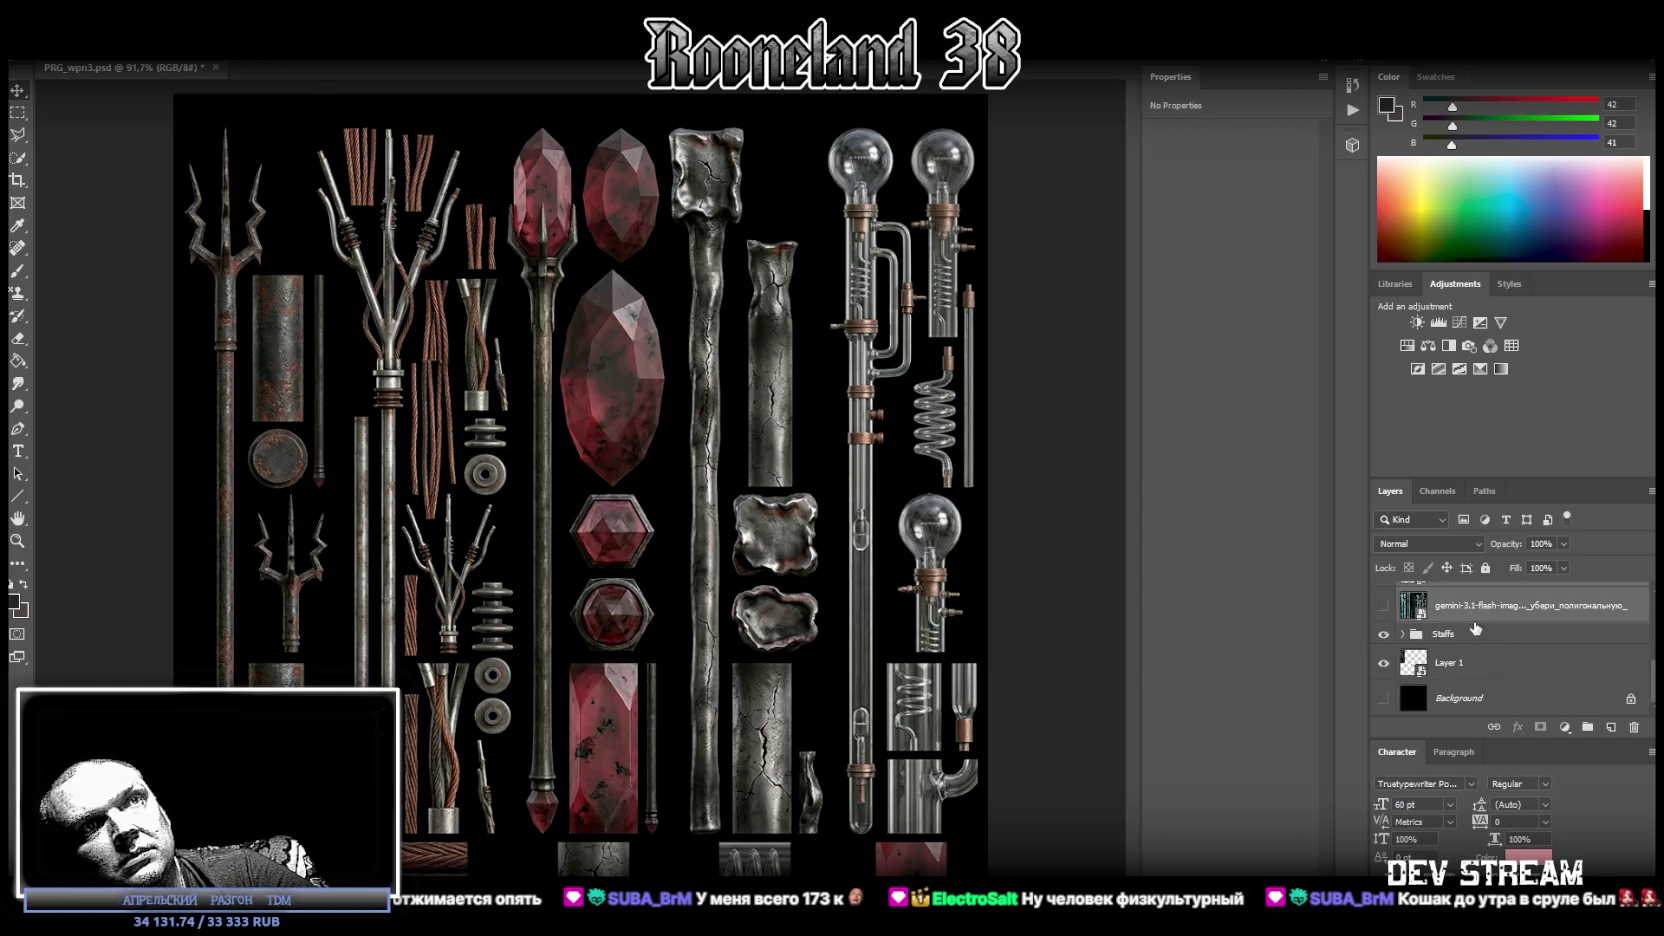
scroll(1485, 615, "up", 1)
left_click(1486, 643)
key("Delete")
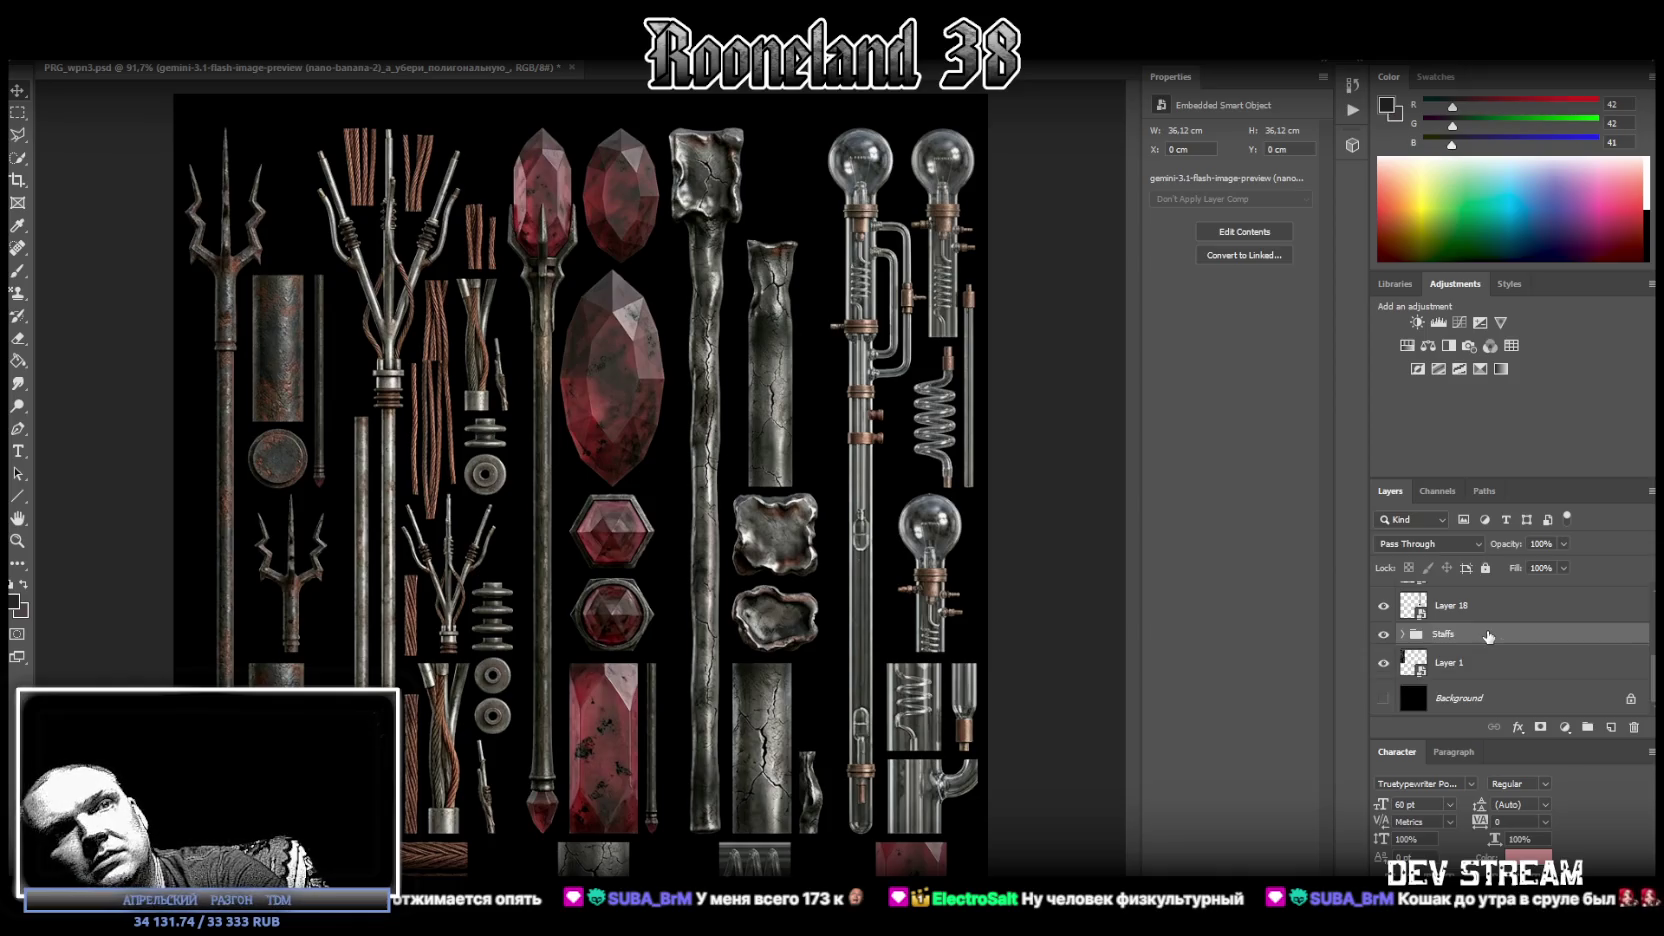
Select several cut-out staff layers together and move them within the stack.
scroll(1493, 650, "up", 3)
left_click(1480, 645, "shift")
scroll(1490, 650, "down", 3)
left_click_drag(1480, 632, 1462, 636)
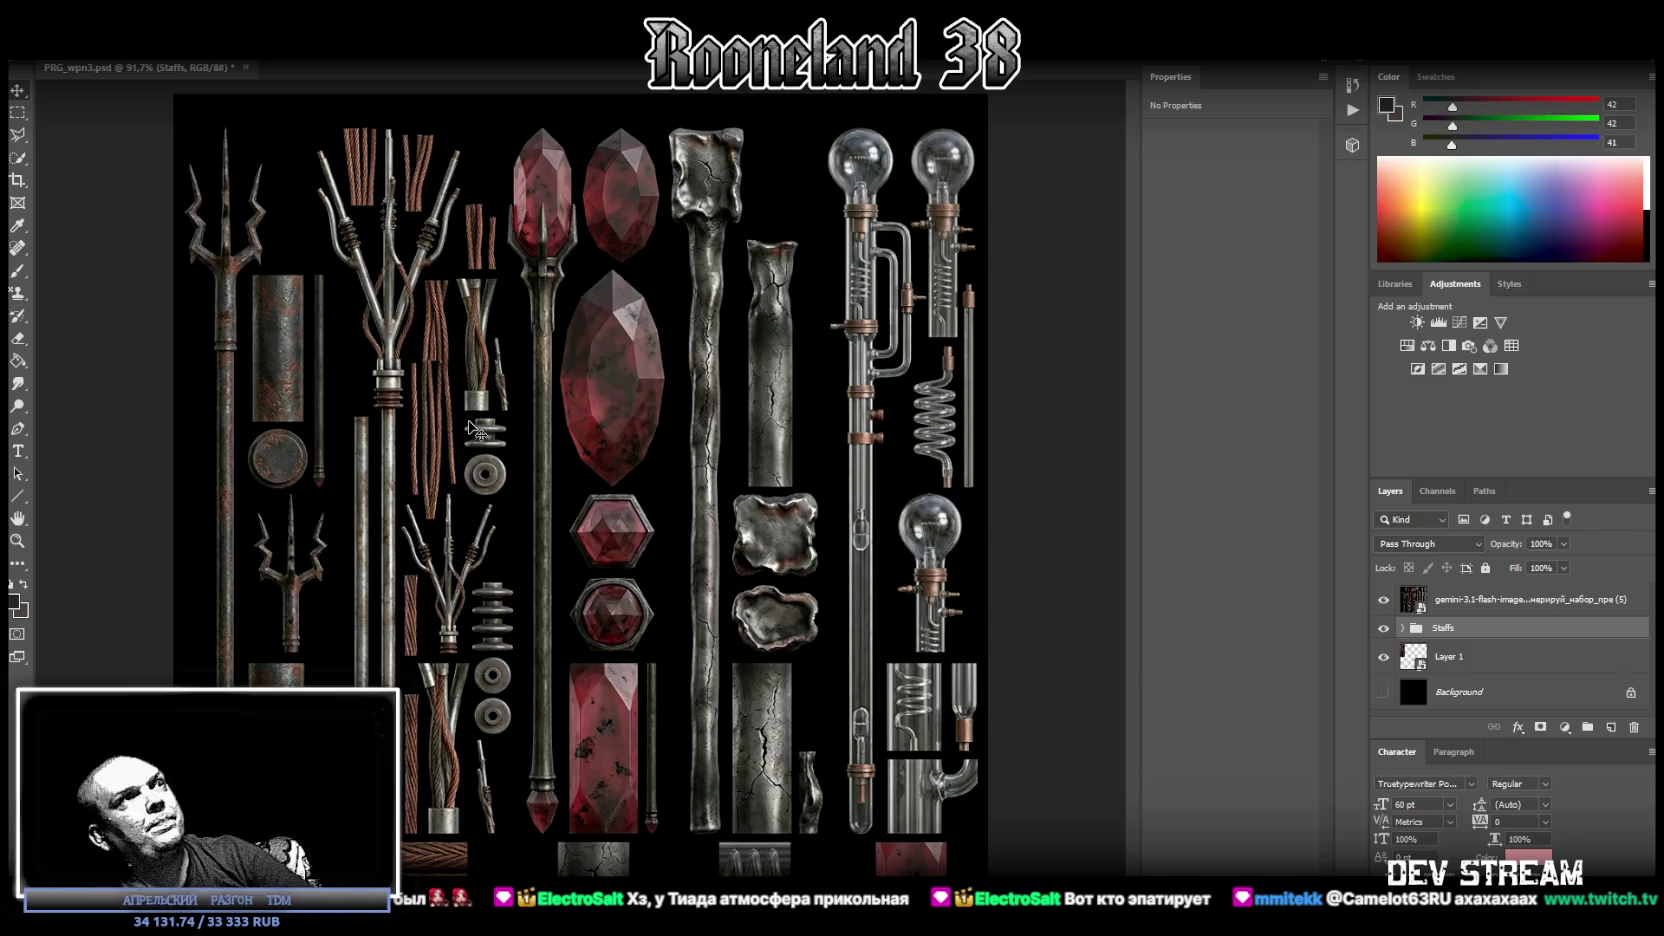
Rasterize the atlas smart-object layer into a plain pixel layer.
right_click(1478, 608)
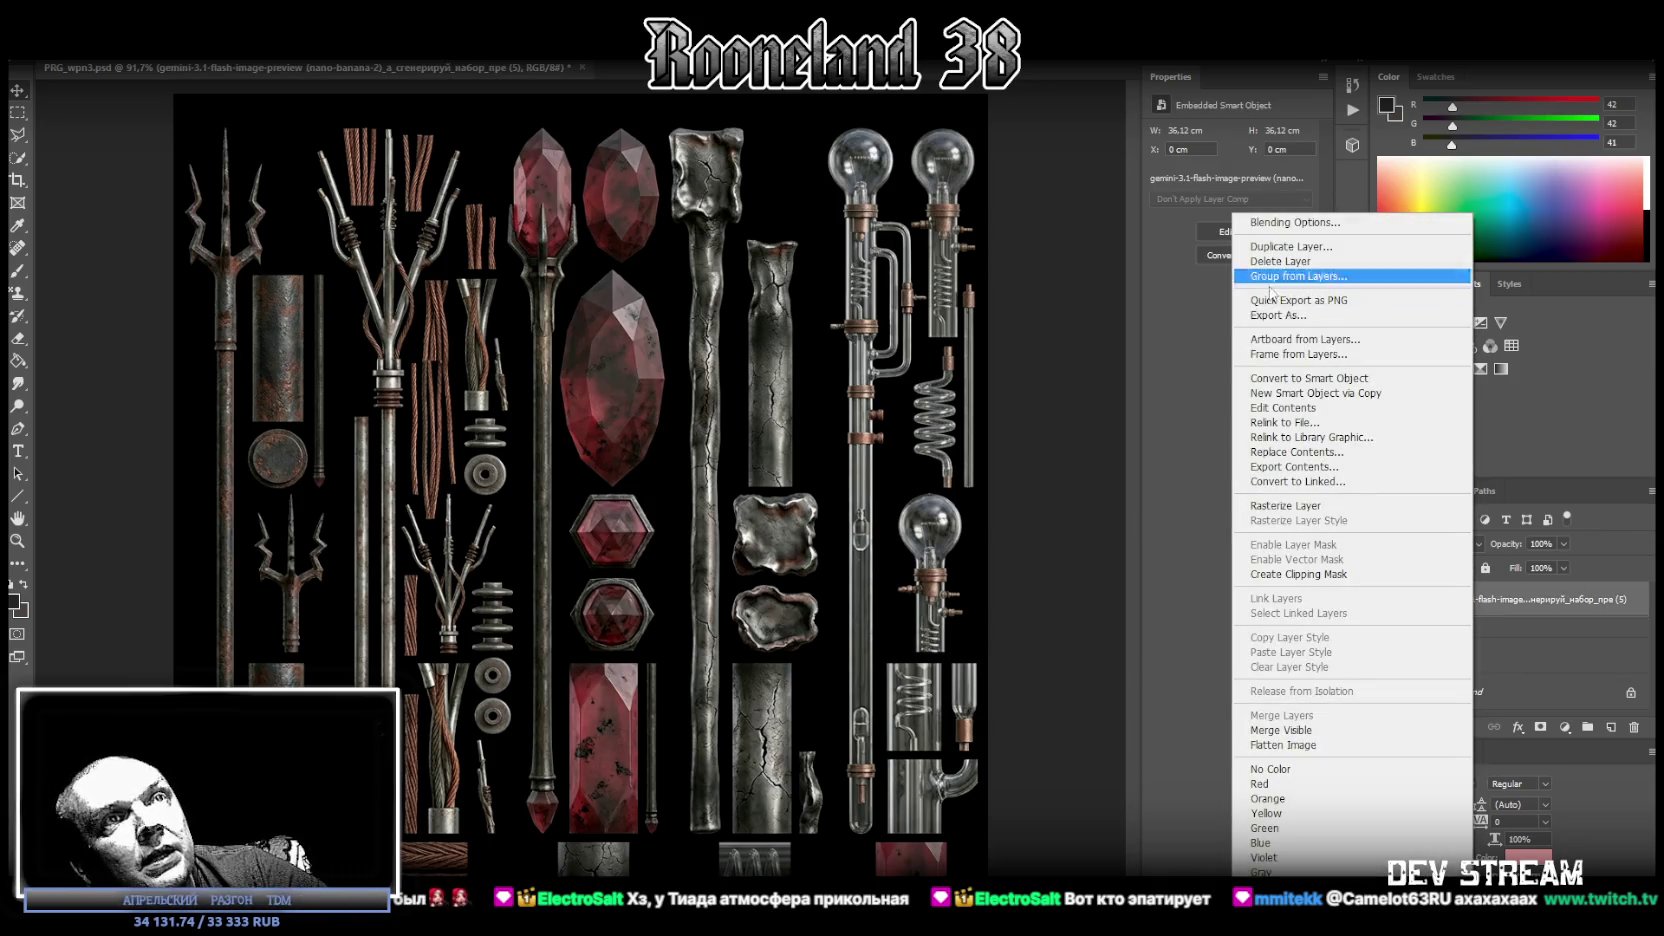
left_click(1290, 506)
right_click(1414, 604)
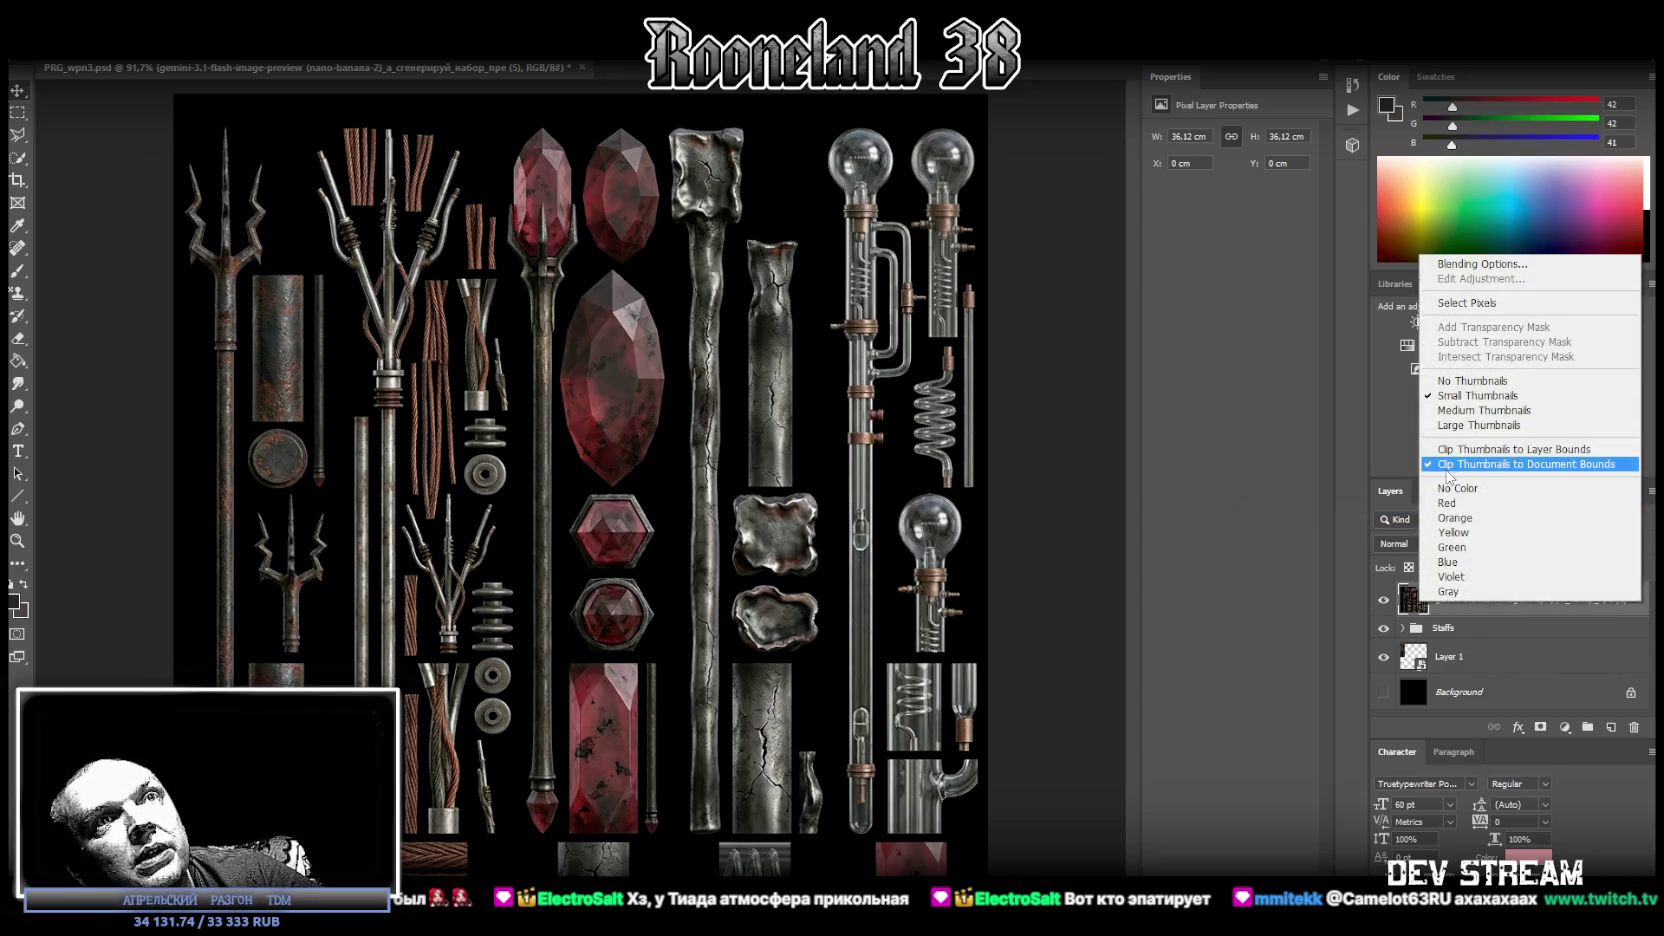
right_click(1566, 603)
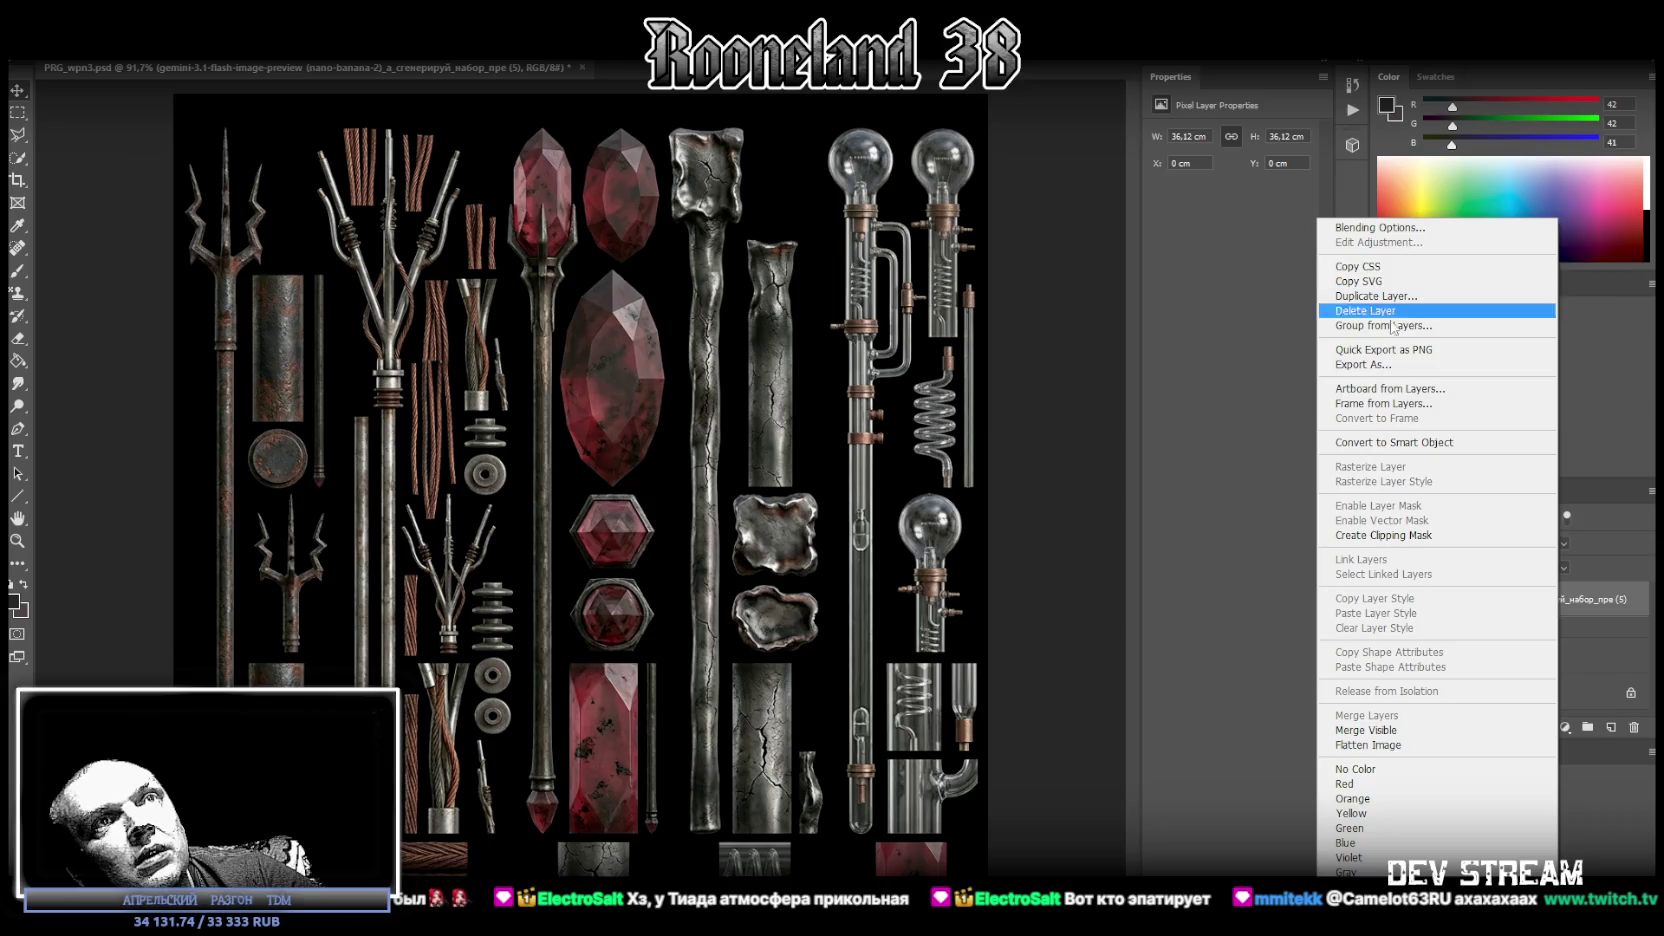
left_click(1597, 601)
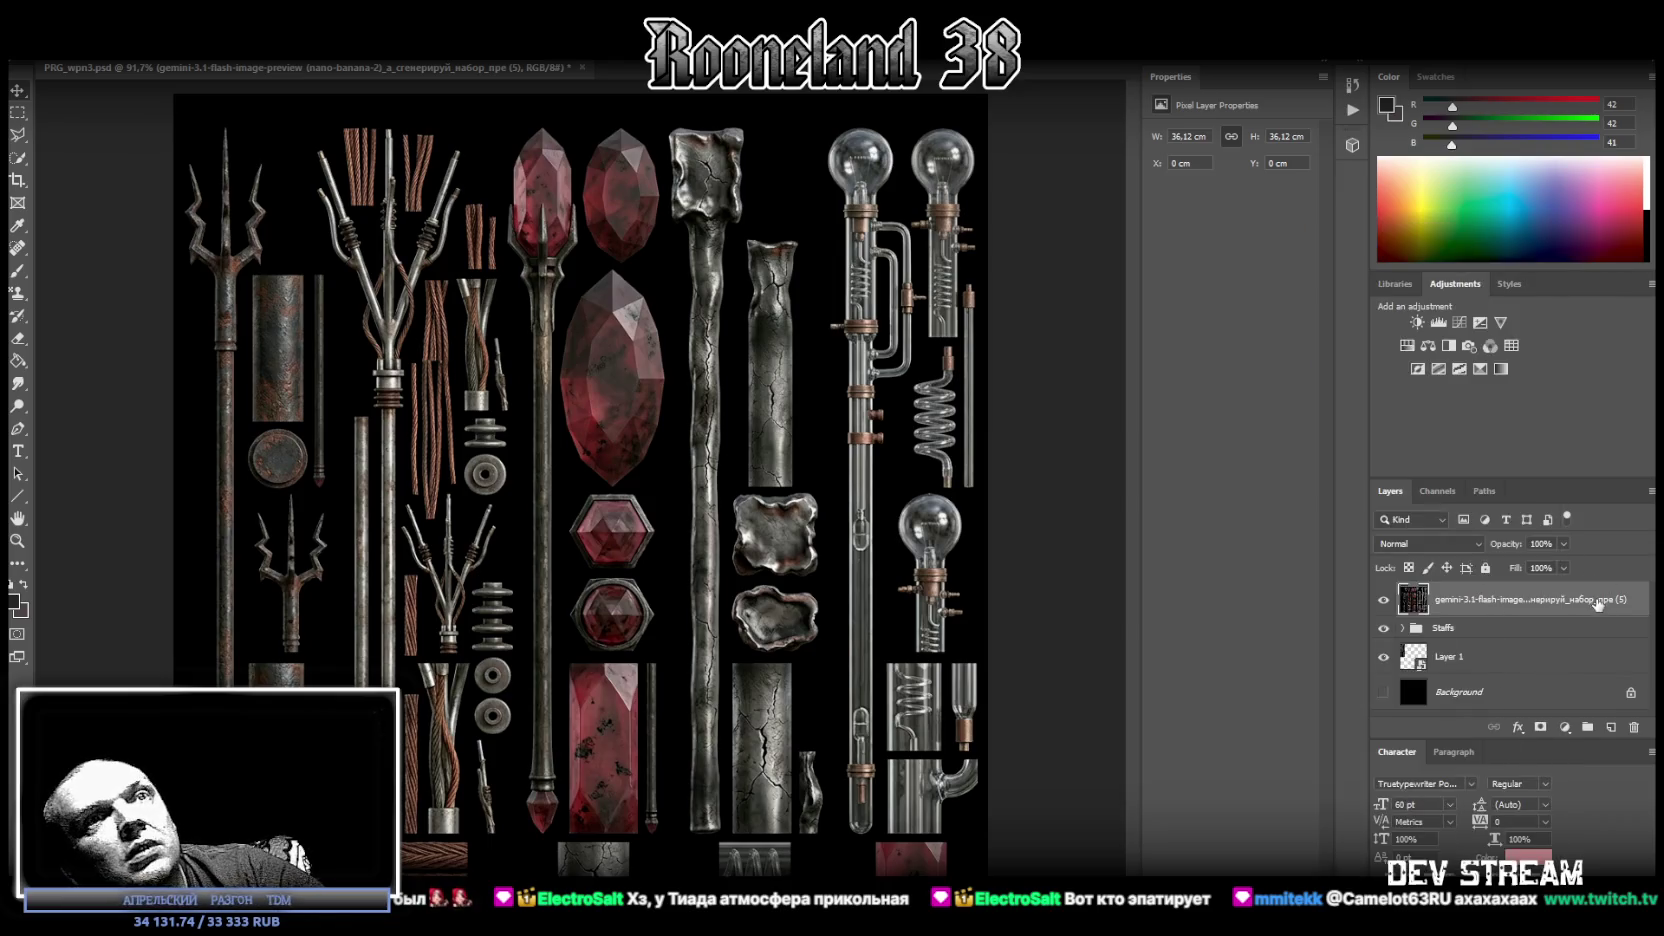
Rename the rasterized atlas layer to 'фыв'.
double_click(1516, 603)
type("фыв")
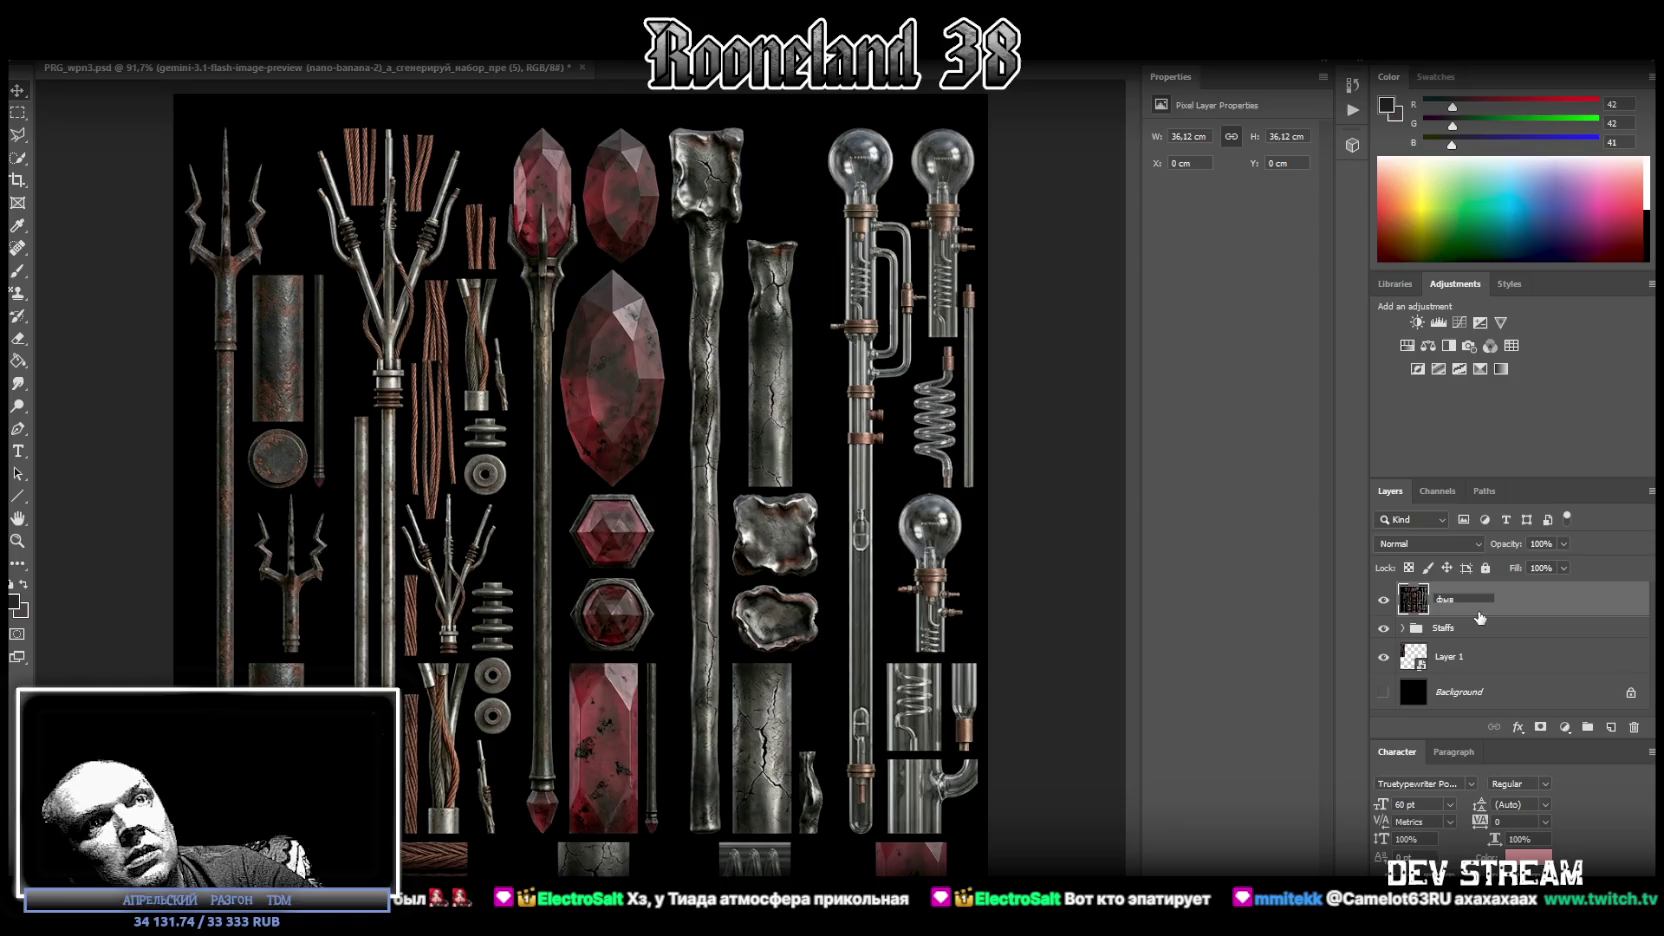
key("Return")
right_click(1445, 598)
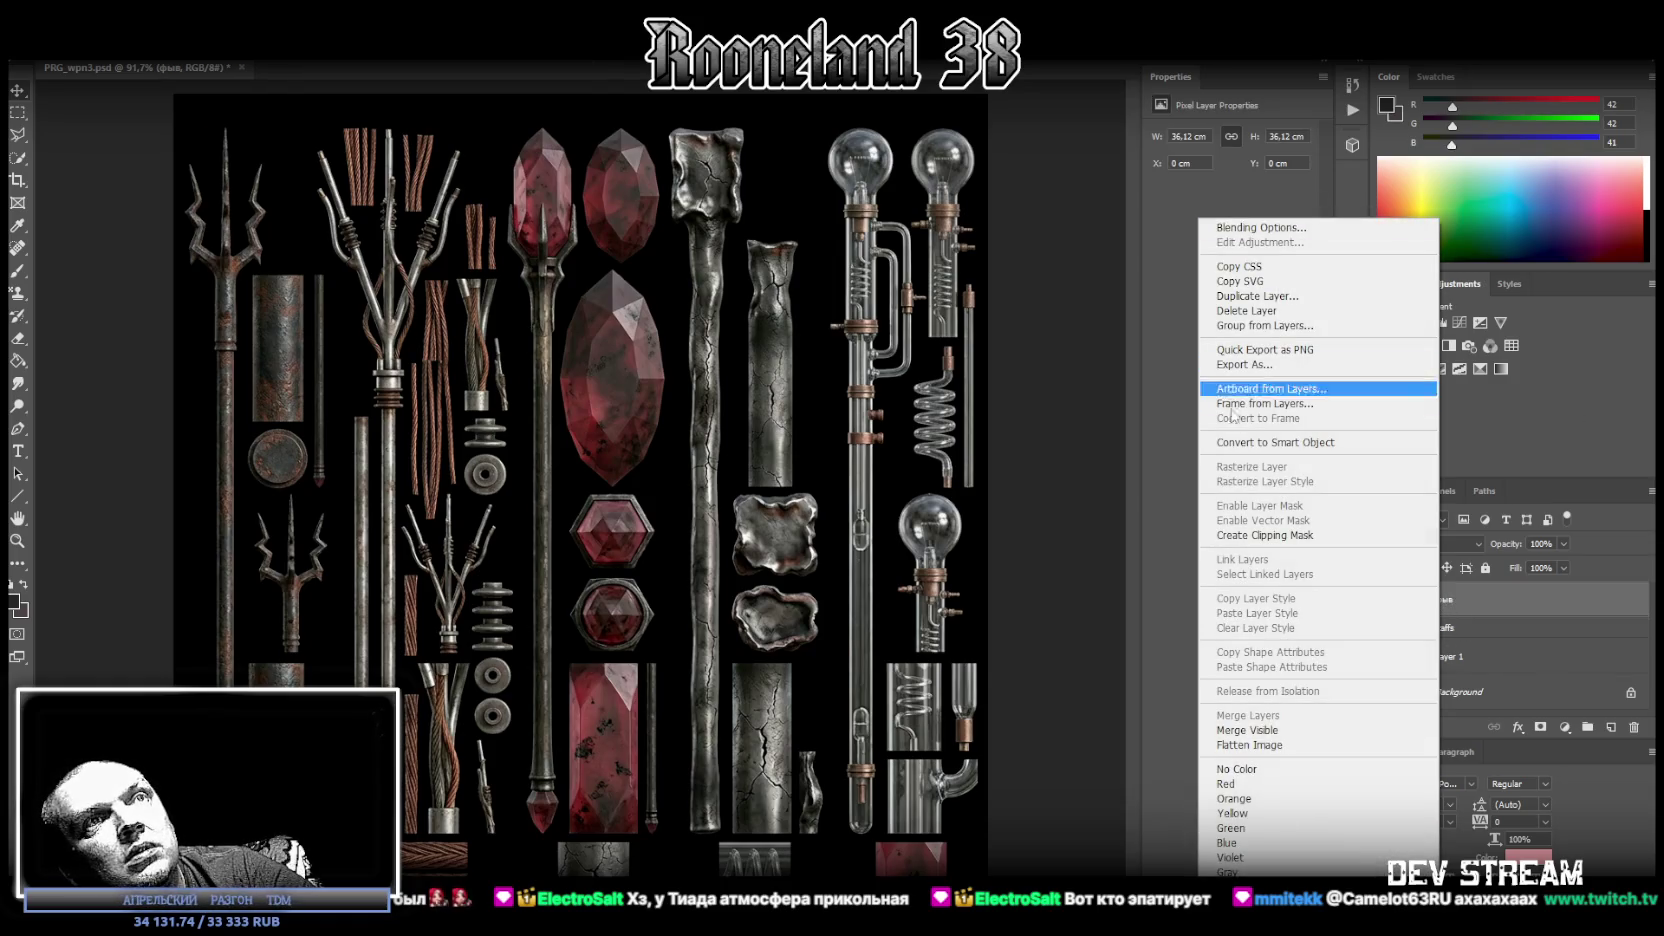
Convert фыв to a smart object, open its фыв.psb contents, and marquee the ribbed insulator stack.
left_click(1240, 442)
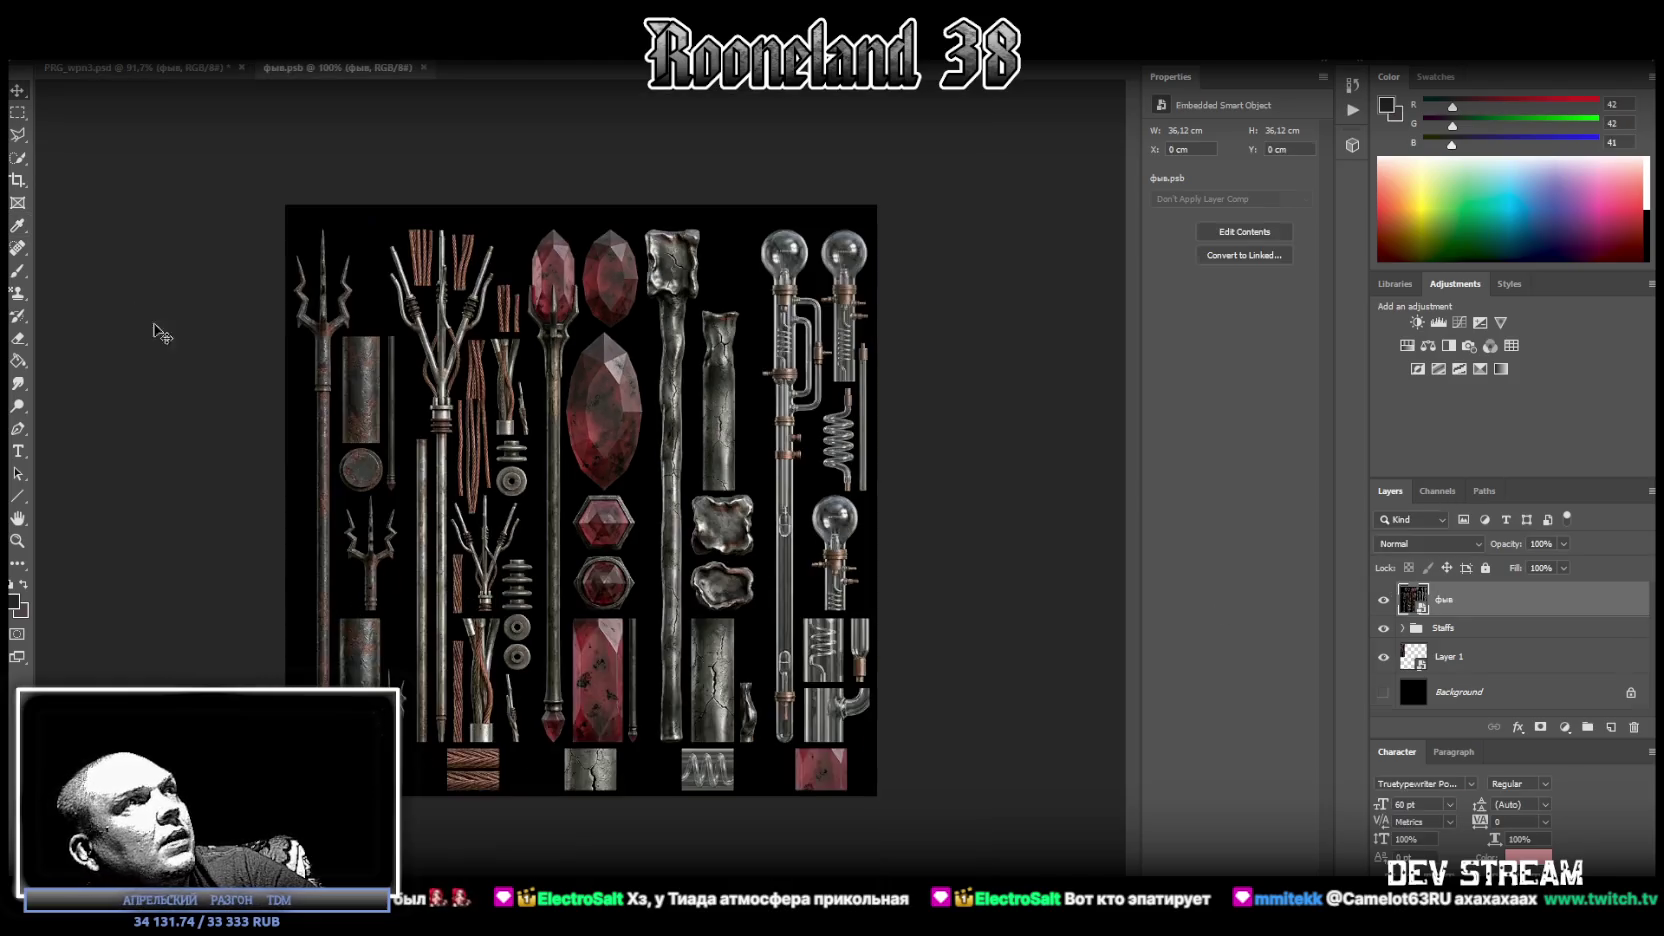
left_click(17, 541)
left_click_drag(482, 410, 361, 449)
left_click(17, 112)
mouse_move(490, 324)
left_mouse_down()
mouse_move(337, 510)
mouse_move(334, 575)
left_mouse_up()
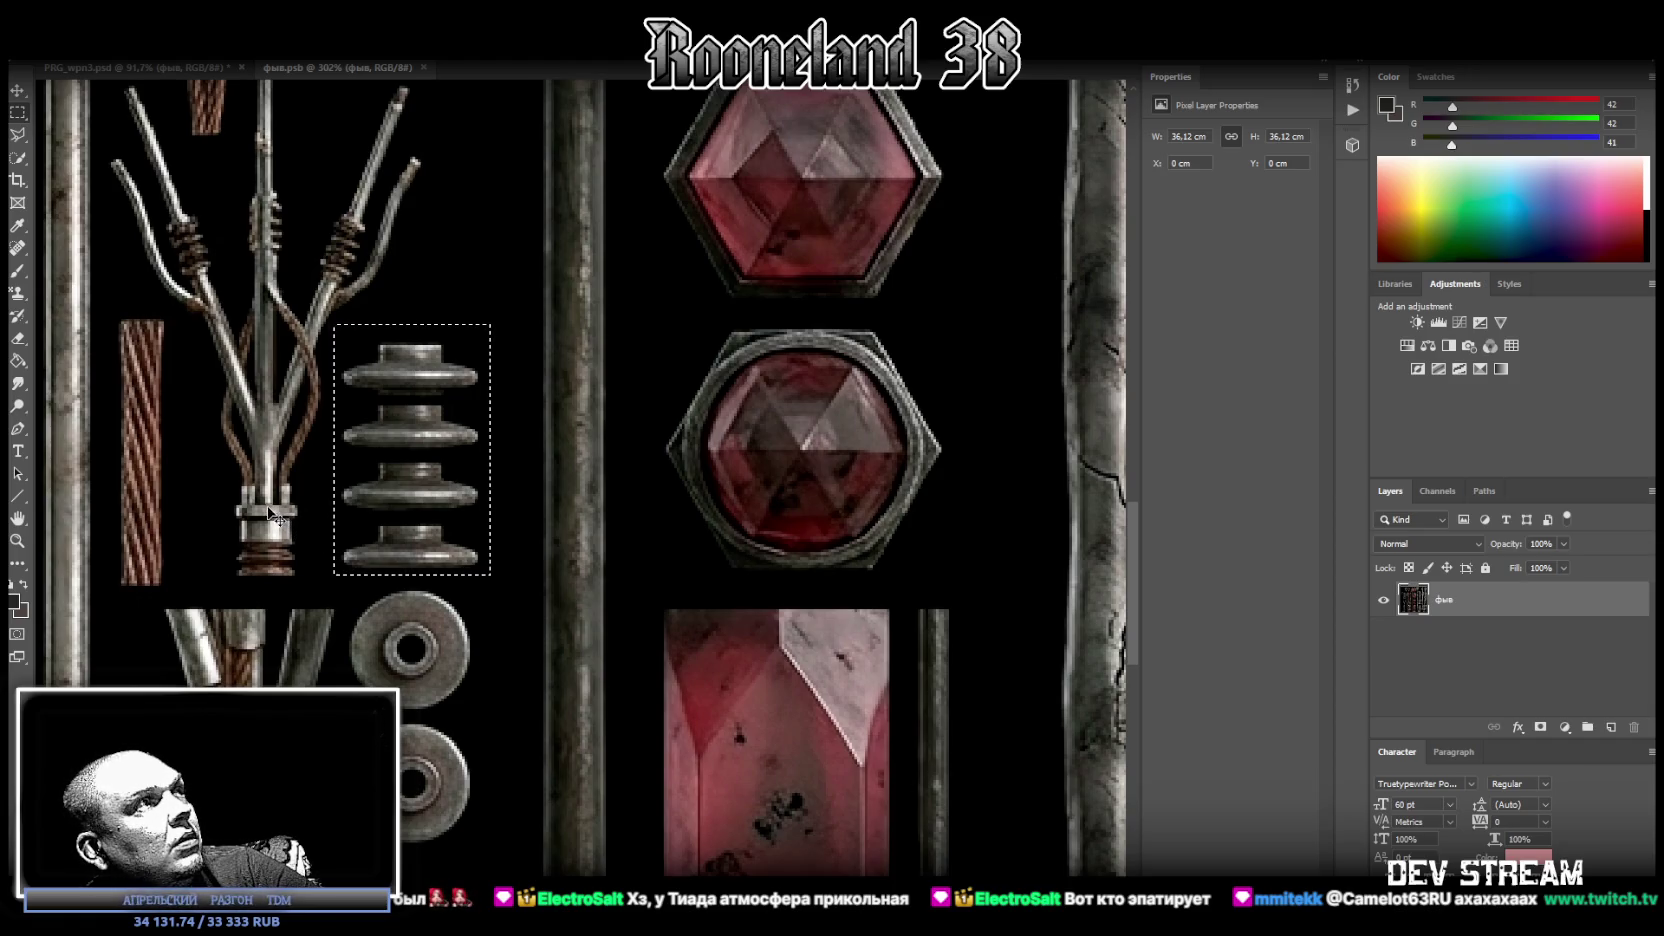
Copy the selected insulator stack onto a new Layer 1.
right_click(453, 443)
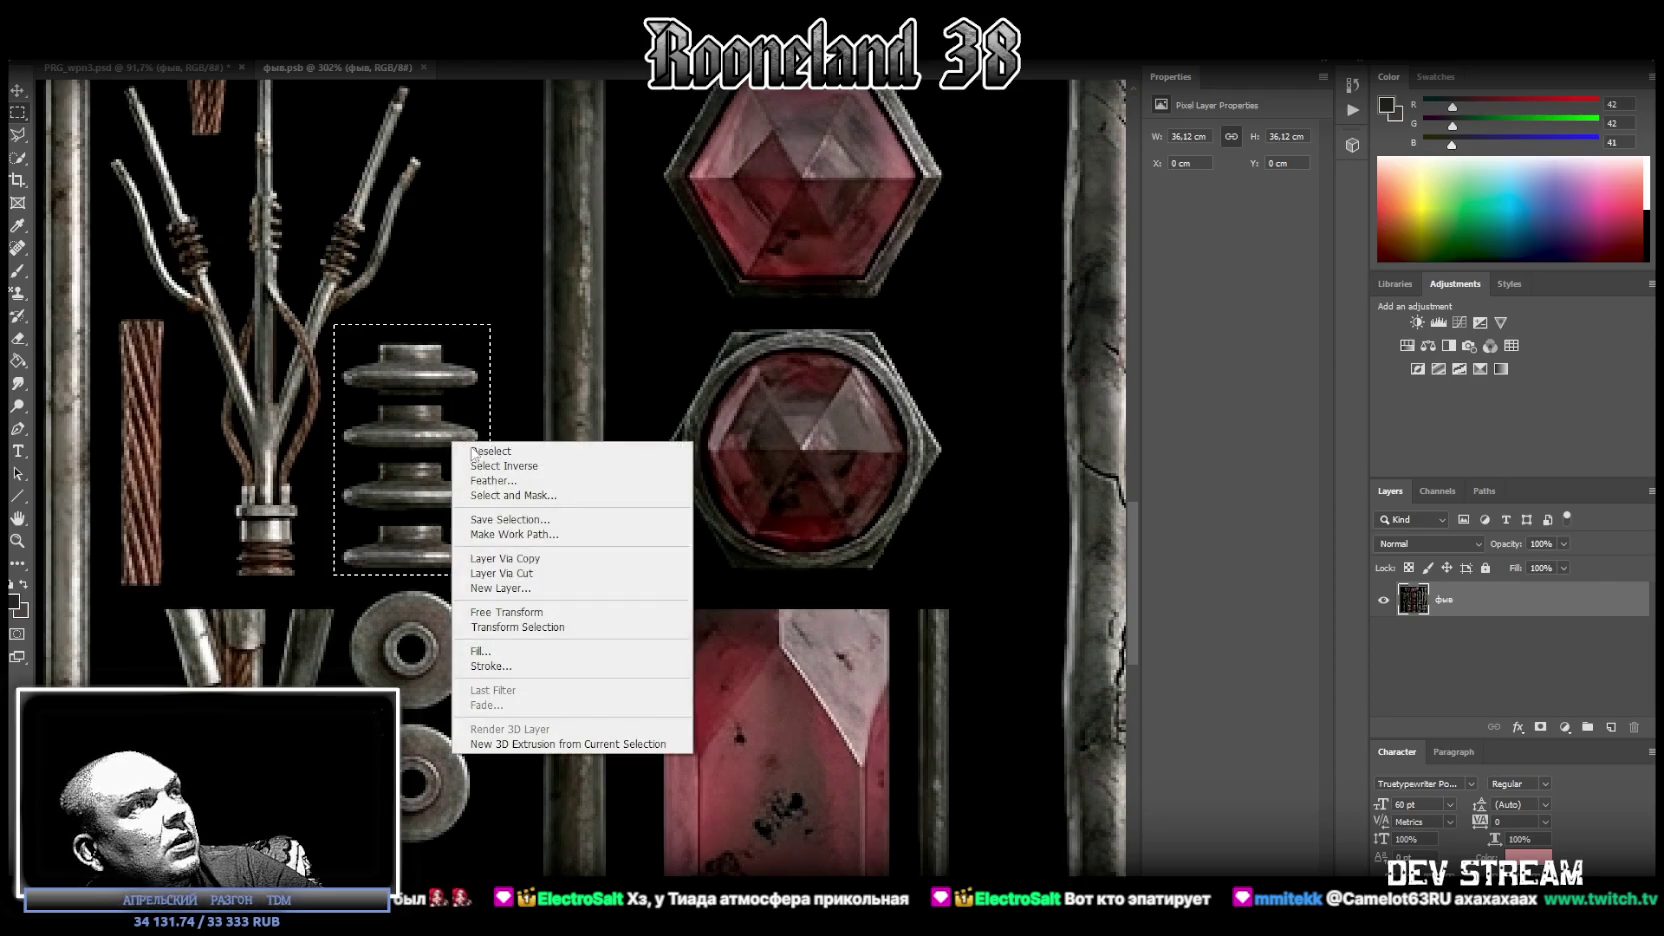
left_click(545, 557)
right_click(1413, 600)
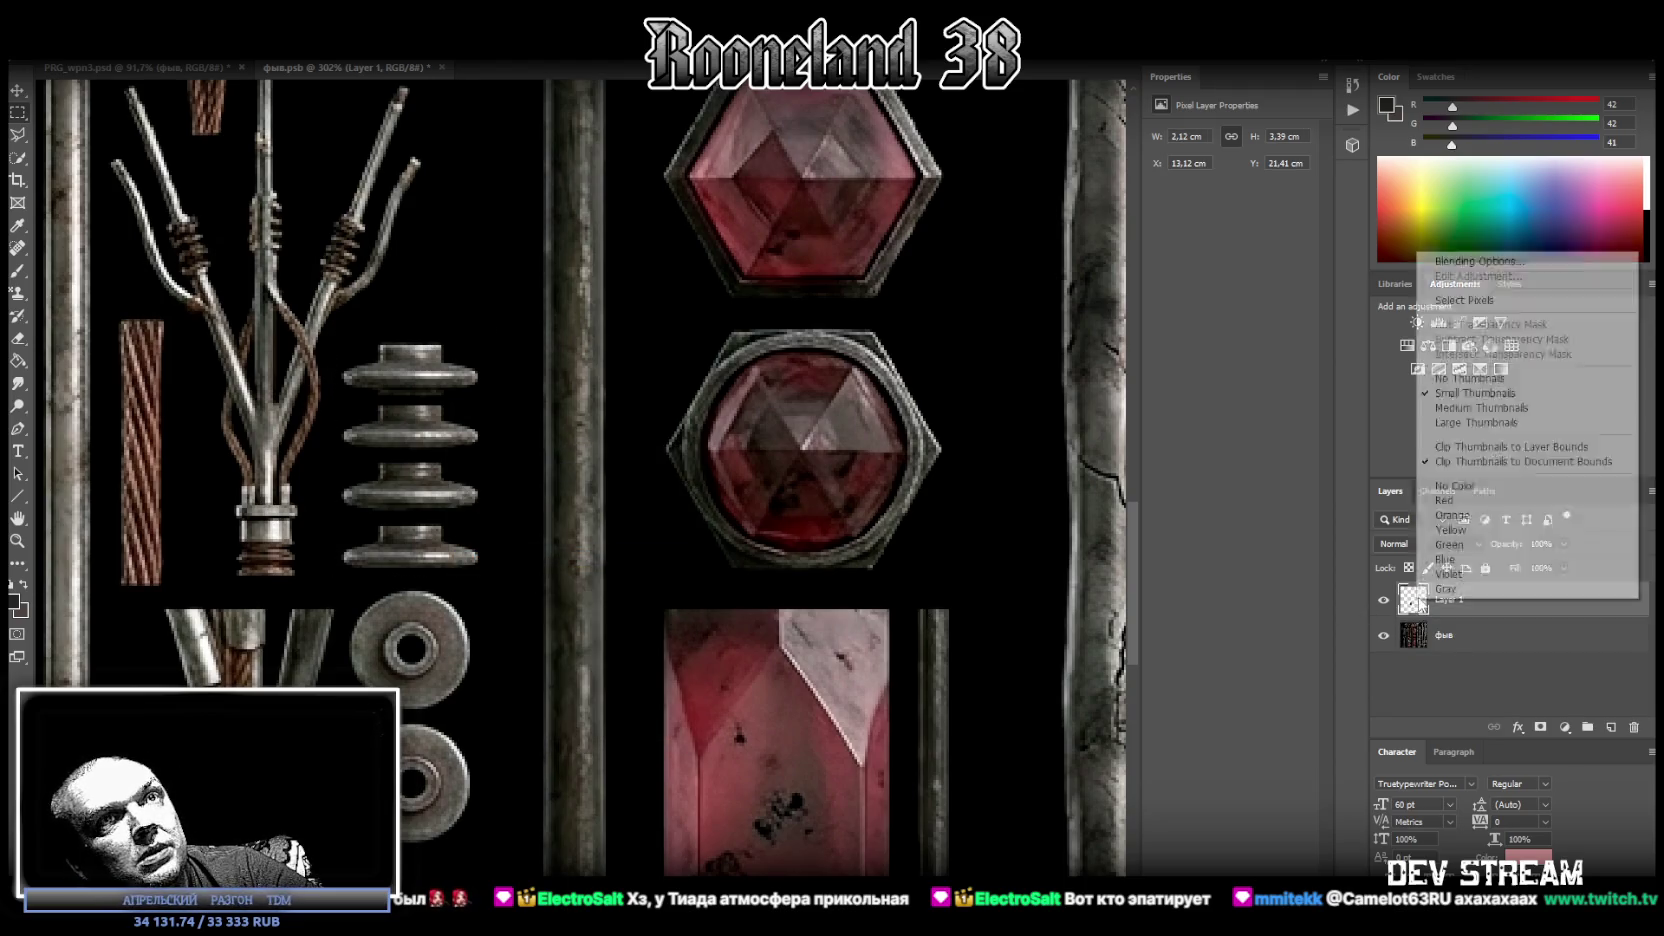
left_click(685, 441)
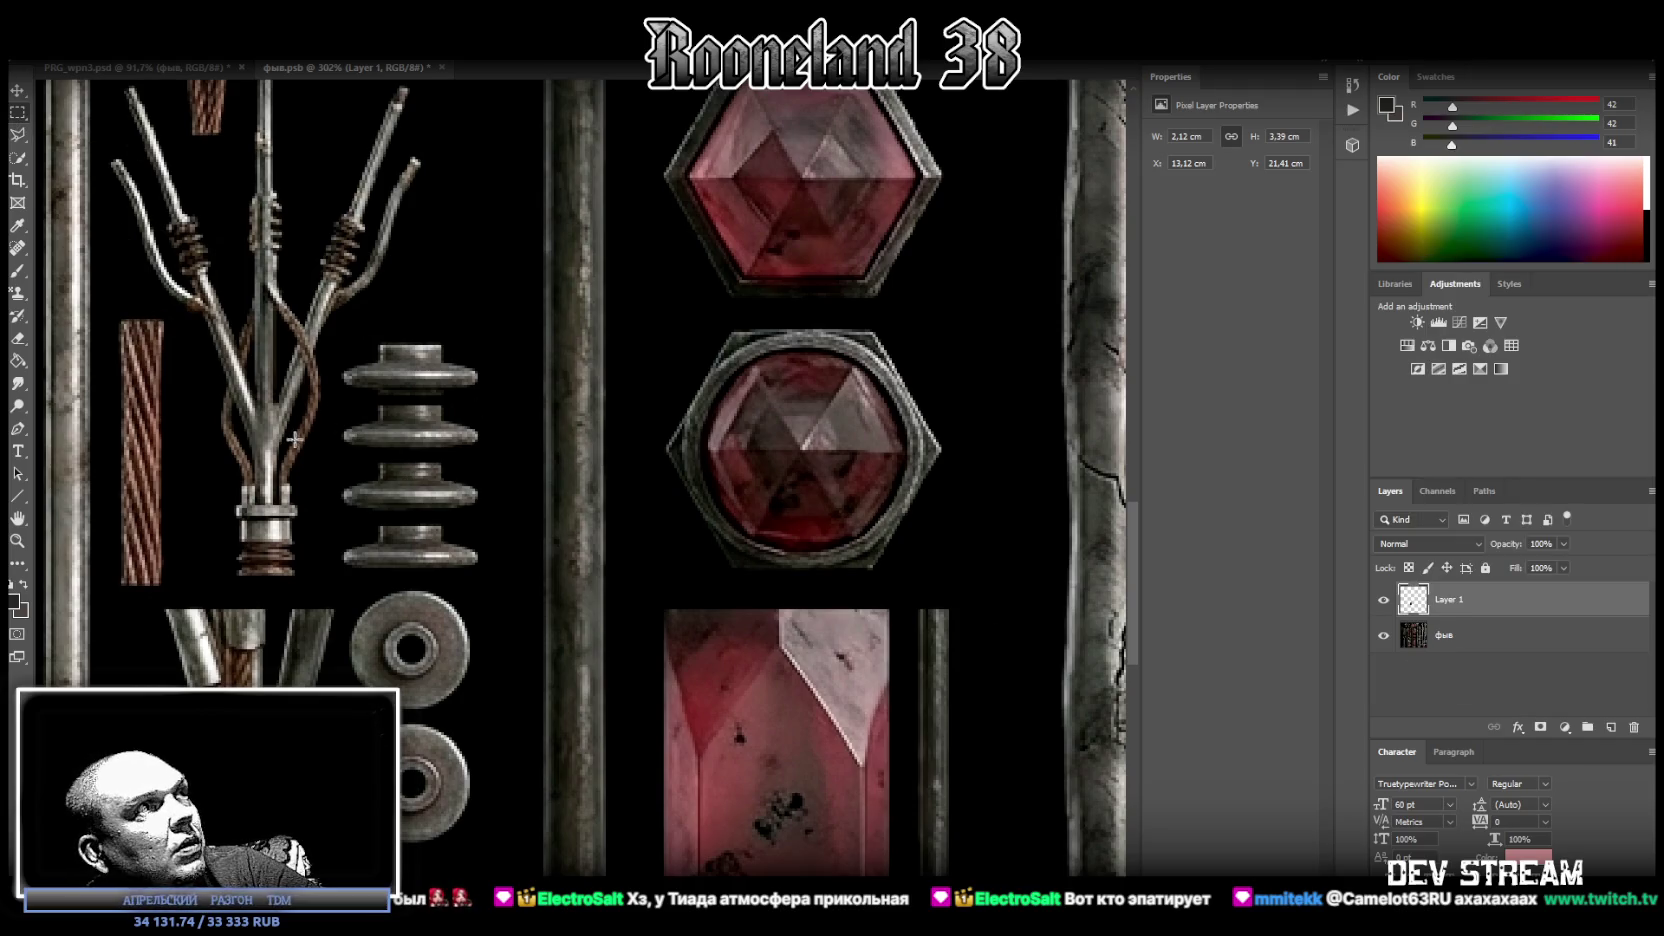
Nudge the reselected insulator up slightly with Free Transform, deselect, then bring up the Twitch clip at full volume.
left_click_drag(281, 599, 511, 406)
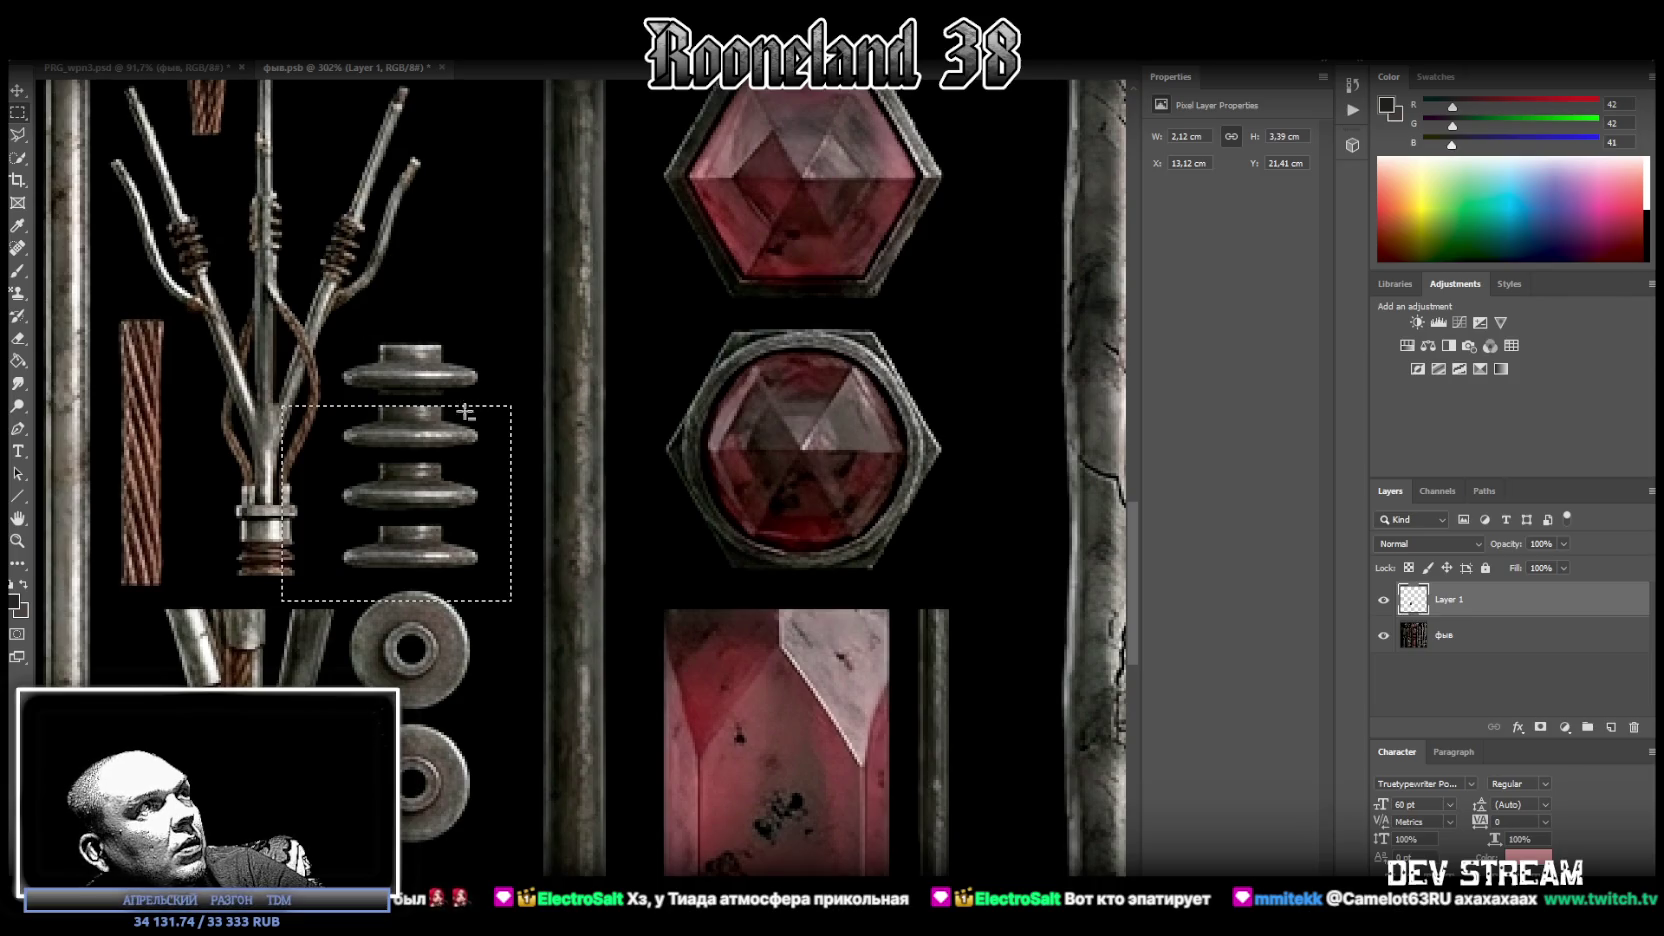
right_click(402, 445)
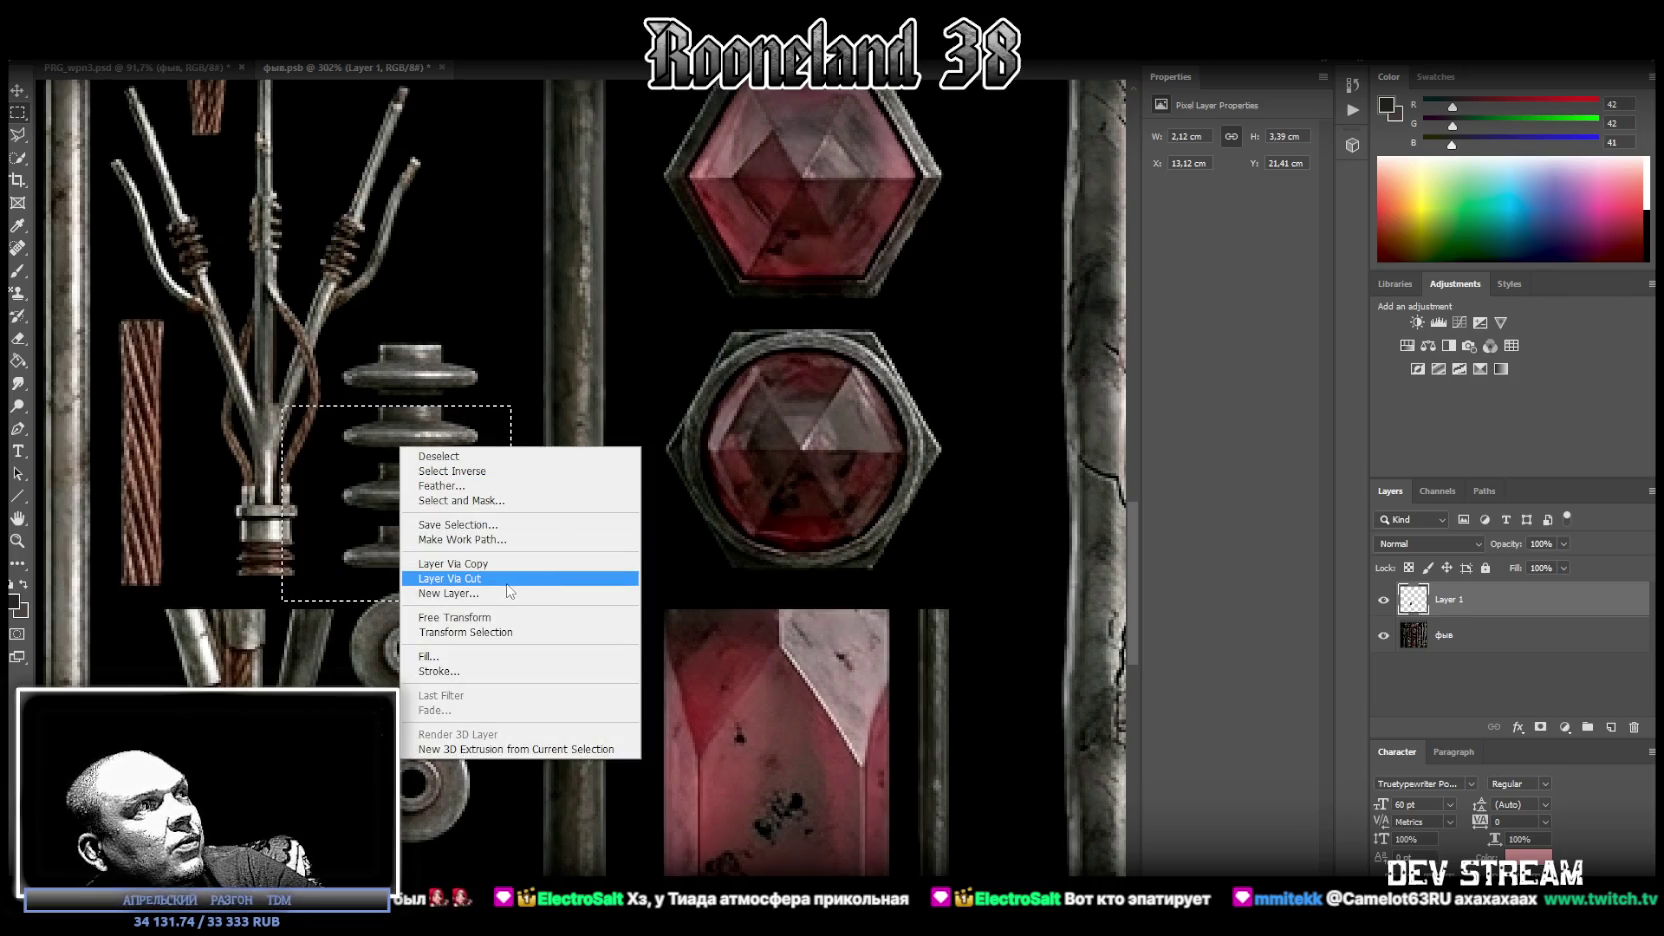
left_click(455, 617)
left_click_drag(405, 444, 406, 432)
key("Return")
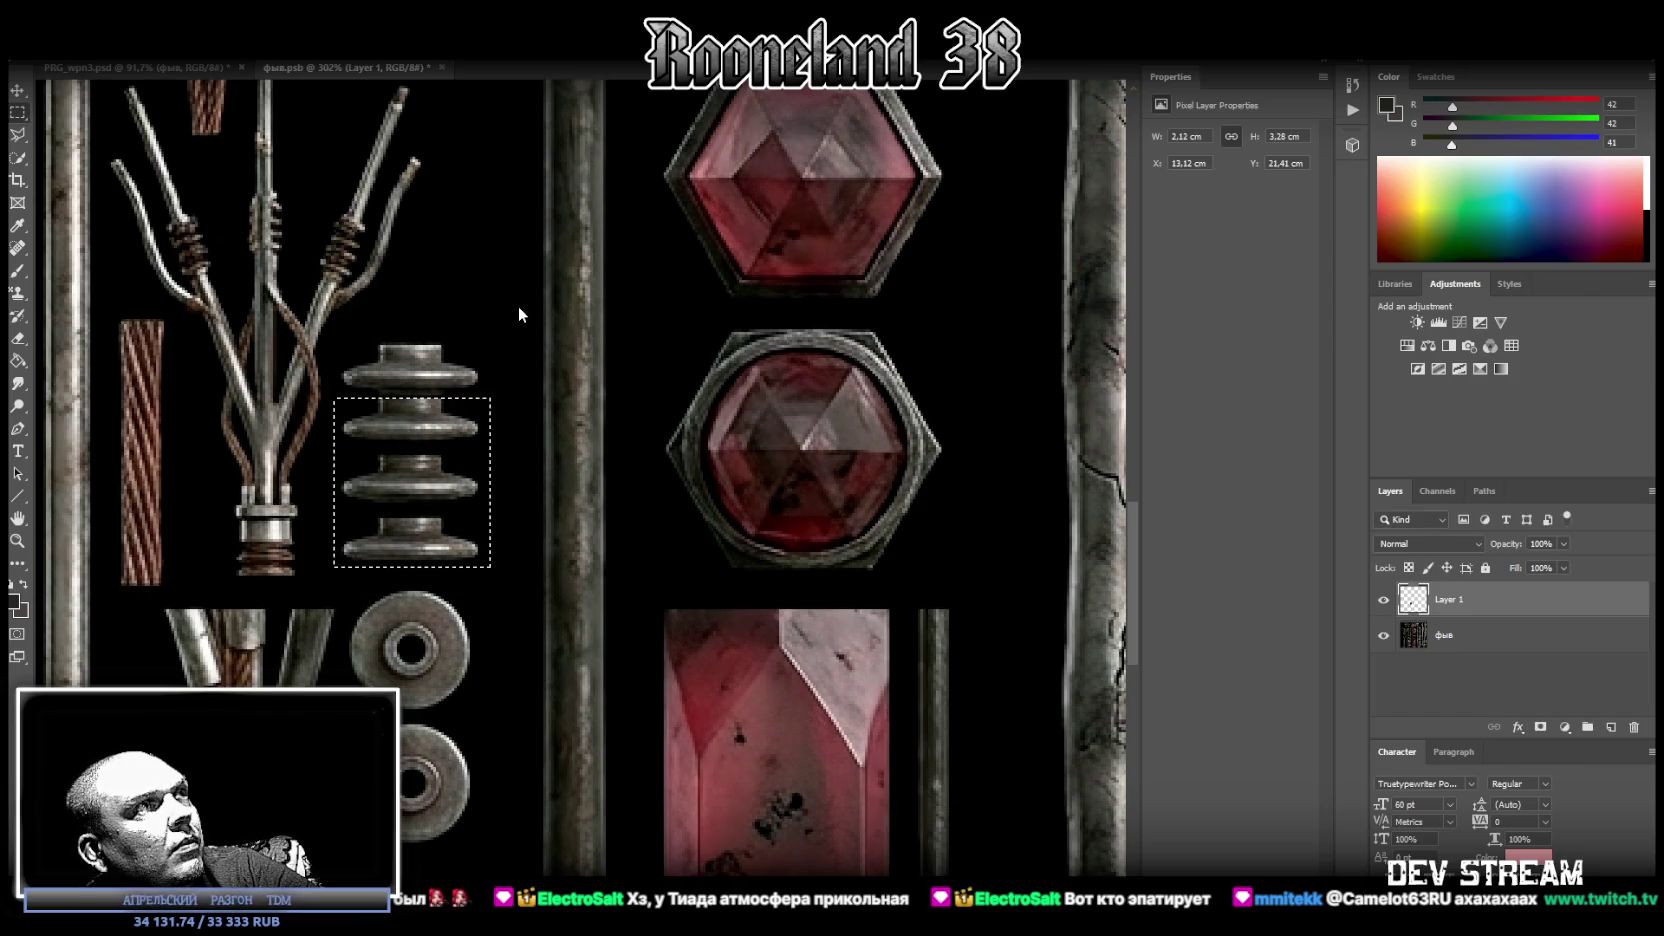
key("v")
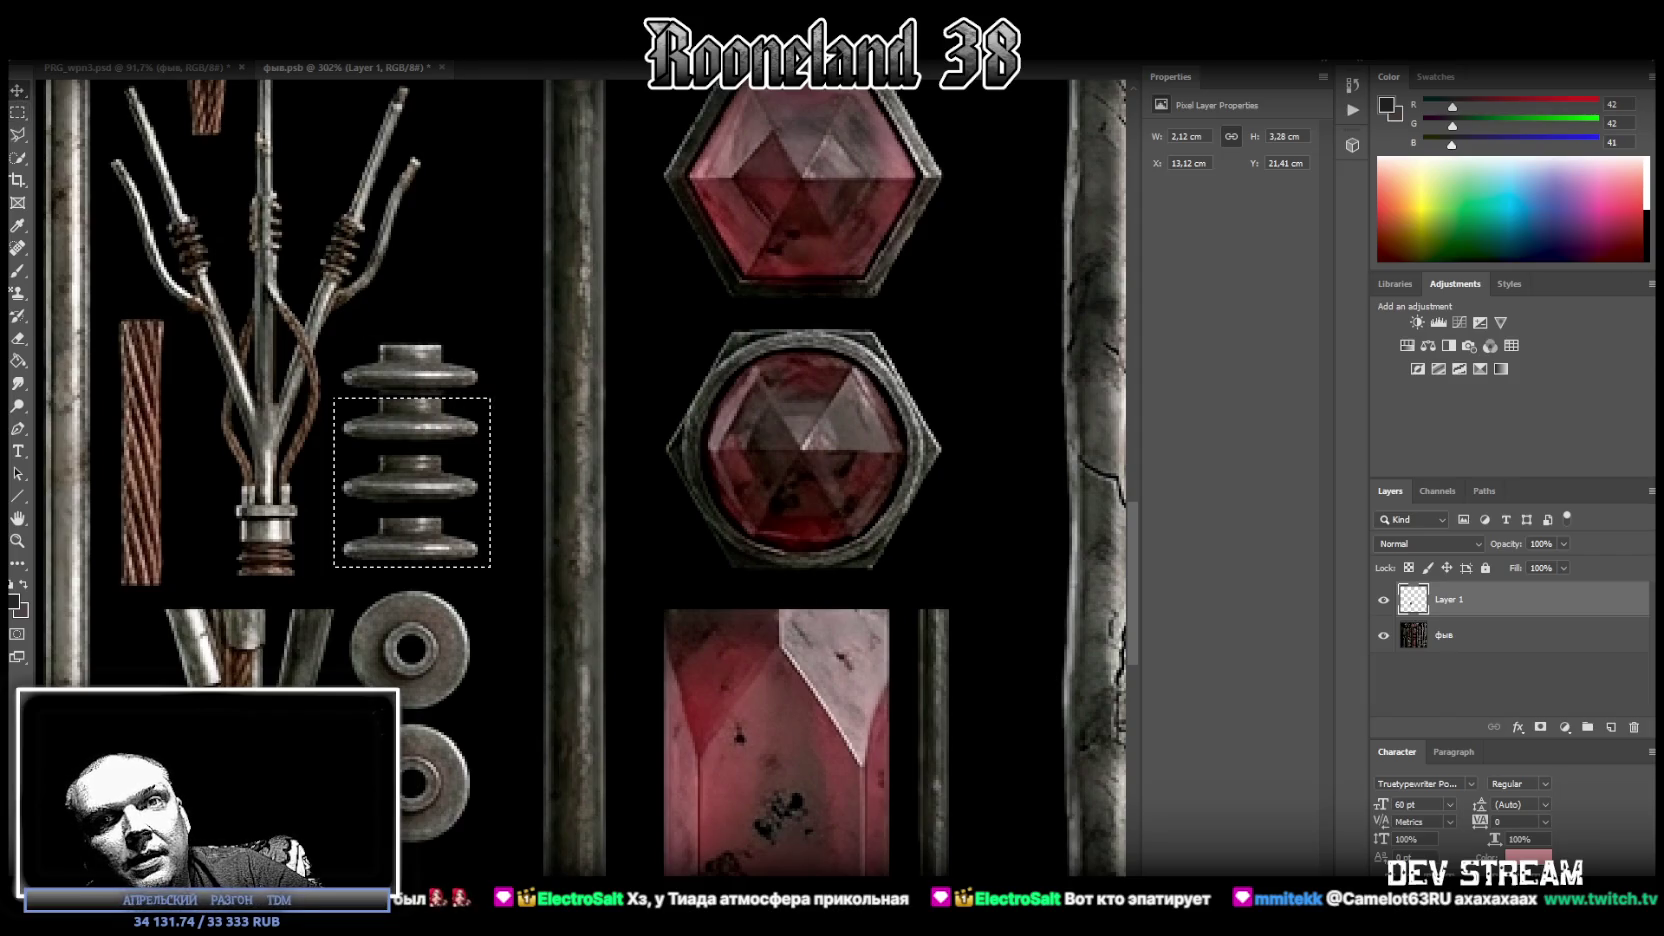
key("ctrl+d")
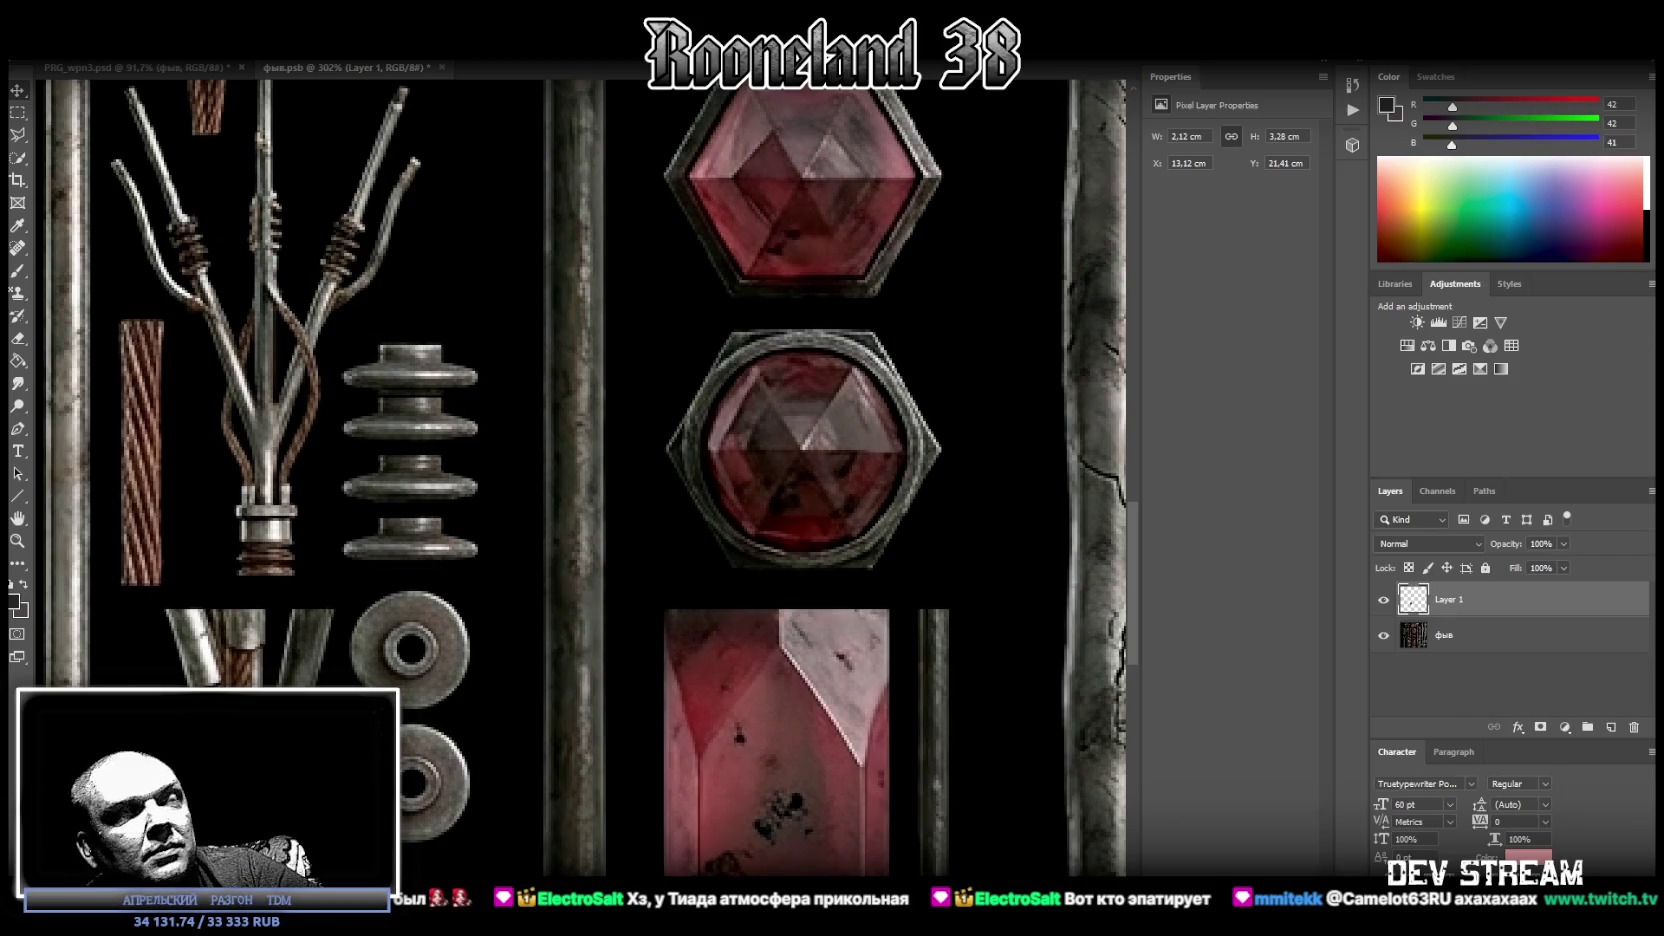
key("alt+Tab")
left_click_drag(453, 735, 485, 731)
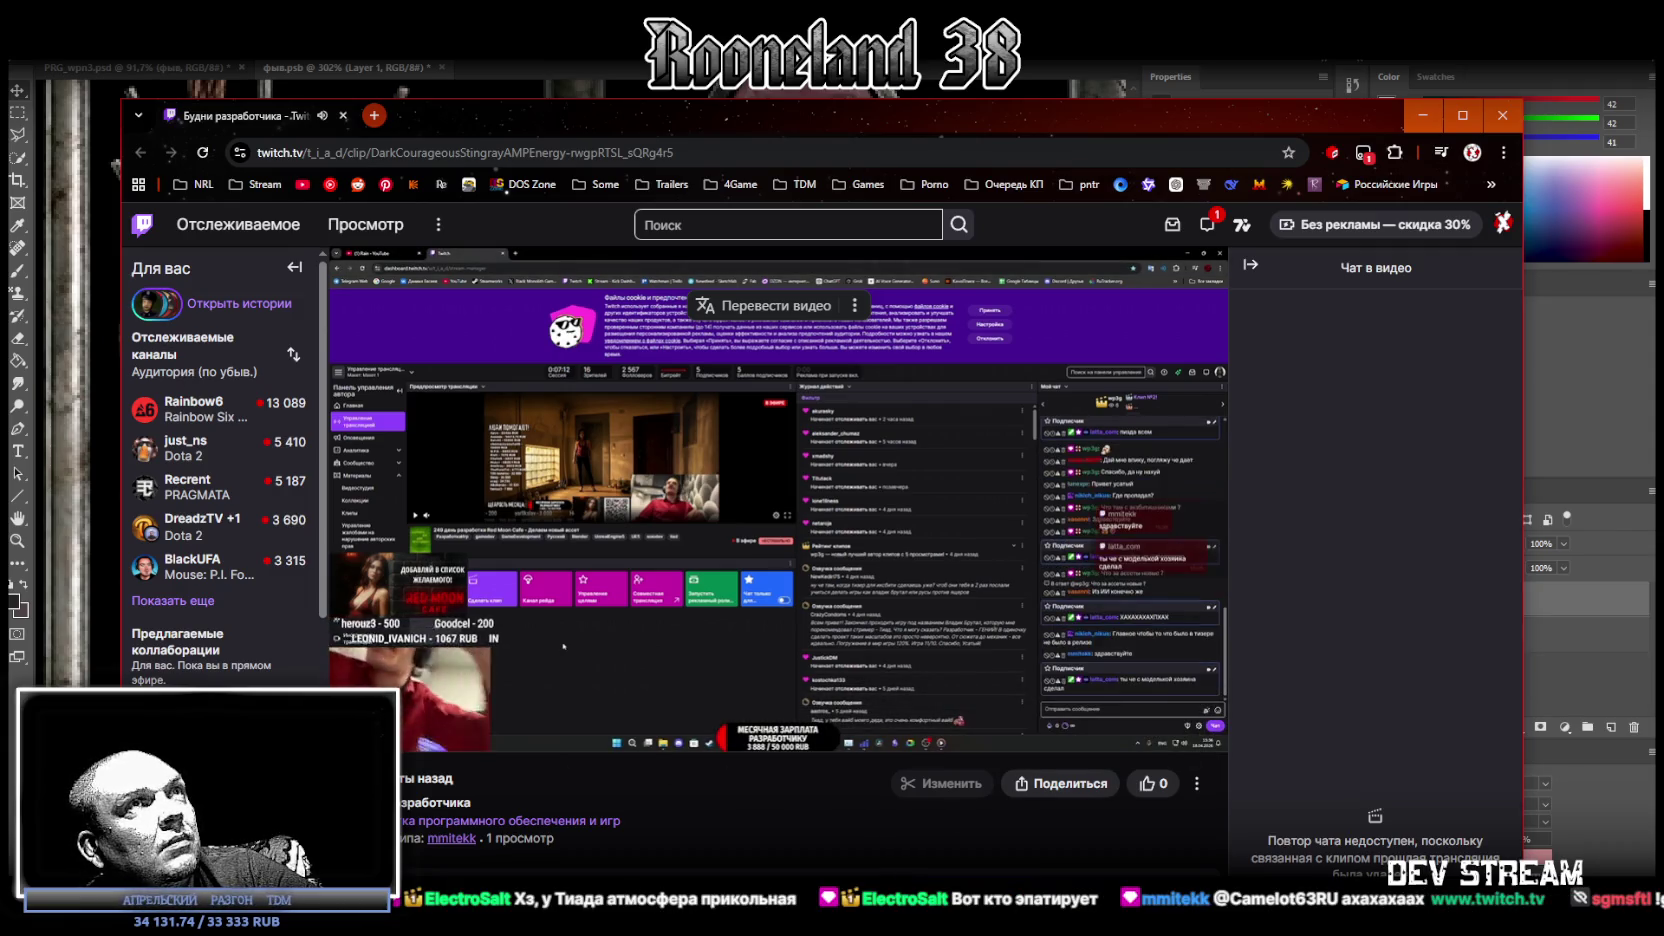
Move the browser up and right, watch the Twitch clip in theatre mode, then close it.
mouse_move(942, 121)
left_mouse_down()
mouse_move(1083, 70)
mouse_move(1064, 70)
left_mouse_up()
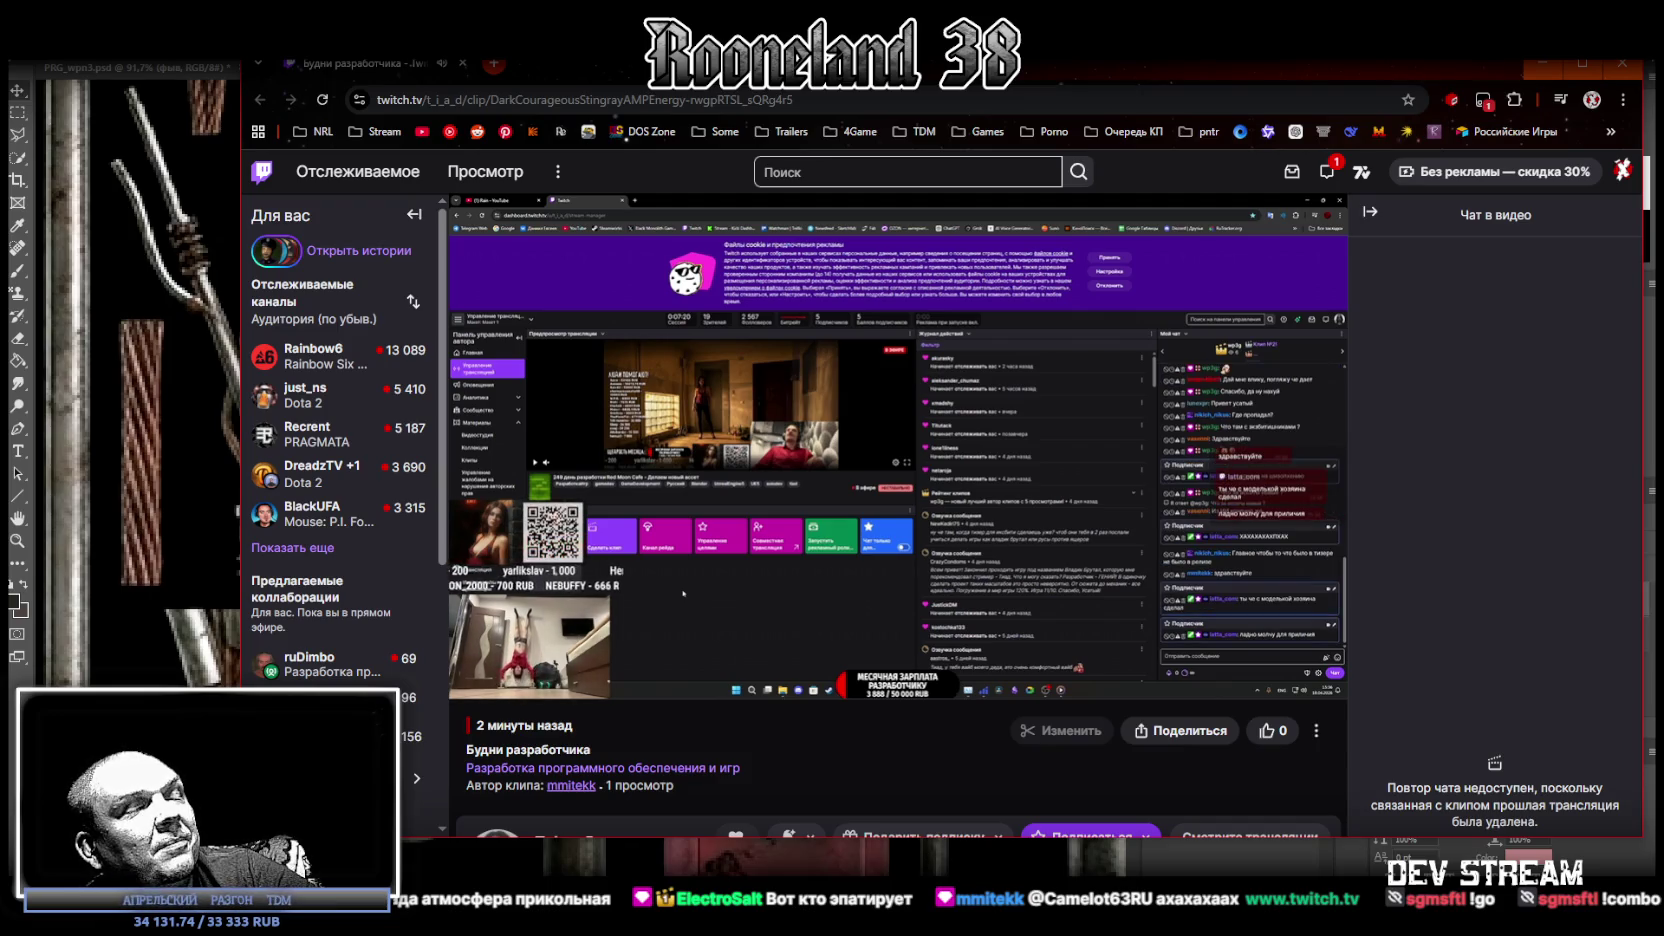
left_click(1298, 684)
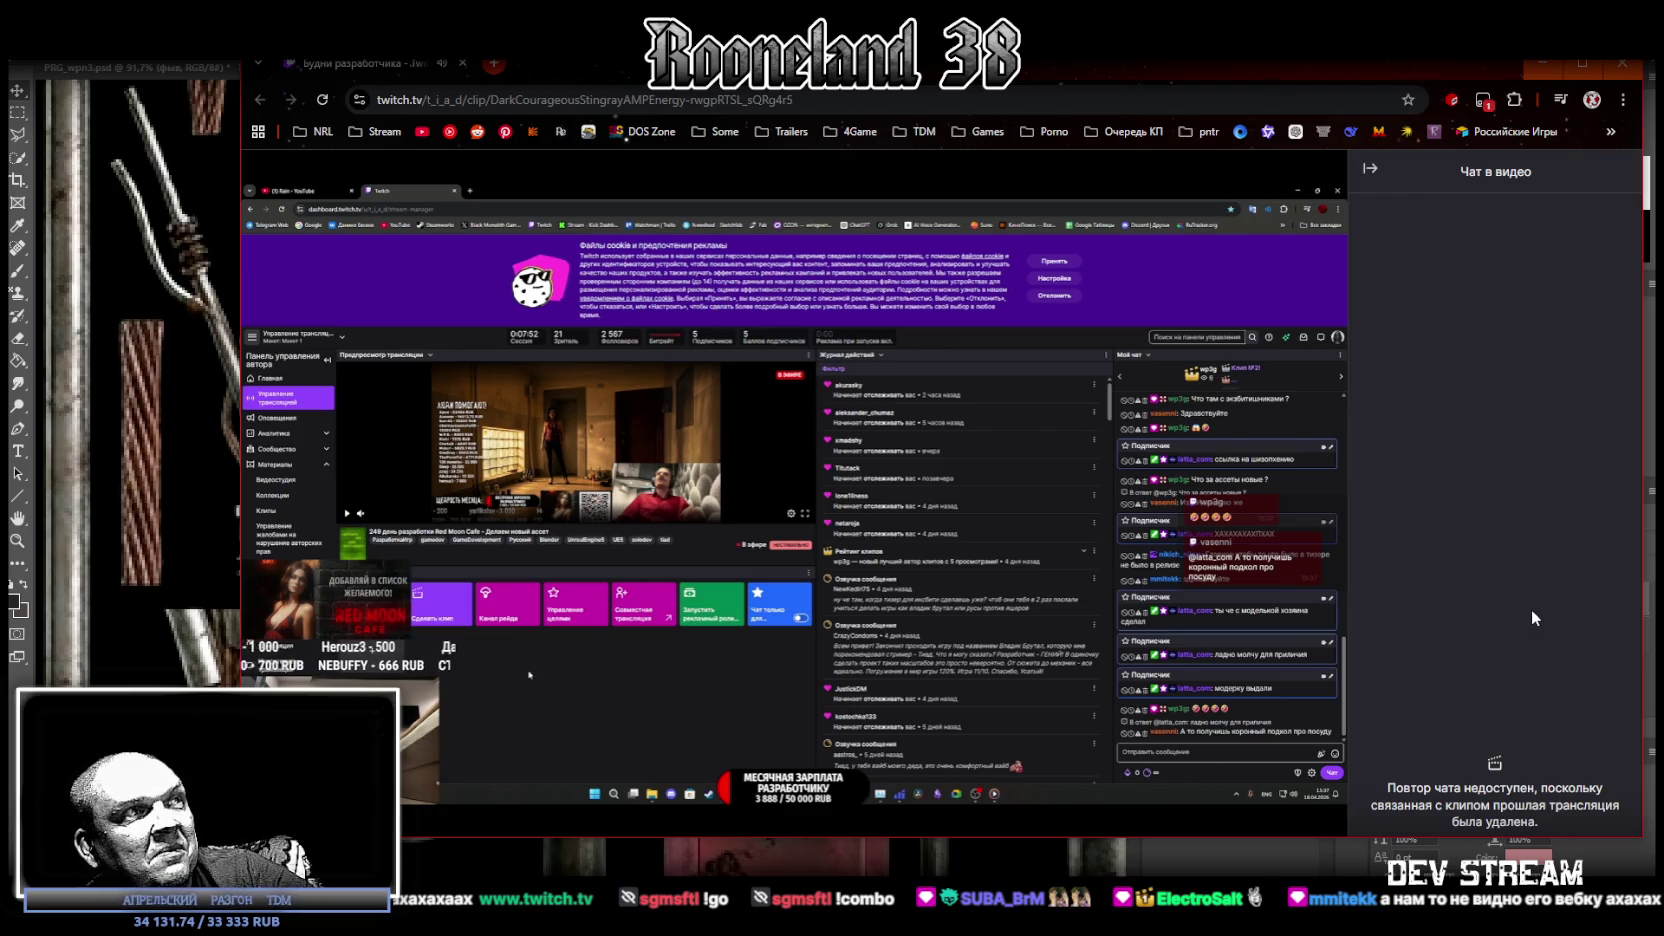
mouse_move(1329, 484)
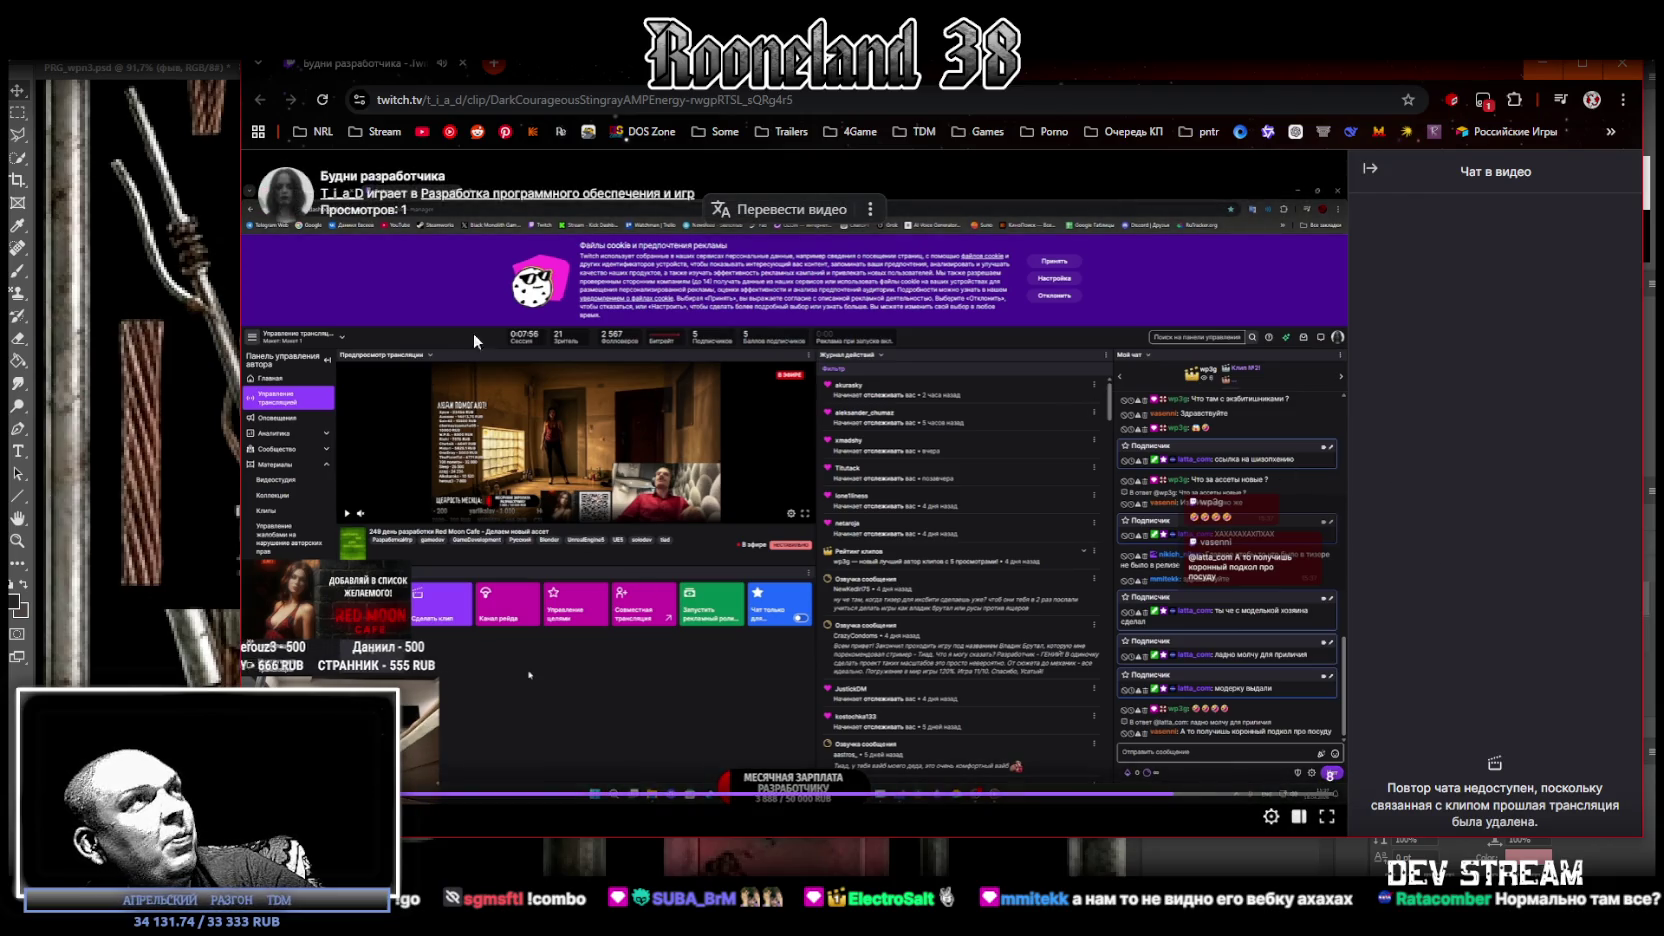
left_click(463, 63)
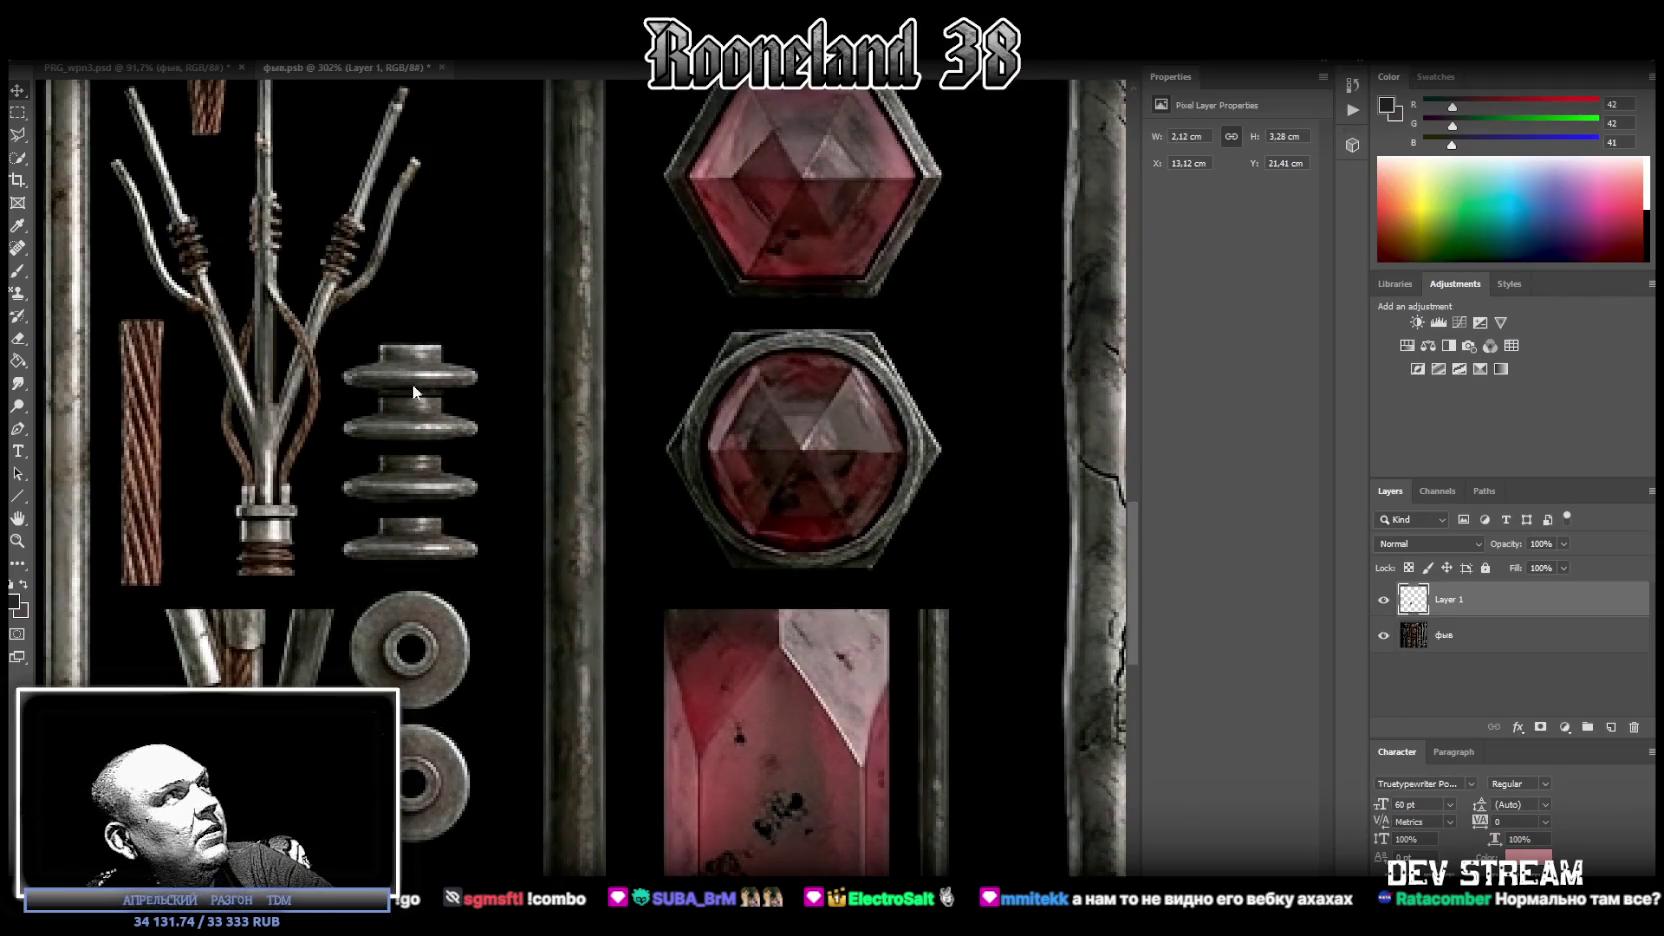
Nudge the selected lower insulator part slightly and switch to the Lasso tool.
left_click_drag(446, 399, 421, 428)
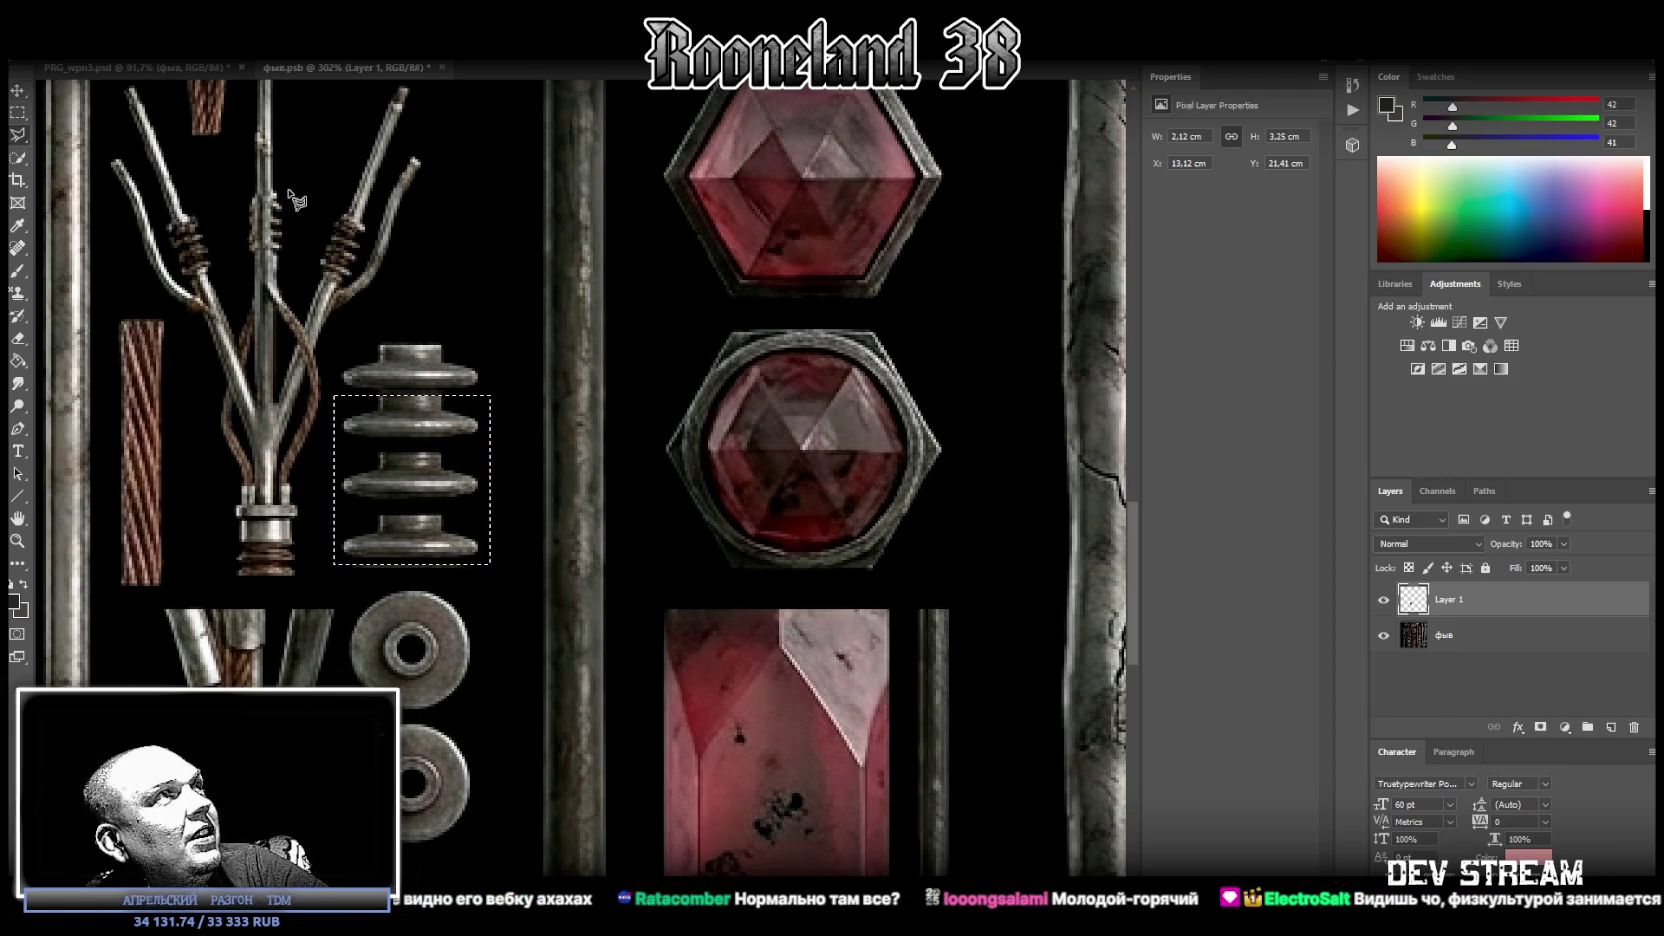
right_click(192, 177)
right_click(17, 135)
left_click(82, 136)
left_click(292, 222)
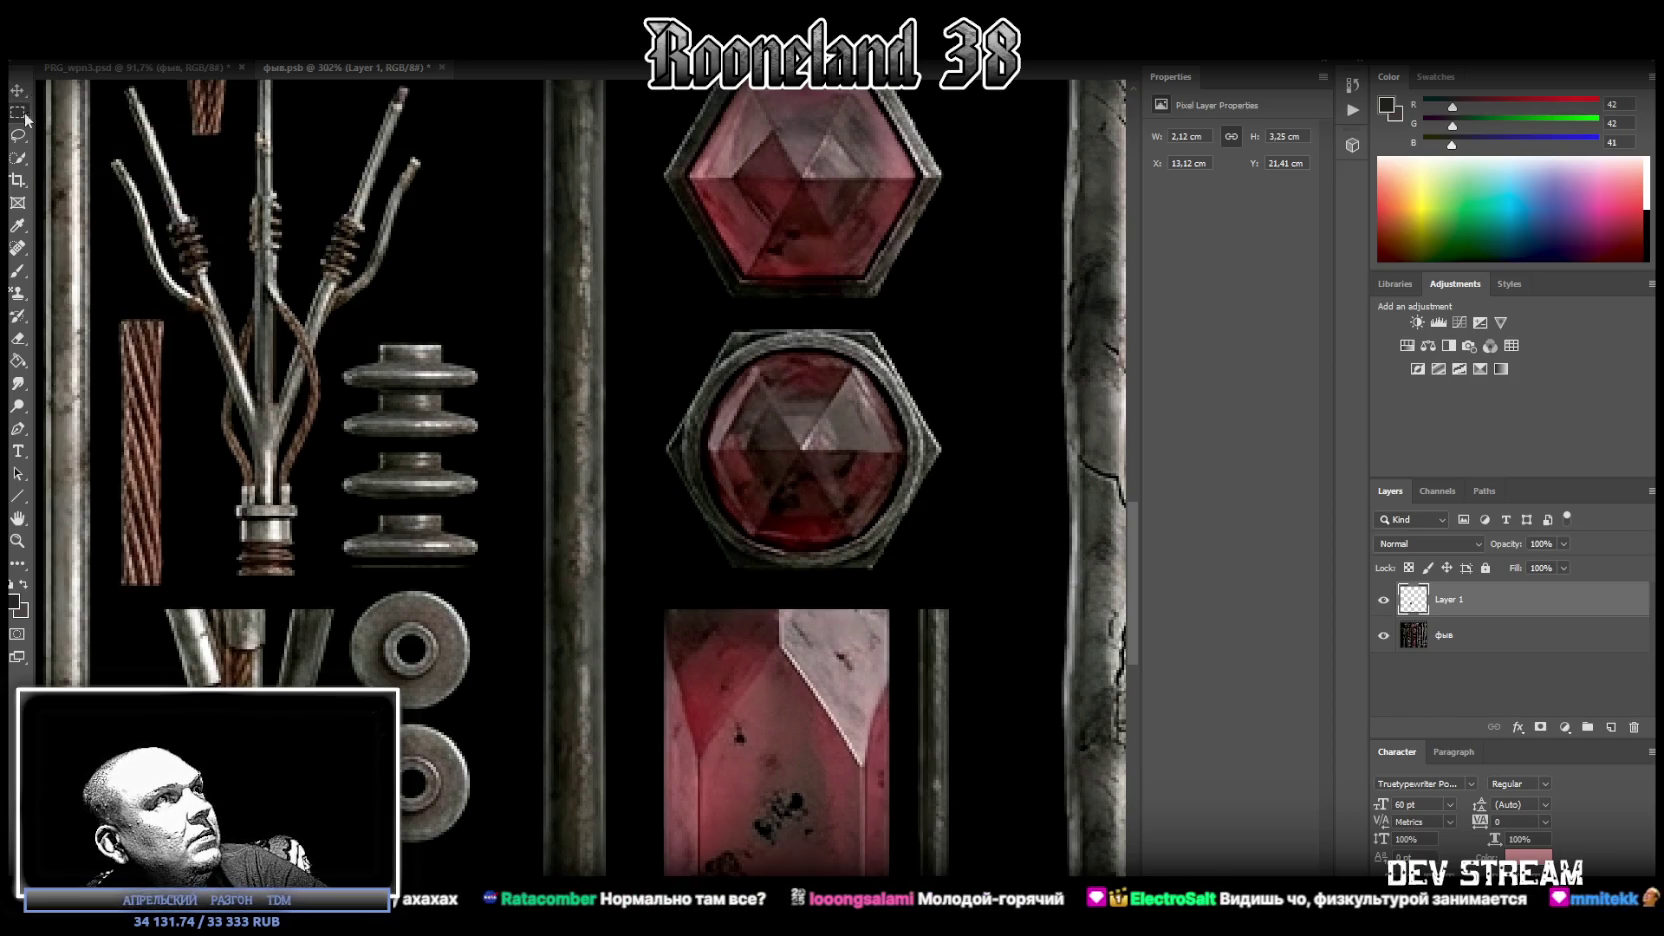
Select the lower insulator rings, trim the selection to them, and shift them up to close the gap.
left_click_drag(305, 588, 508, 453)
right_click(428, 495)
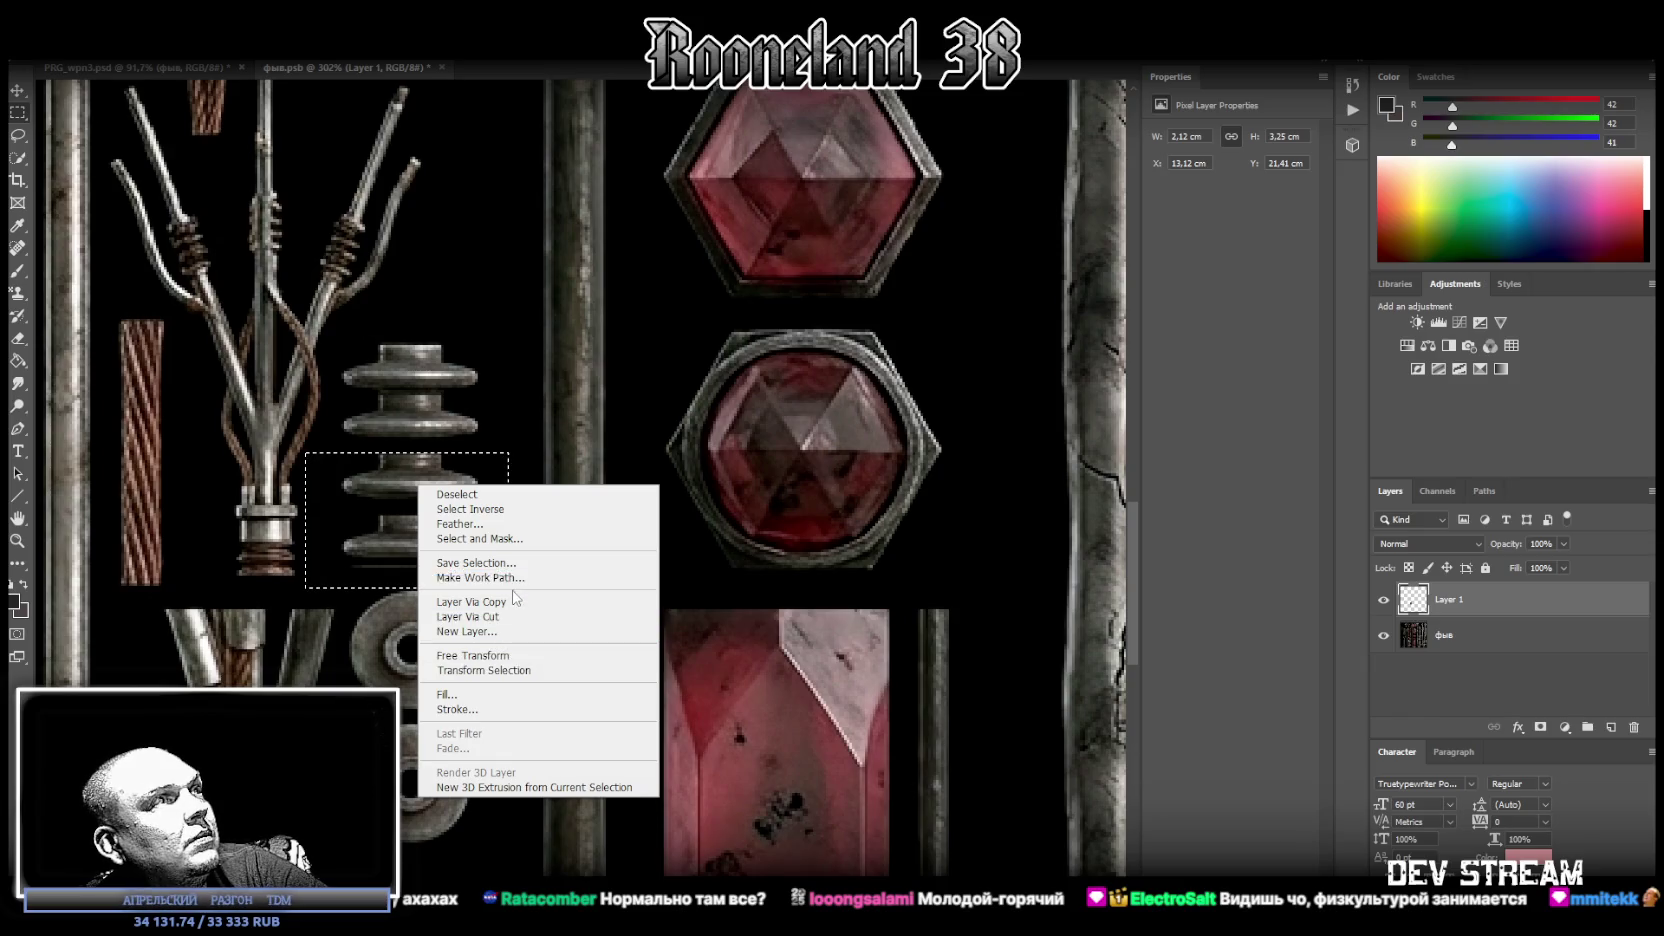
left_click(484, 670)
left_click_drag(428, 490, 428, 482)
left_click_drag(508, 574, 490, 551)
key("Return")
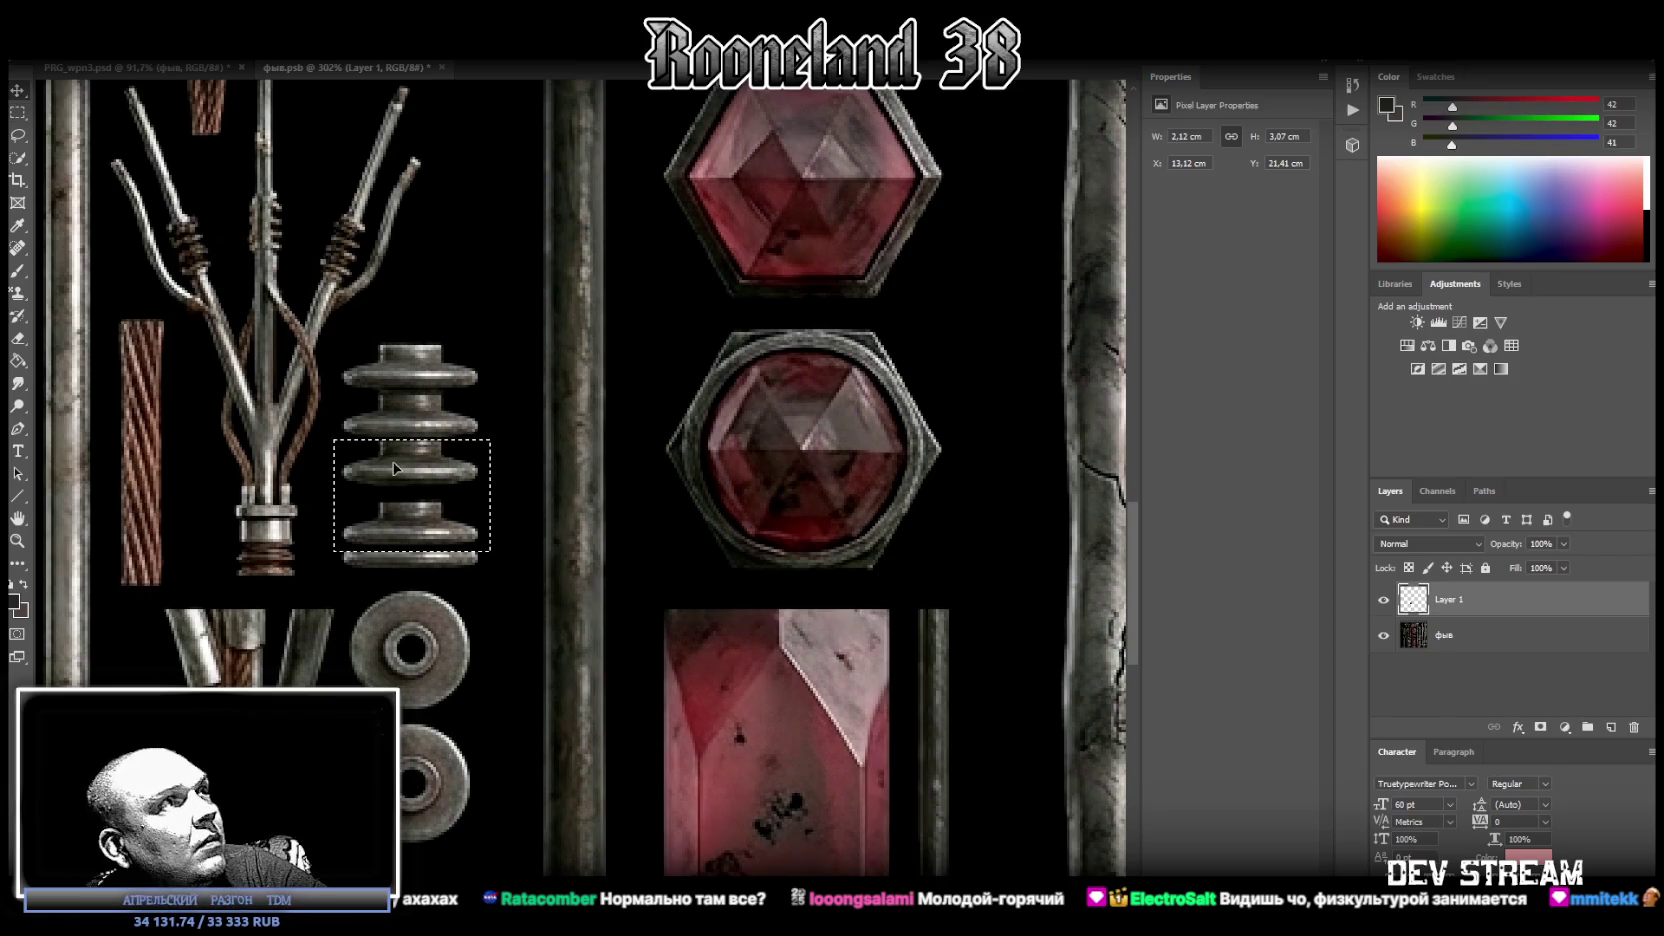
left_click_drag(418, 473, 418, 470)
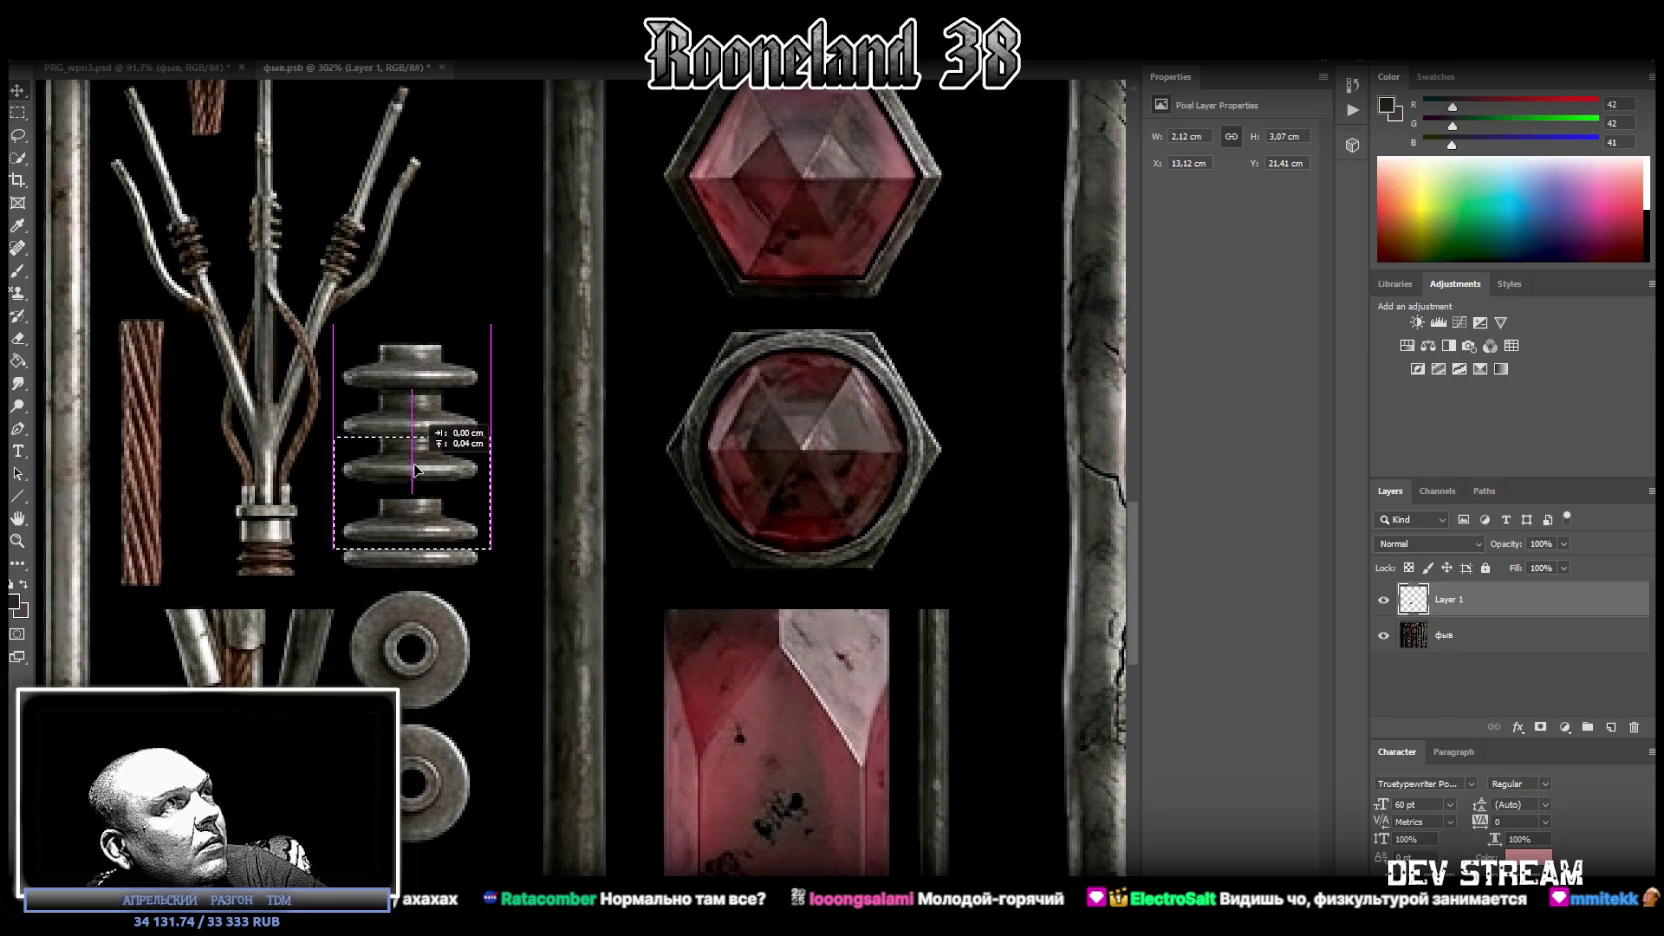
key("ctrl+d")
Reselect the lower insulator, move the selection onto the middle disc, then drop it.
left_click(17, 137)
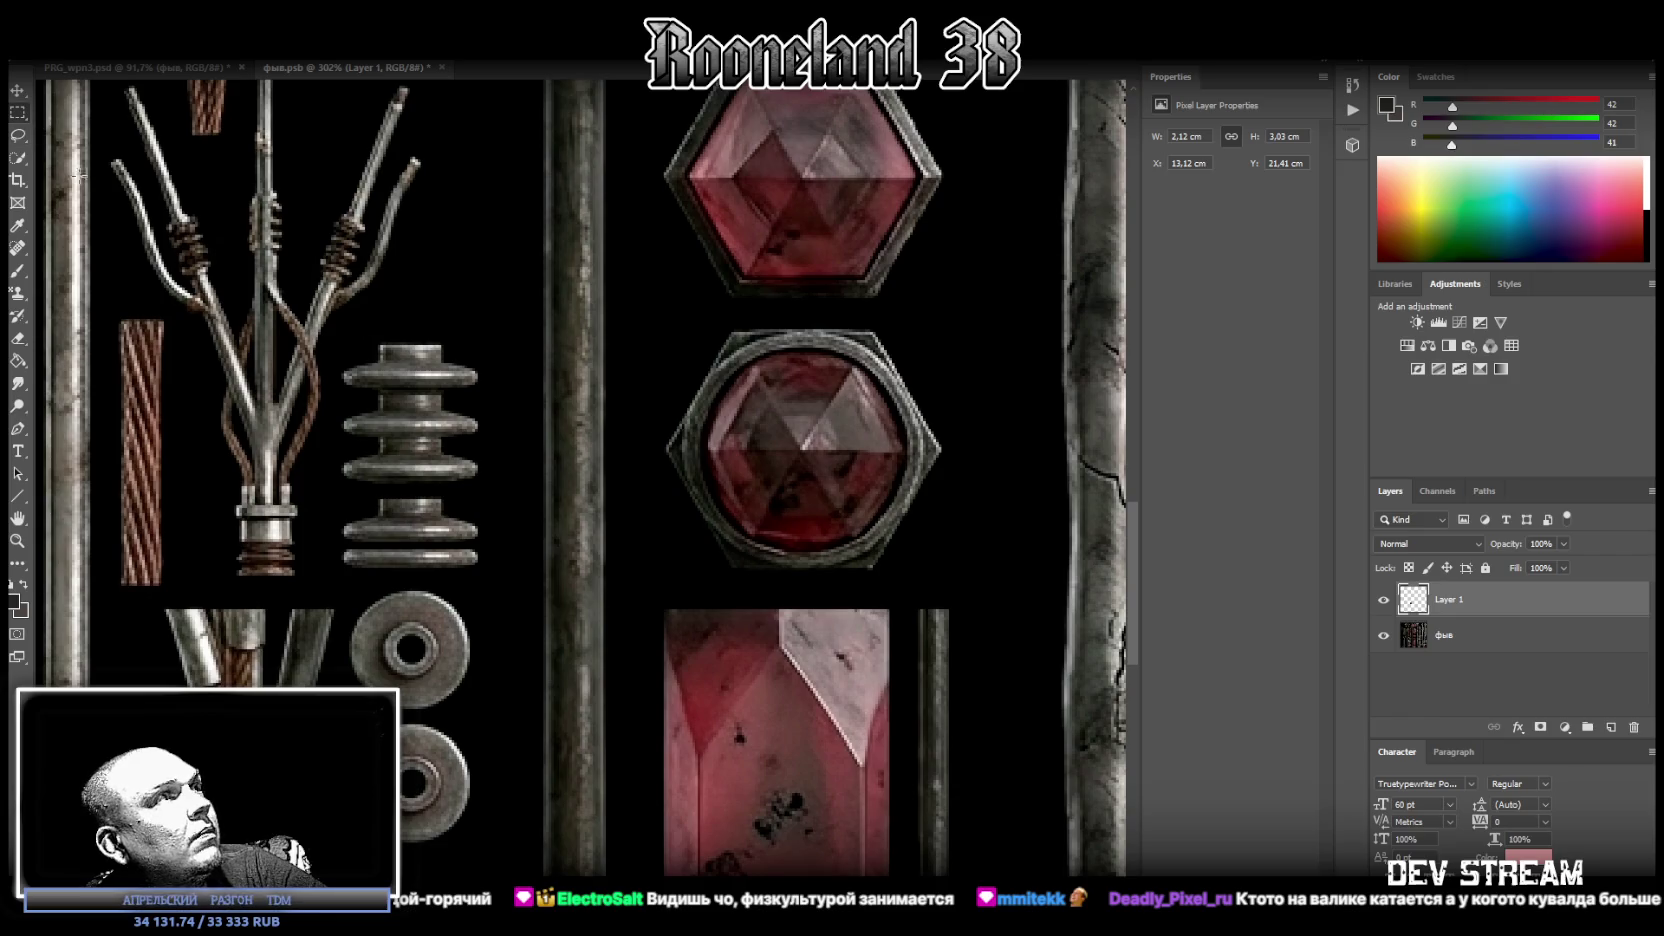
left_click_drag(308, 590, 522, 499)
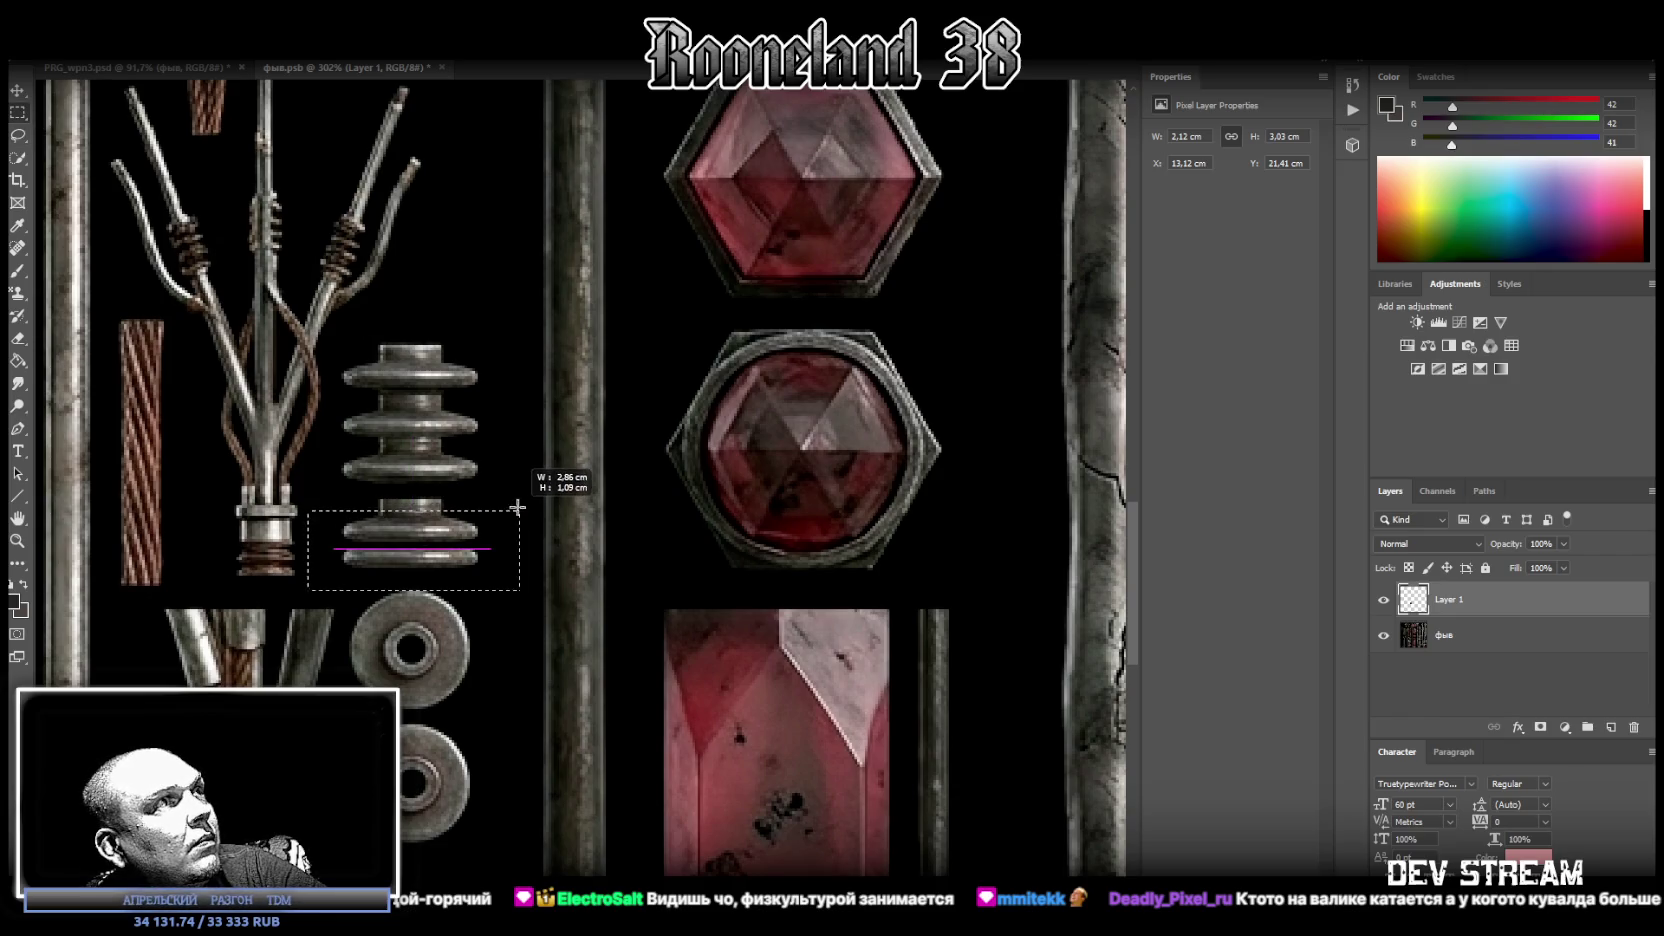
right_click(412, 528)
left_click(500, 698)
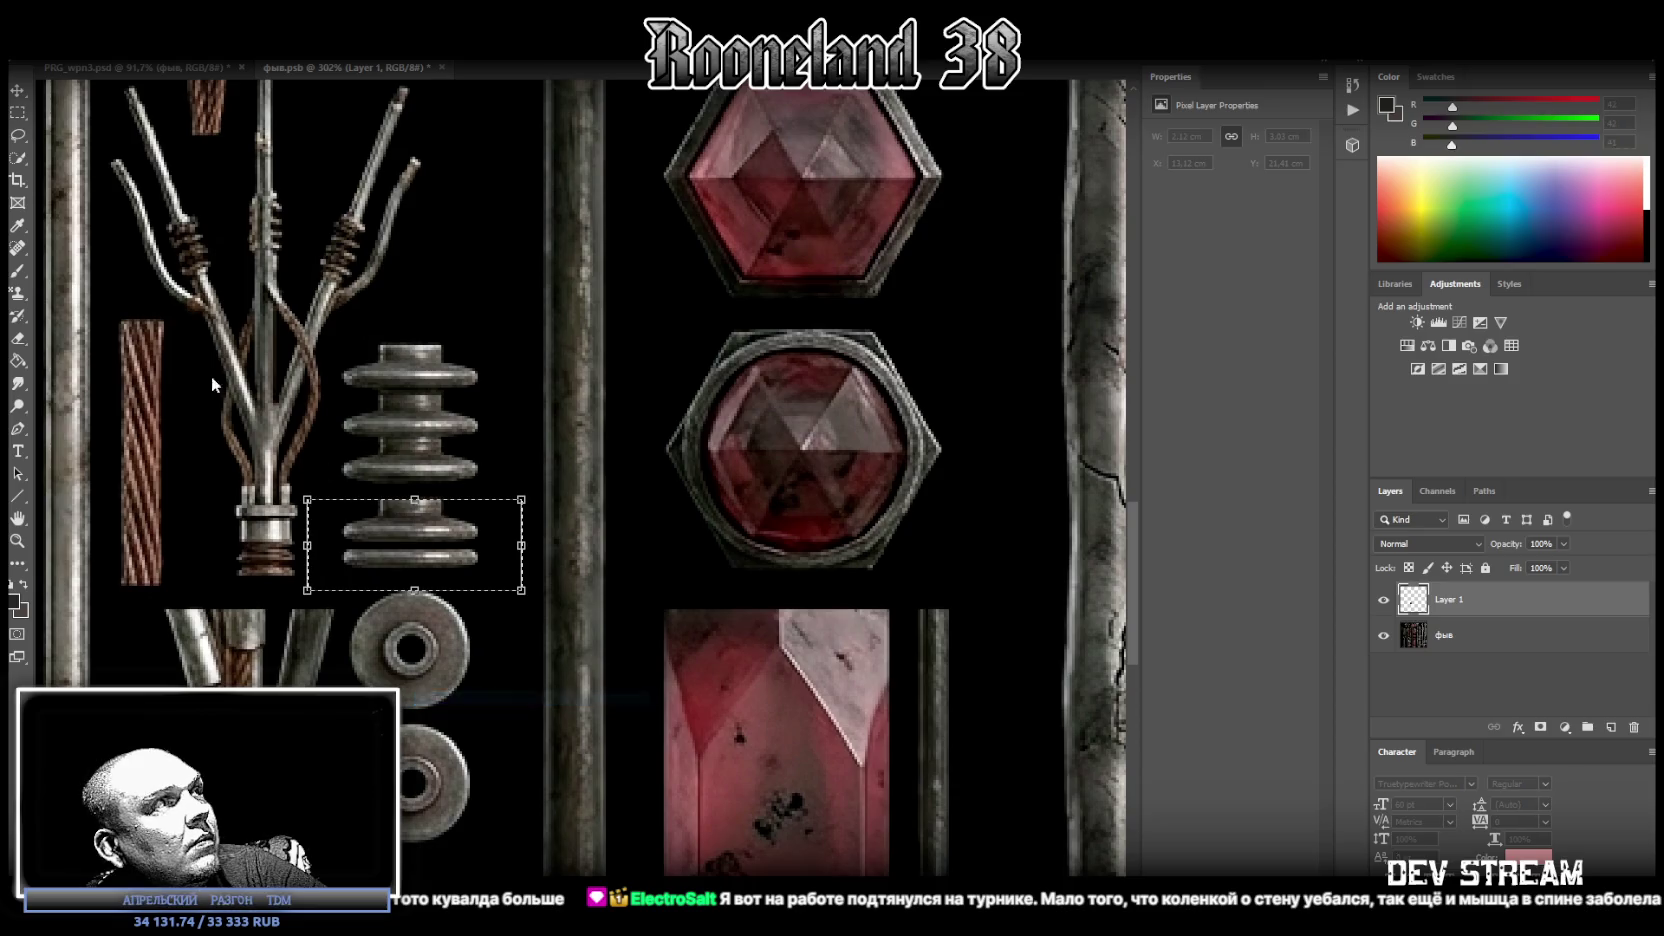
key("Escape")
mouse_move(334, 484)
left_mouse_down()
mouse_move(490, 533)
mouse_move(415, 522)
left_mouse_up()
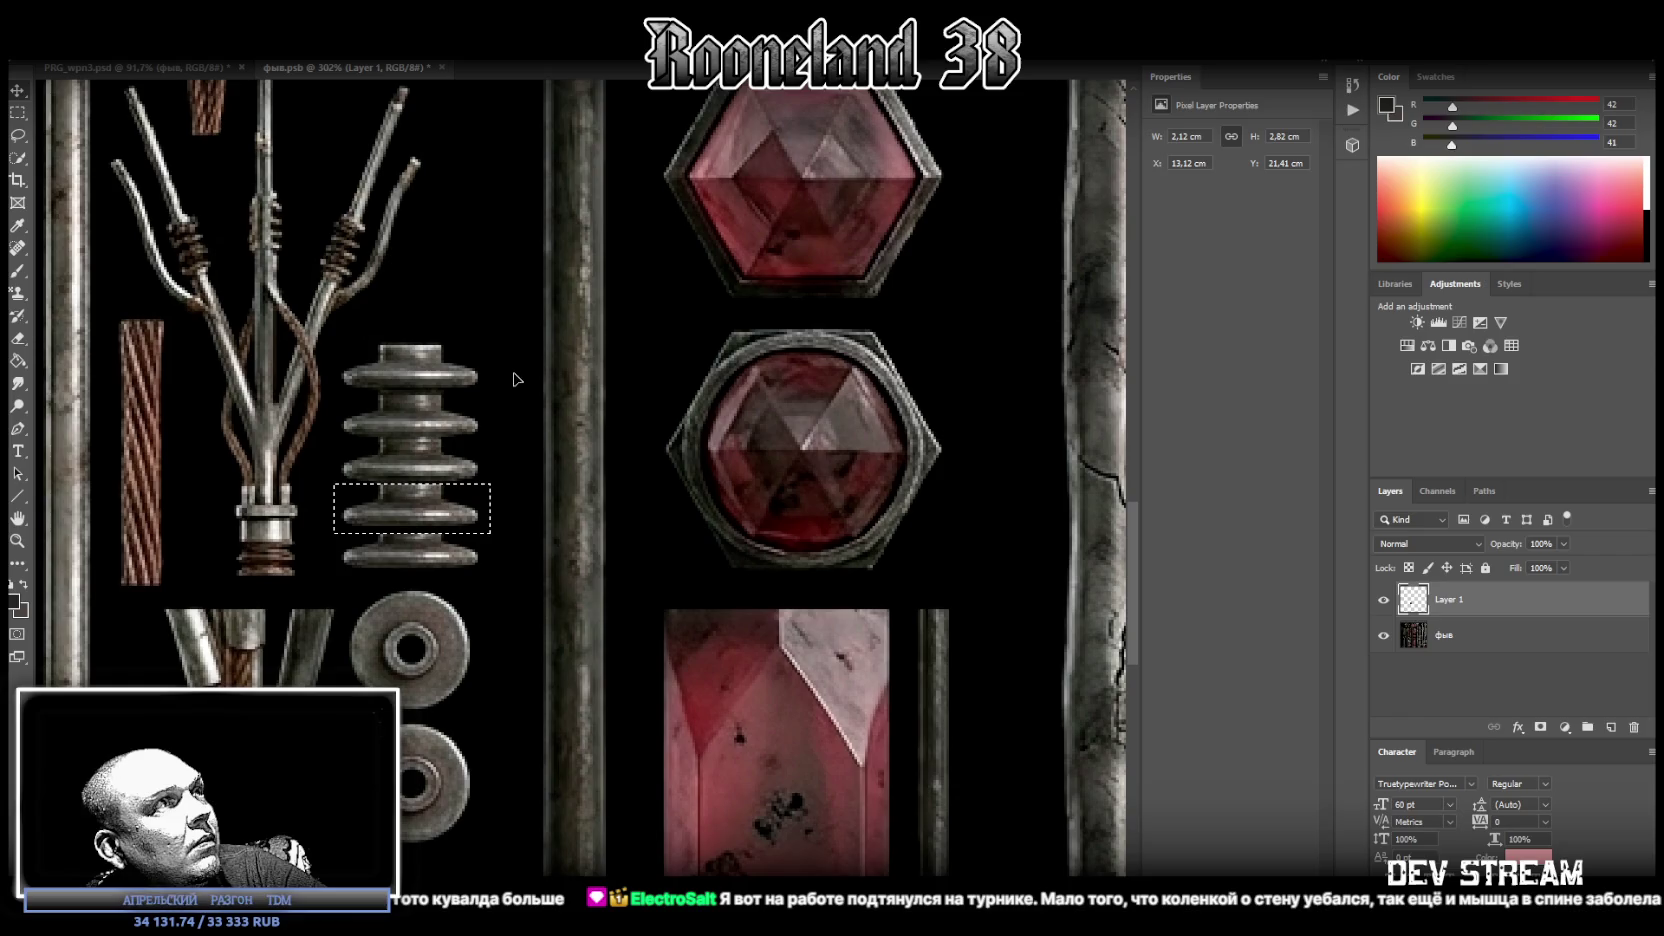
left_click(18, 135)
left_click(233, 177)
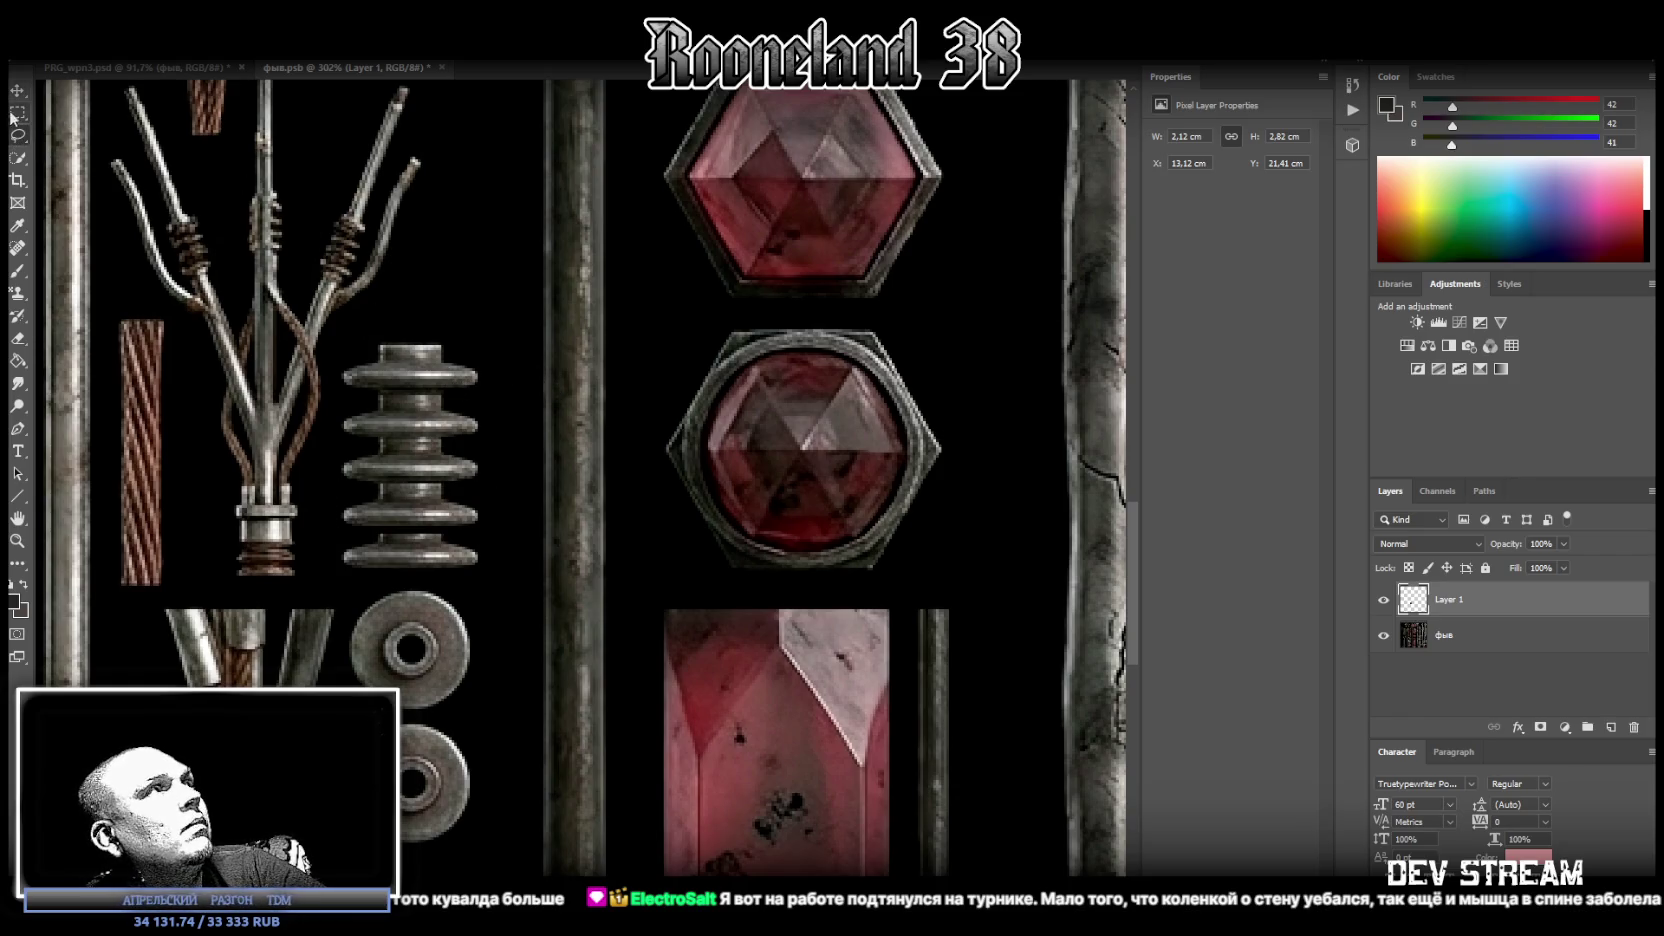
right_click(1425, 605)
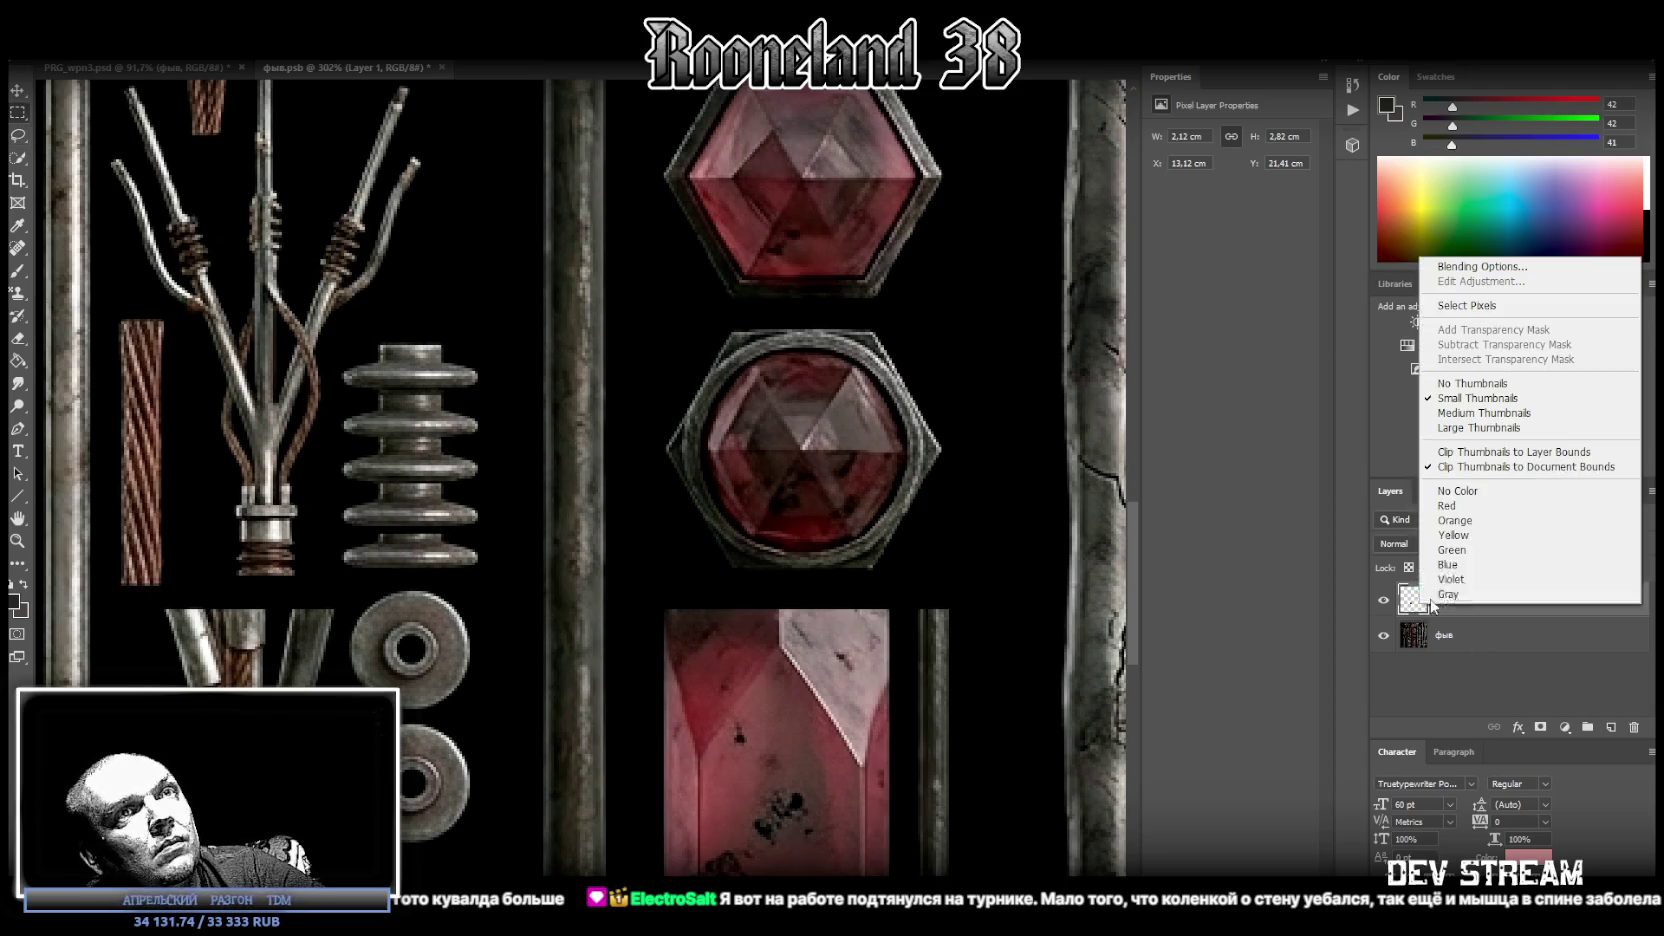
Convert Layer 1 into an embedded smart object and zoom out to the whole sheet.
right_click(1452, 610)
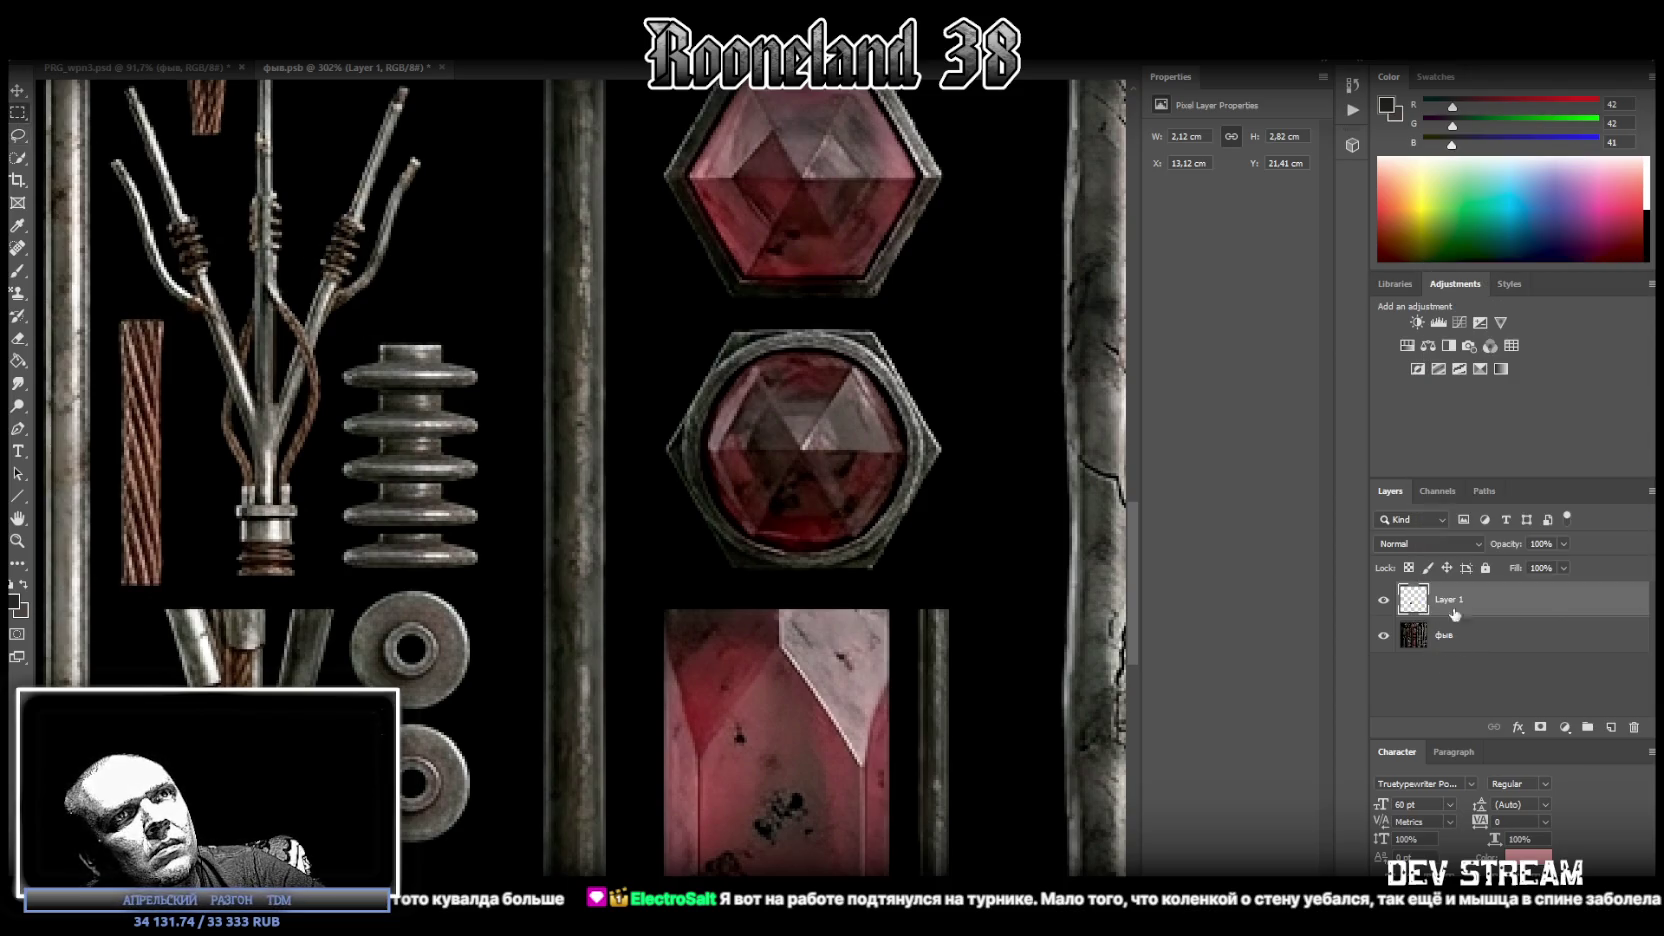
left_click(1352, 442)
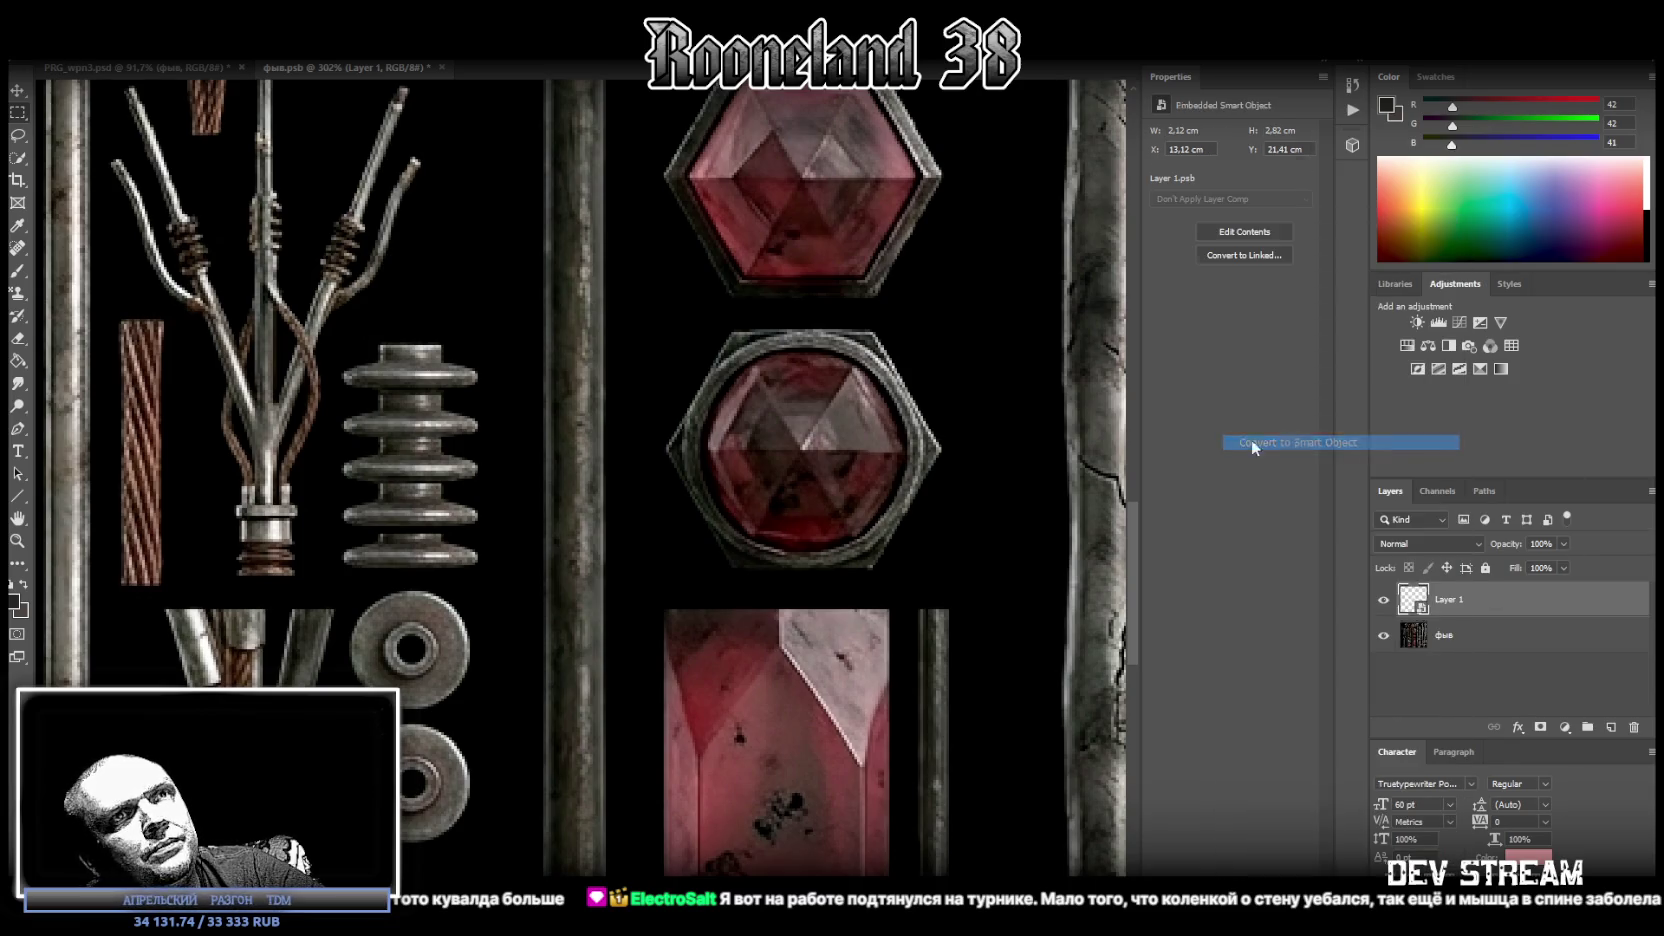
left_click_drag(449, 490, 370, 505)
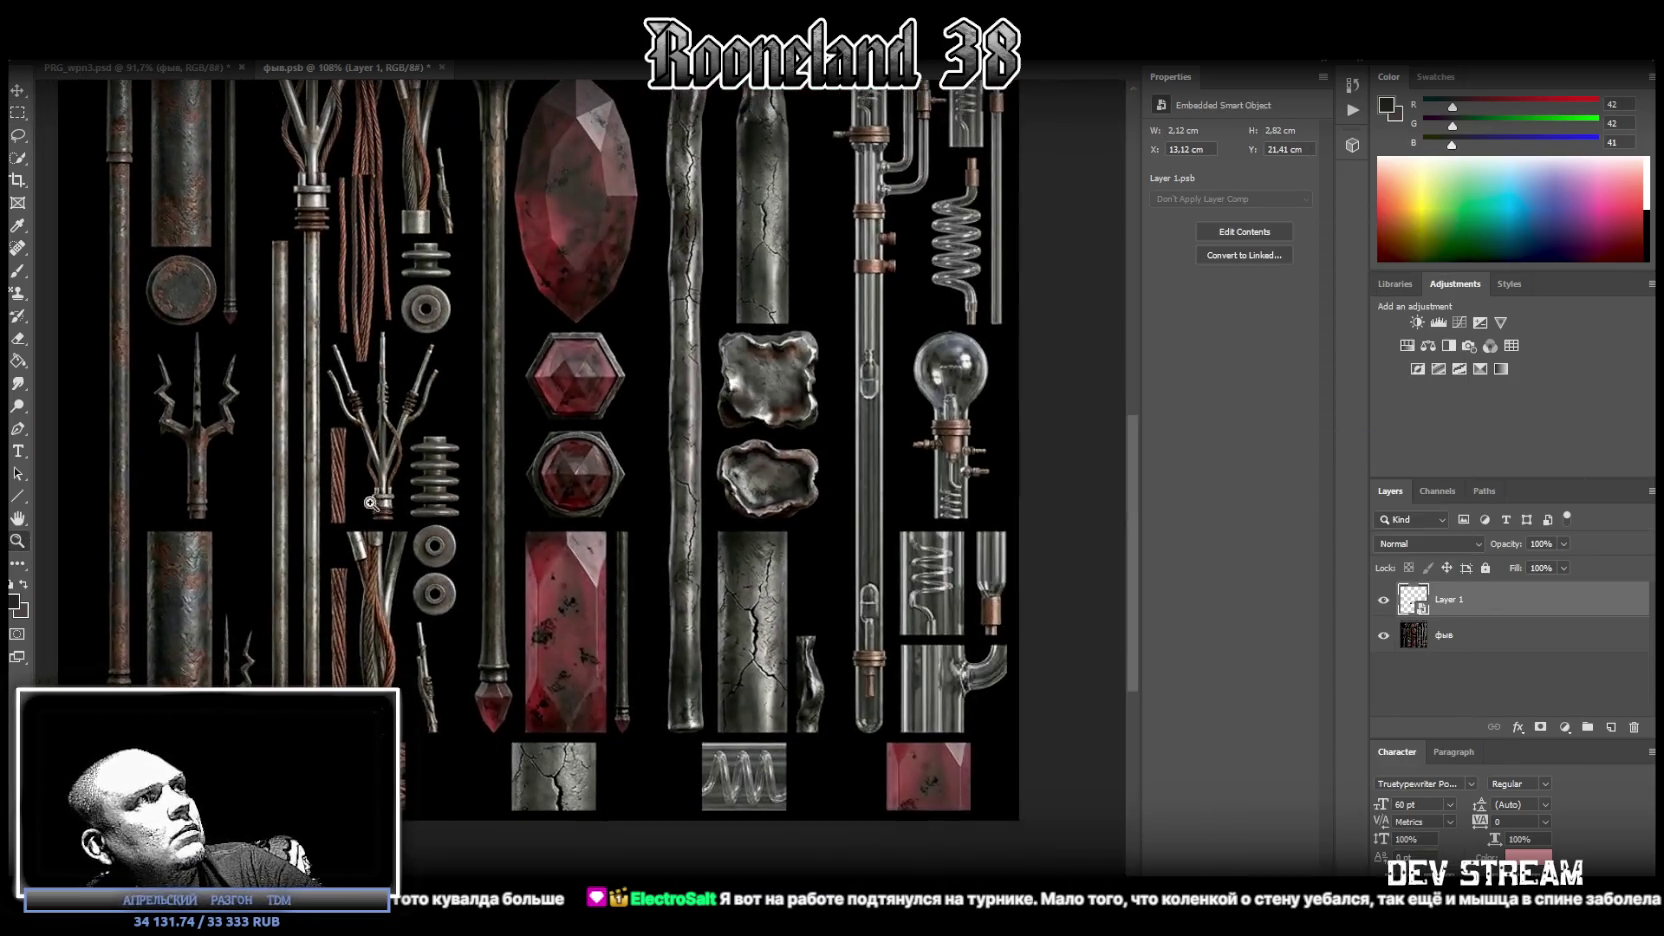
left_click_drag(390, 432, 335, 418)
Move the insulator smart object up and left on the sheet, then open its Layer 1.psb contents.
key("ctrl+t")
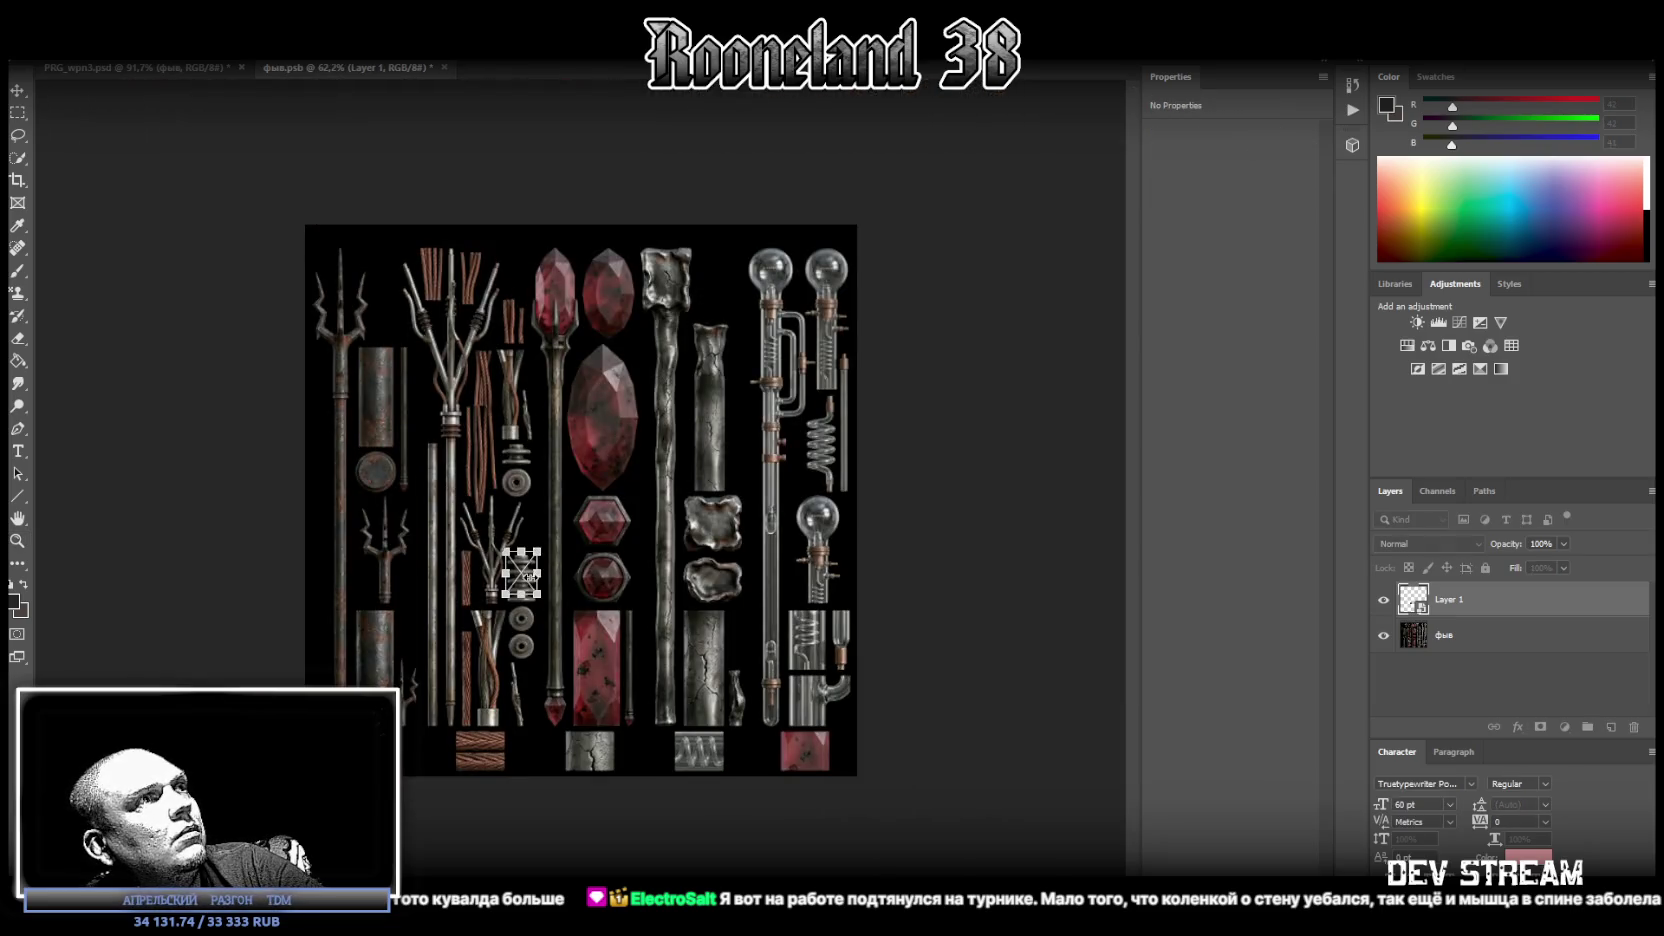
mouse_move(541, 600)
left_mouse_down()
mouse_move(500, 375)
mouse_move(458, 368)
left_mouse_up()
left_click(18, 538)
left_click_drag(437, 310, 698, 392)
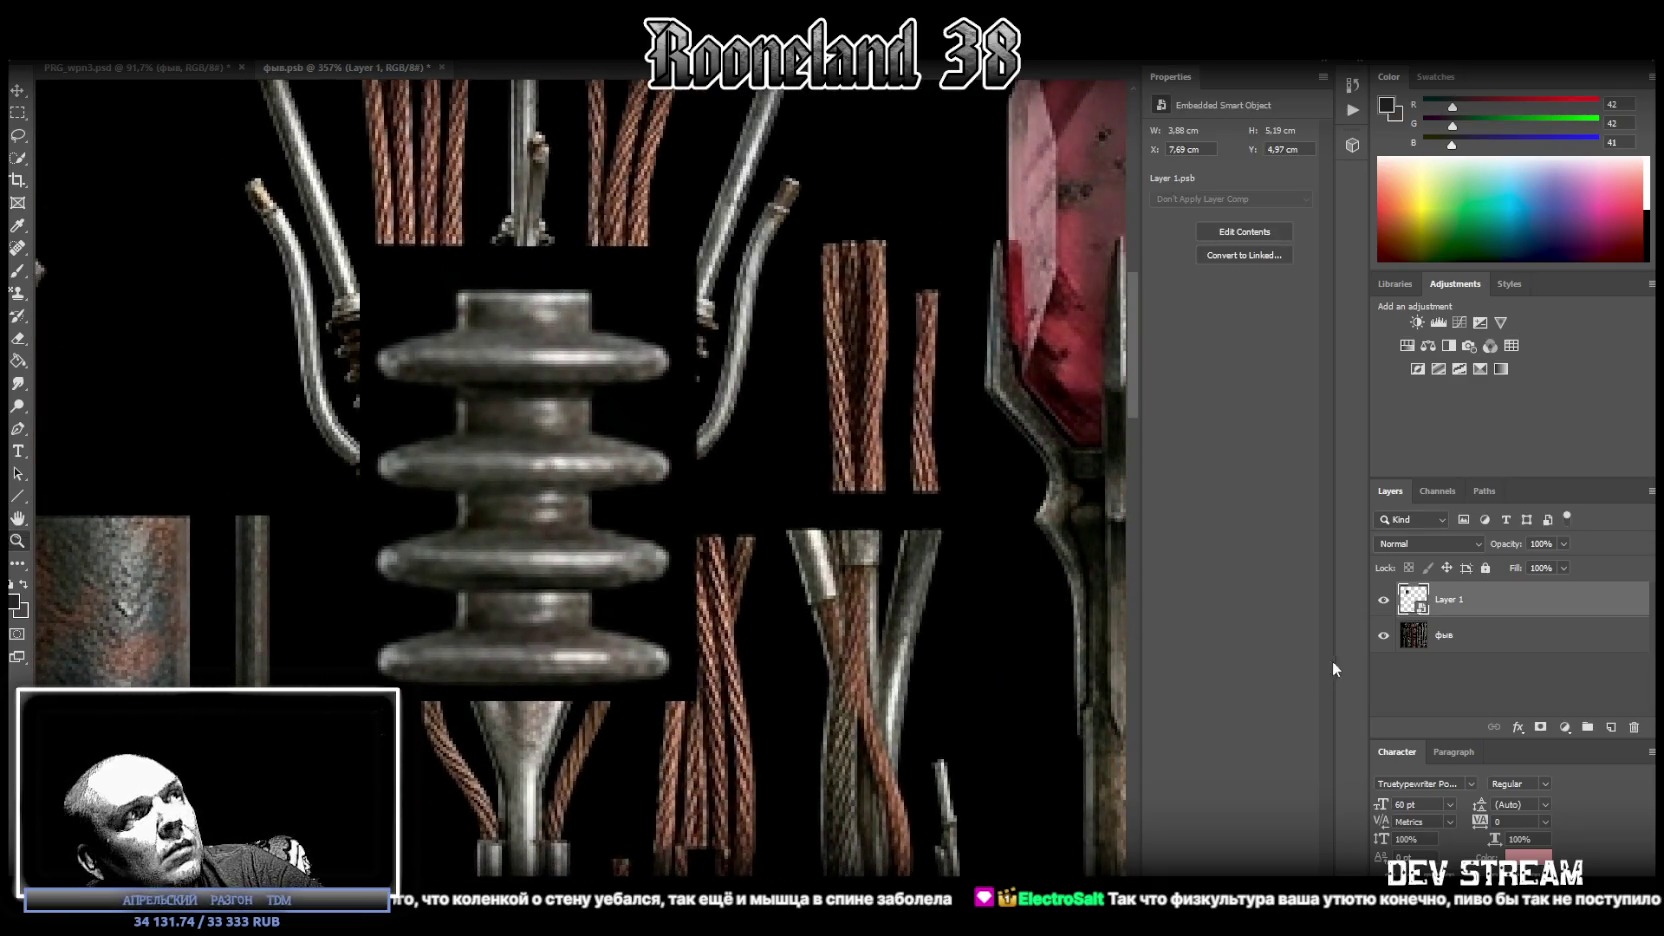
key("i")
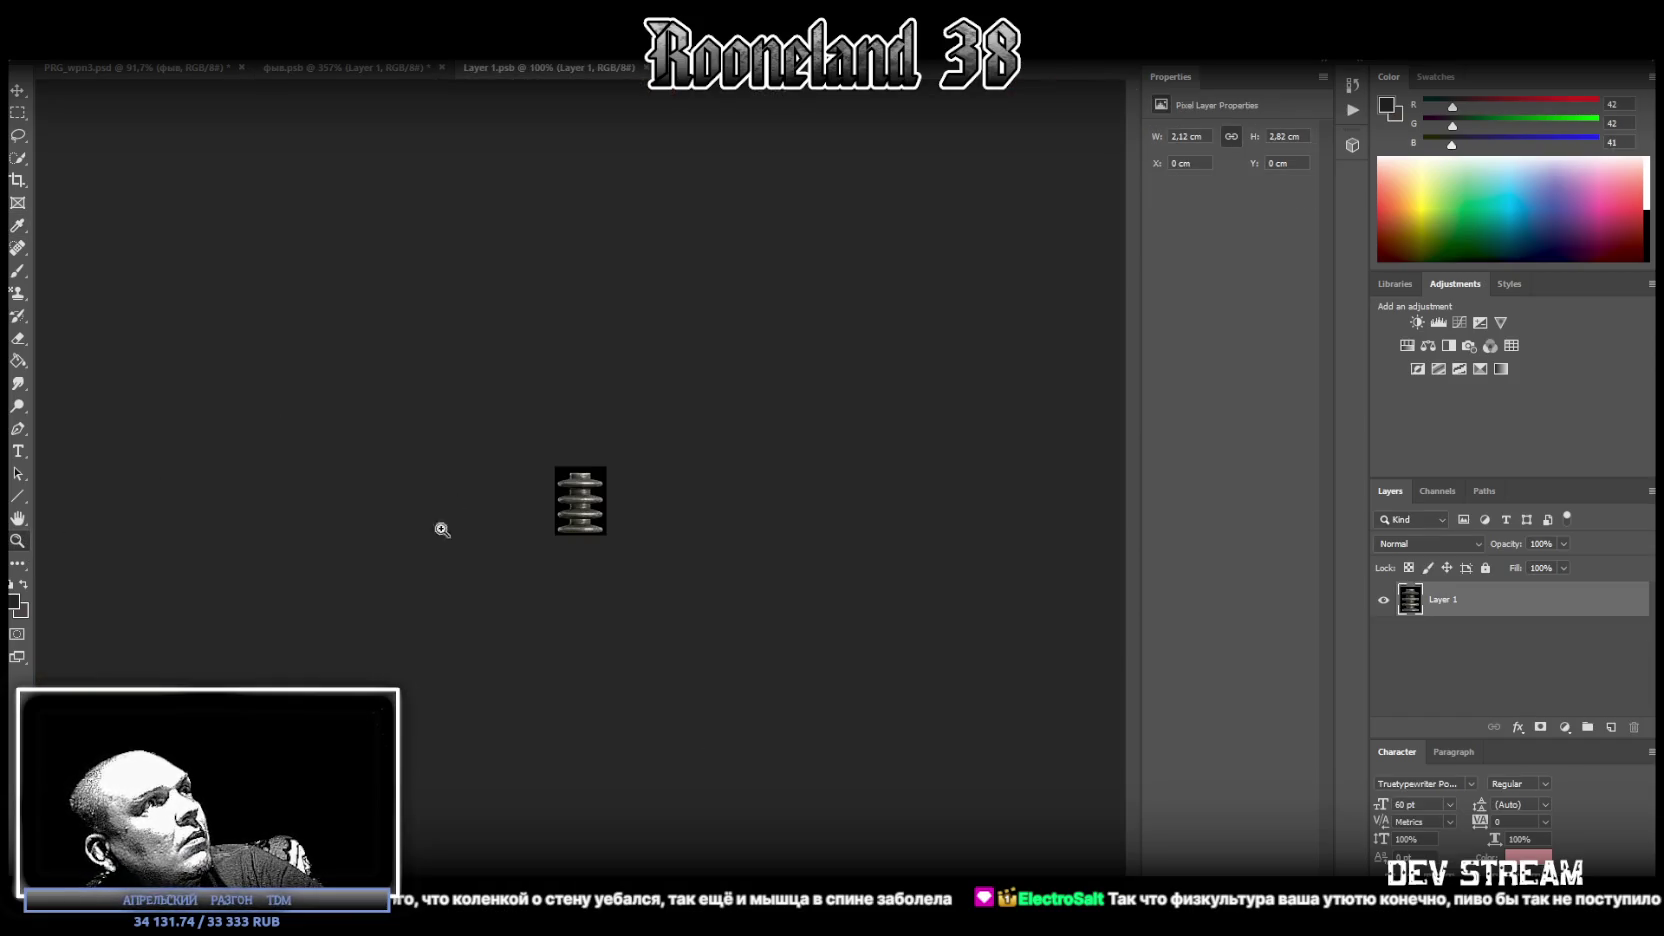
left_click_drag(600, 520, 733, 502)
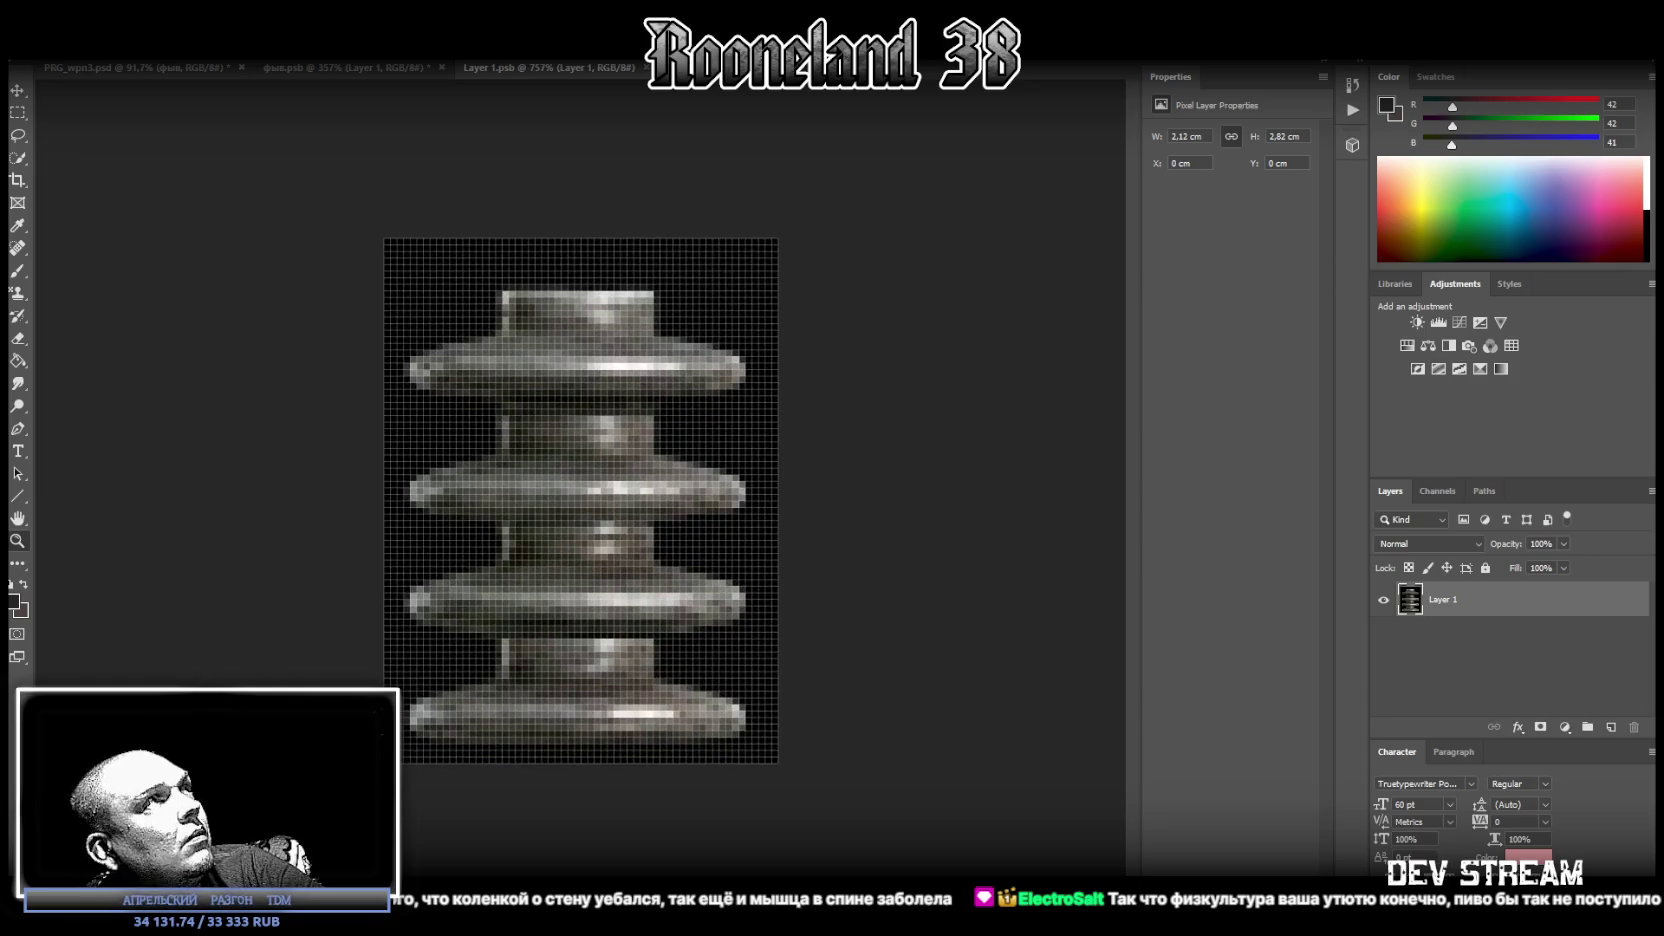
Delete the empty black strips above and below the insulator in Layer 1.psb.
mouse_move(250, 157)
left_mouse_down()
mouse_move(836, 271)
mouse_move(839, 291)
left_mouse_up()
key("Delete")
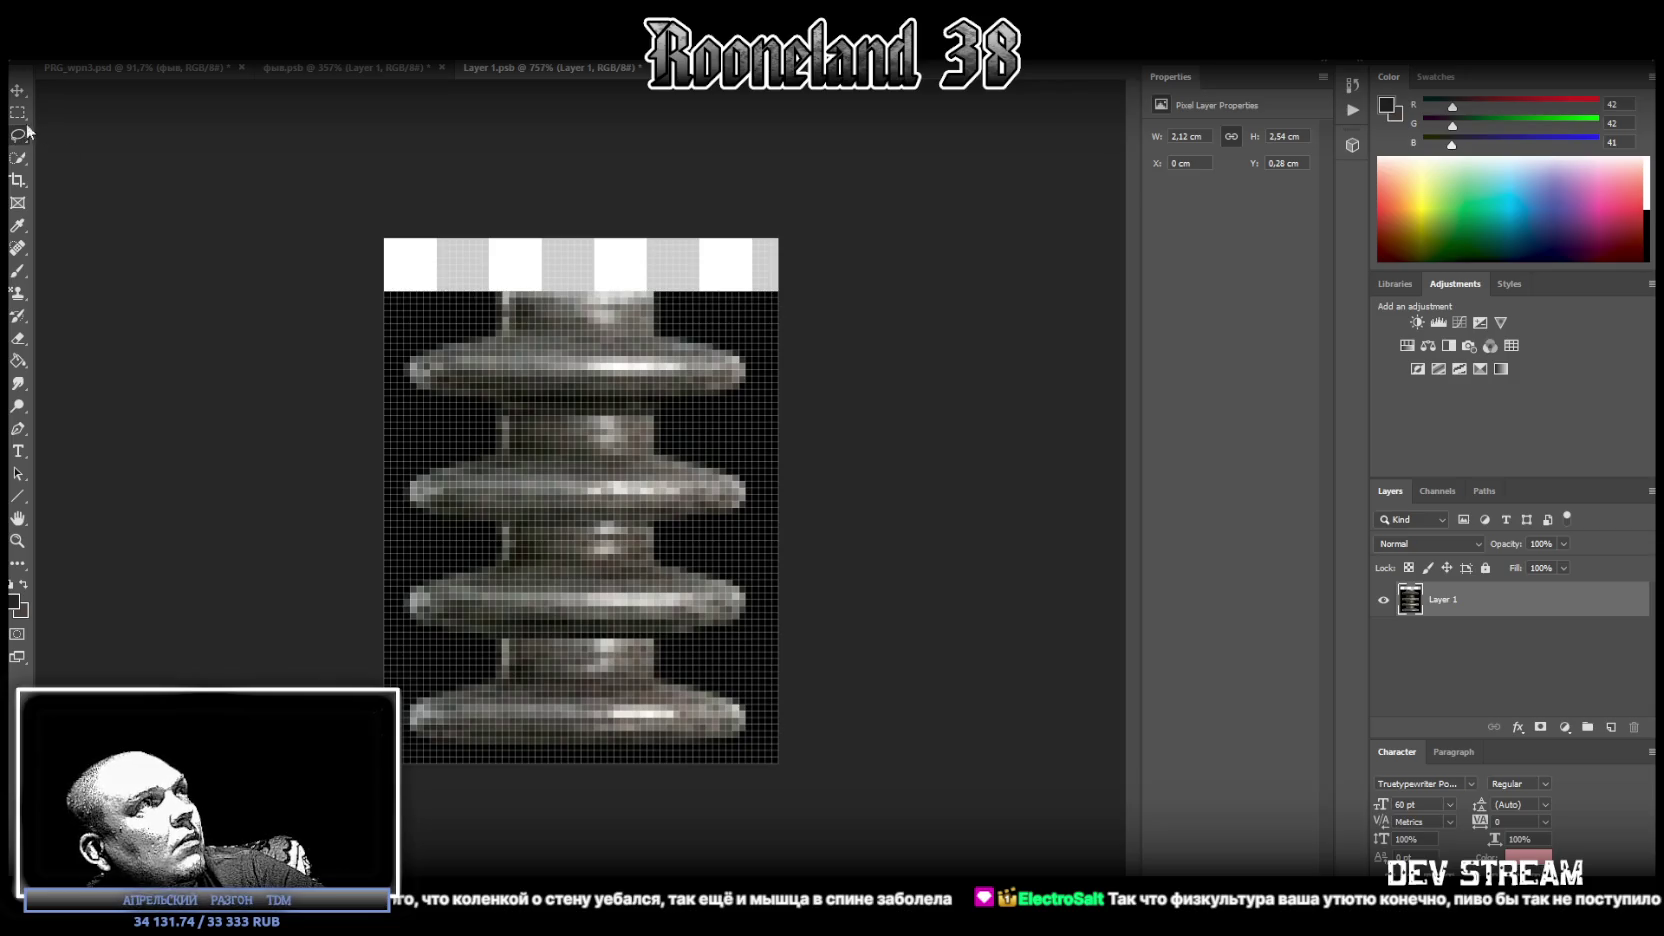
mouse_move(395, 795)
left_mouse_down()
mouse_move(802, 791)
mouse_move(848, 752)
left_mouse_up()
key("Delete")
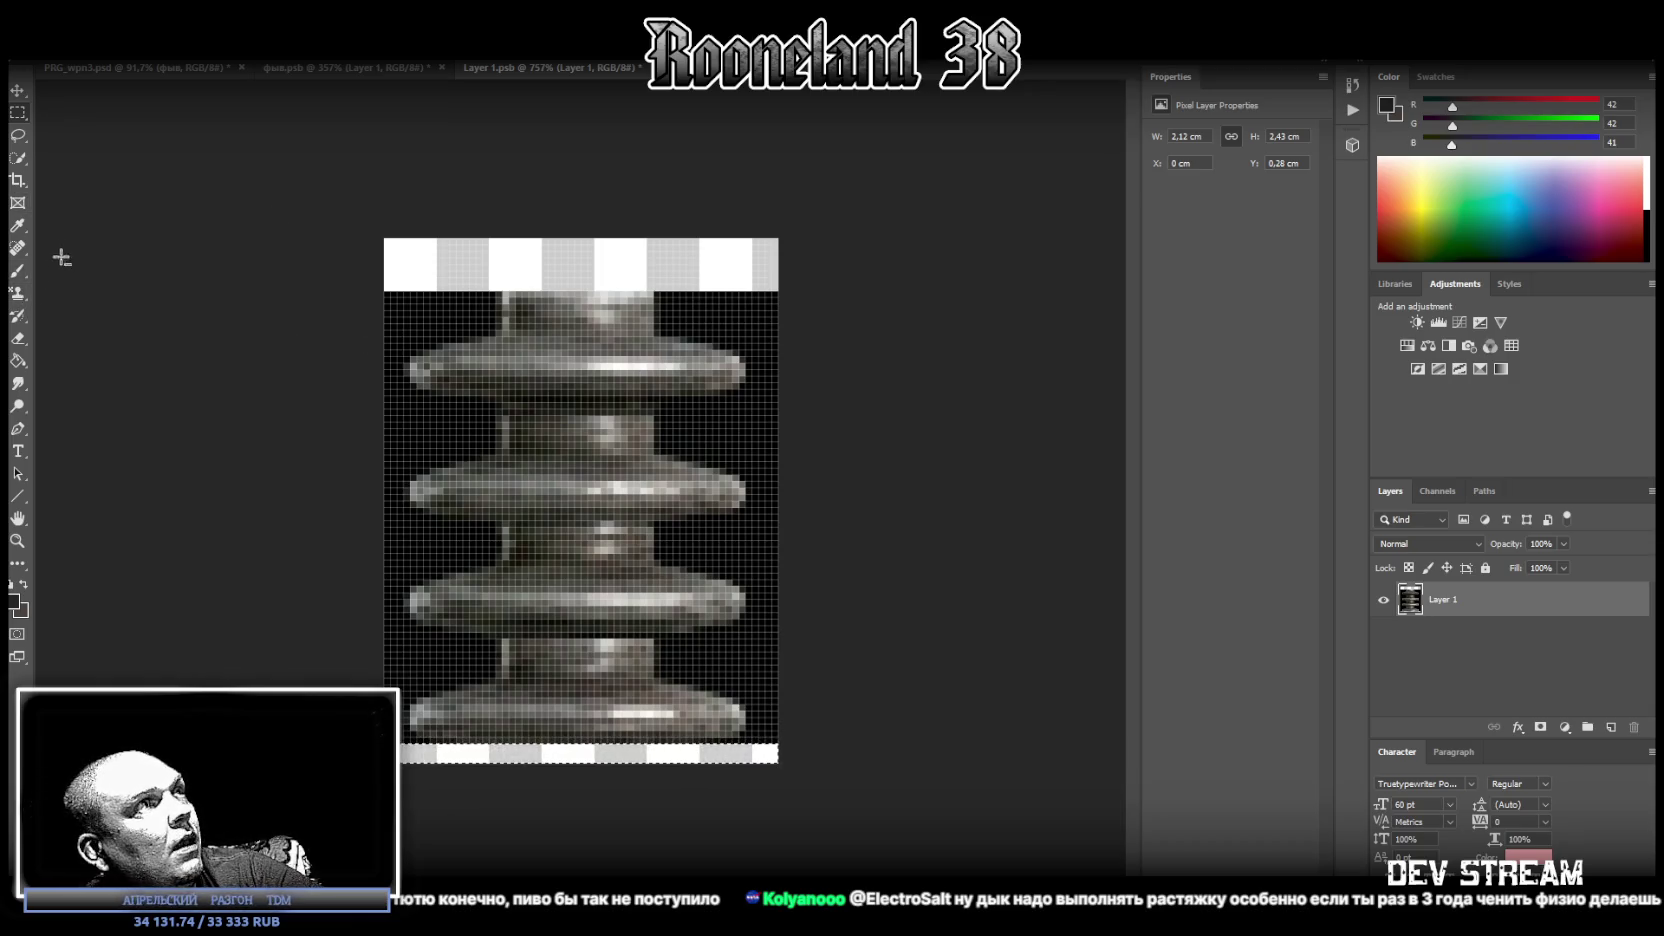
Deselect, close Layer 1.psb to update фыв.psb, and bring the Twitch browser over Photoshop.
left_click(18, 135)
key("ctrl+d")
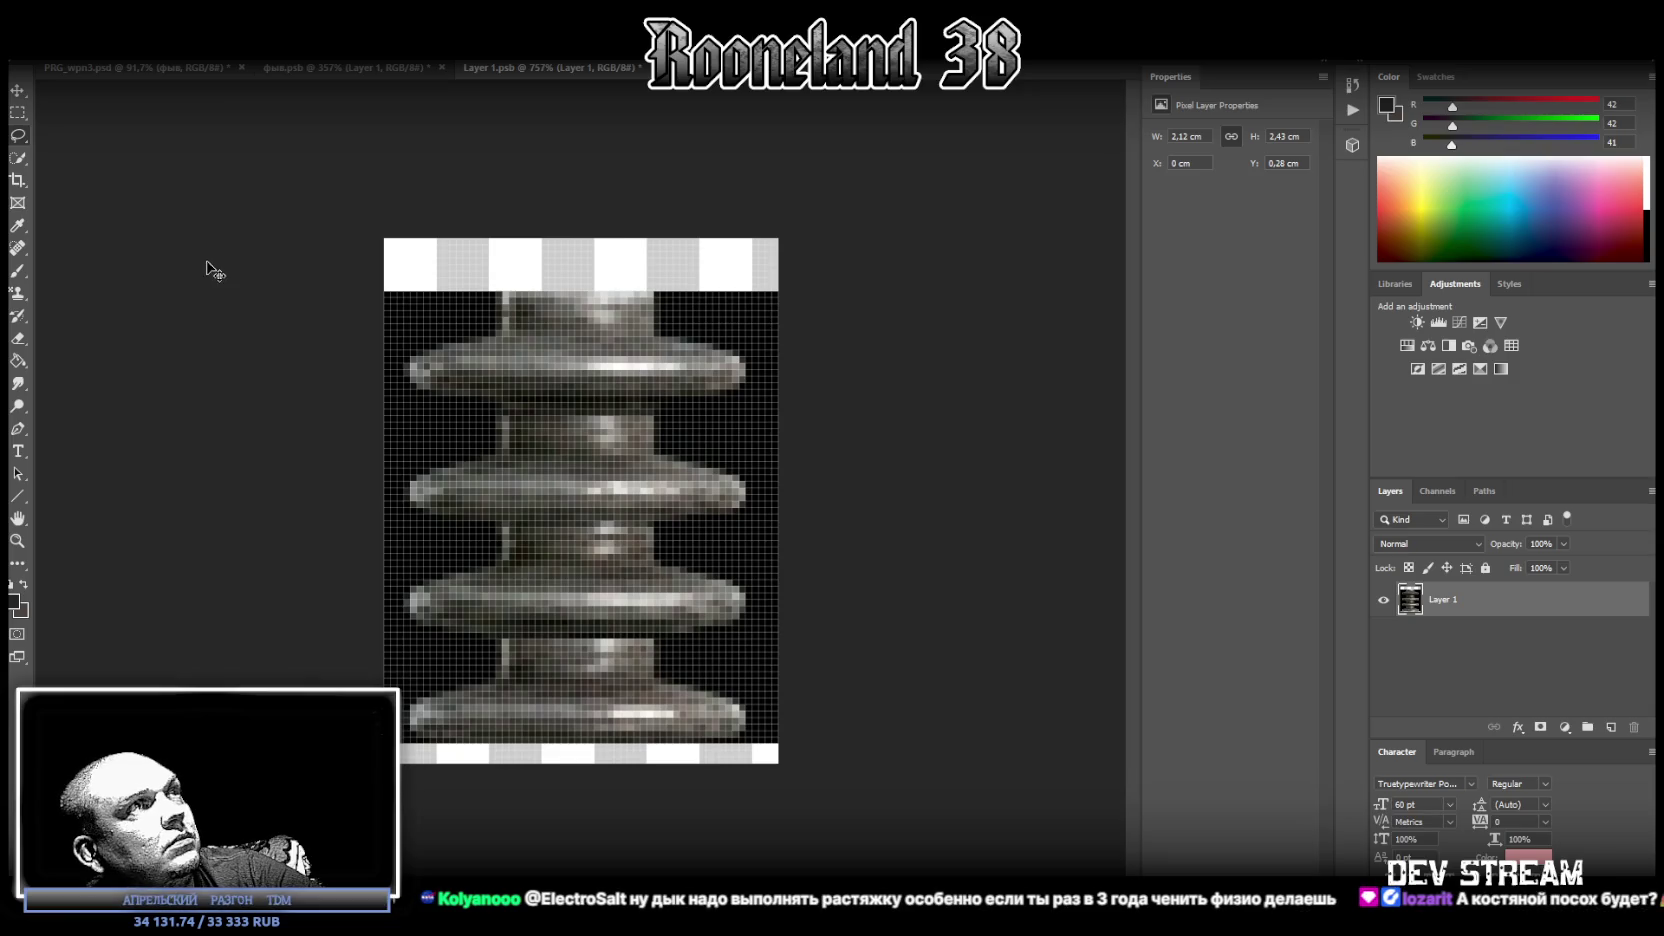
key("ctrl+w")
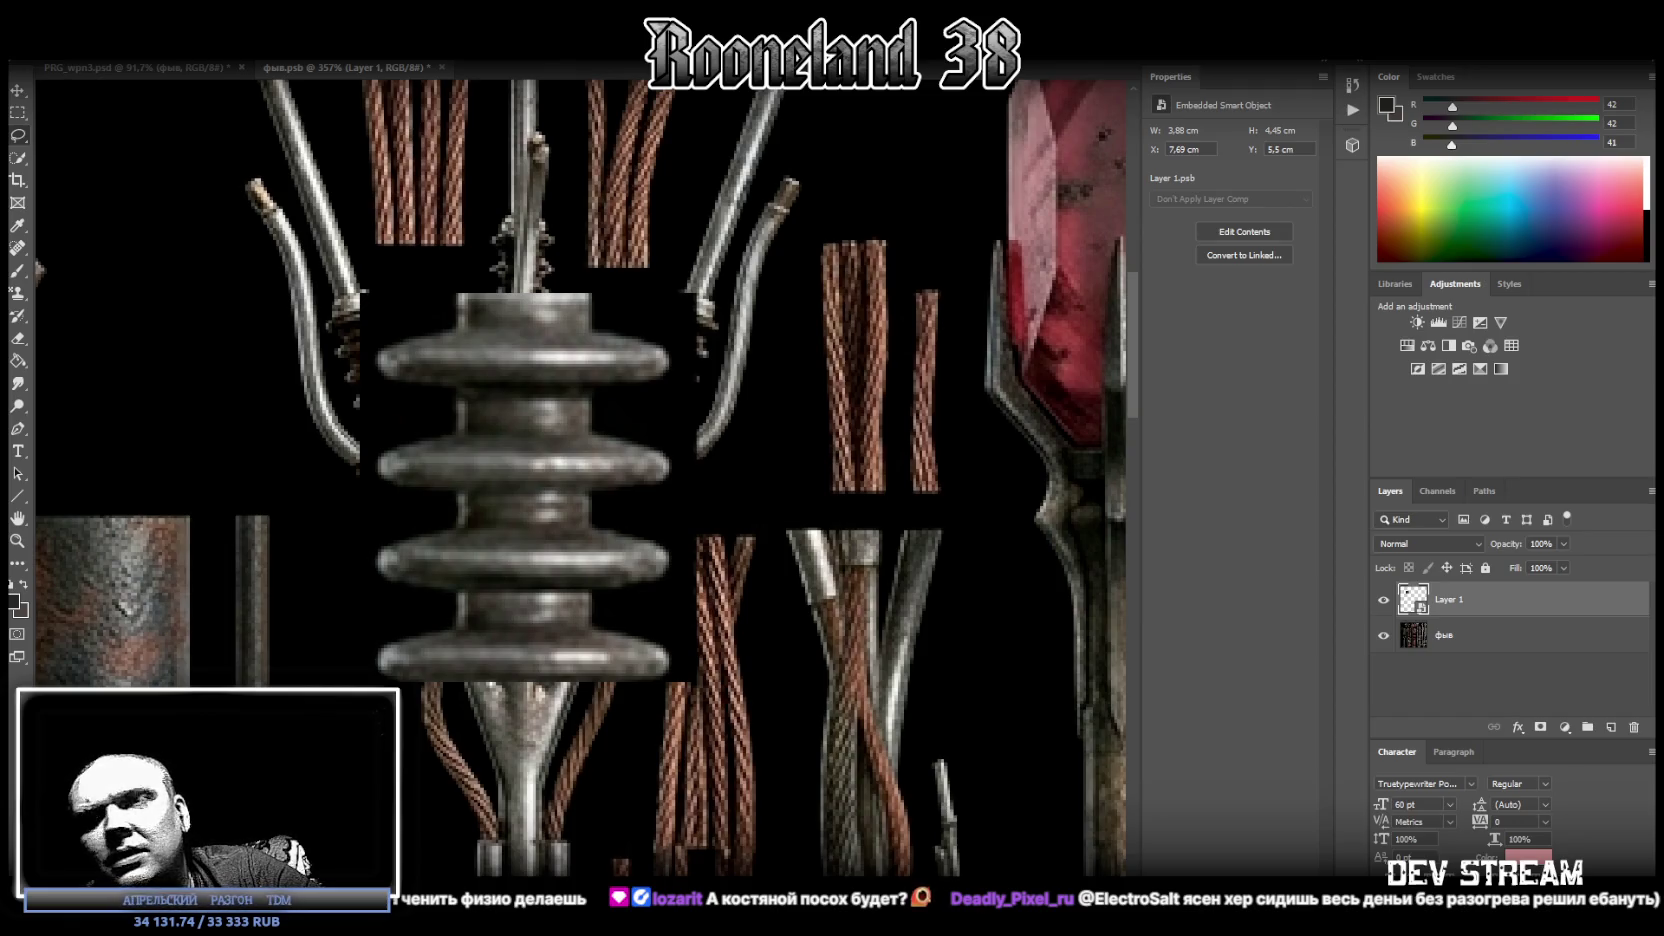
mouse_move(1230, 905)
left_mouse_down()
mouse_move(1259, 667)
mouse_move(1340, 488)
mouse_move(1438, 103)
mouse_move(1344, 101)
left_mouse_up()
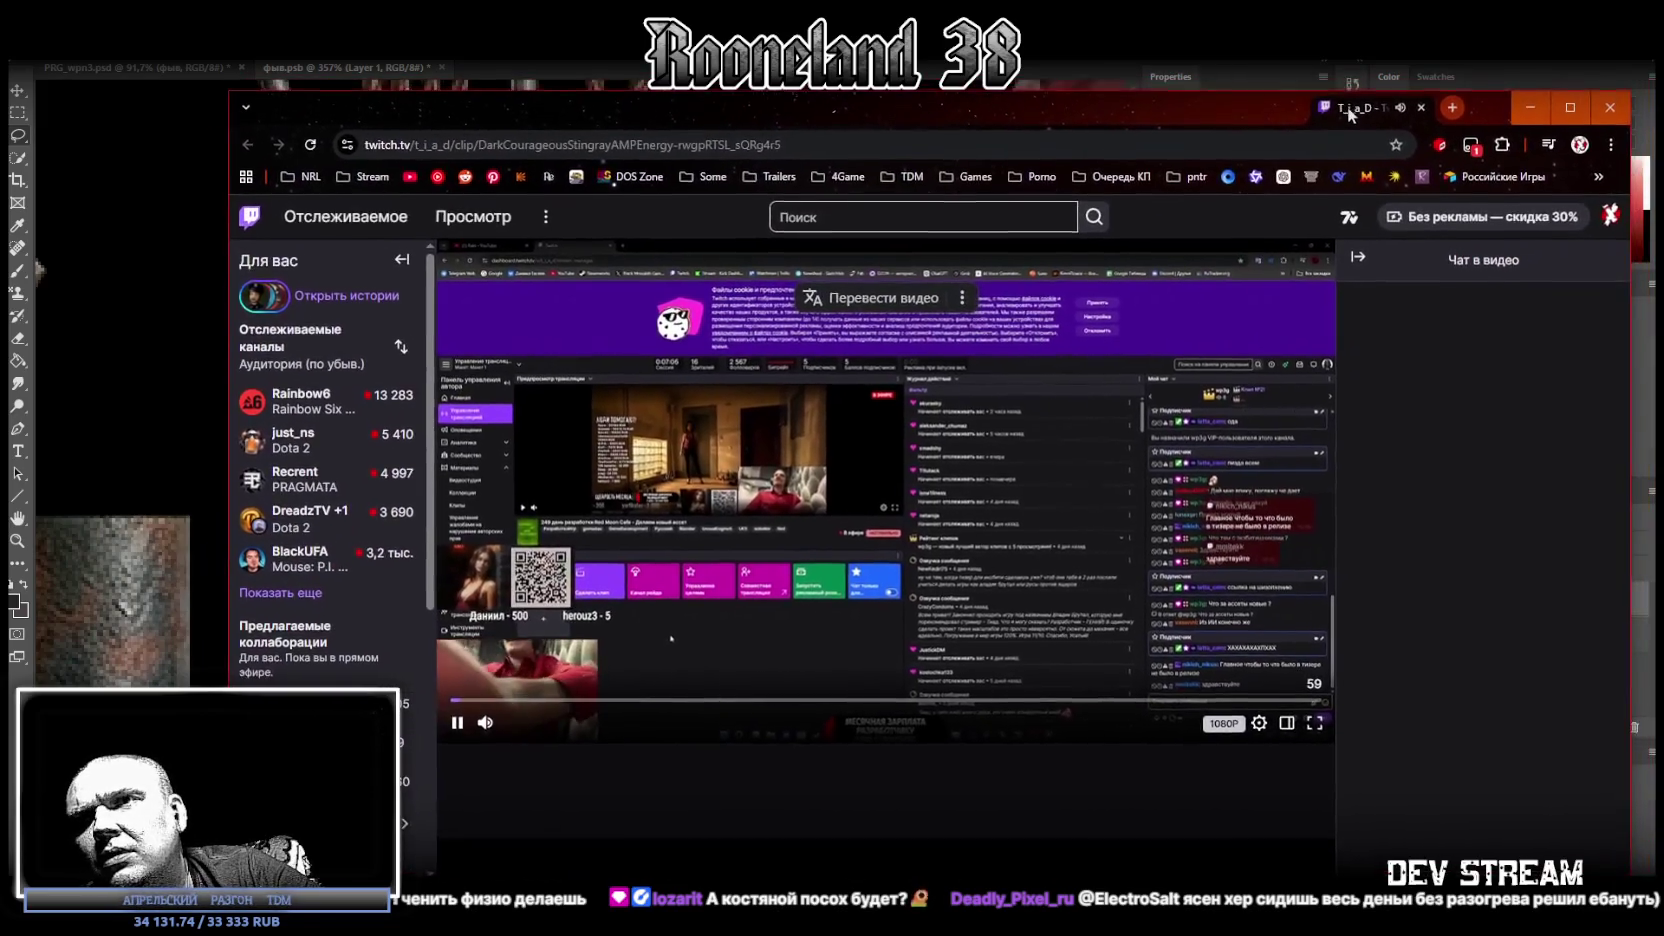
Put the Twitch clip in theatre mode, hide its chat, and stretch the browser nearly full-width over Photoshop.
left_click(1288, 716)
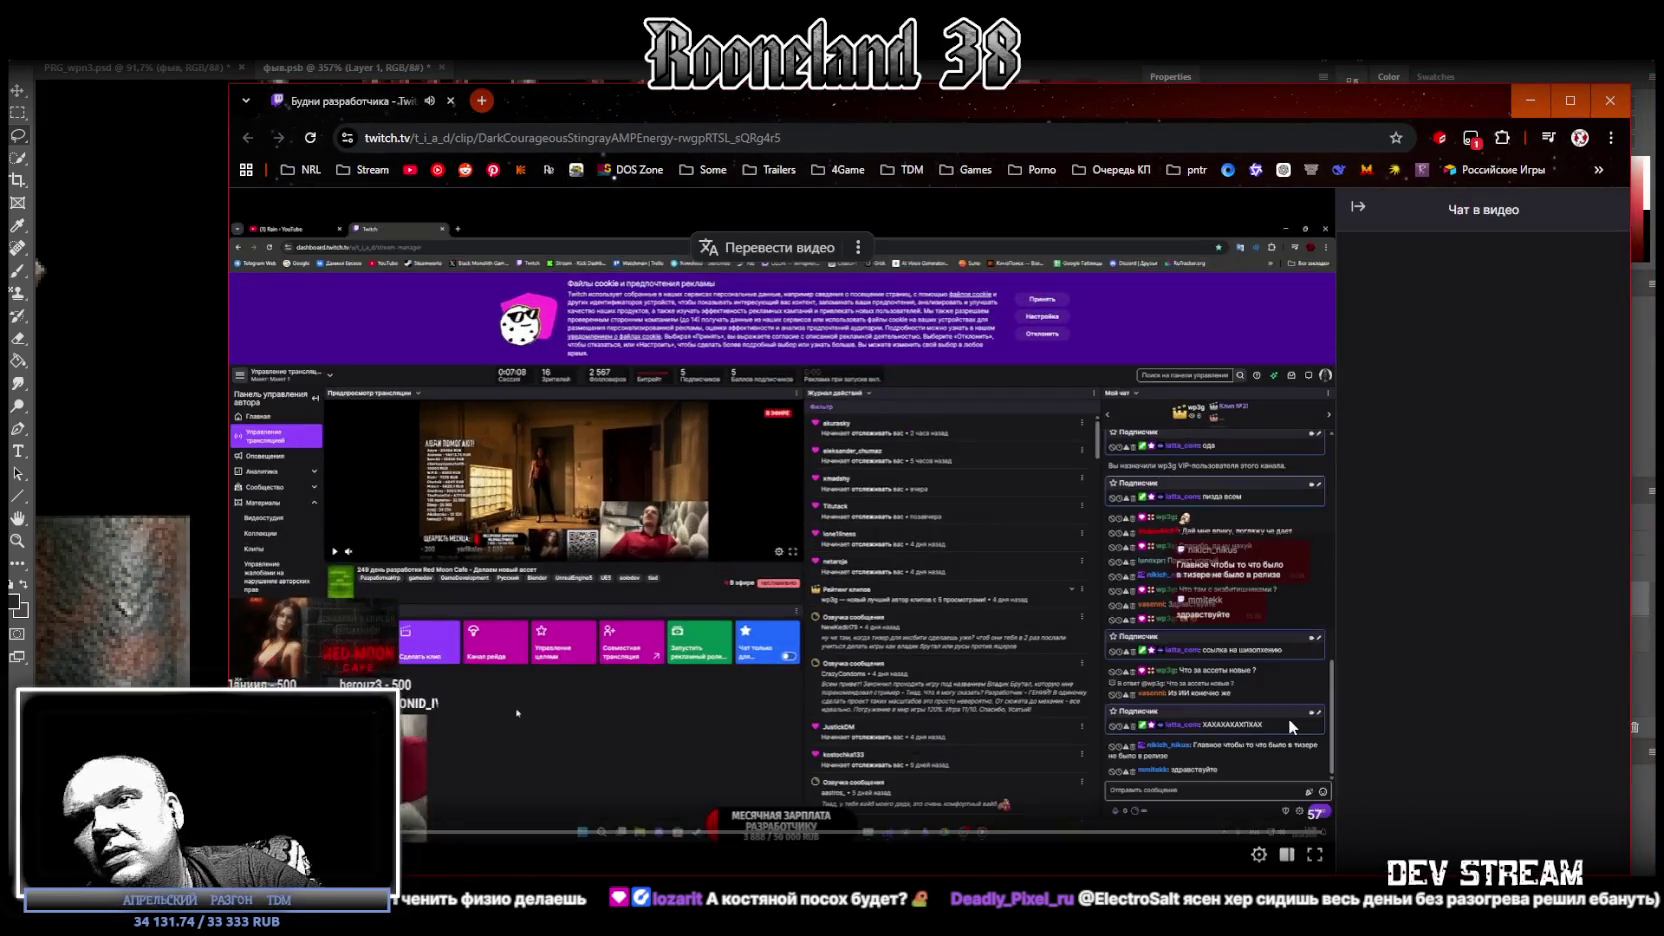
left_click_drag(229, 281, 1218, 281)
left_click_drag(1470, 114, 1251, 121)
left_click_drag(979, 319, 518, 319)
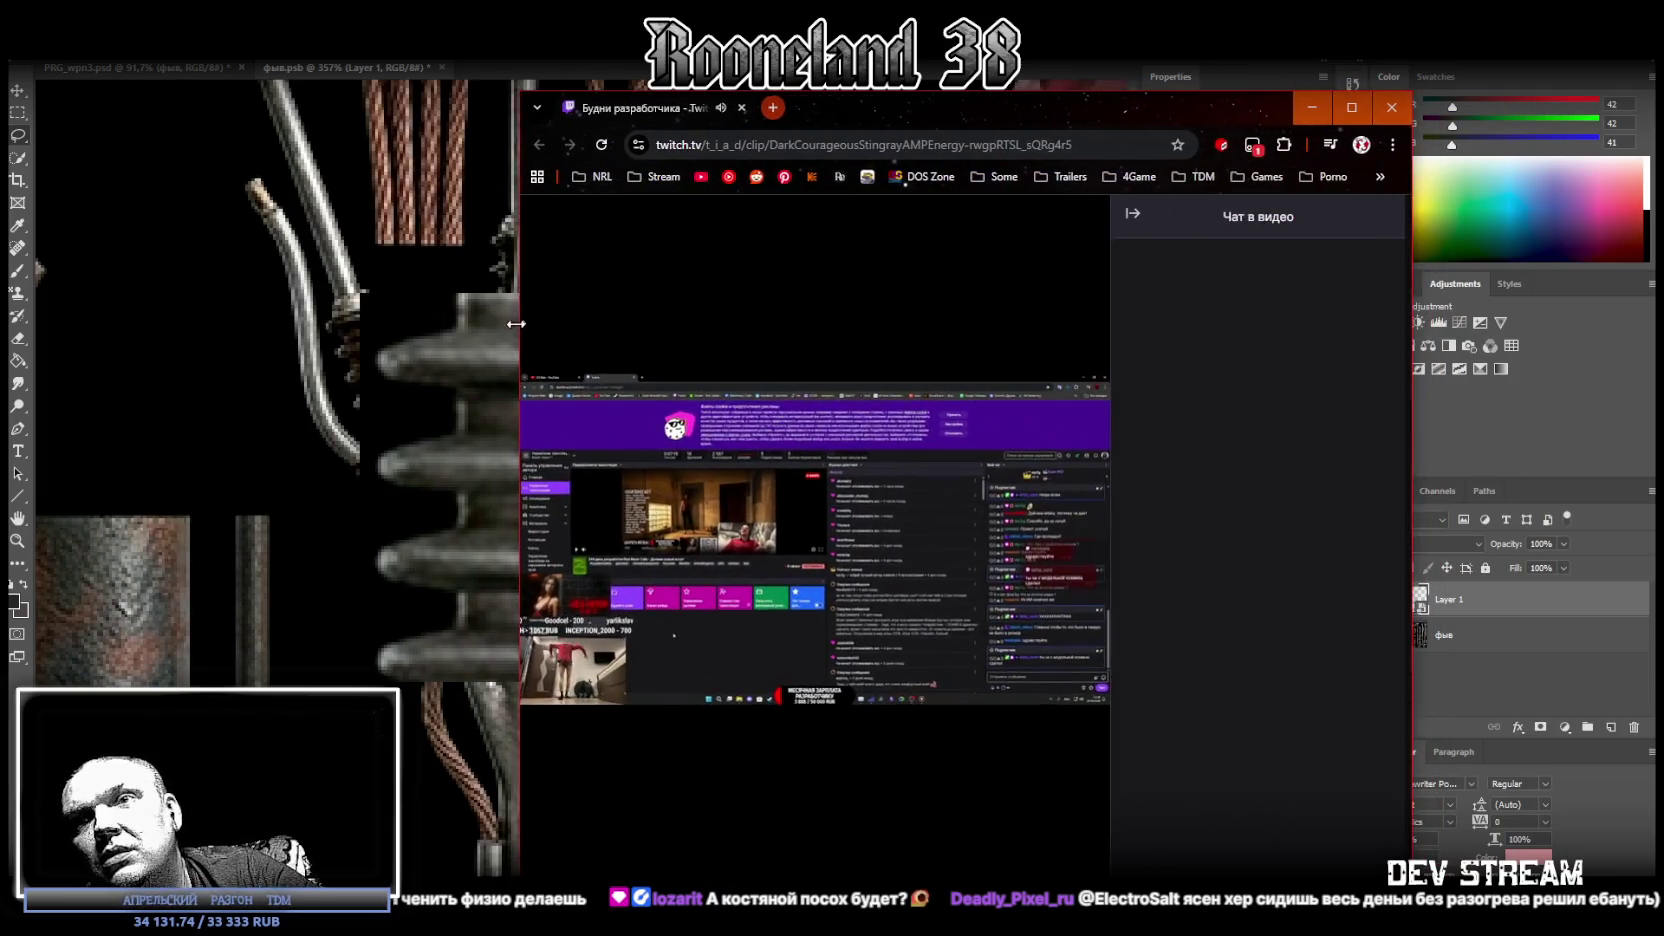
left_click(1139, 213)
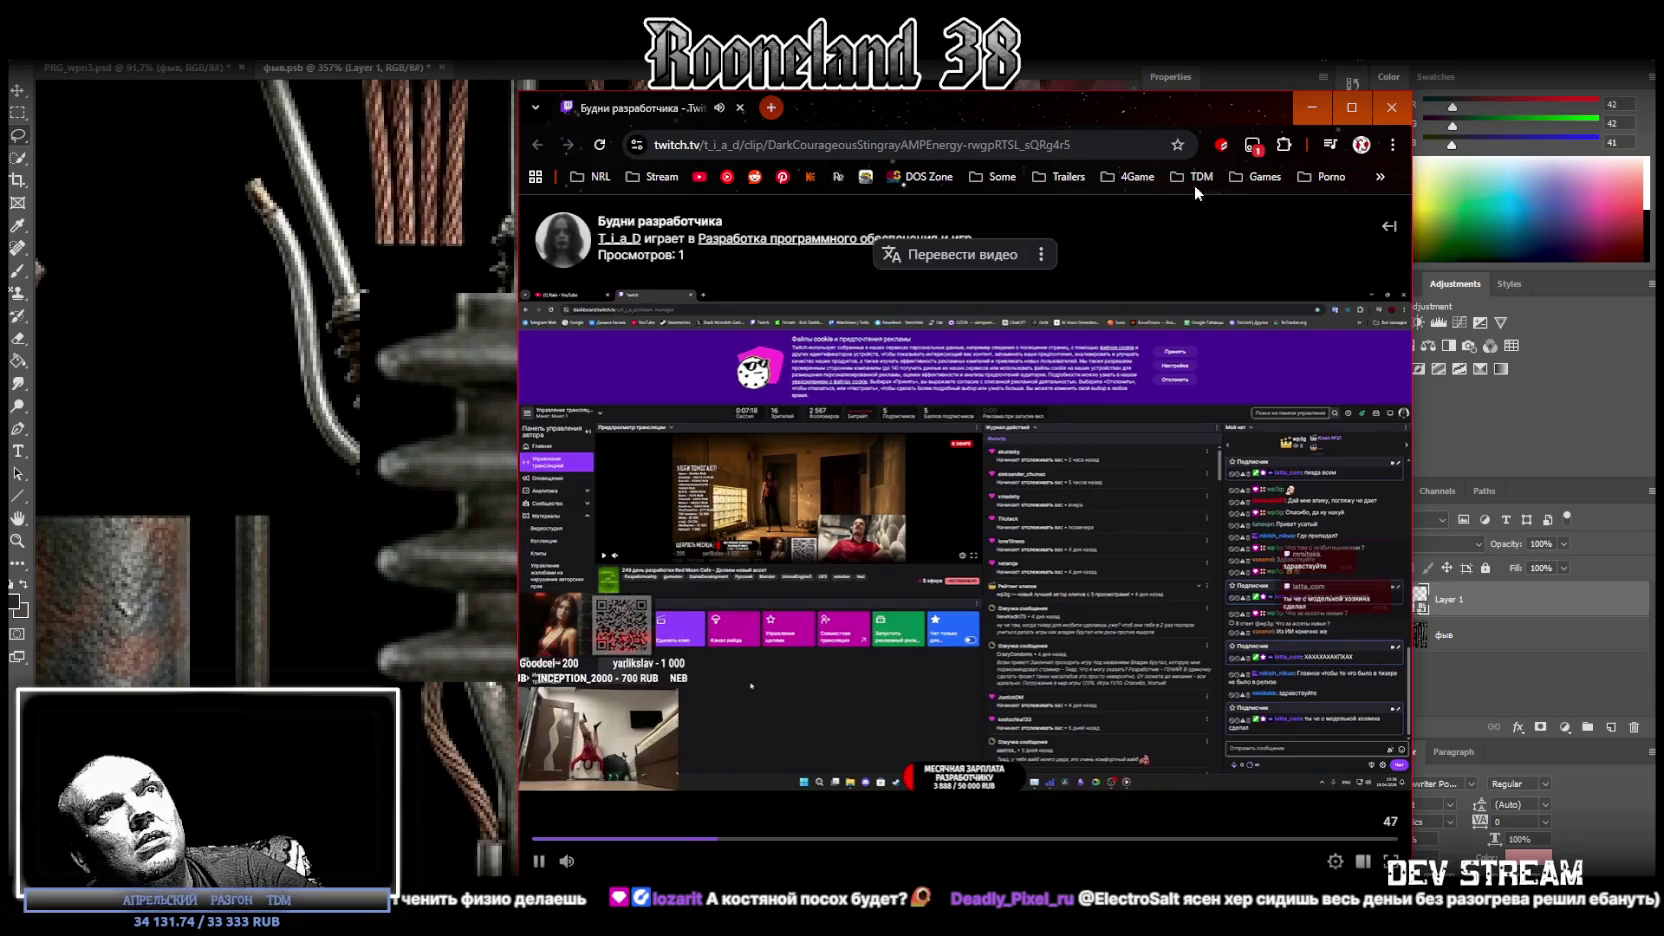
left_click_drag(1182, 108, 1260, 86)
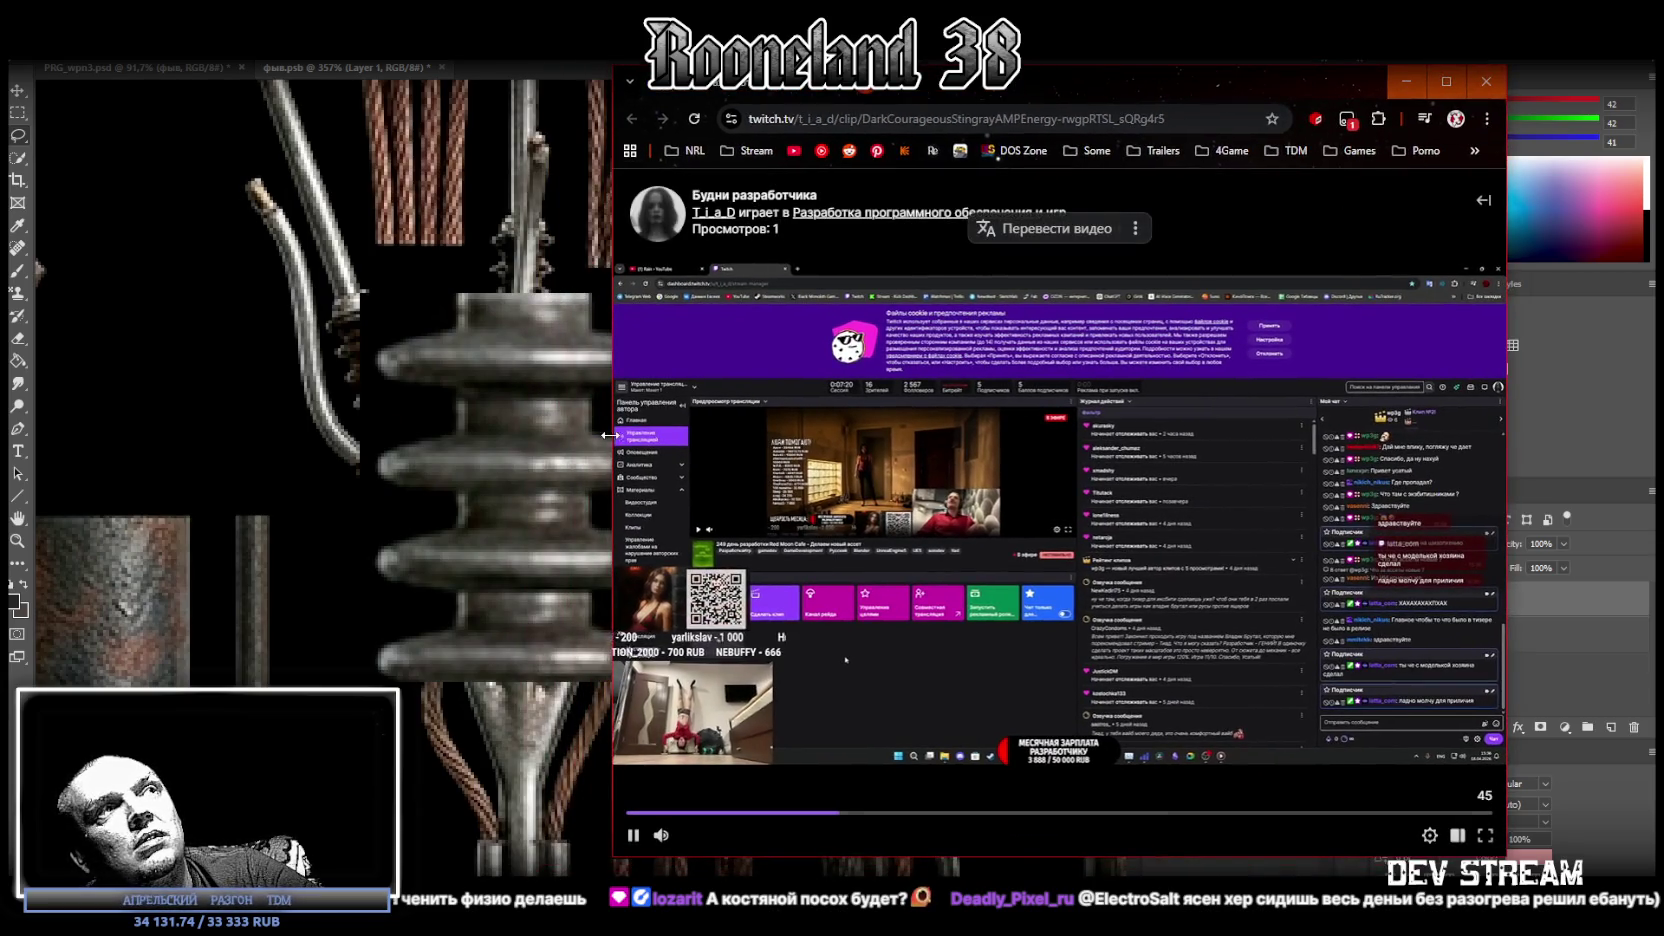
left_click_drag(604, 433, 332, 433)
left_click_drag(780, 90, 915, 97)
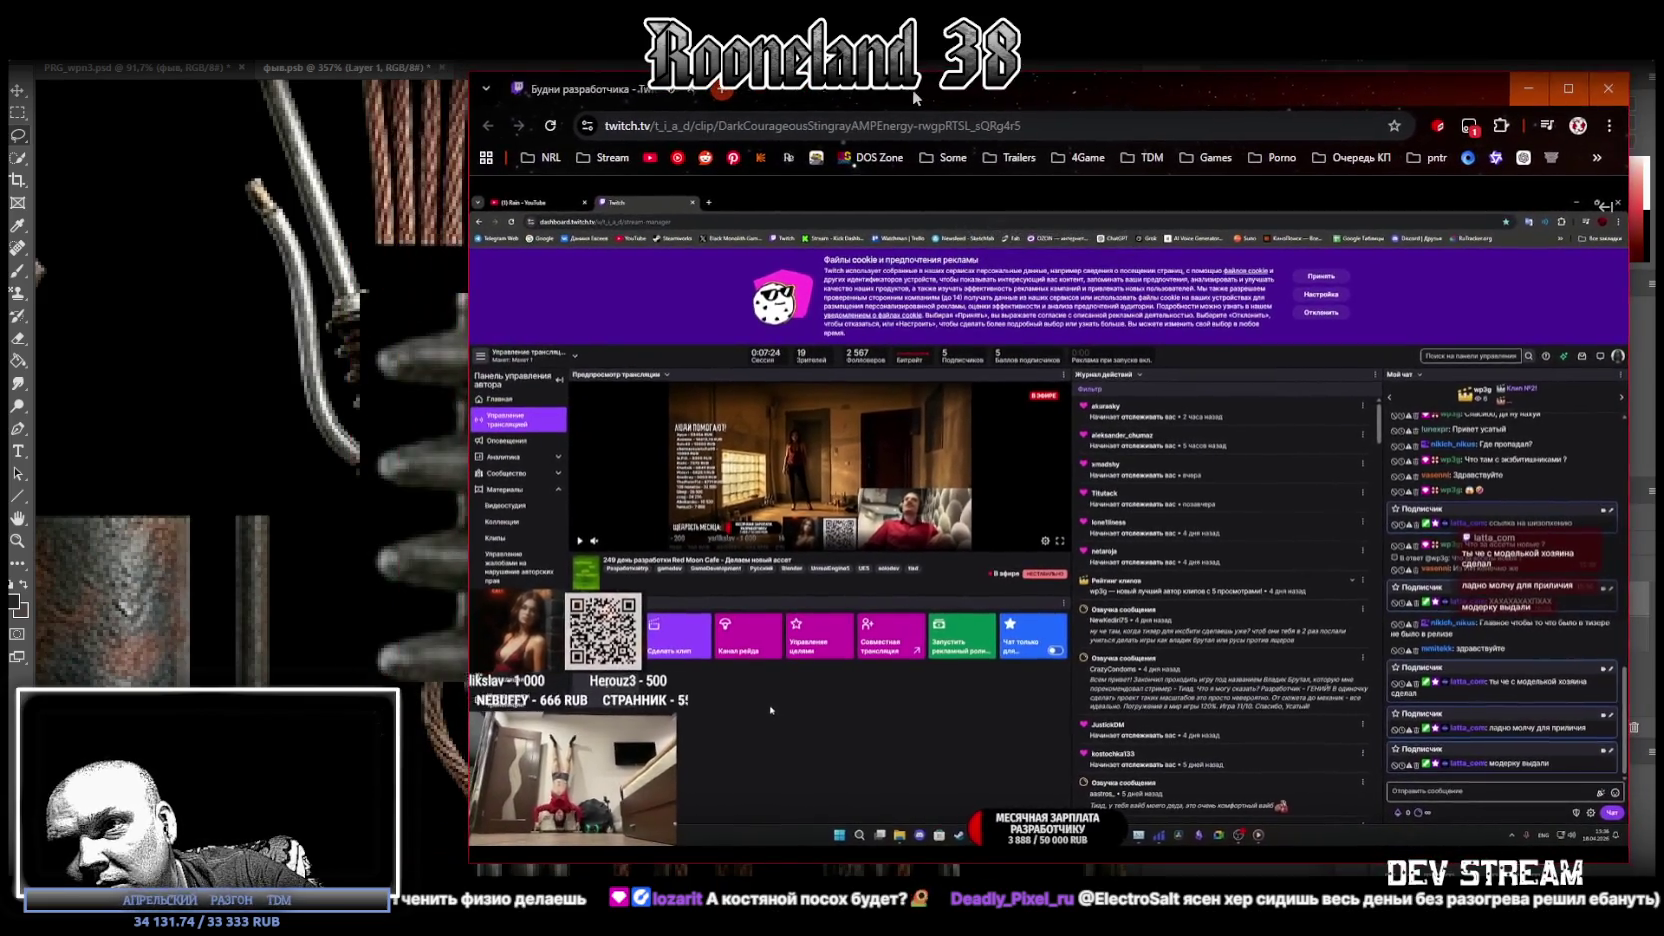
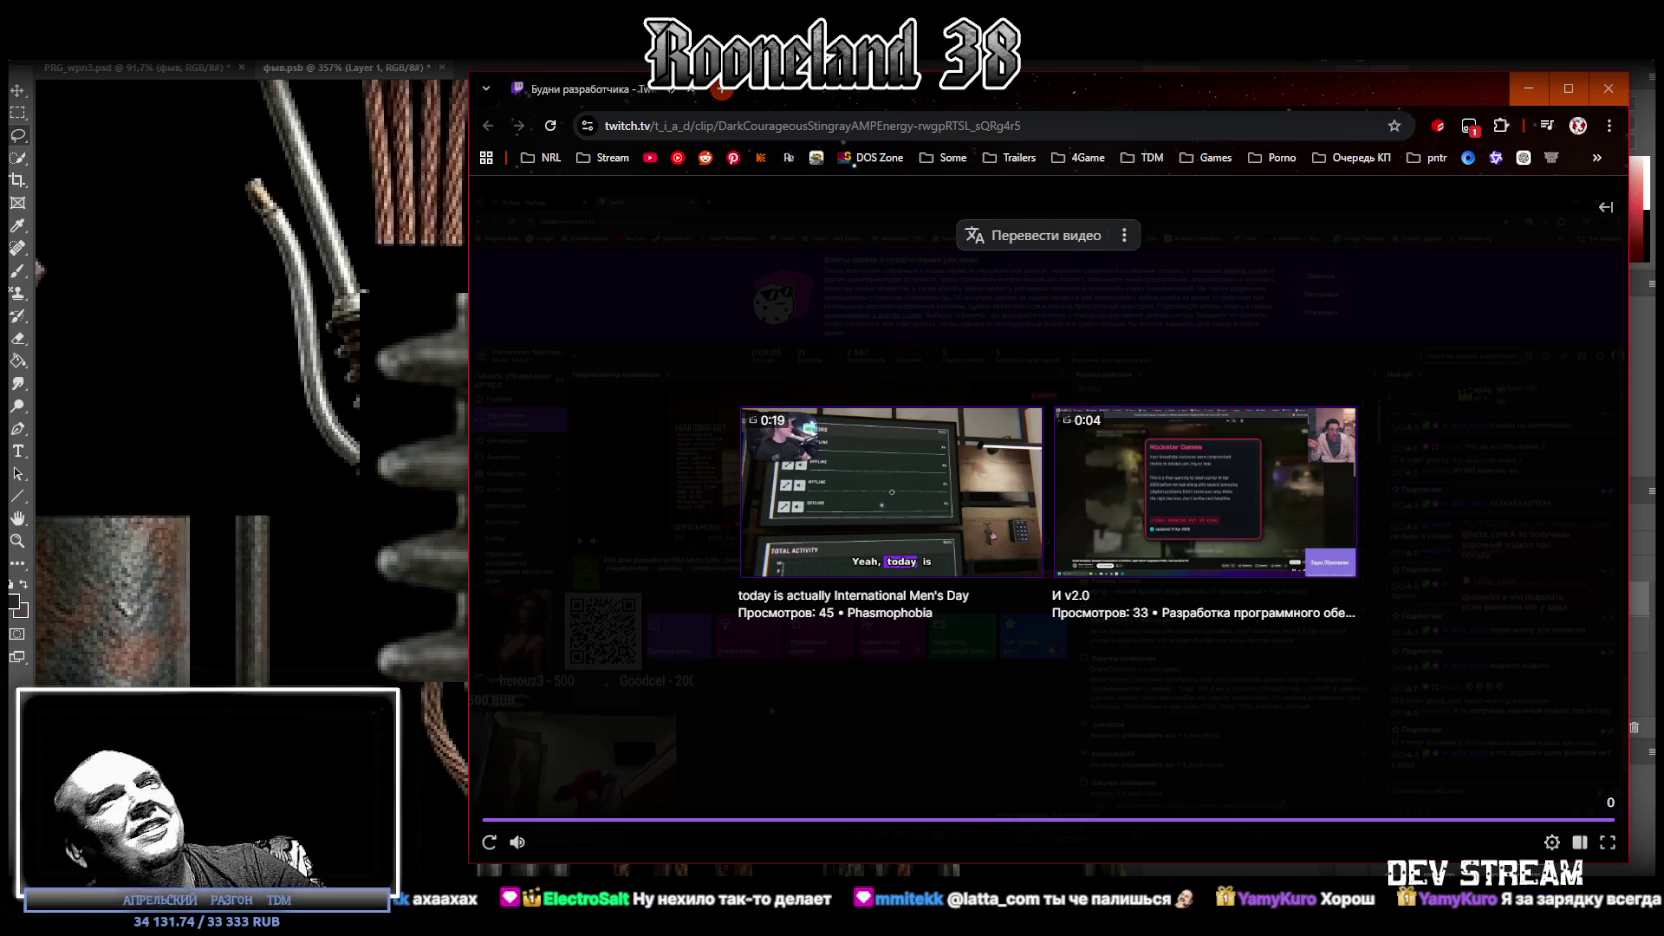
Close the Chrome window playing the Twitch clip to bring back the Photoshop texture sheet.
left_click(1616, 86)
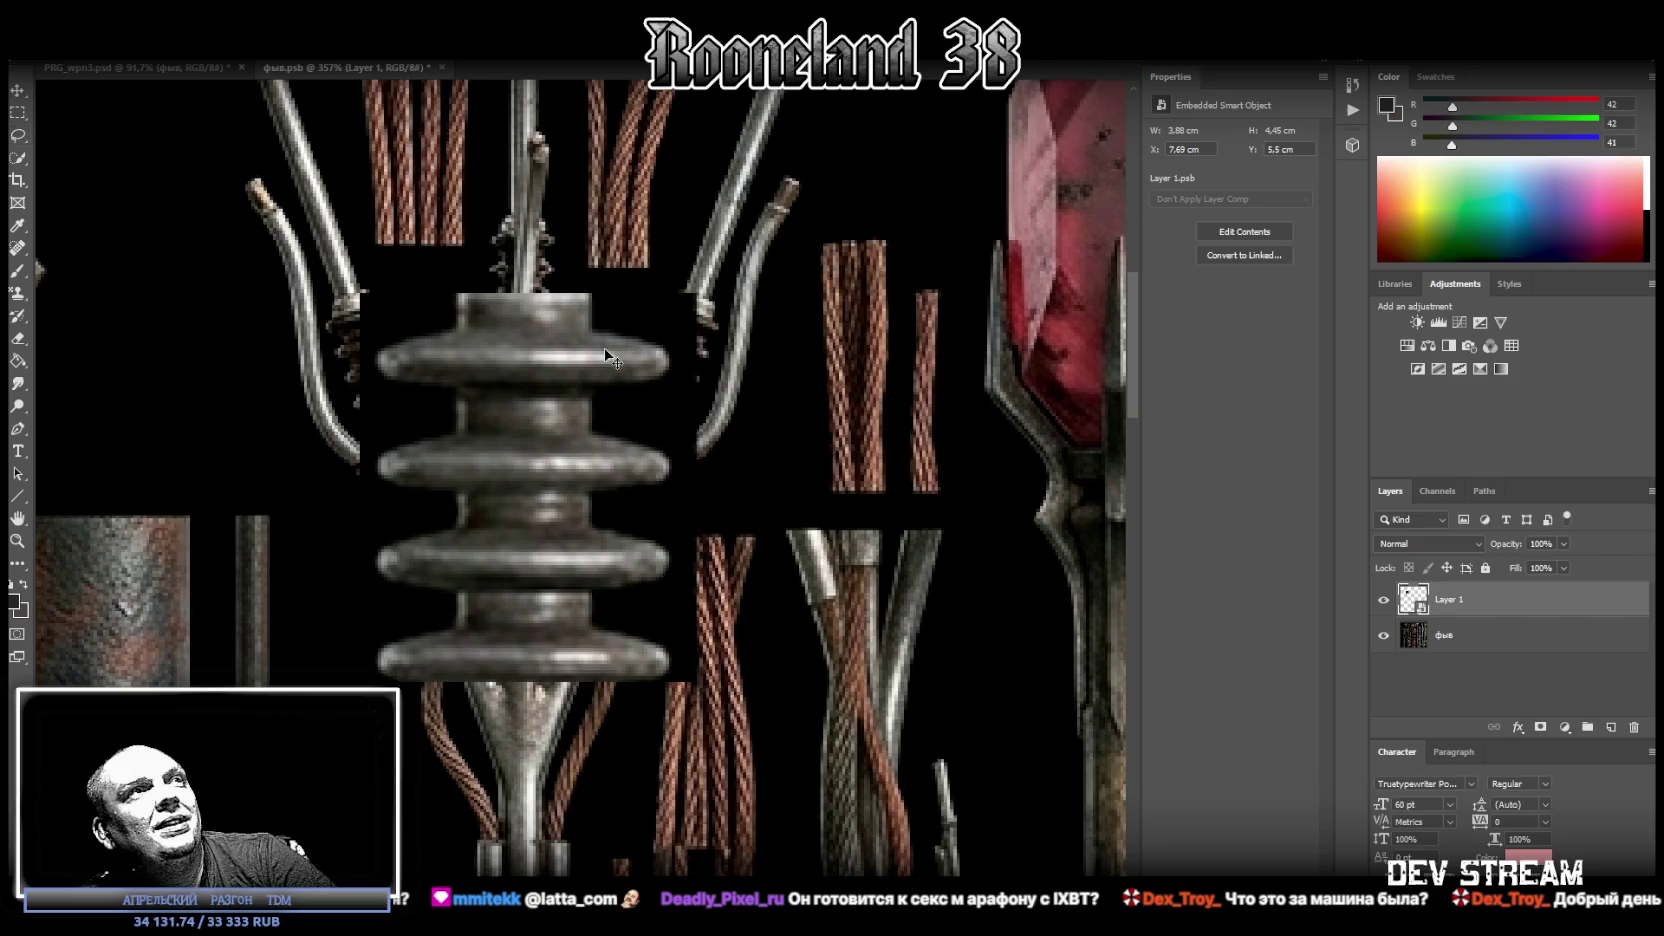
Scale the Layer 1 insulator down to about 1.2 × 1.34 cm and seat it on the central rod.
key("ctrl+t")
mouse_move(528, 246)
left_mouse_down()
mouse_move(530, 514)
mouse_move(533, 215)
mouse_move(535, 248)
left_mouse_up()
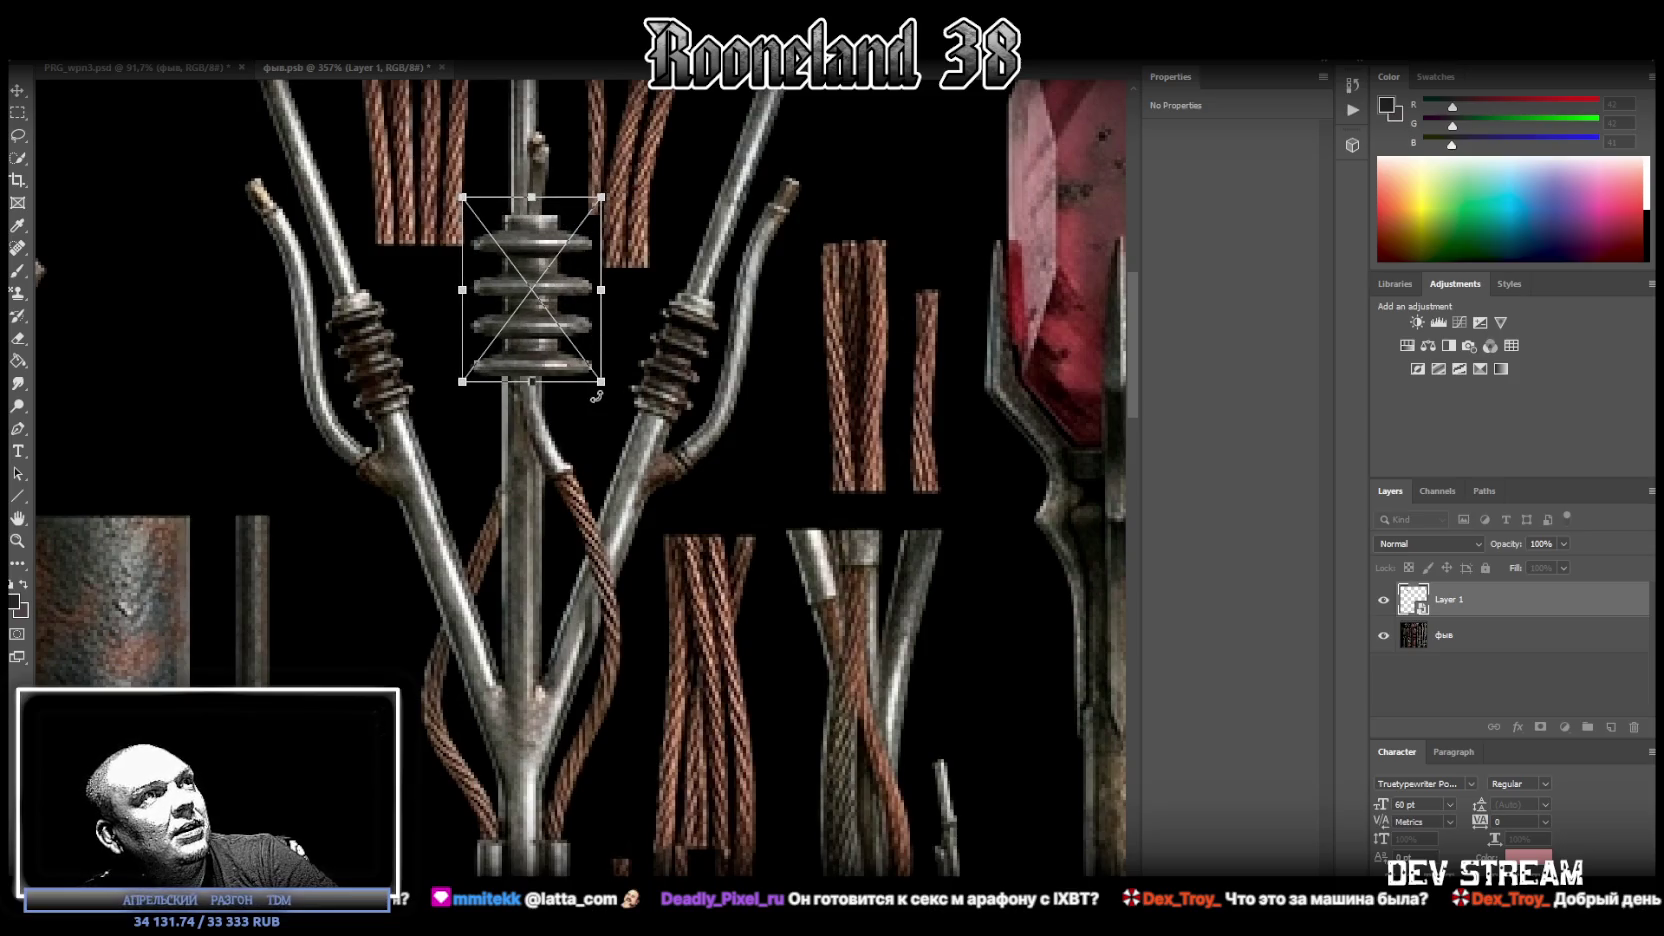
left_click_drag(601, 381, 570, 343)
mouse_move(519, 279)
left_mouse_down()
mouse_move(540, 200)
mouse_move(524, 281)
left_mouse_up()
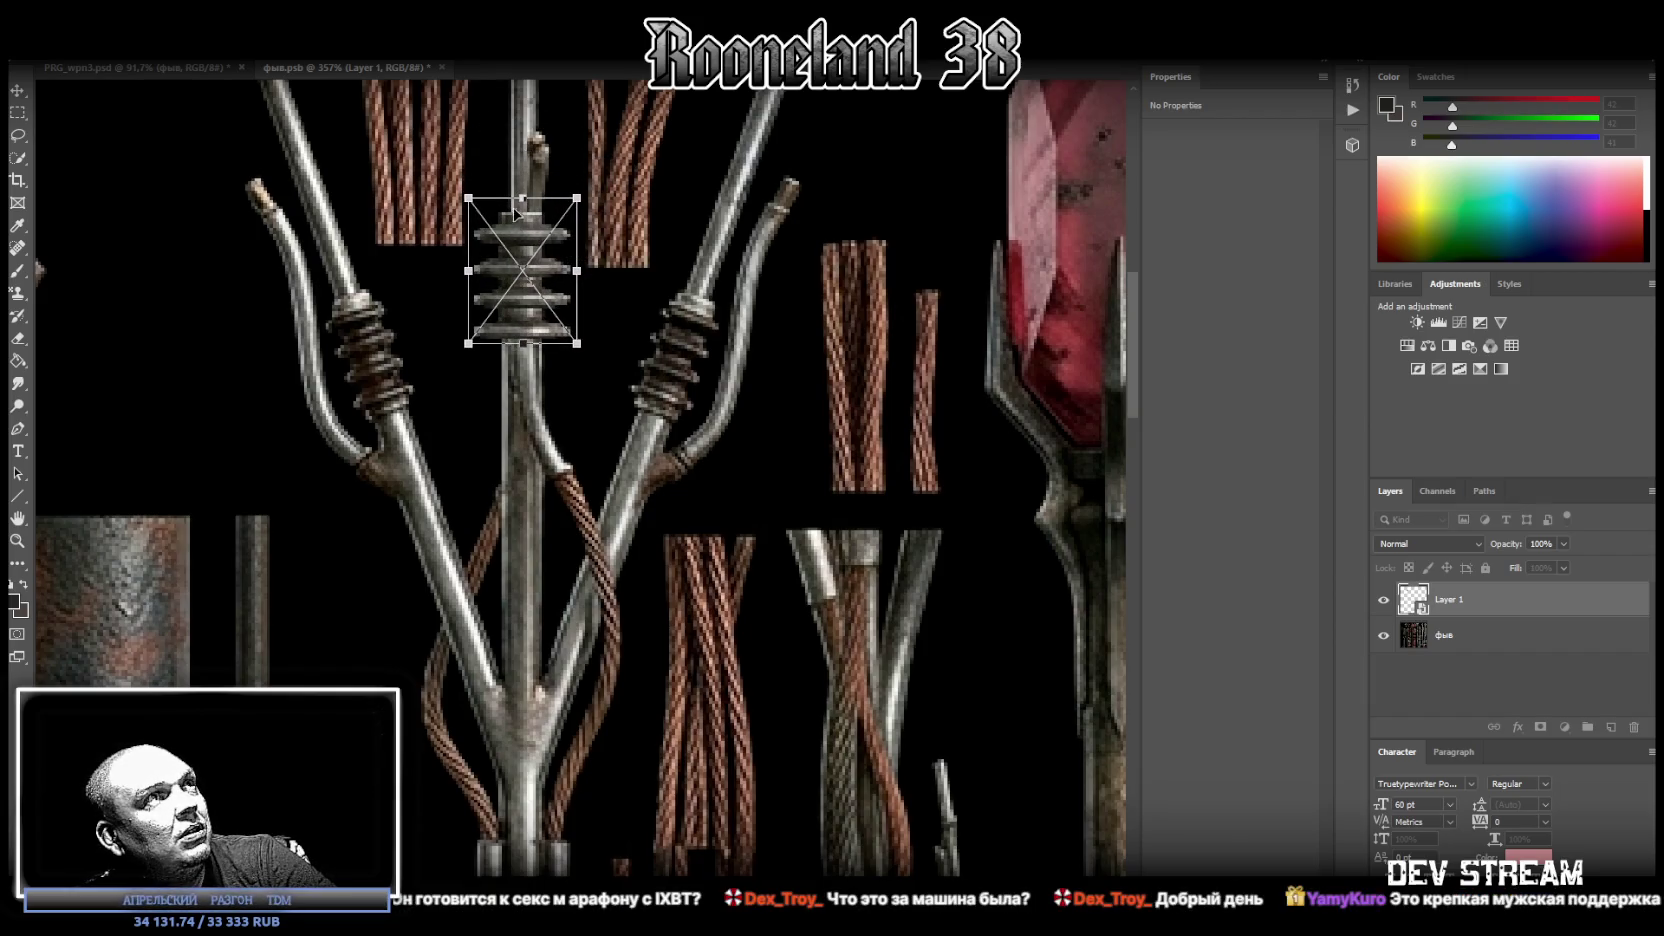
left_click_drag(524, 200, 522, 207)
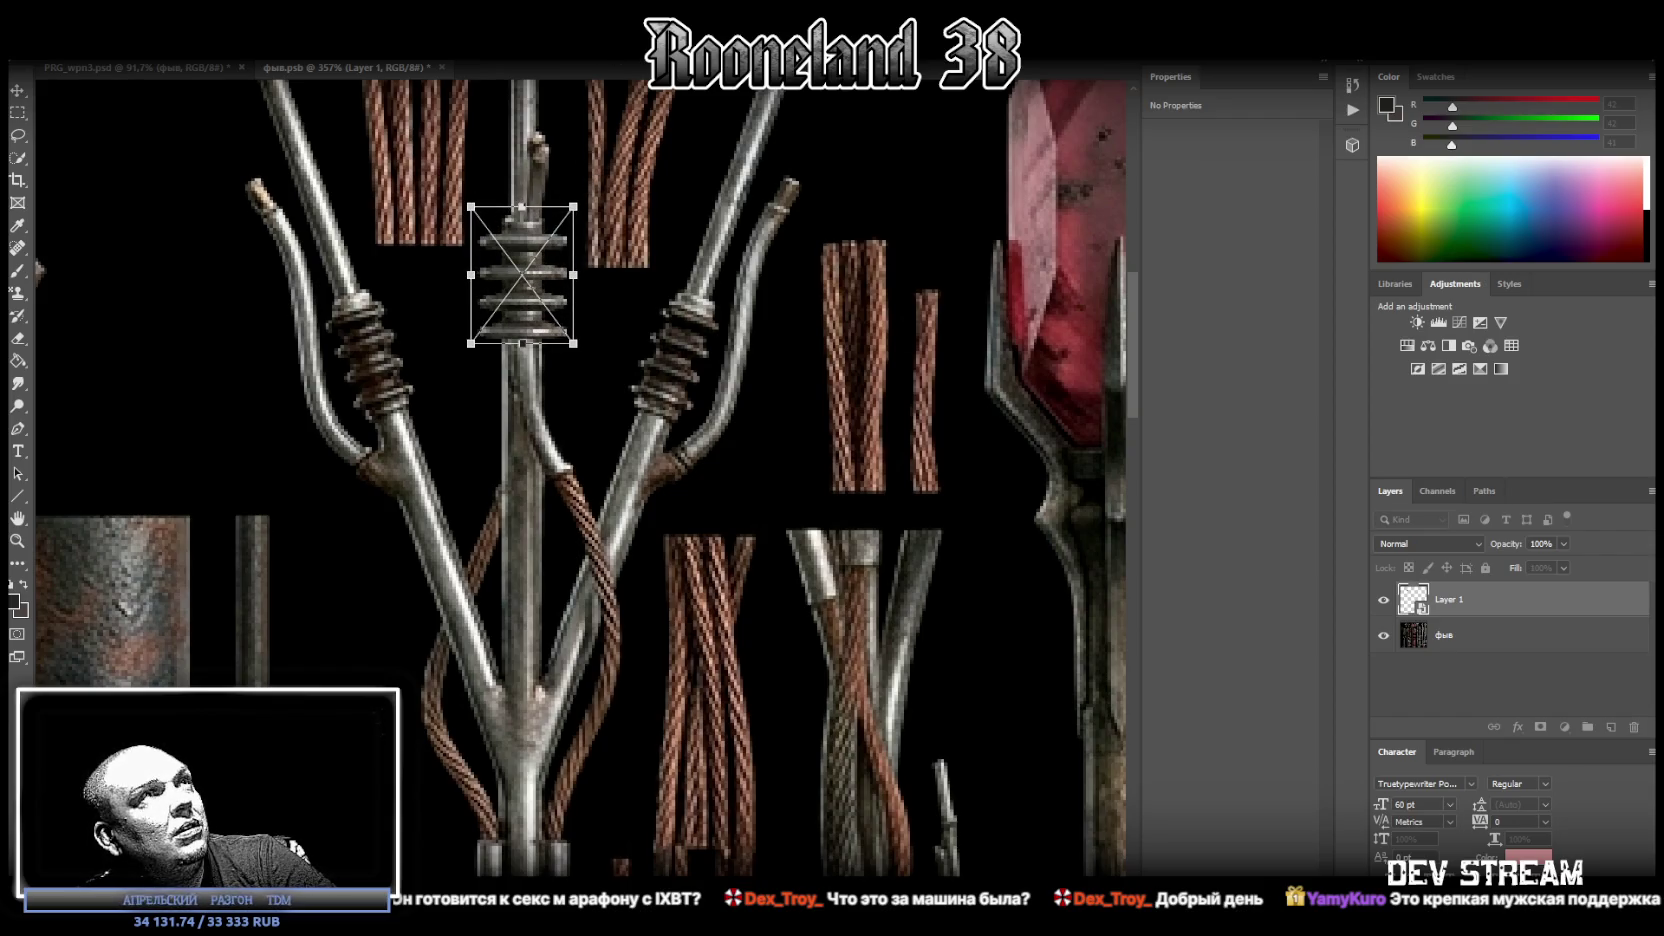
key("Return")
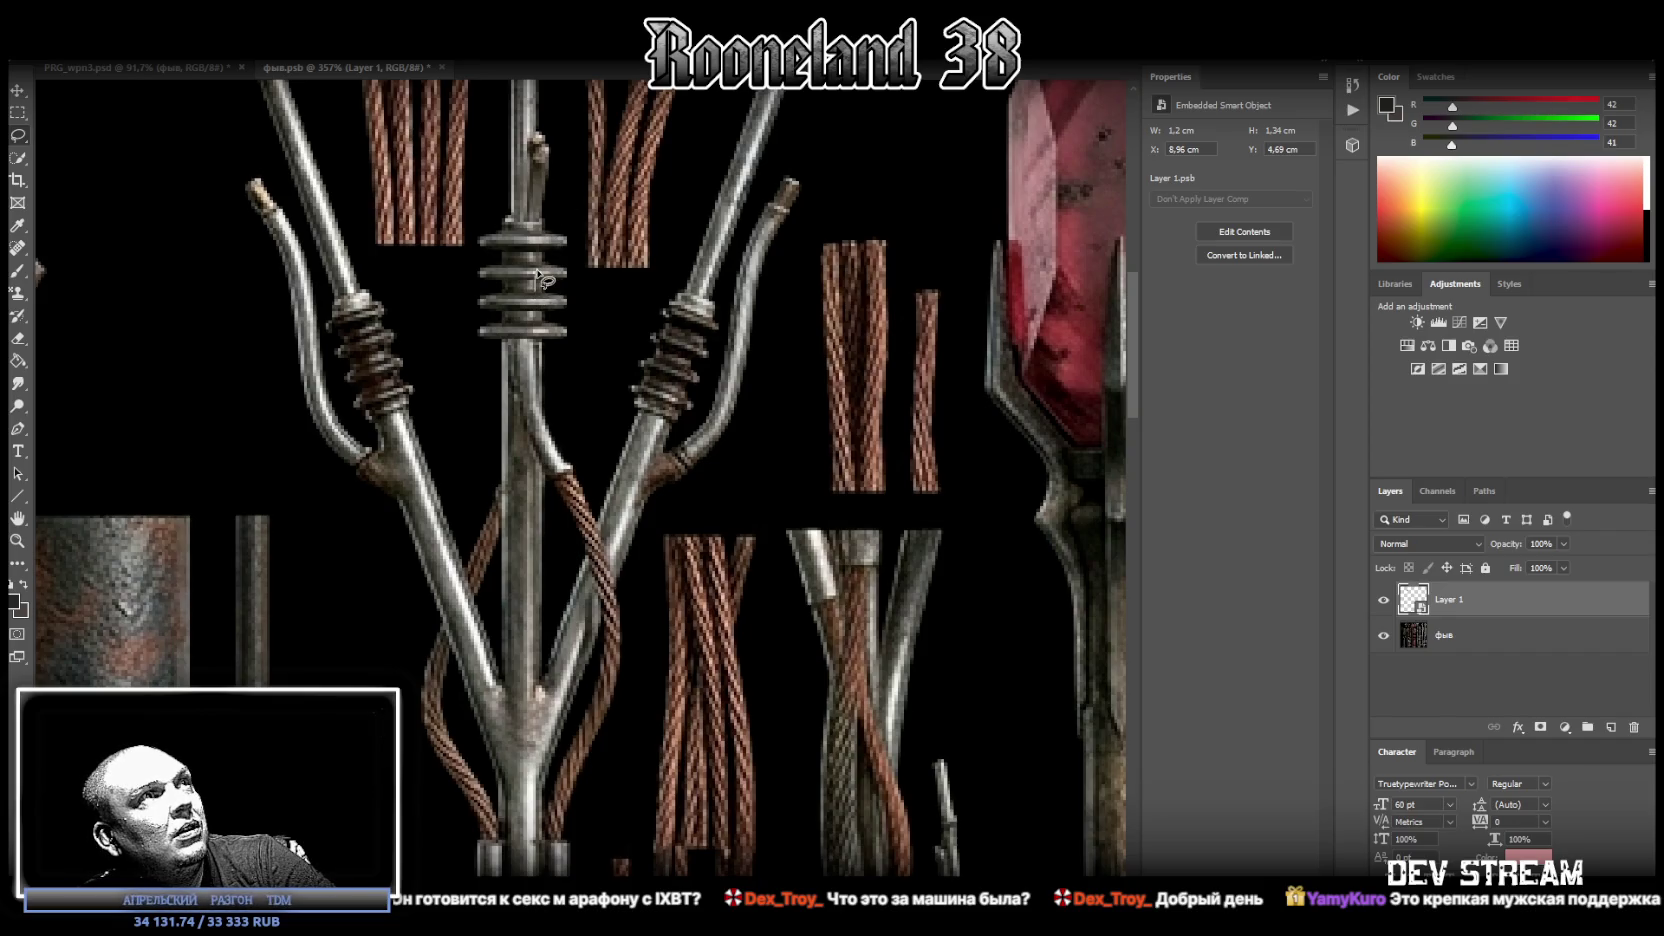
left_click_drag(540, 278, 165, 120)
left_click(790, 353)
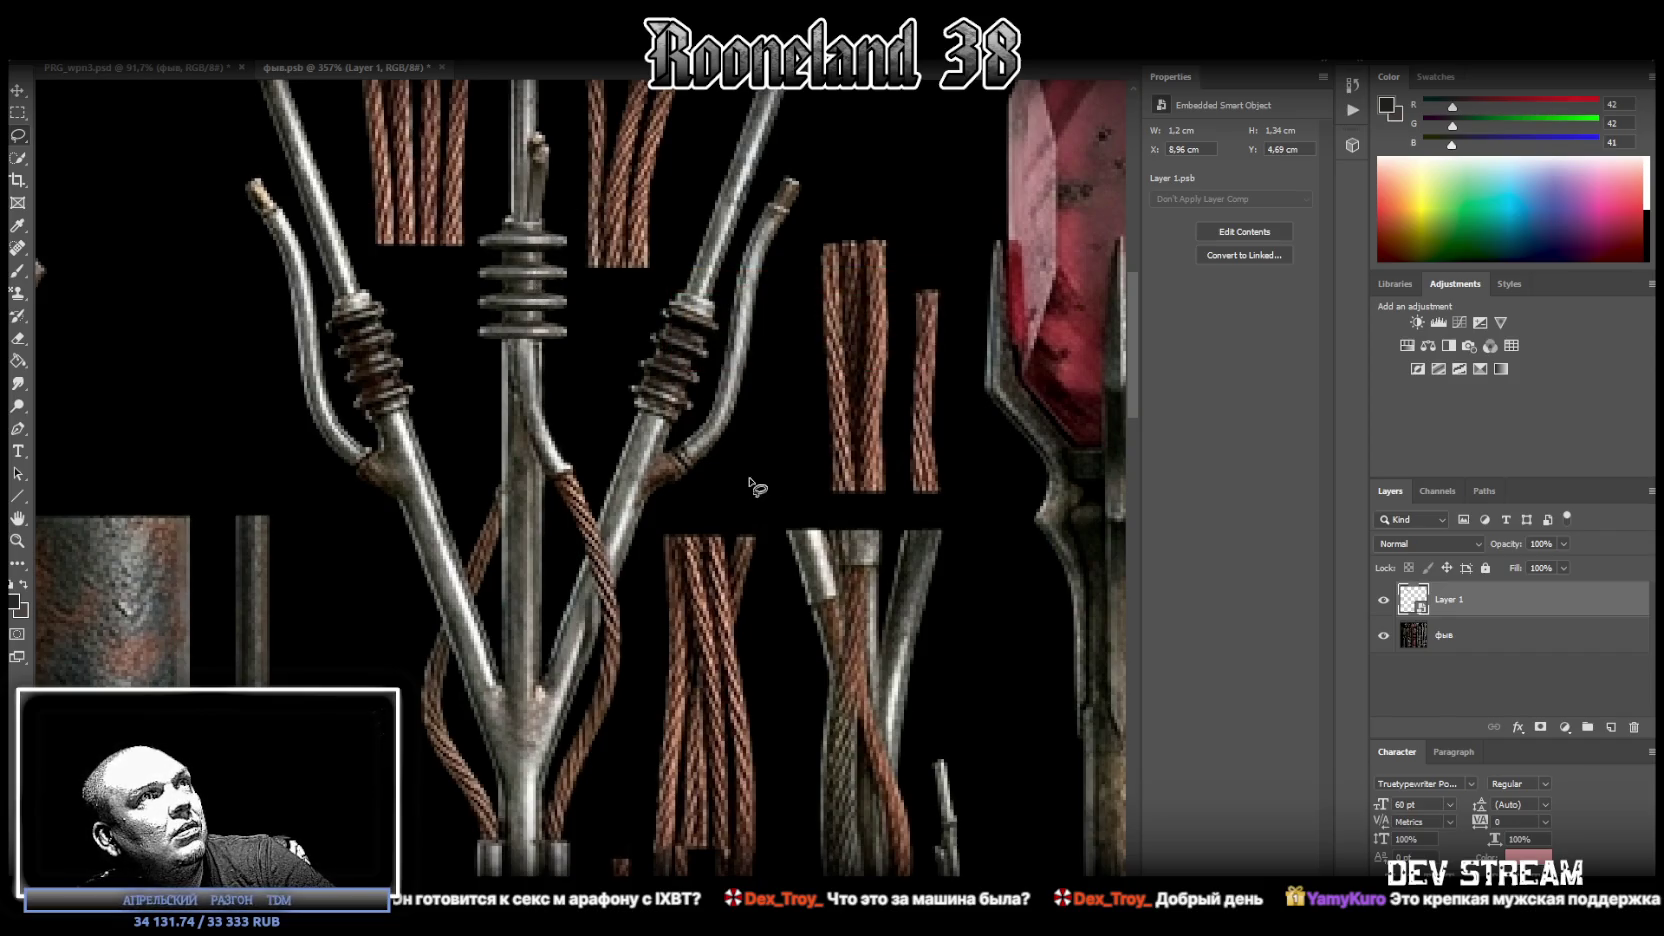
left_click_drag(537, 258, 523, 273)
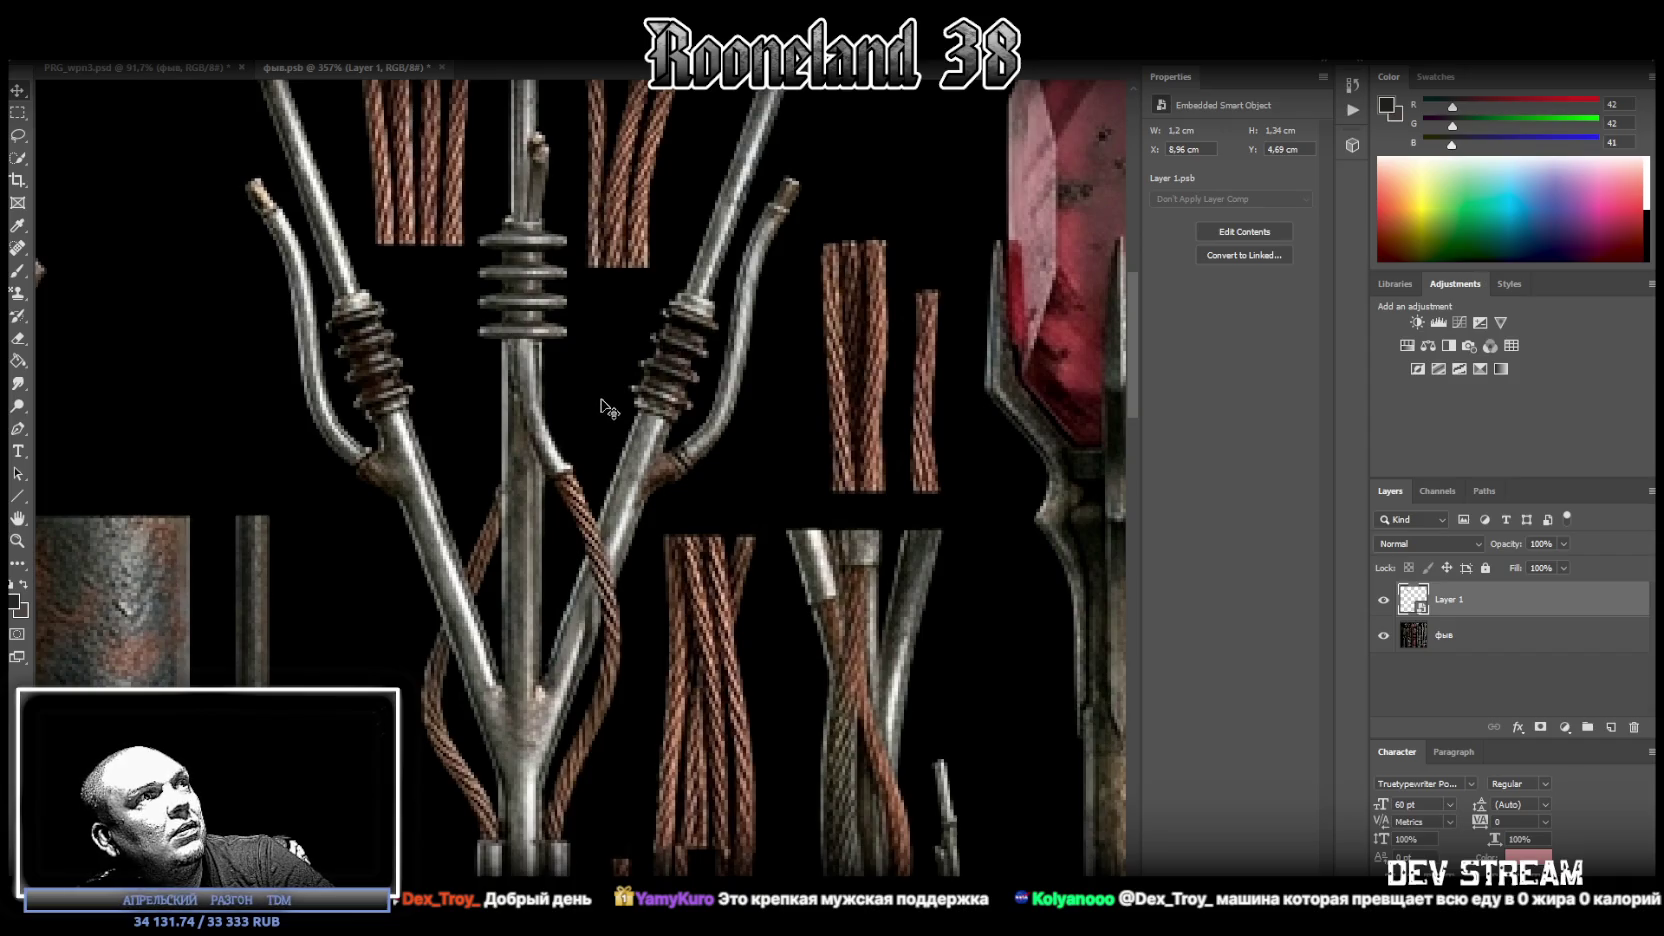
Marquee-select a thin strip of the central rod below the junction, adding and trimming areas.
scroll(627, 207, "up", 5)
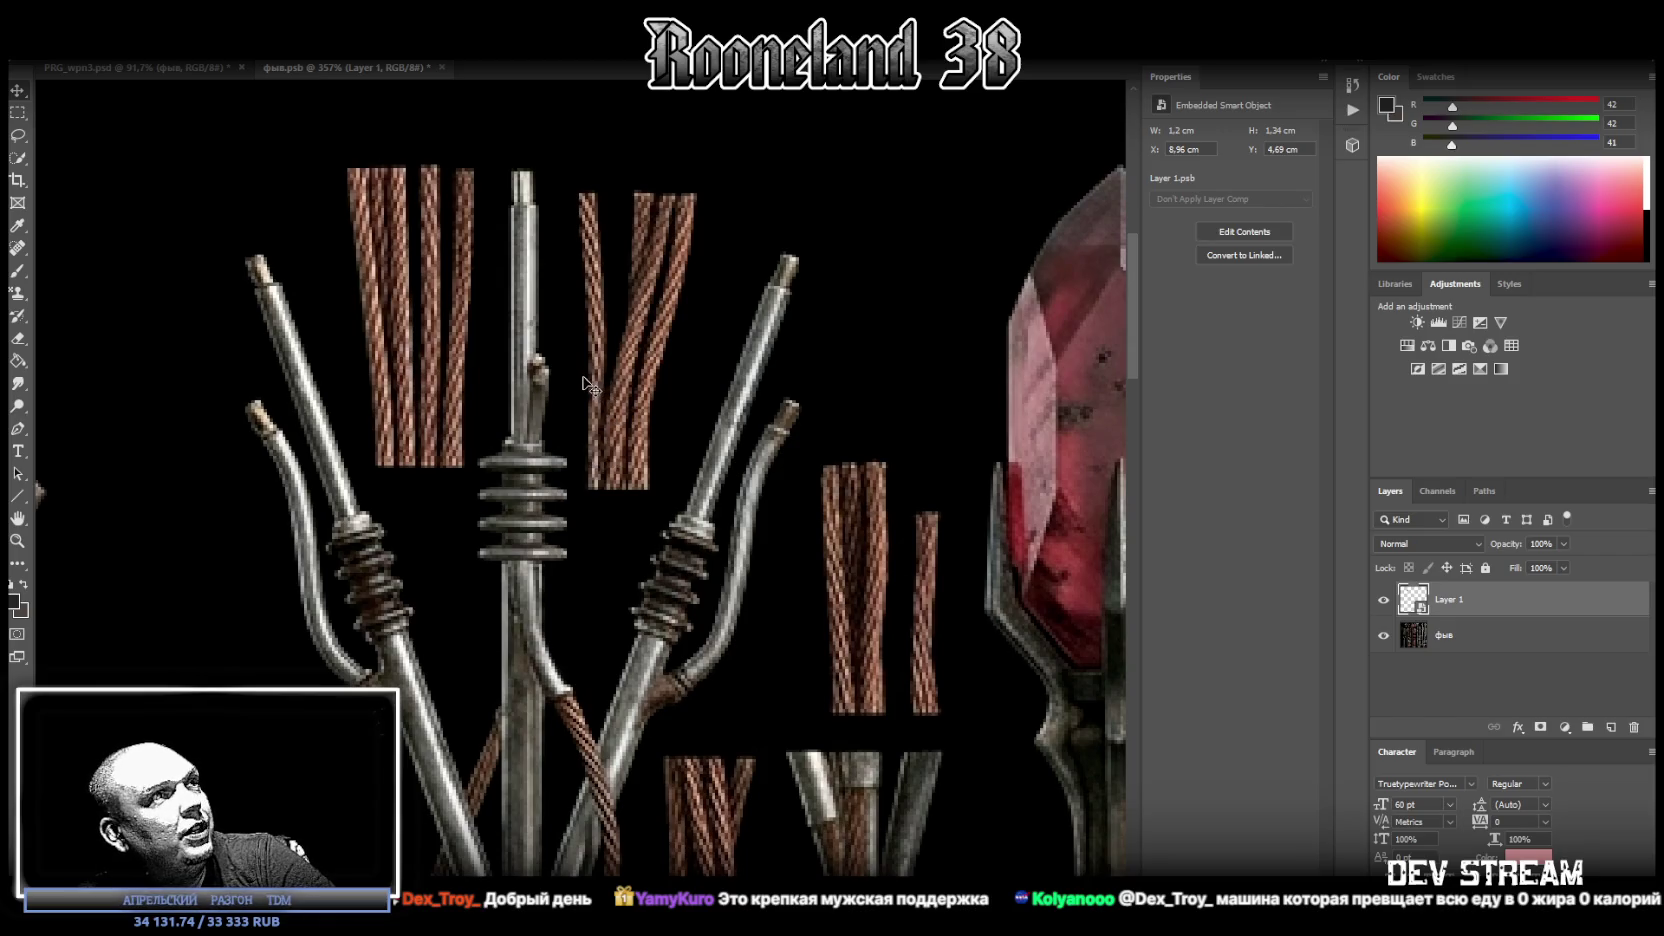
scroll(623, 530, "down", 3)
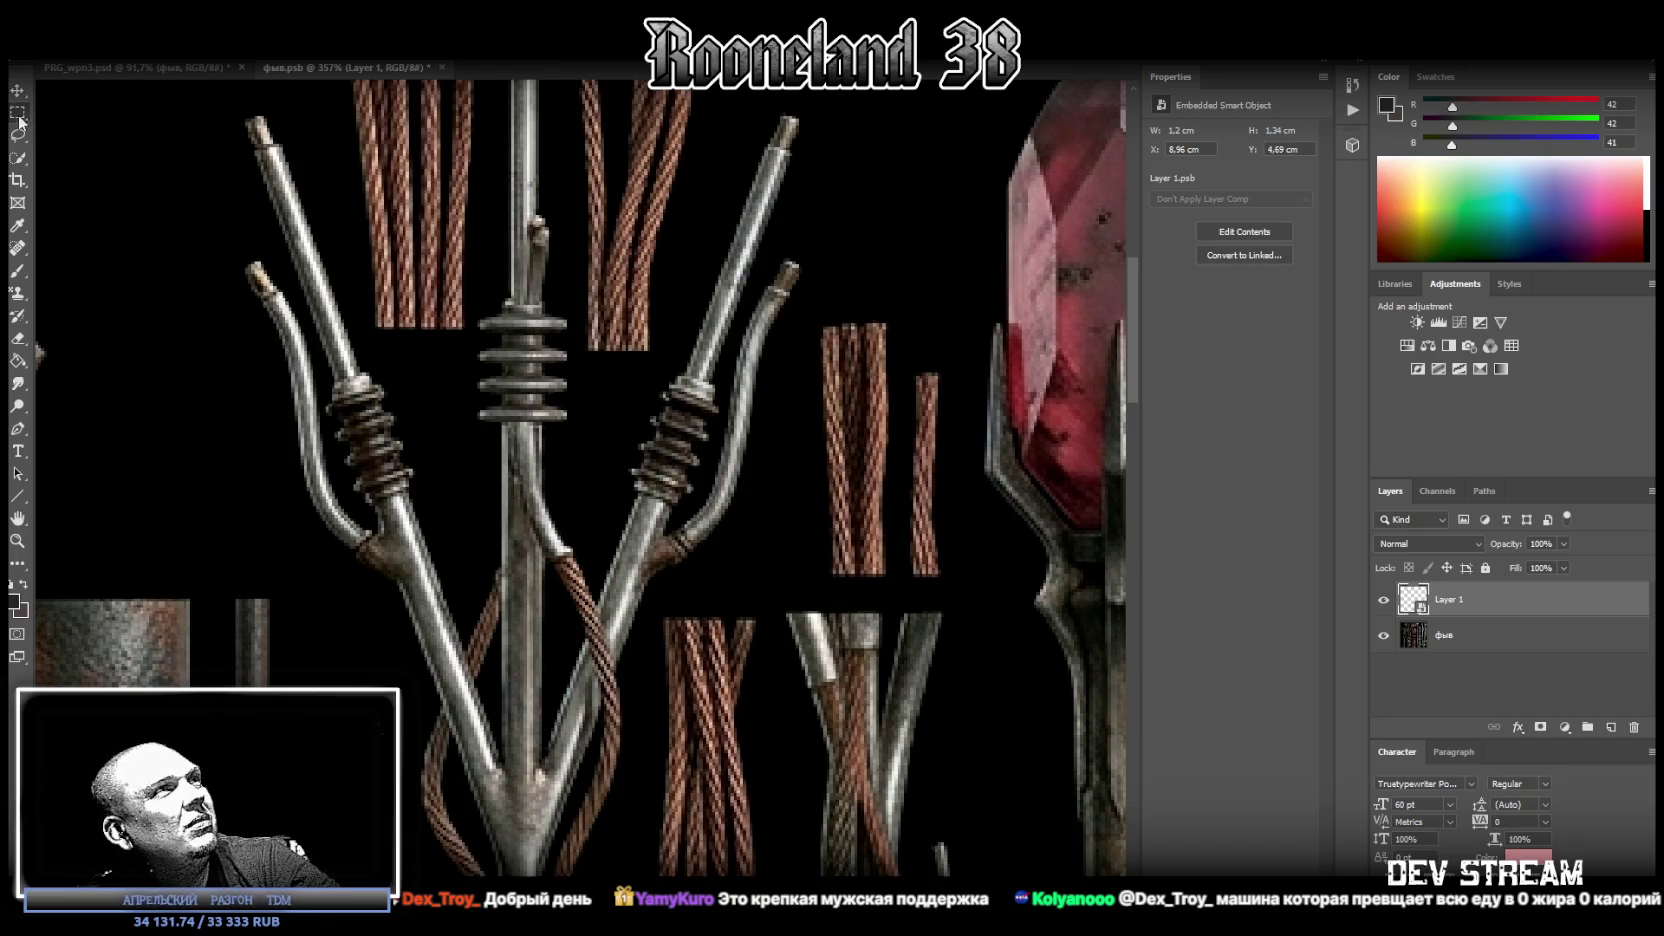
mouse_move(501, 599)
left_mouse_down()
mouse_move(539, 745)
mouse_move(525, 600)
mouse_move(485, 562)
left_mouse_up()
left_click_drag(600, 535, 540, 777)
left_click_drag(458, 515, 499, 800)
Copy the rod strip from фыв onto Layer 2 and move it up over the crossing cable.
right_click(524, 620)
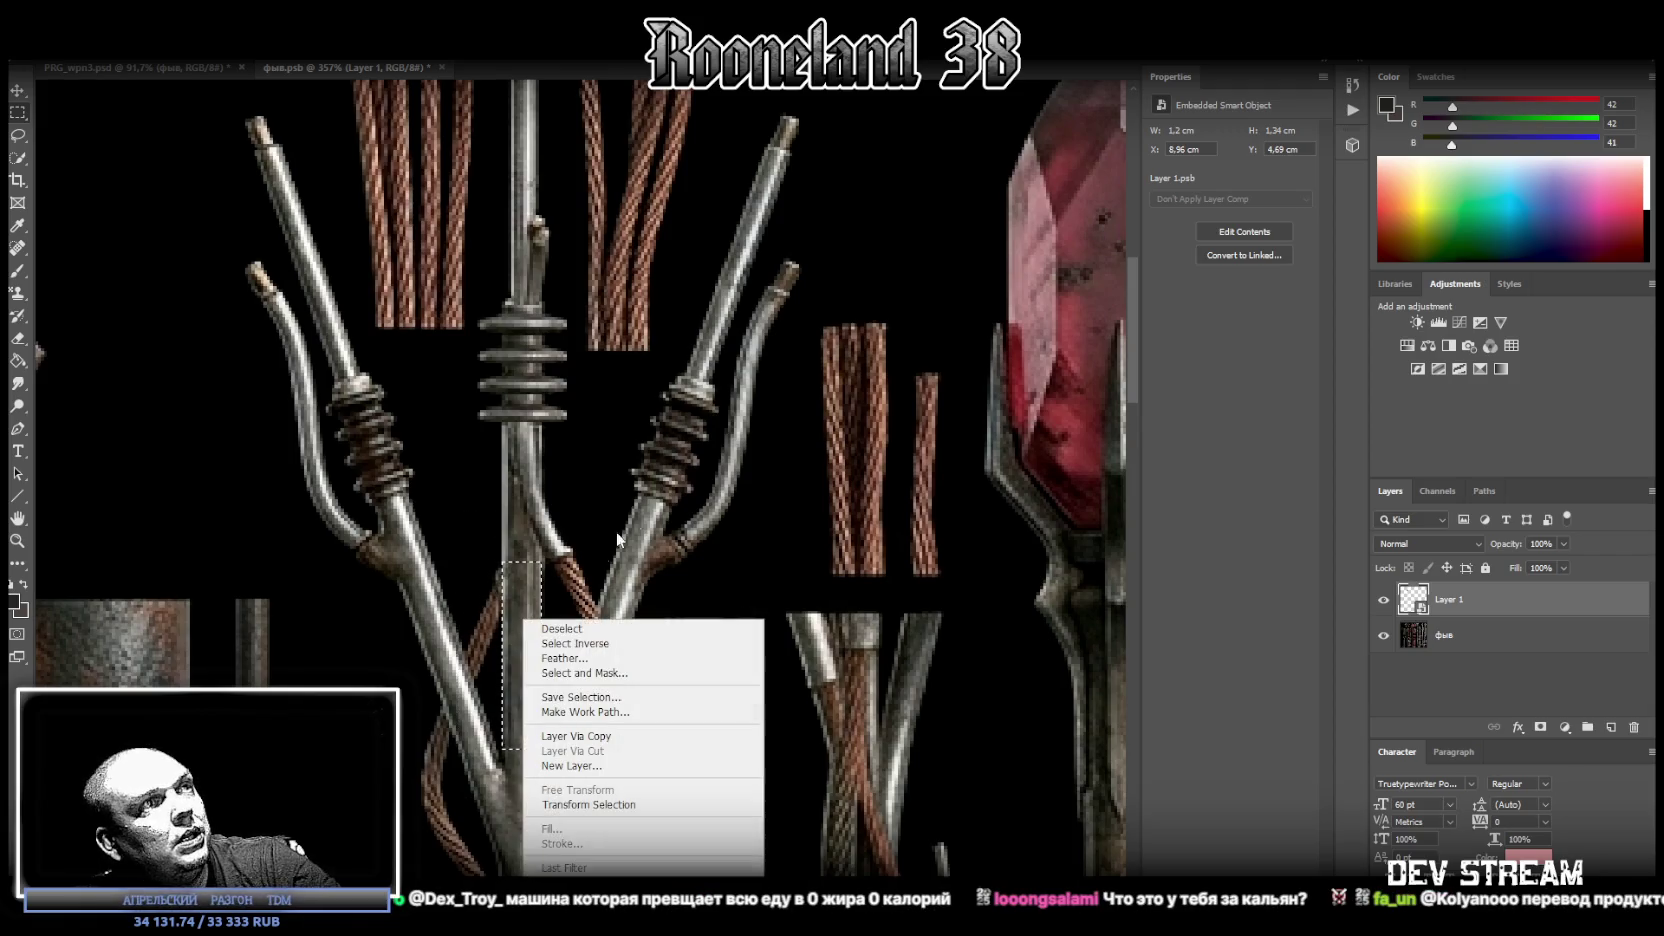
left_click(1409, 646)
left_click(1412, 636)
right_click(532, 624)
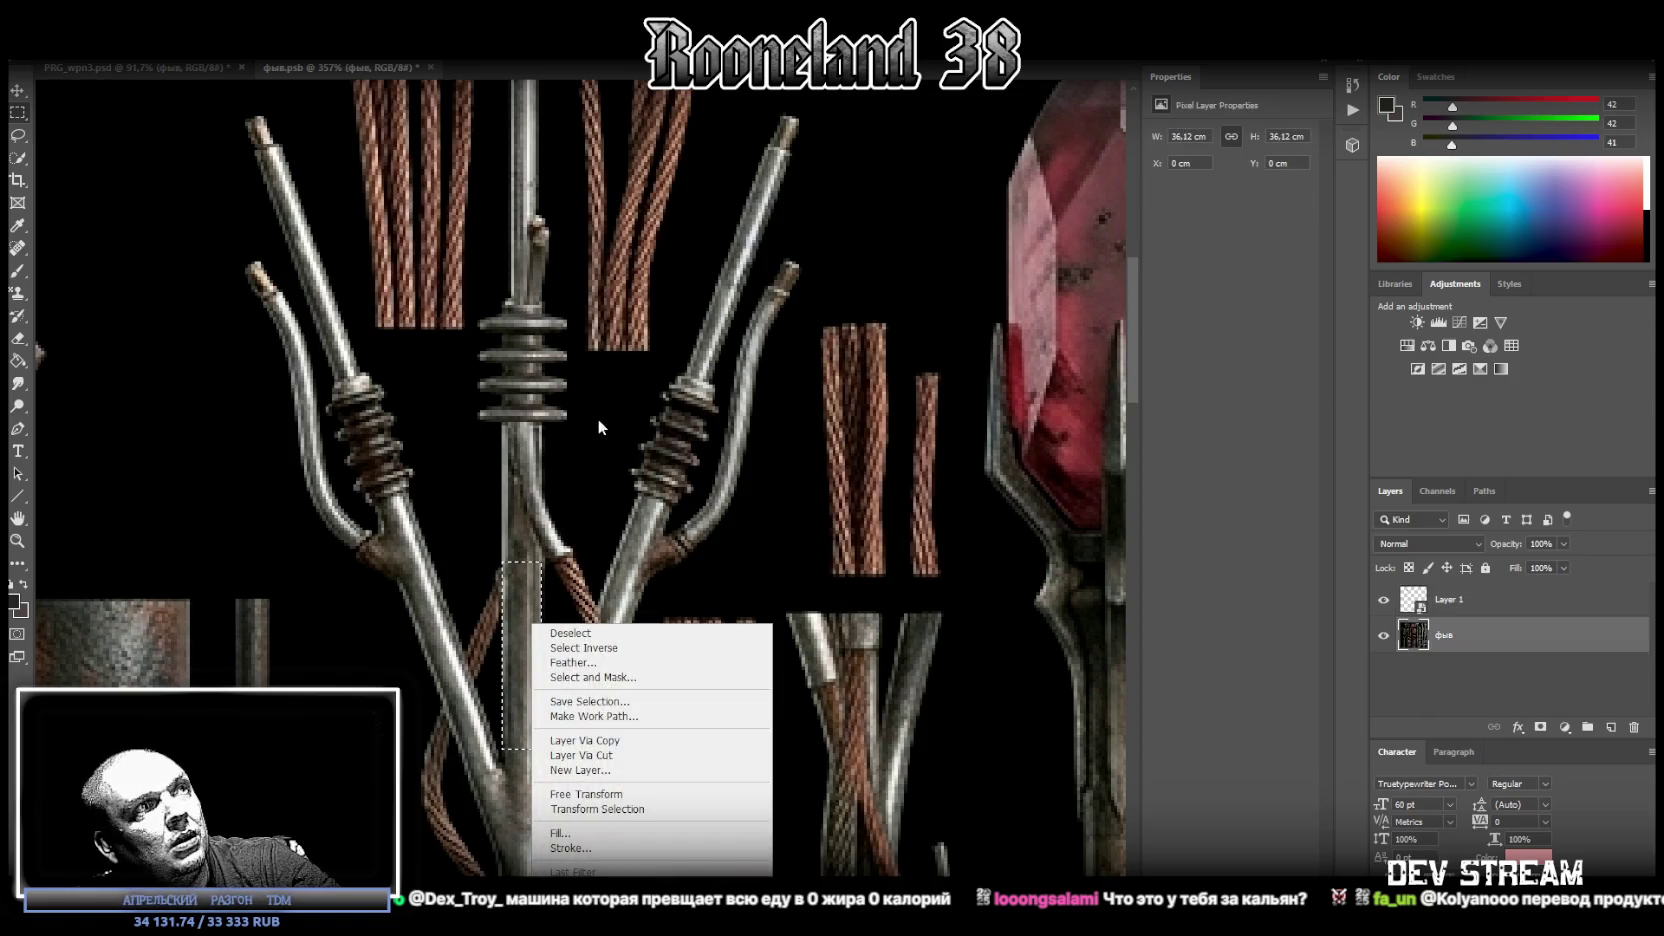
left_click(585, 740)
key("ctrl+t")
left_click_drag(535, 640, 527, 514)
key("Return")
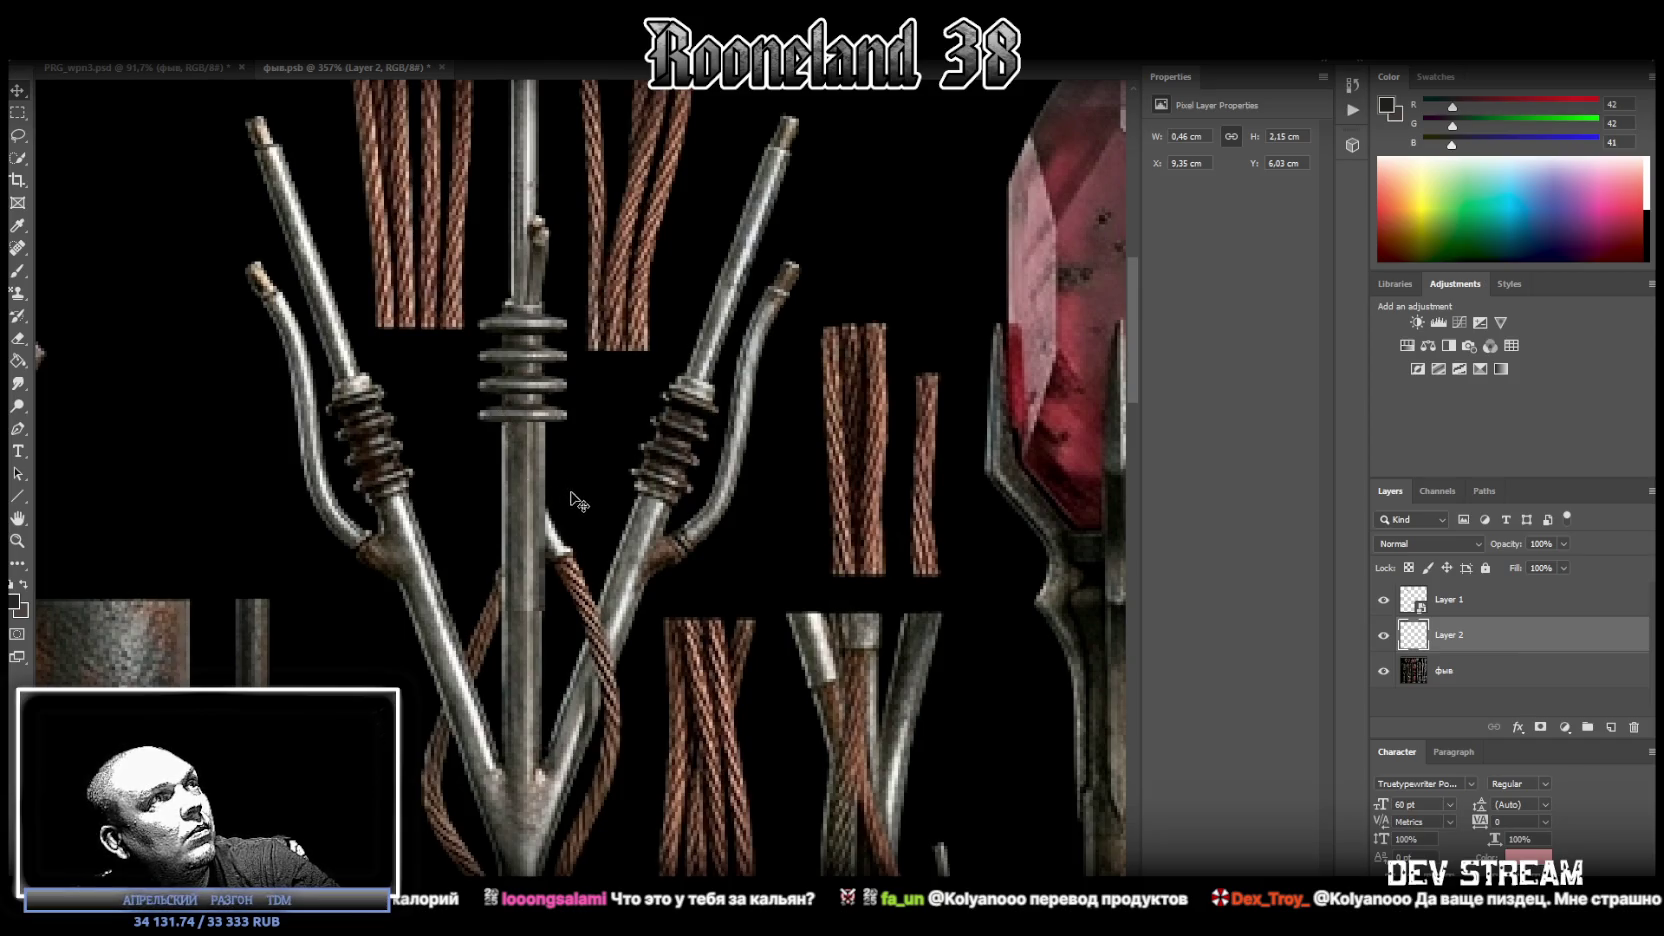
mouse_move(548, 455)
left_mouse_down()
mouse_move(526, 473)
mouse_move(543, 507)
left_mouse_up()
Narrow the copied strip to 0.39 cm wide, erase its excess along the stem, and reselect фыв.
key("ctrl+t")
key("Return")
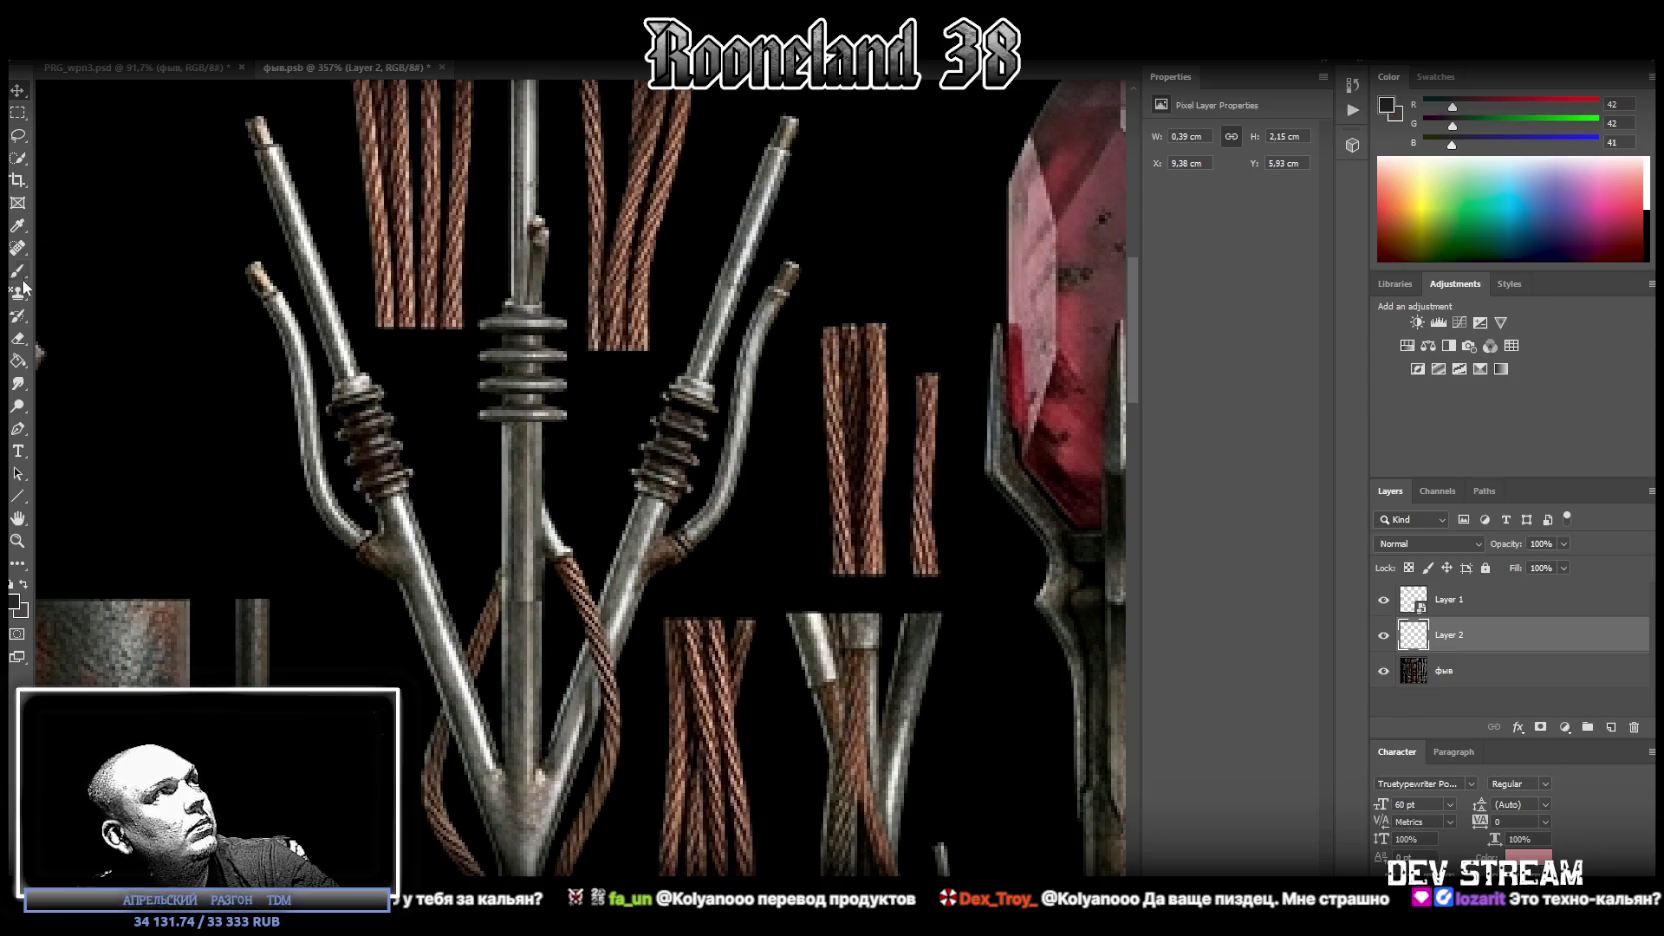
left_click(18, 338)
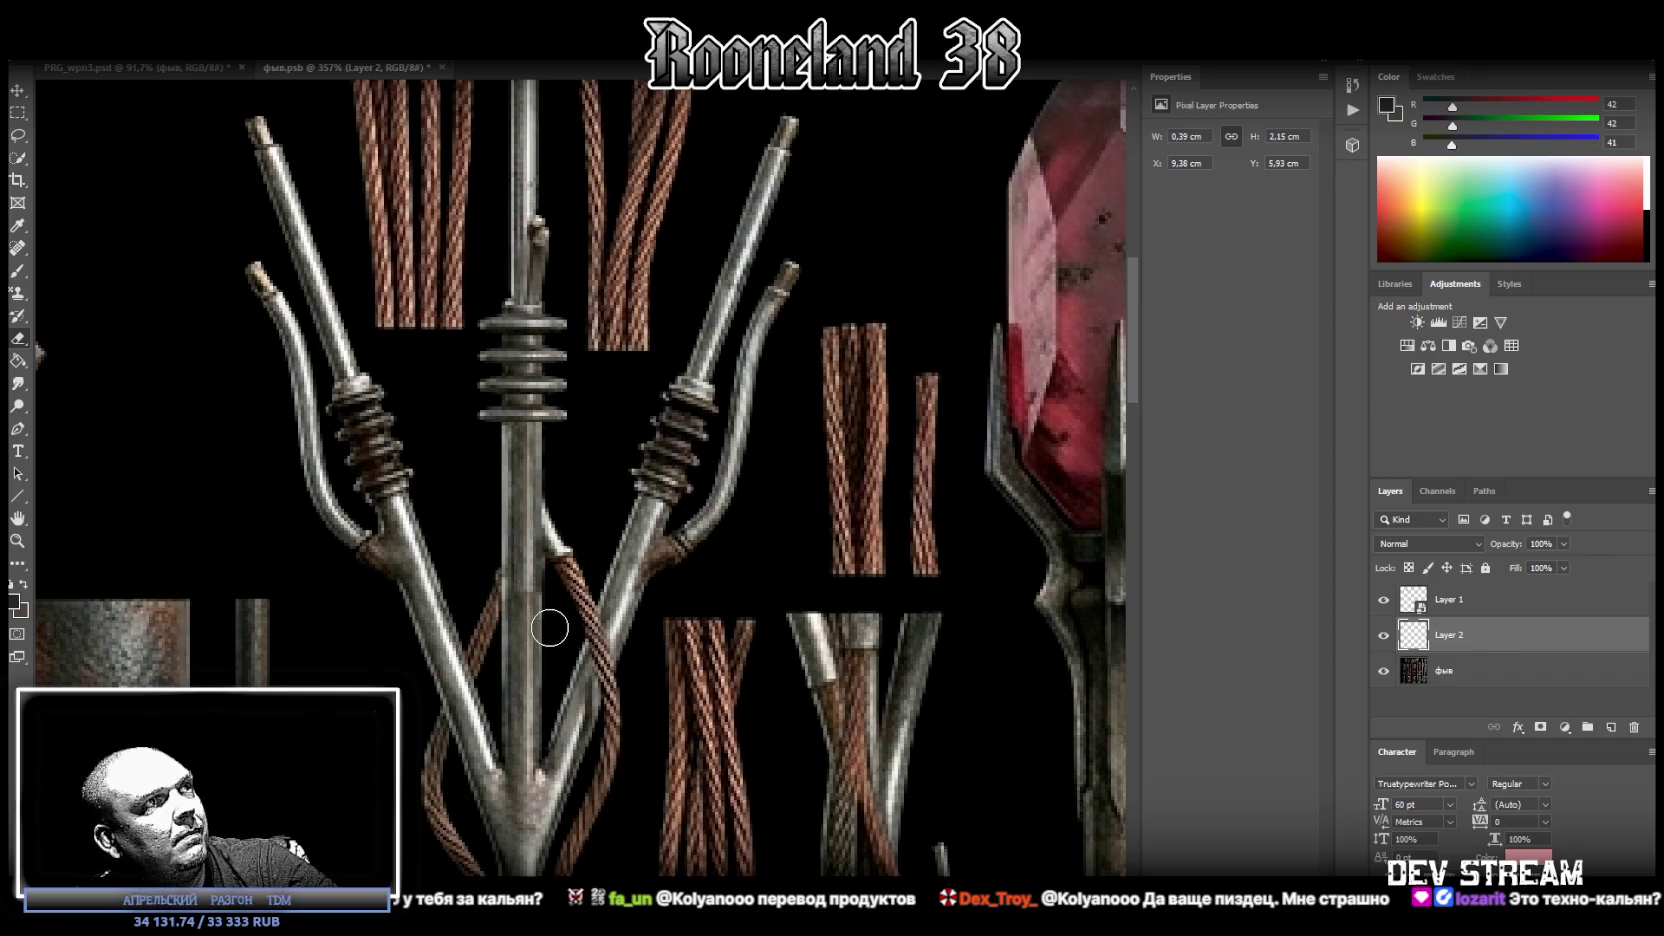
left_click_drag(531, 638, 553, 690)
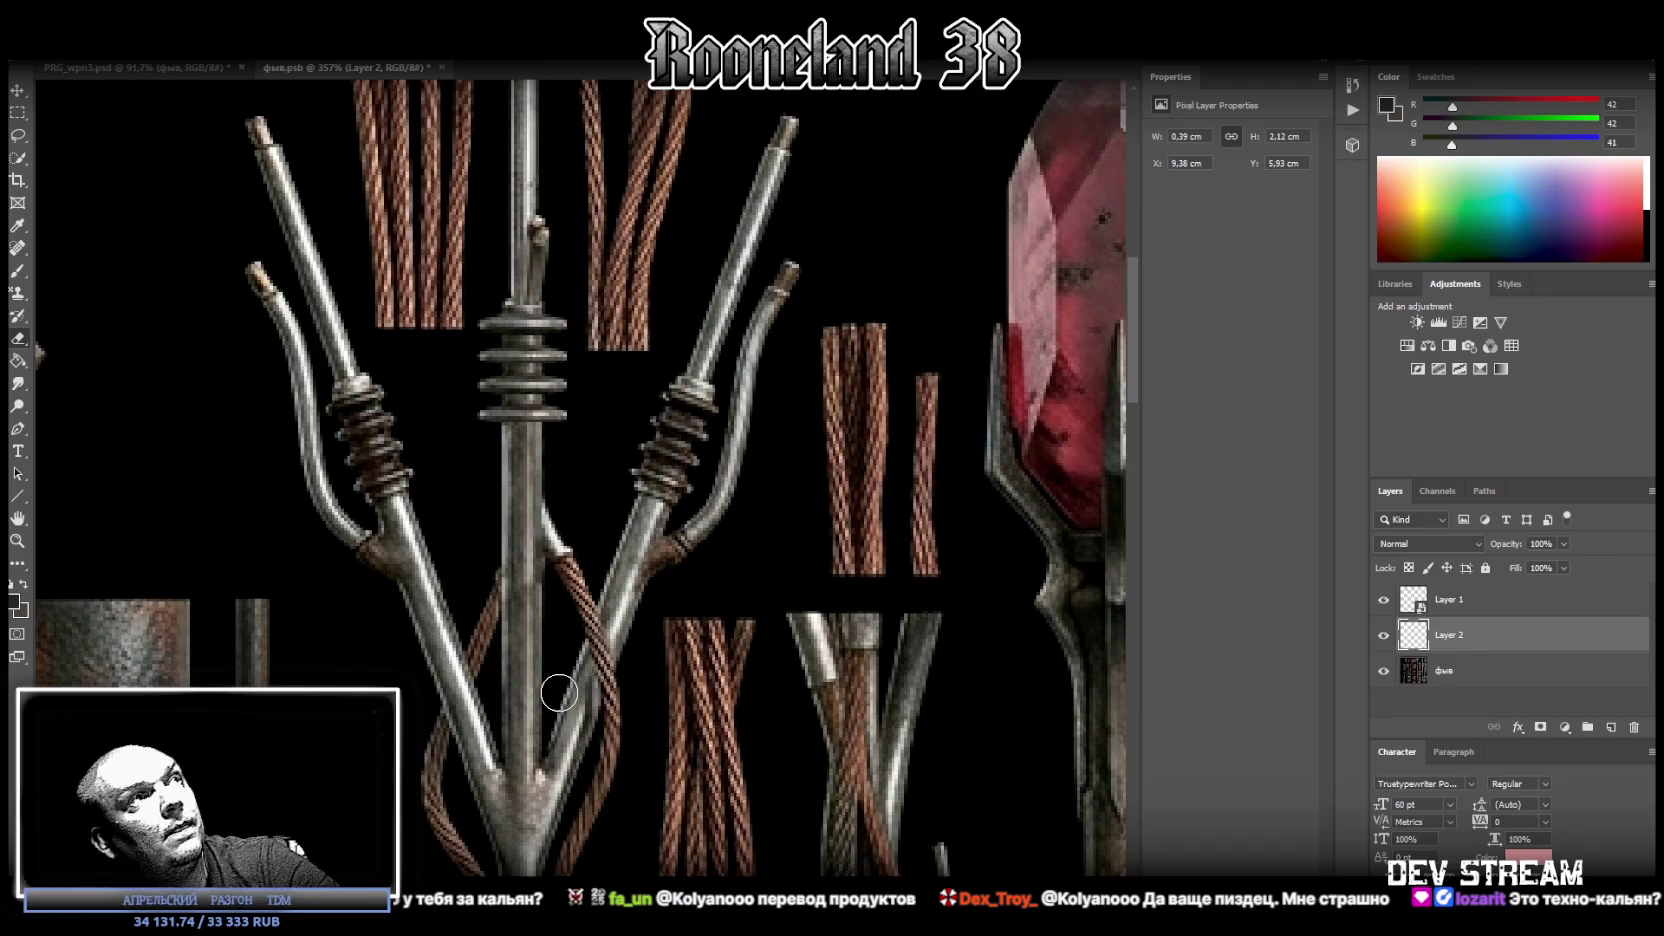
scroll(412, 360, "up", 3)
key("m")
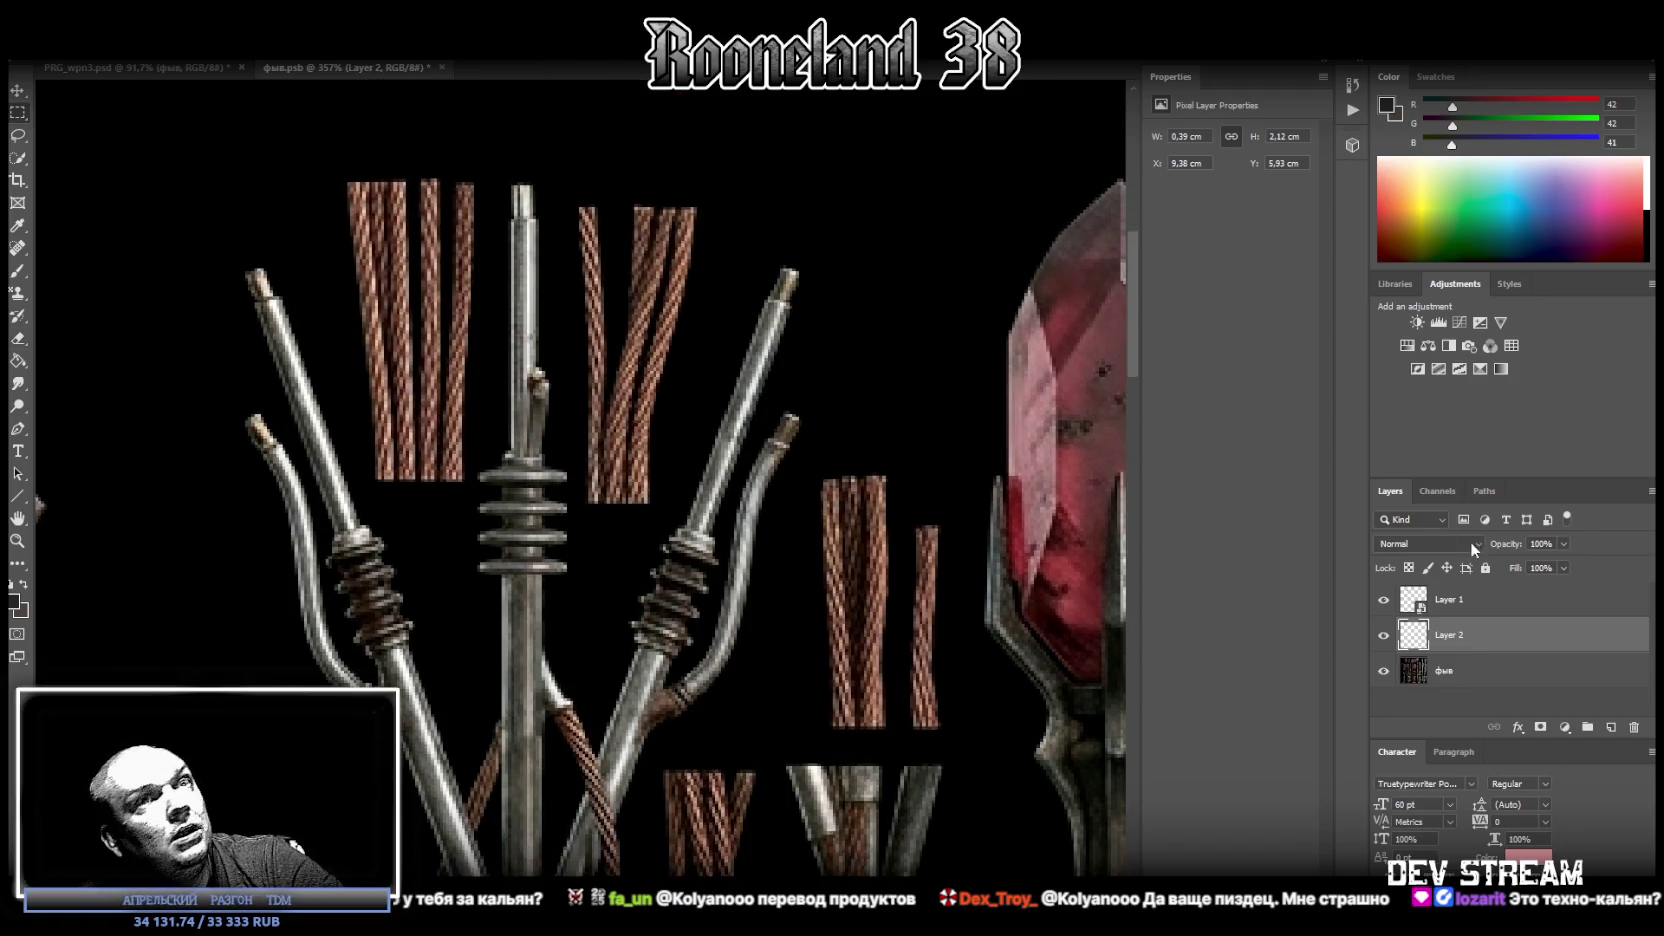
left_click(1447, 672)
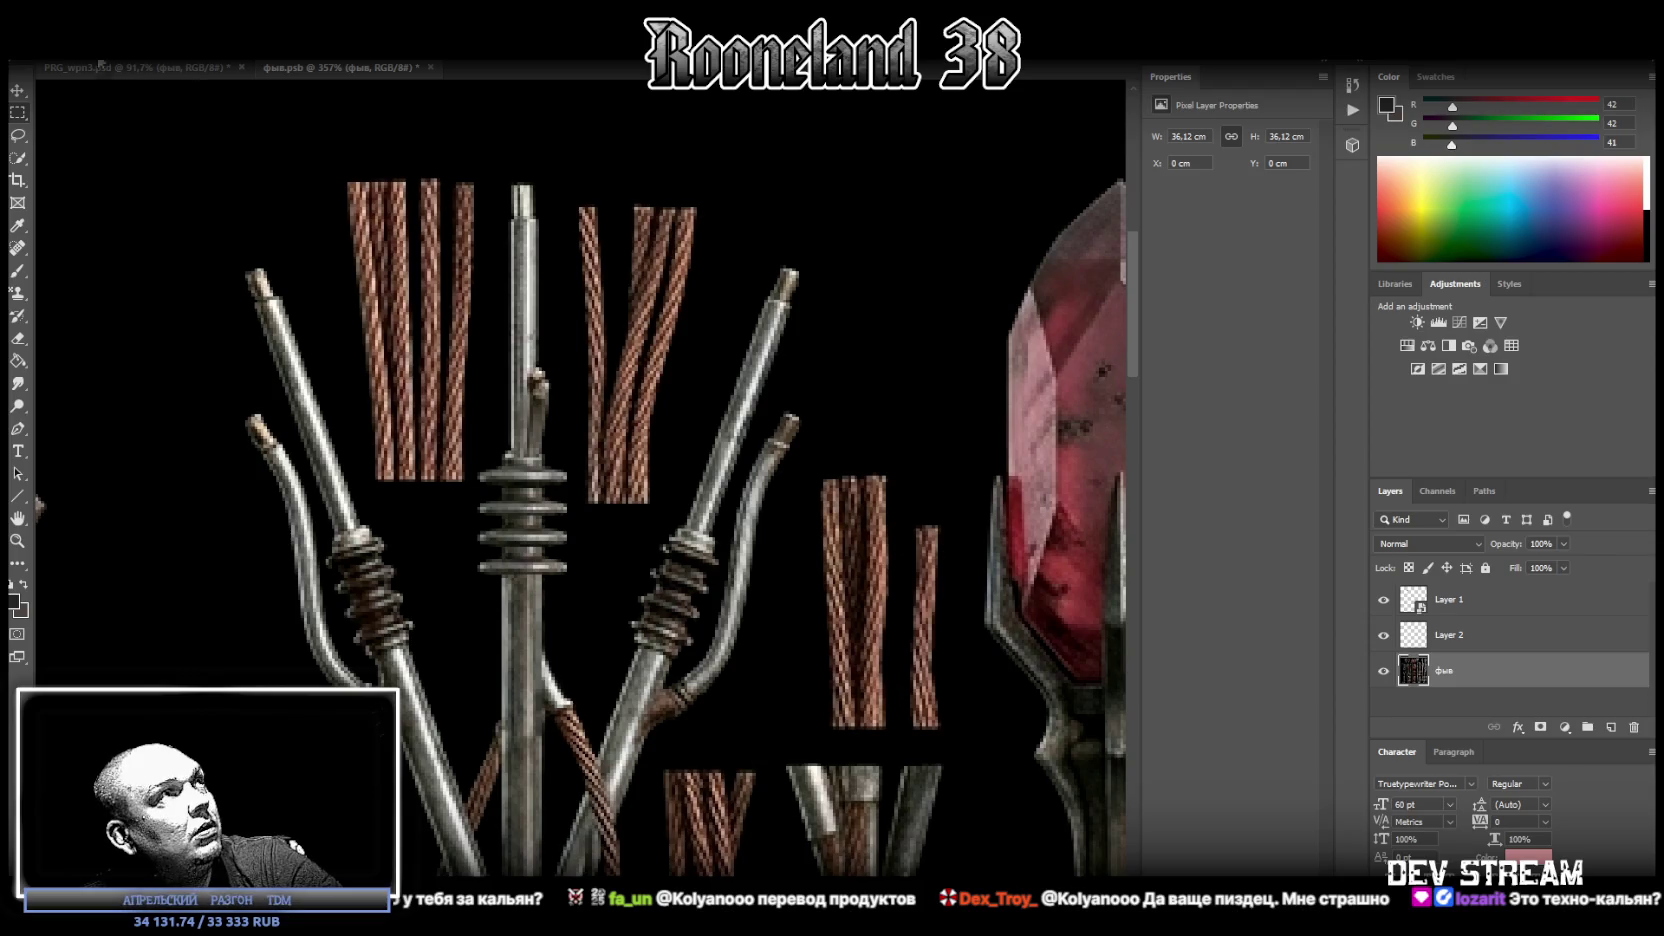
Copy a 0.85 × 1.59 cm upper rod section to Layer 3 and move it down over the ring stack.
left_click_drag(484, 225, 556, 361)
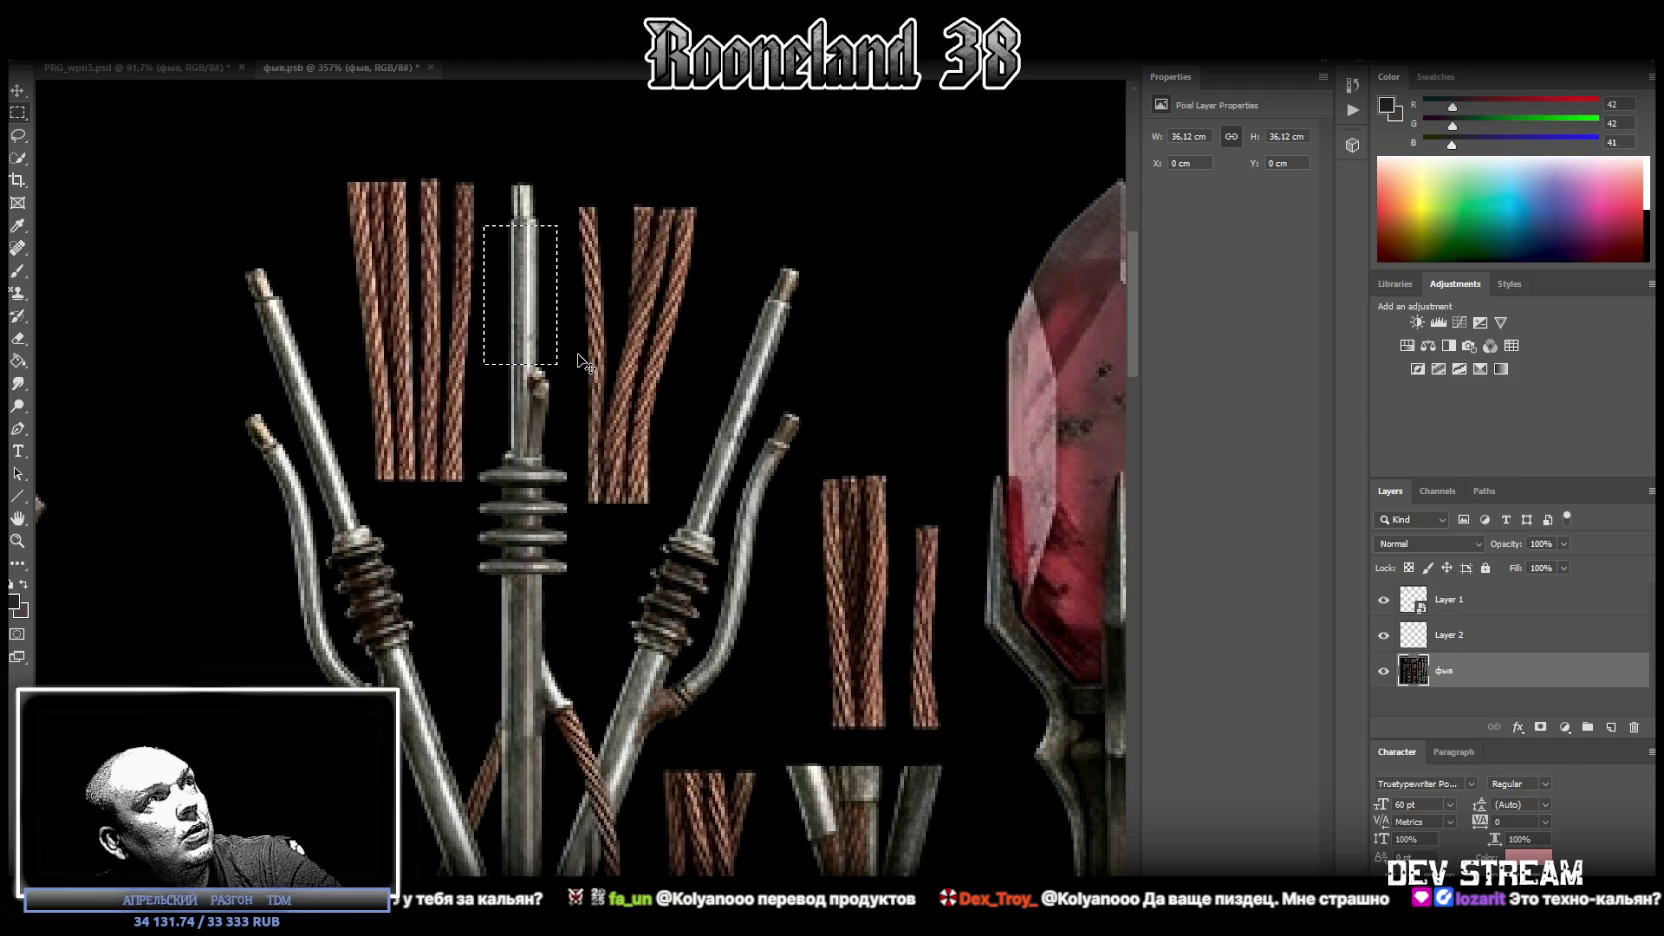
right_click(521, 284)
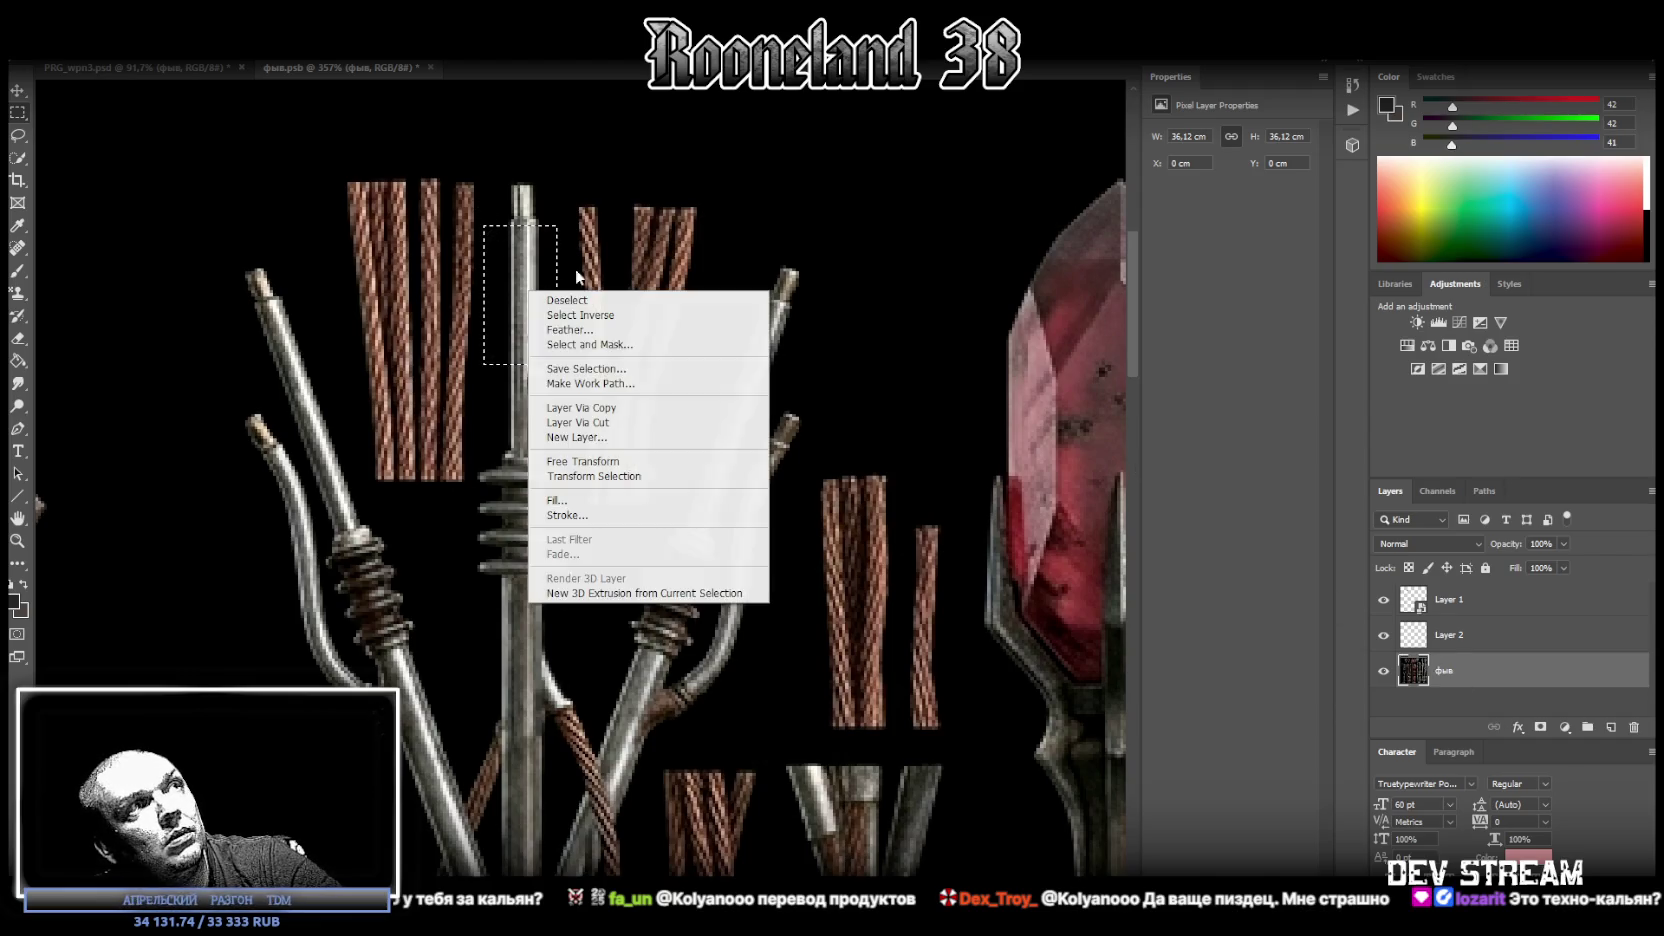
left_click(635, 406)
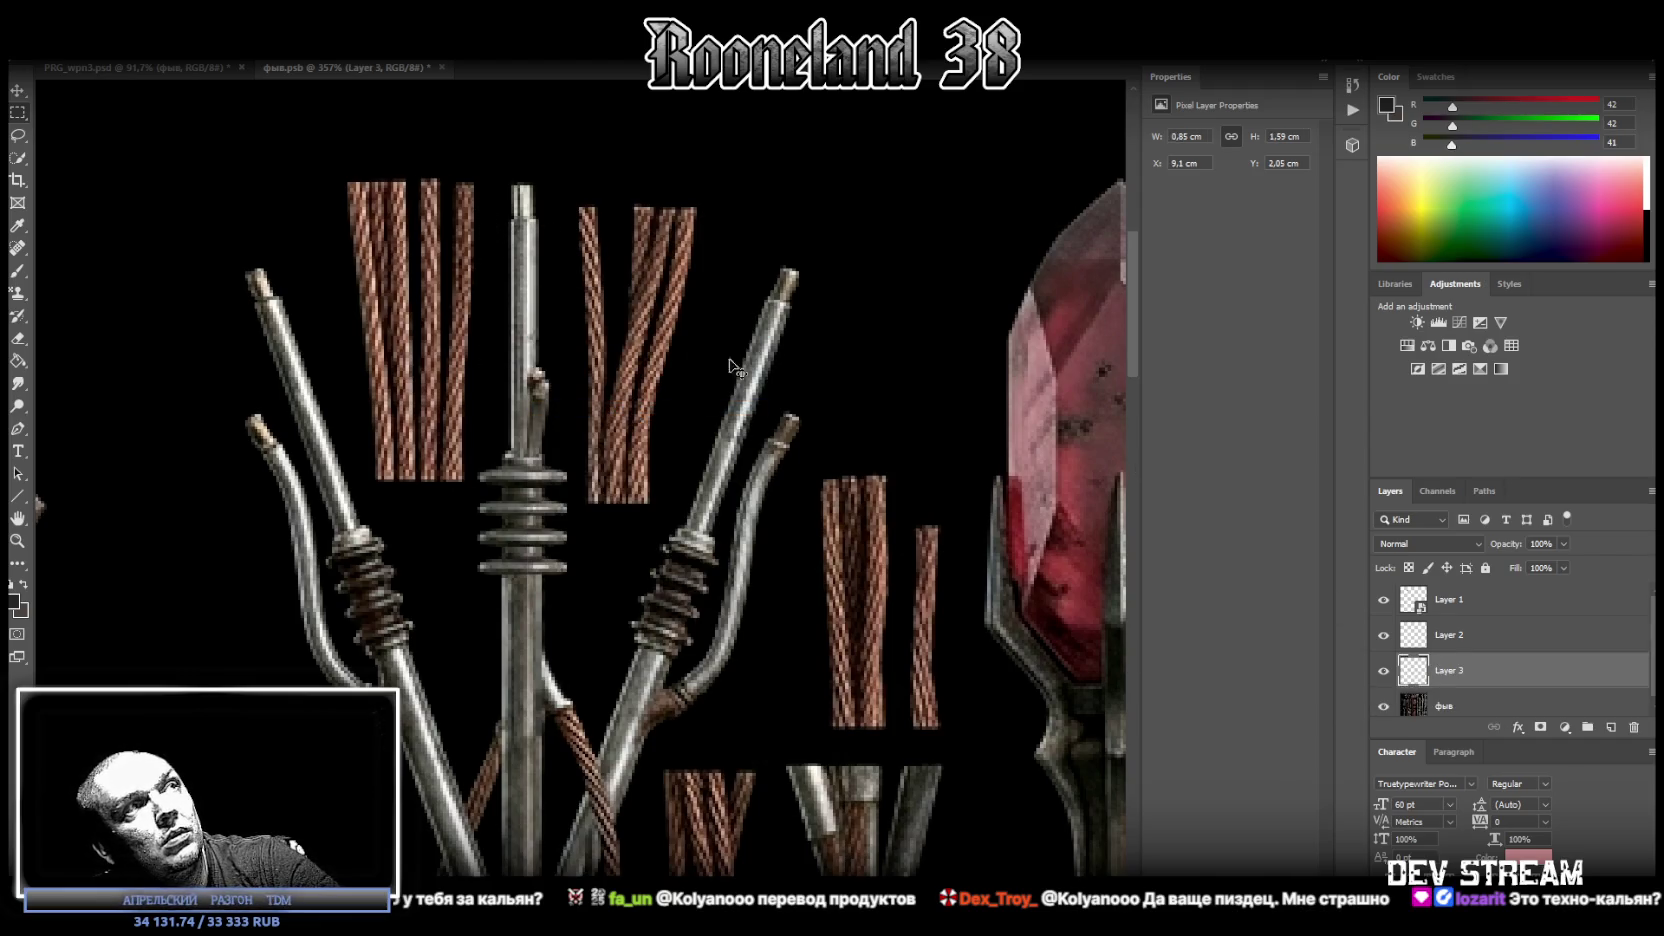
left_click_drag(513, 276, 514, 413)
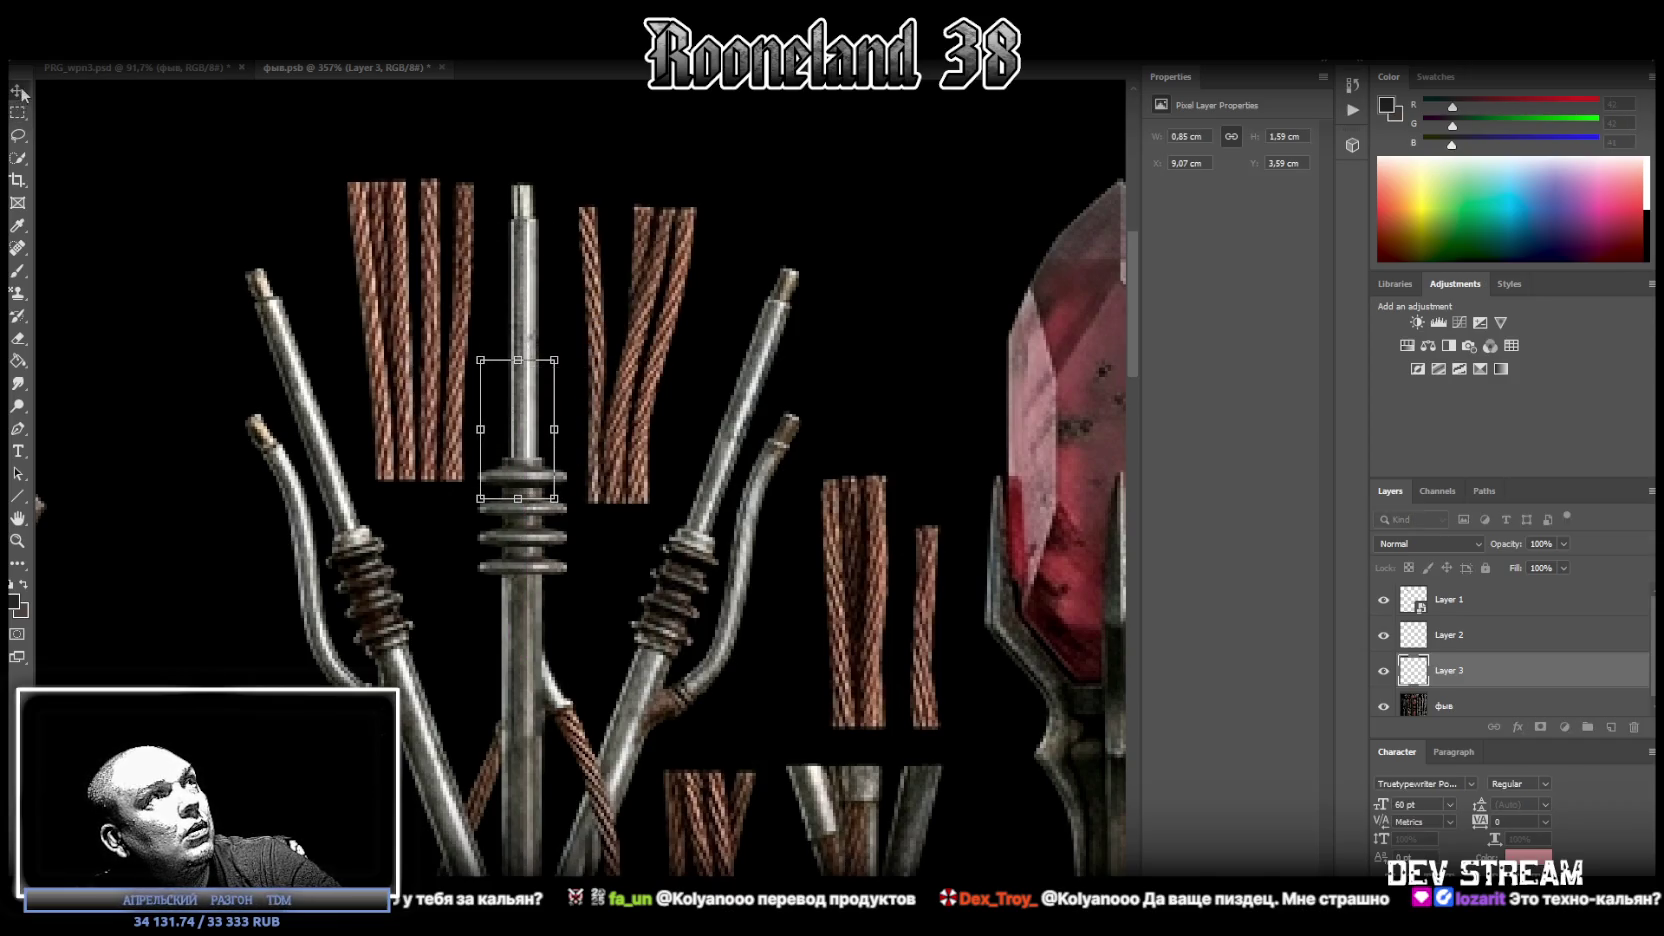
left_click_drag(523, 401, 526, 397)
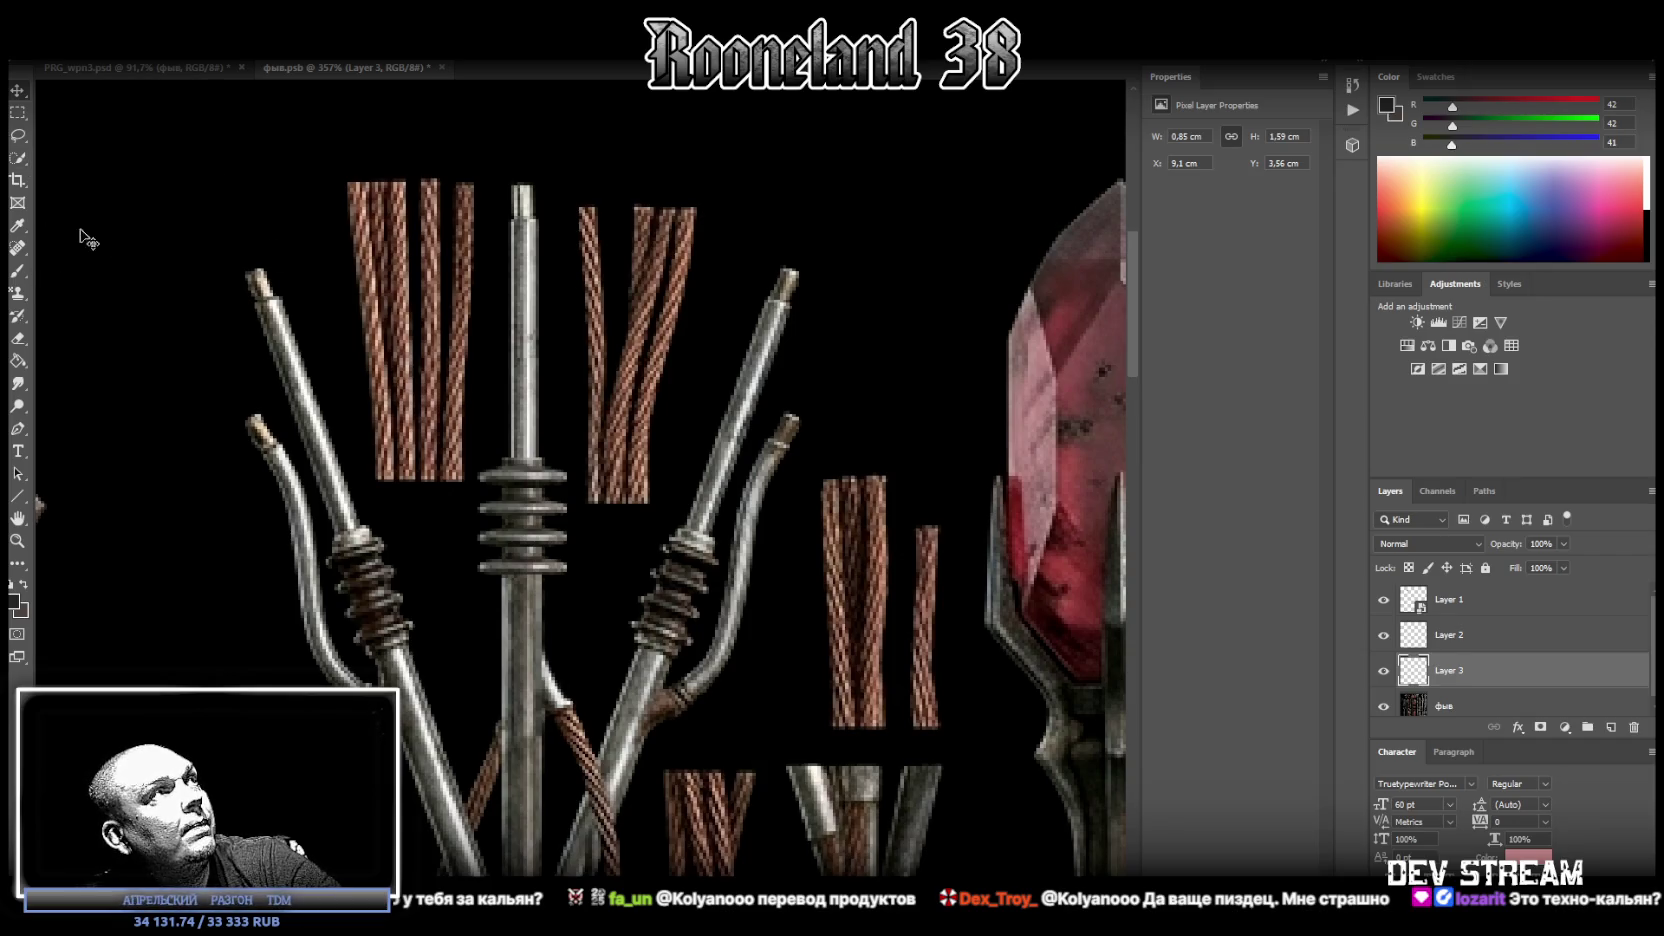
left_click(18, 338)
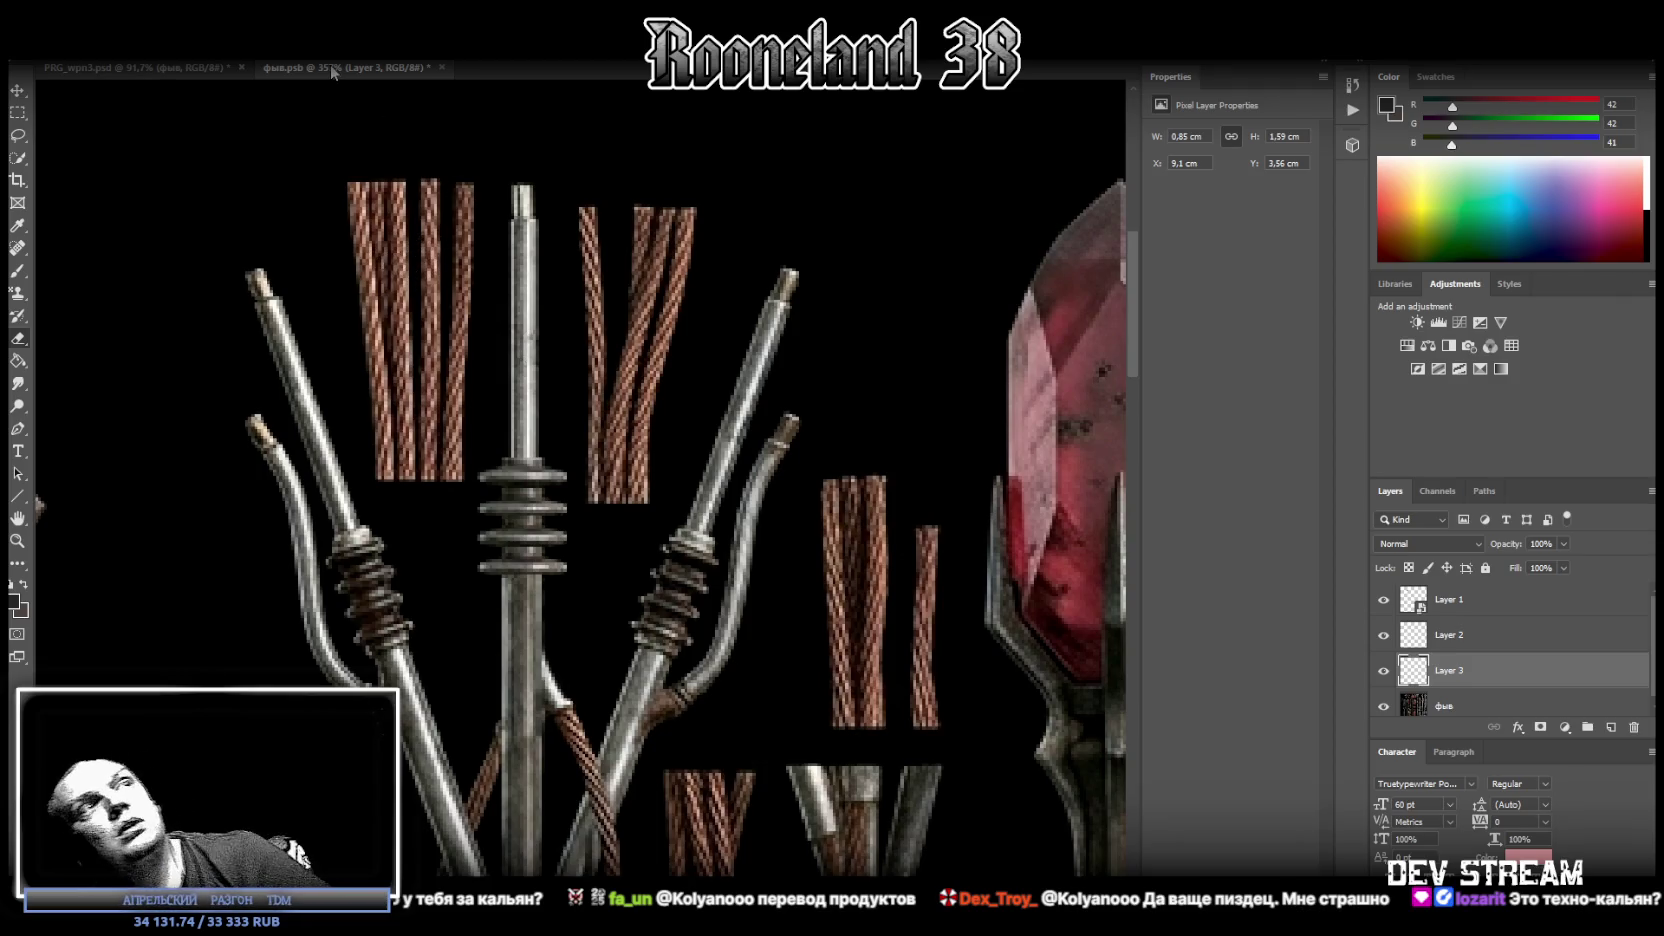
Select the left cable near the junction on фыв and copy it to a new layer.
scroll(450, 280, "down", 5)
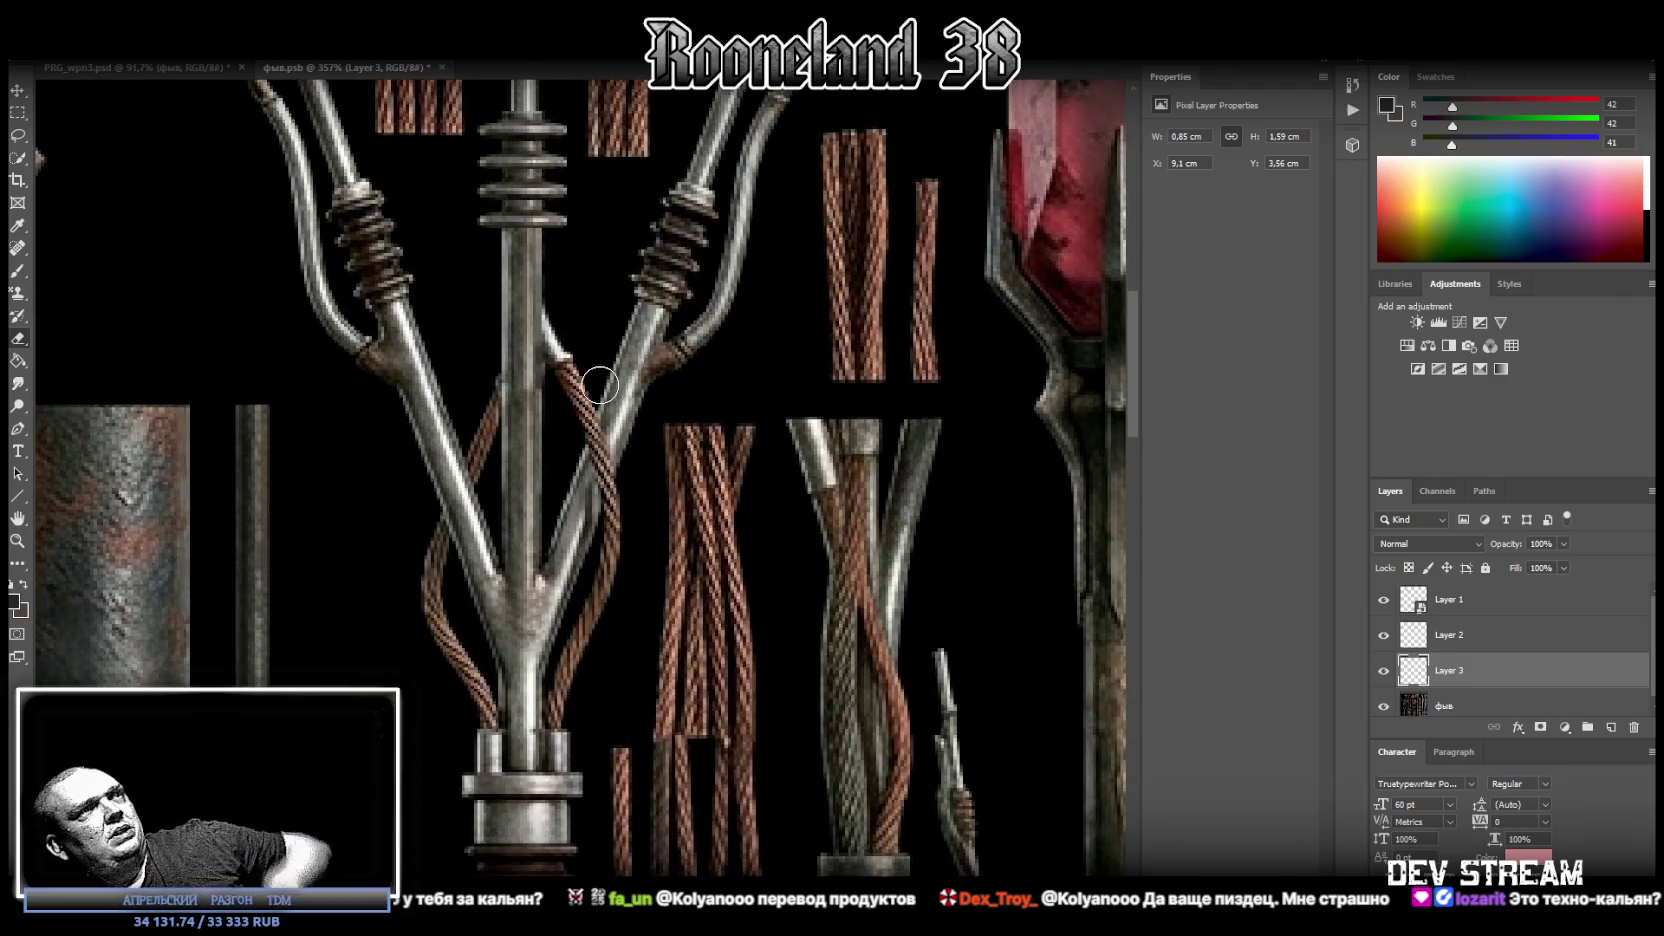
scroll(590, 380, "down", 2)
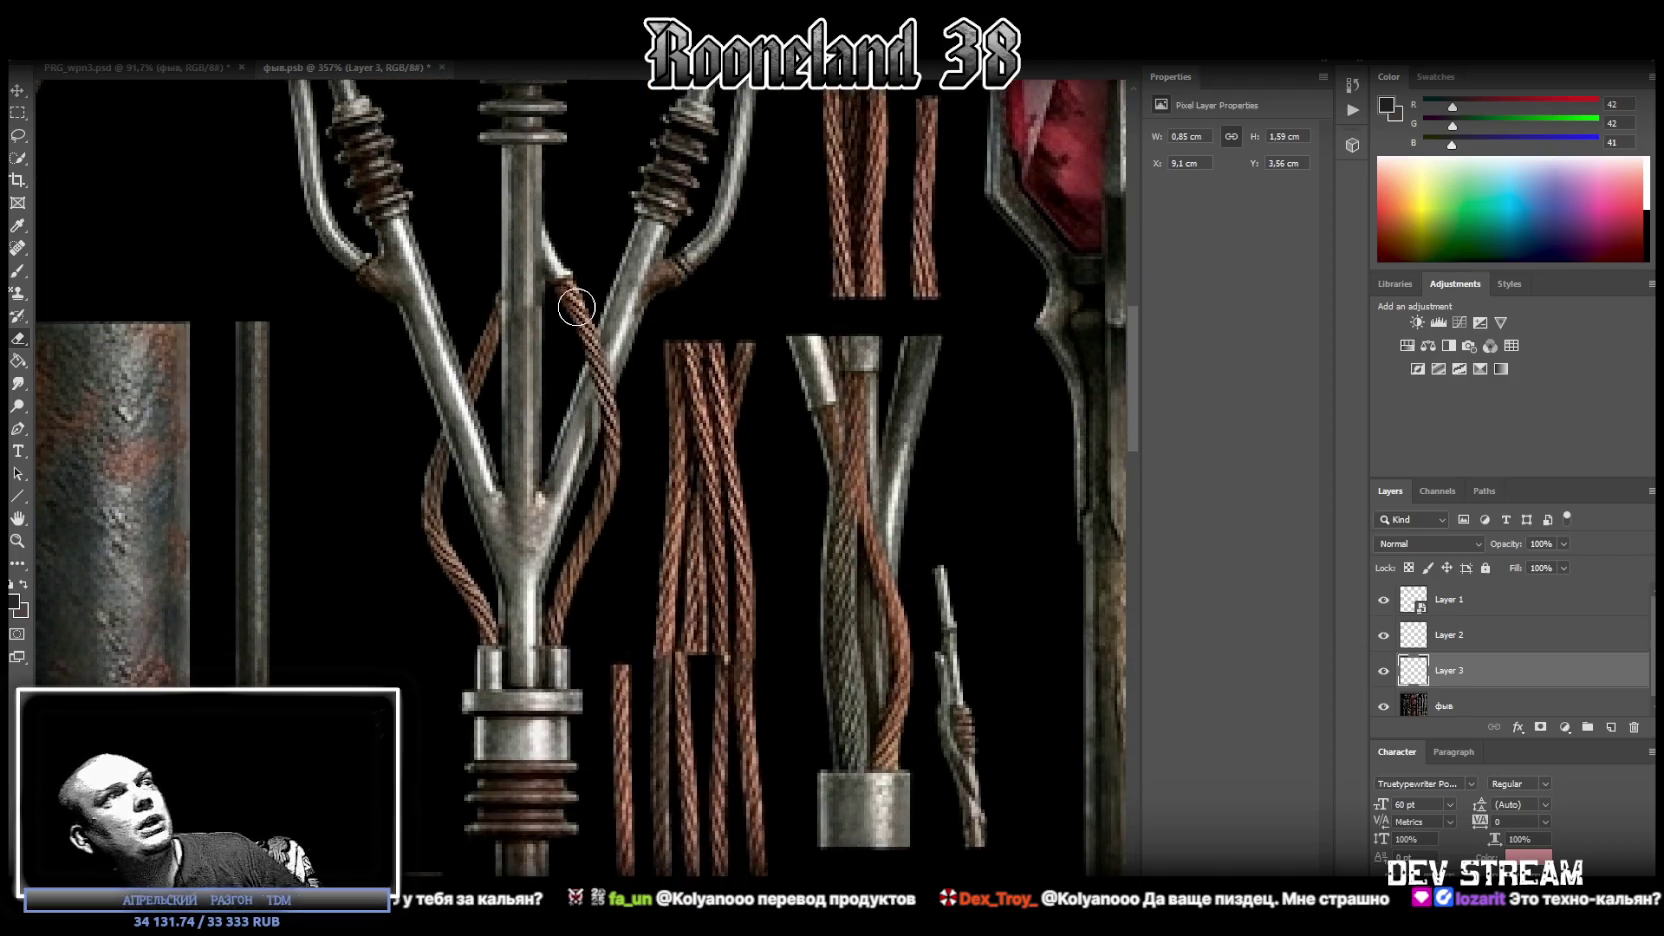
scroll(594, 328, "down", 1)
scroll(594, 328, "up", 1)
left_click(15, 115)
mouse_move(371, 322)
left_mouse_down()
mouse_move(480, 488)
mouse_move(494, 585)
mouse_move(497, 521)
left_mouse_up()
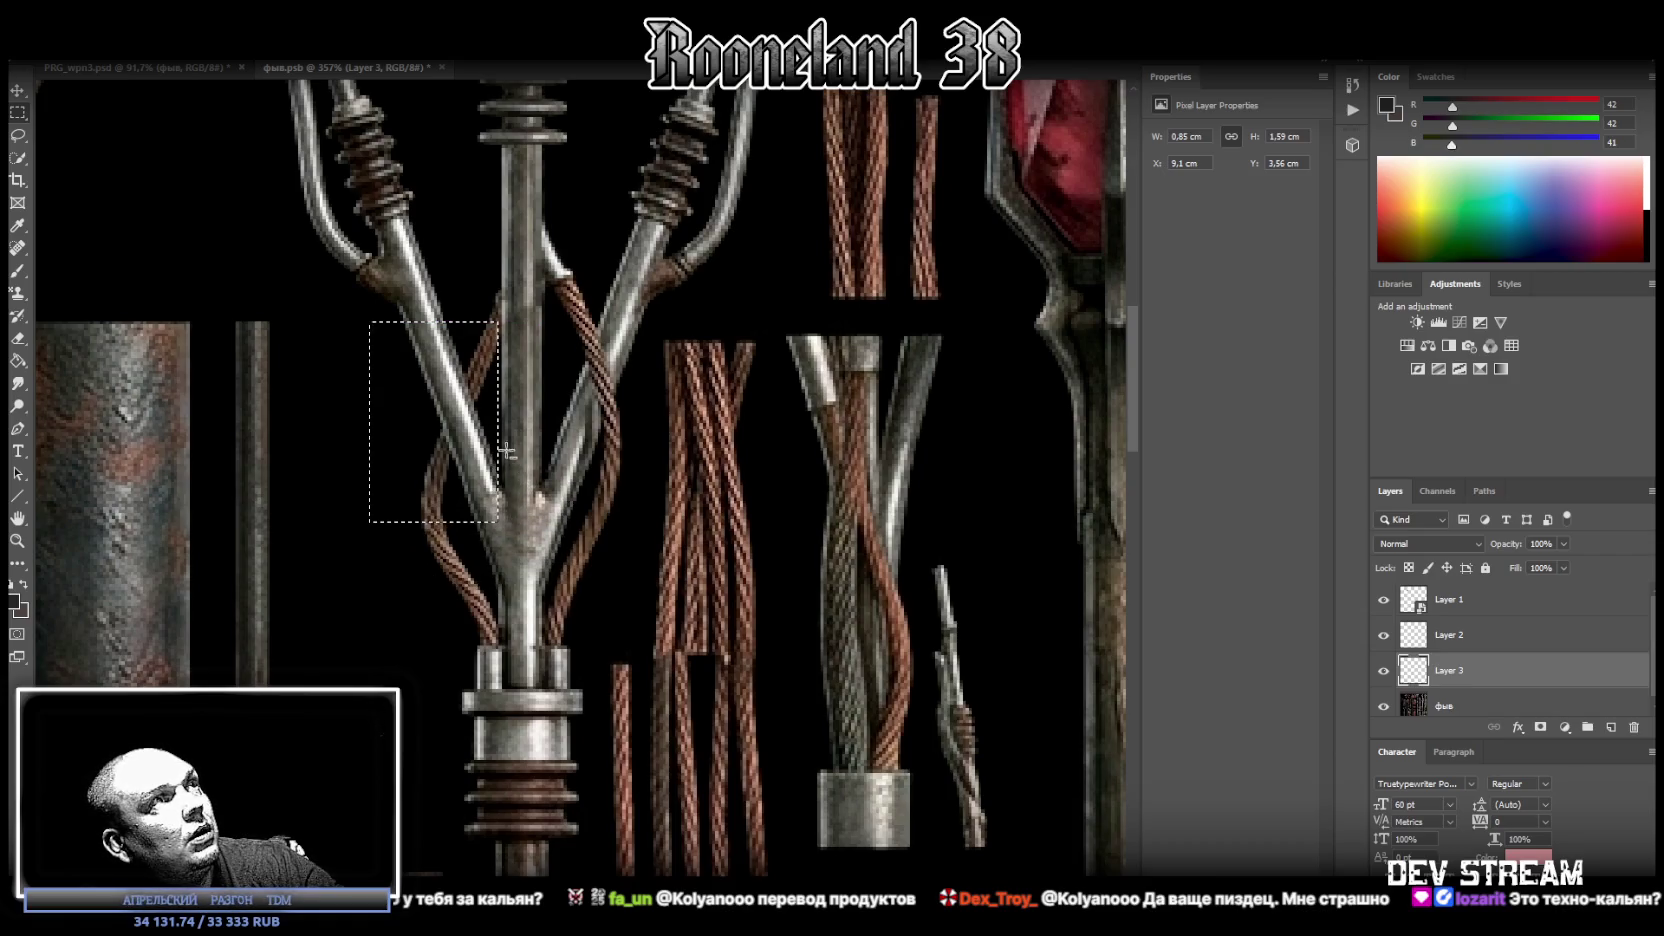
right_click(463, 402)
left_click(532, 518)
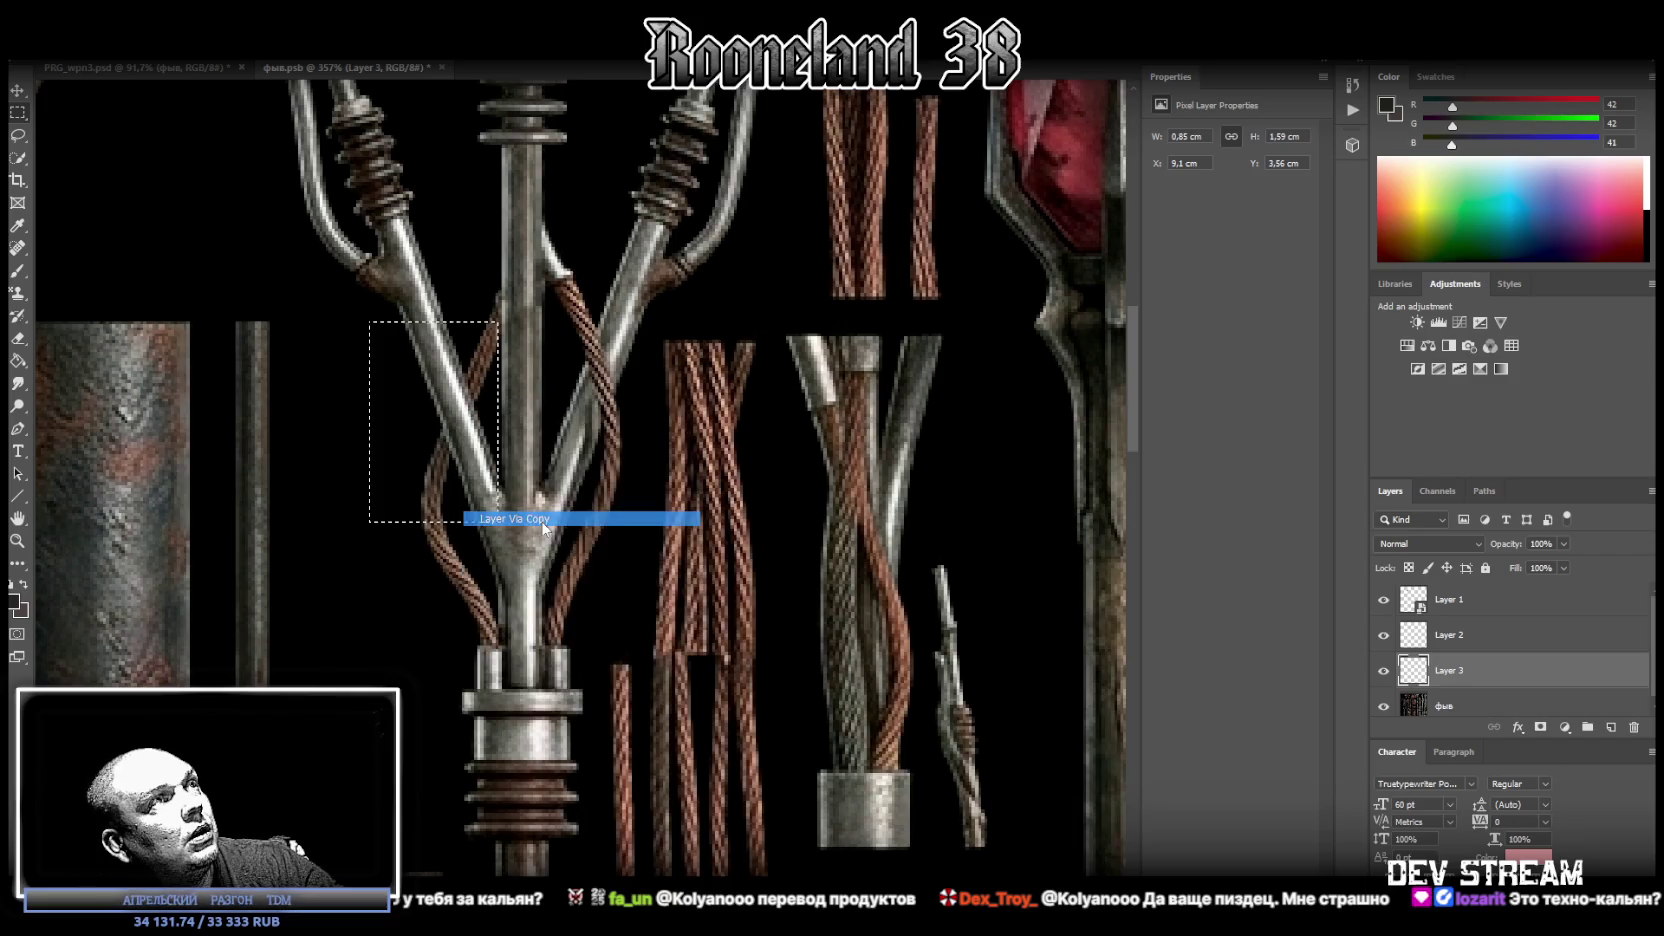
left_click(795, 355)
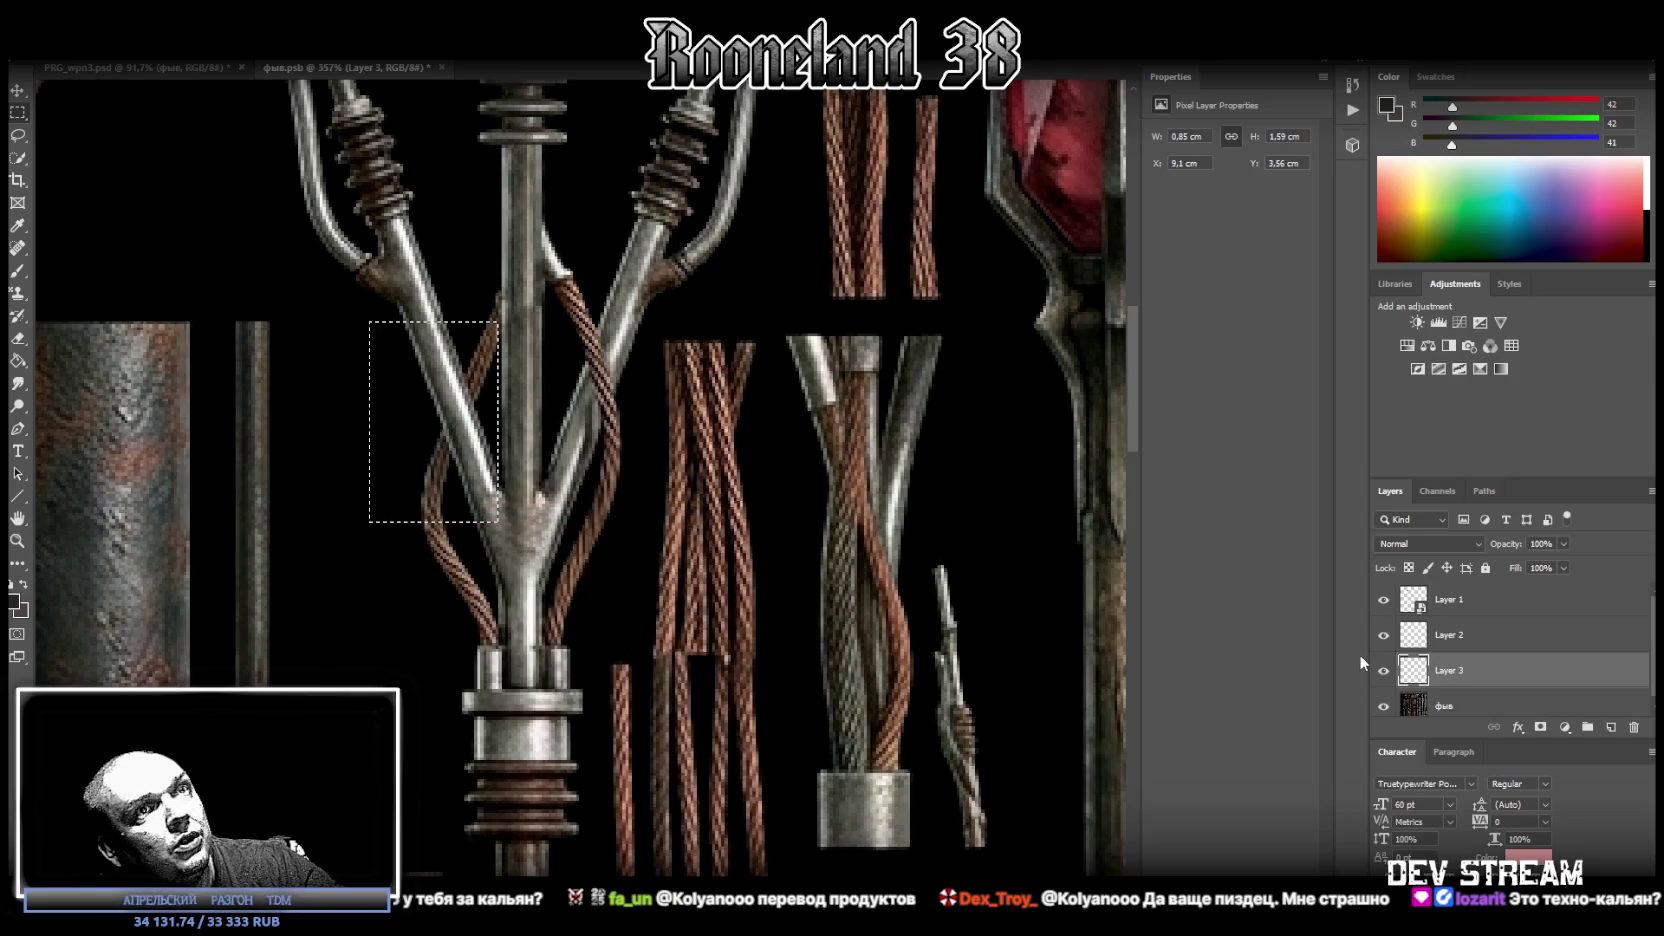
left_click(1455, 707)
right_click(454, 443)
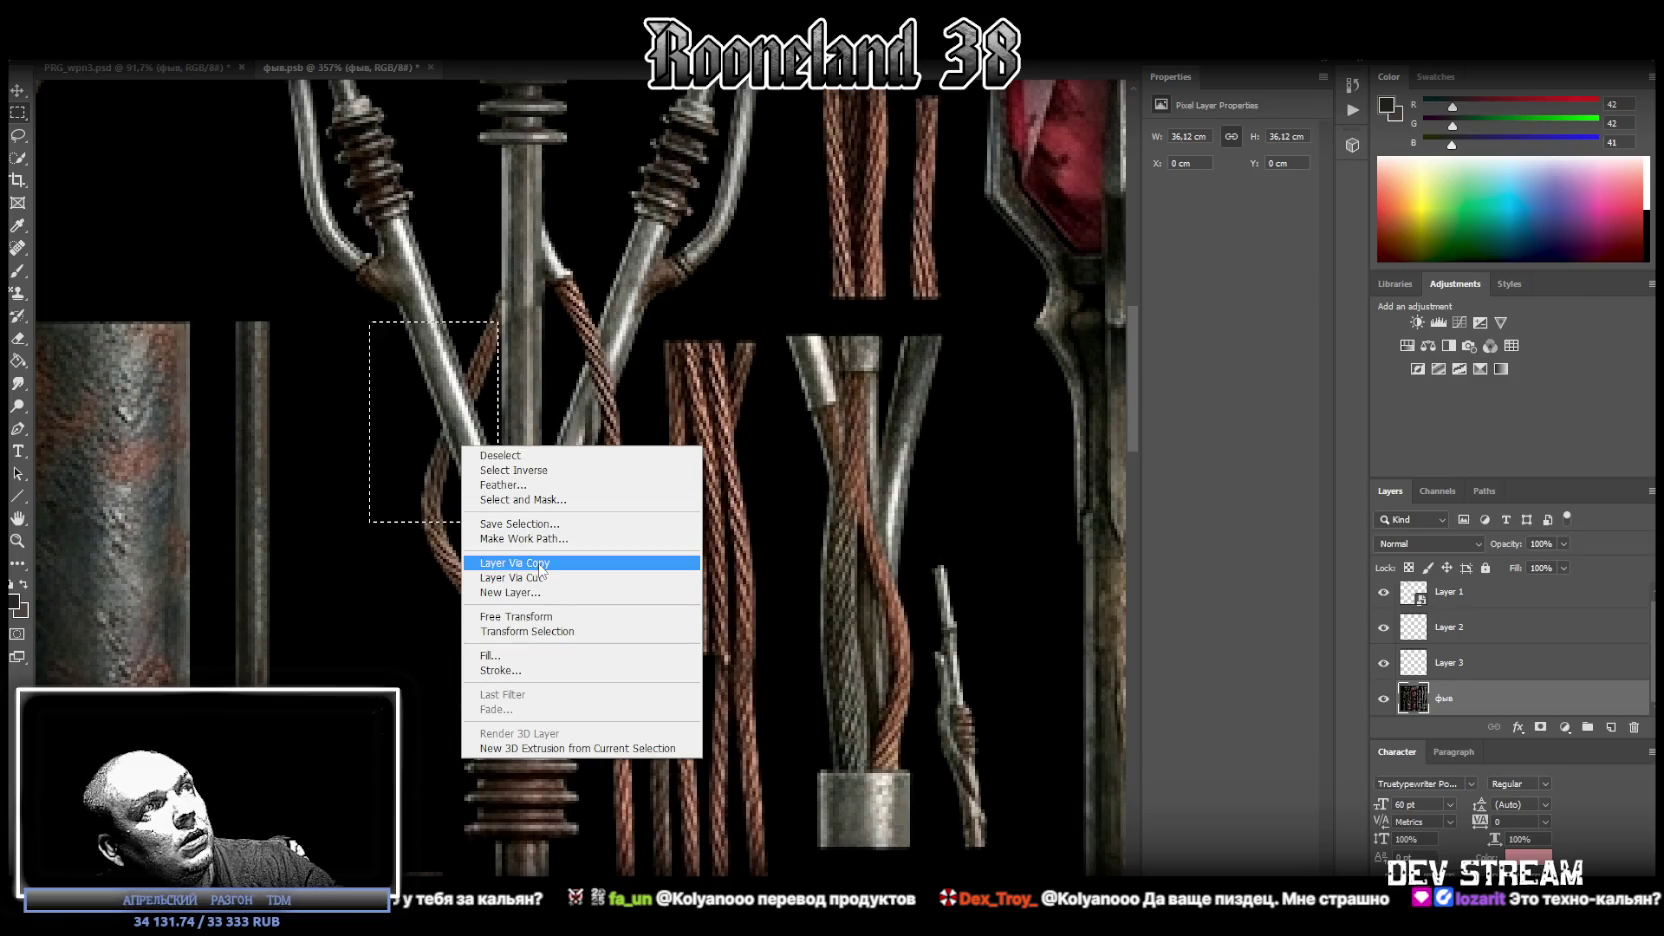
left_click(490, 561)
Flip the copied cable piece horizontally and place it over the right pipe branch.
key("ctrl+t")
right_click(463, 411)
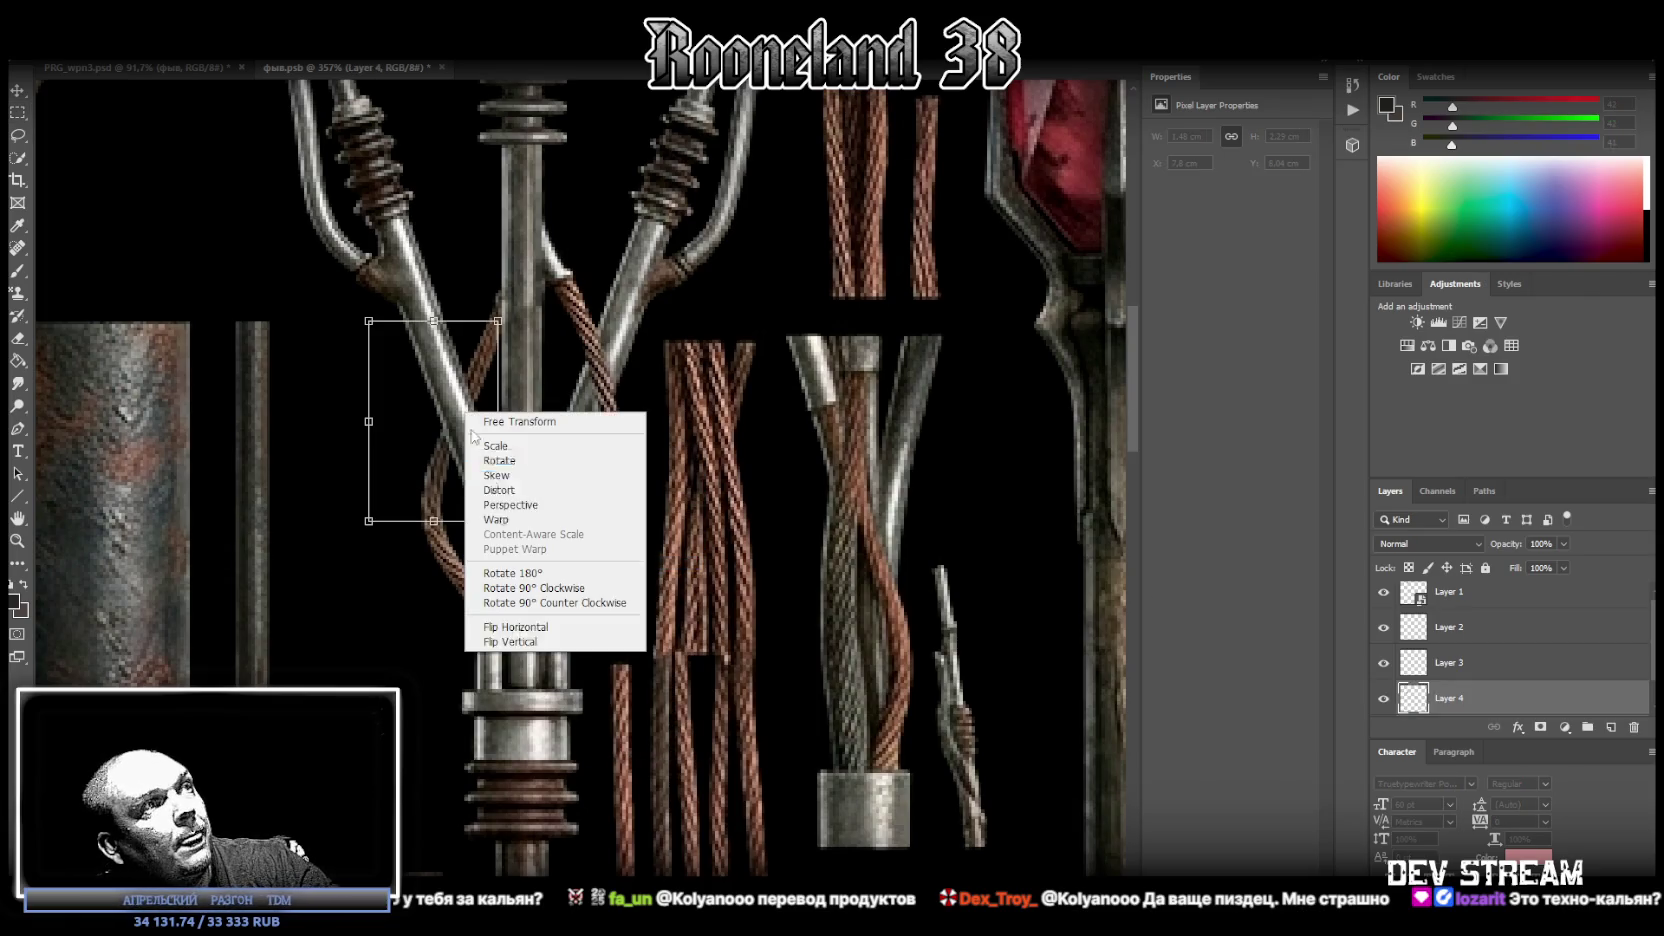
left_click(548, 625)
mouse_move(441, 457)
left_mouse_down()
mouse_move(630, 462)
mouse_move(614, 458)
left_mouse_up()
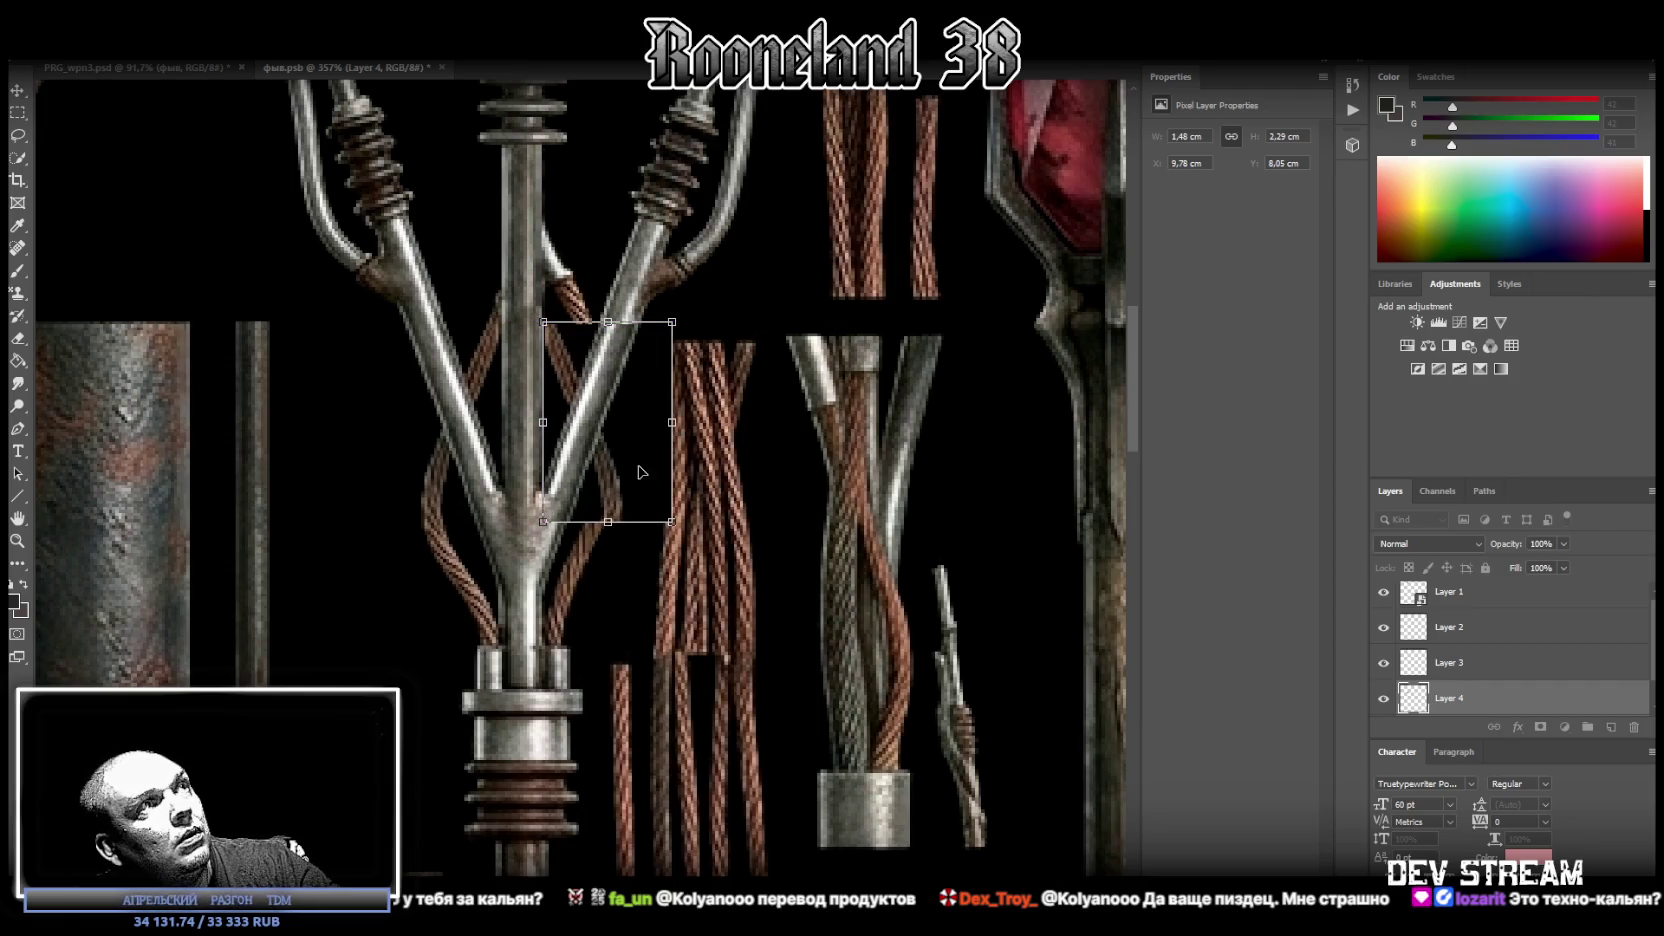
left_click(17, 90)
left_click_drag(597, 428, 590, 423)
left_click_drag(591, 423, 593, 424)
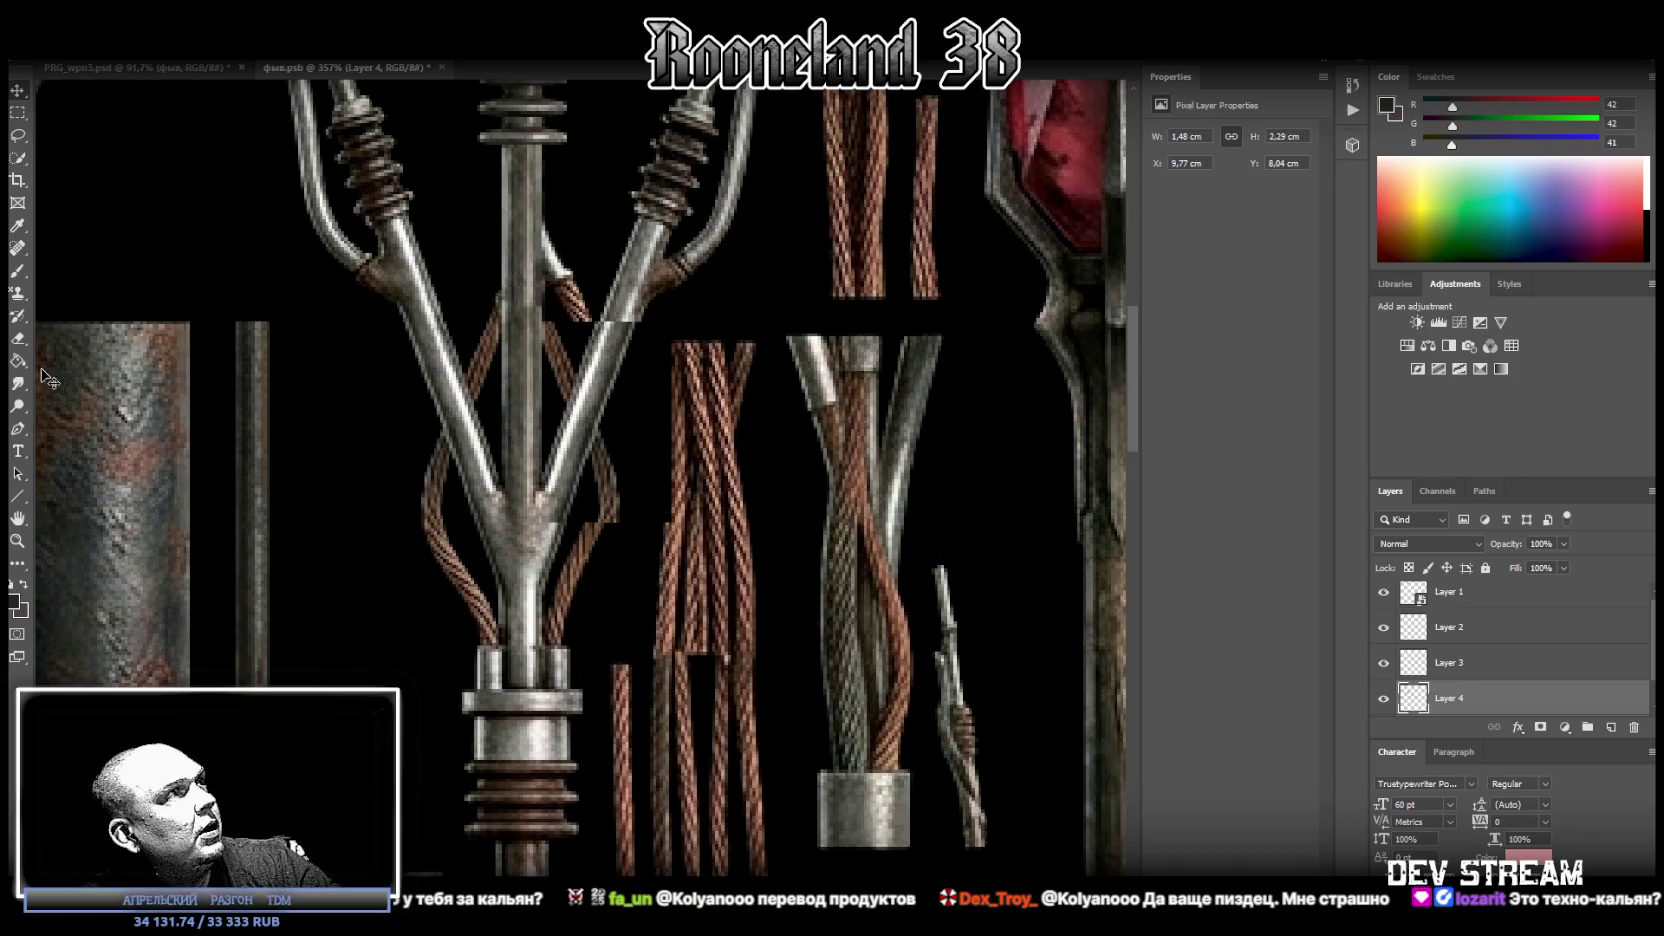
left_click(18, 338)
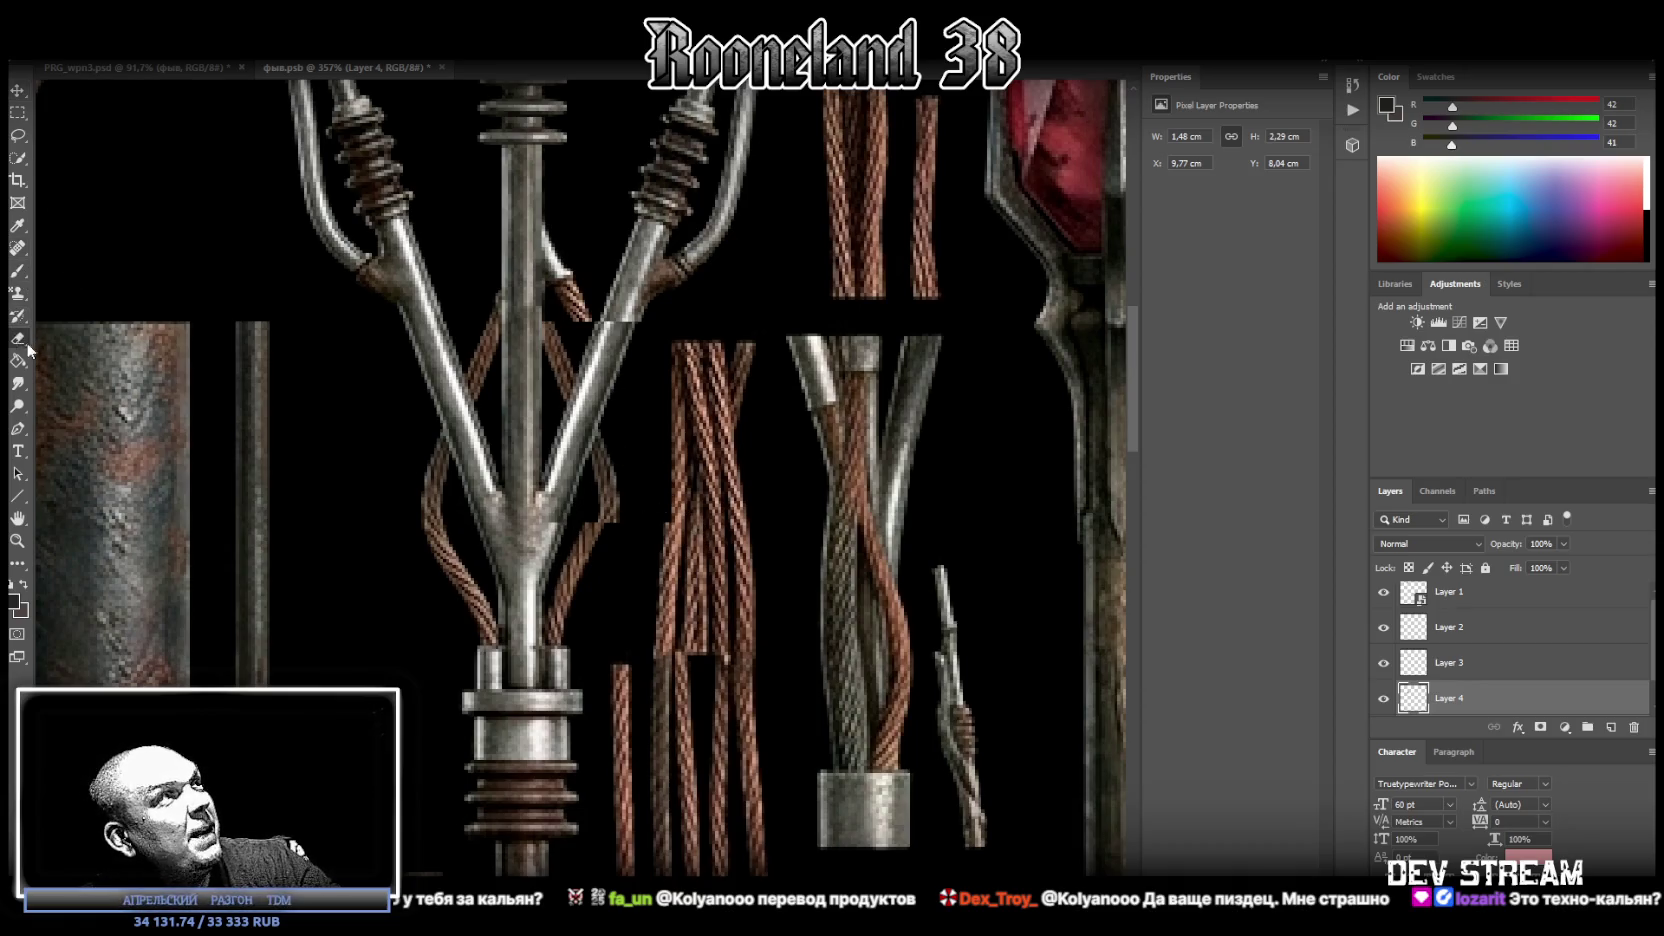
Erase the cable patch seams over the Y-junction and merge Layer 4 down into фыв.
left_click_drag(523, 502, 555, 542)
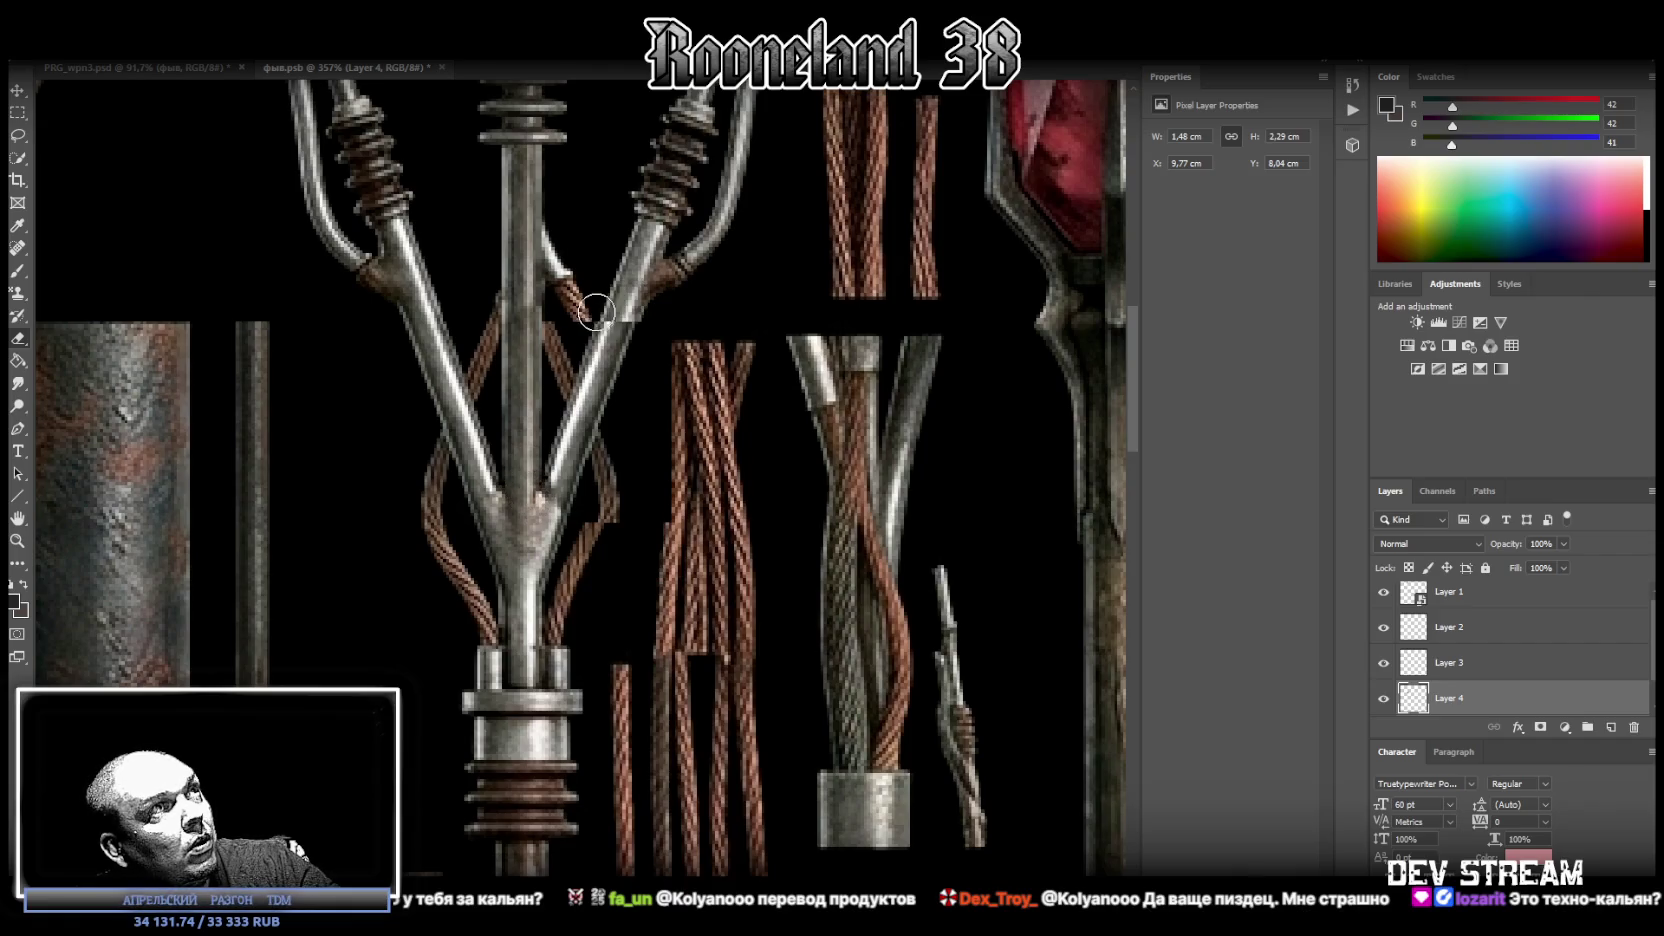
mouse_move(577, 328)
left_mouse_down()
mouse_move(643, 312)
mouse_move(616, 310)
left_mouse_up()
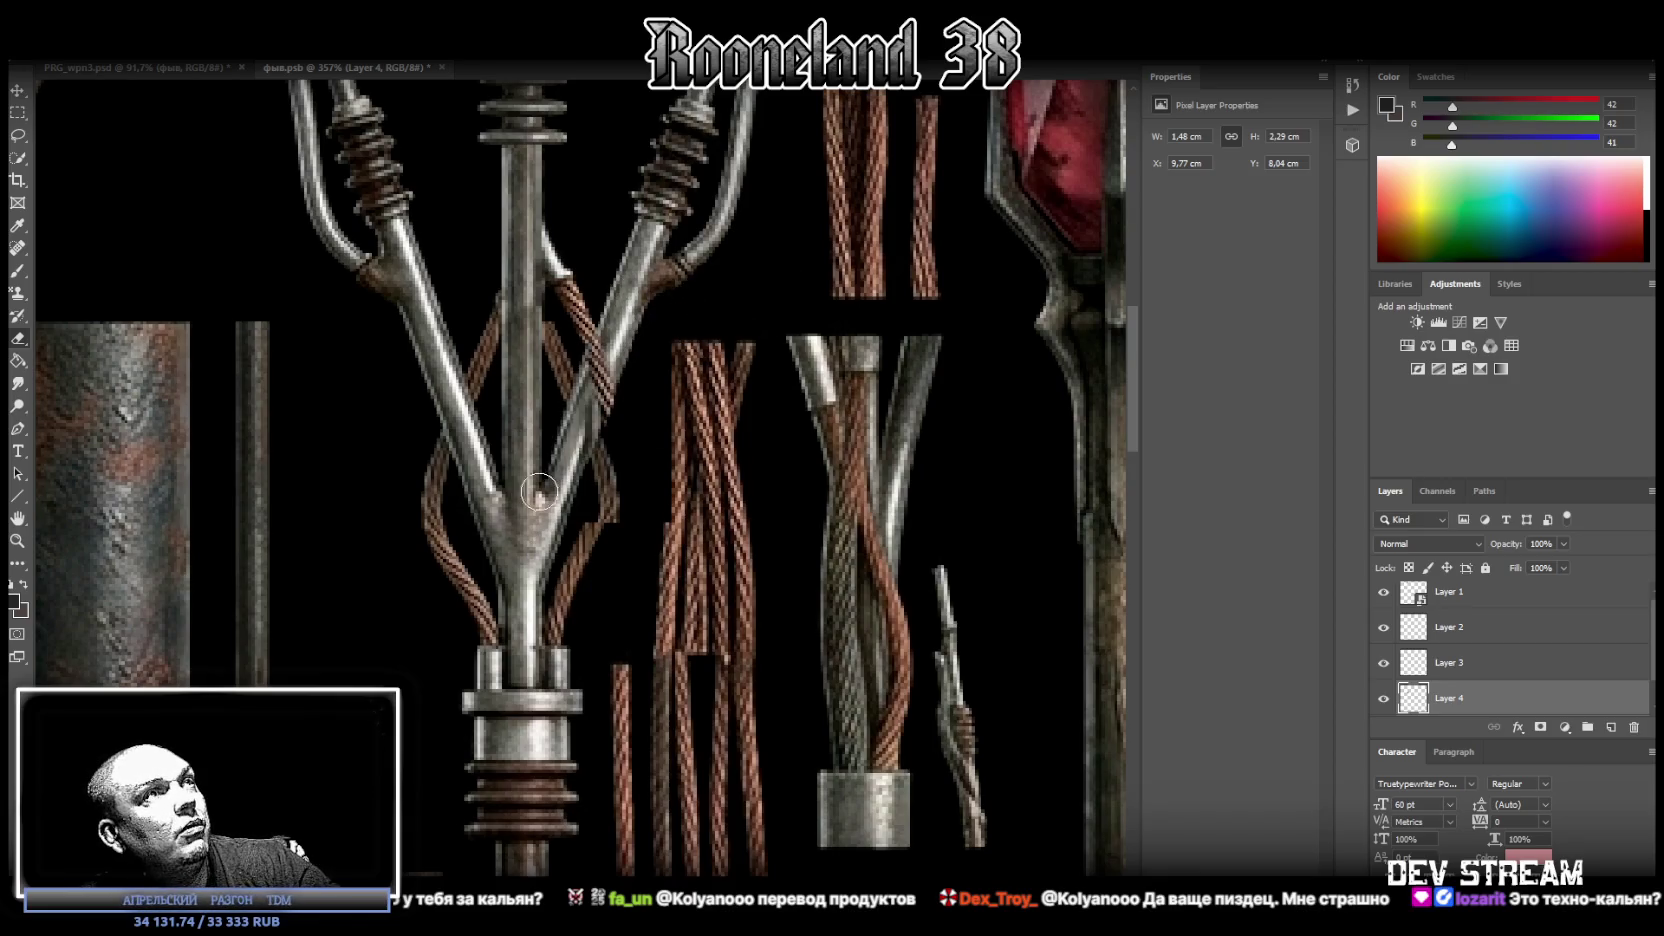
left_click(1474, 680)
left_click(1474, 692)
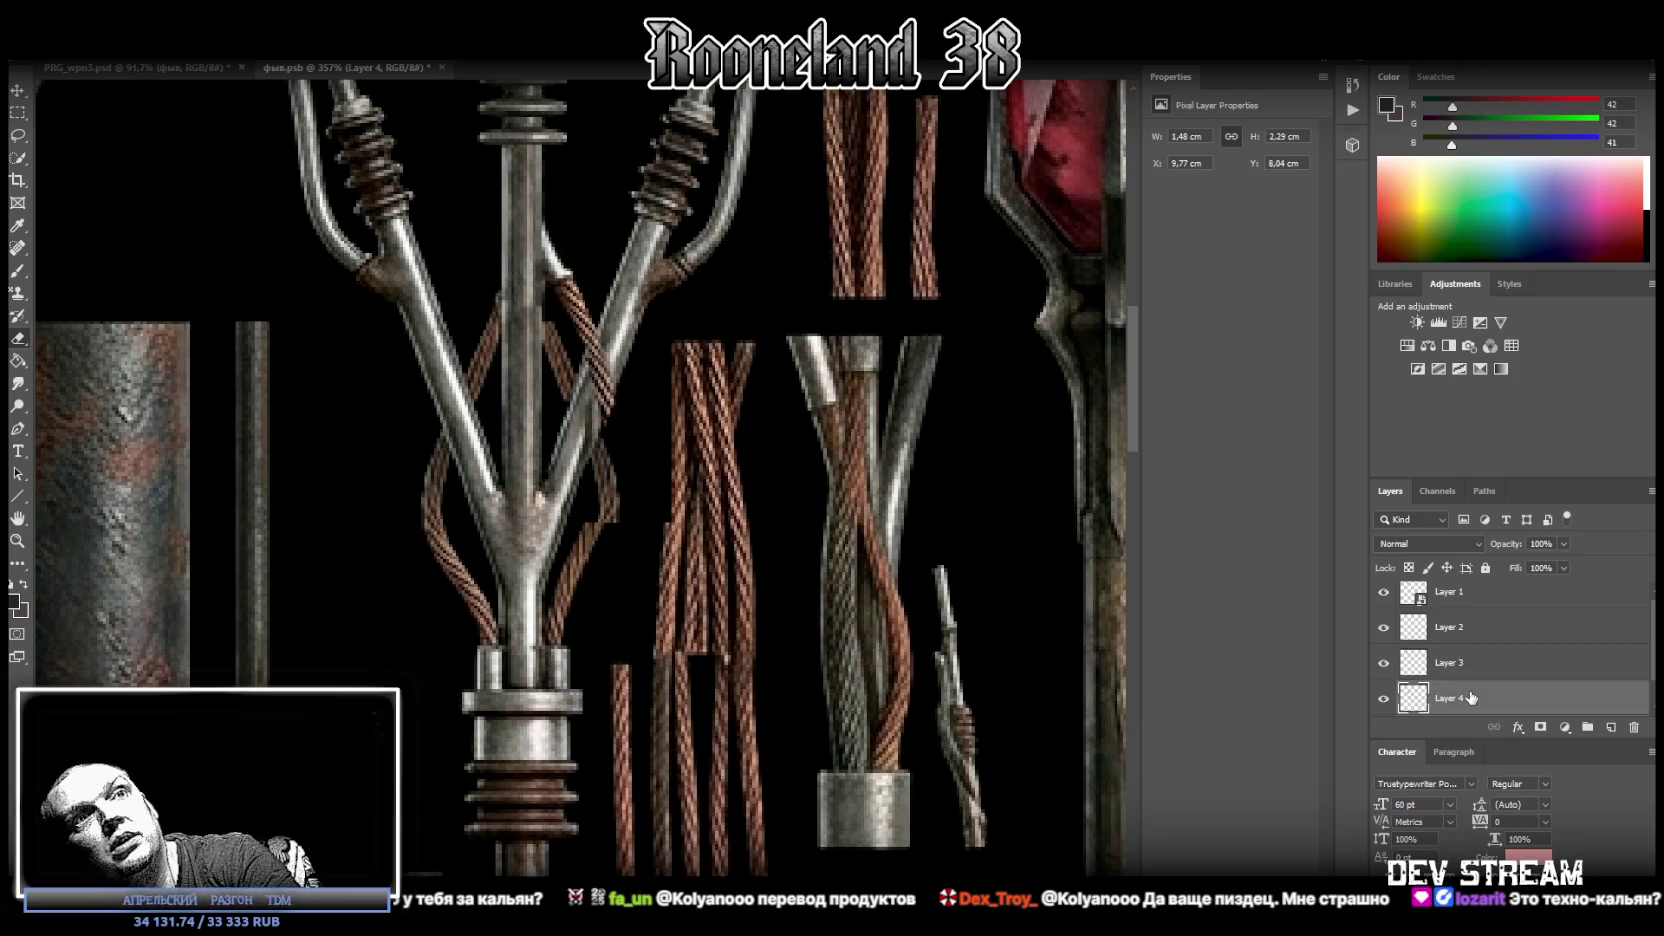
key("ctrl+e")
scroll(716, 622, "down", 2)
scroll(716, 622, "down", 5)
scroll(705, 605, "up", 6)
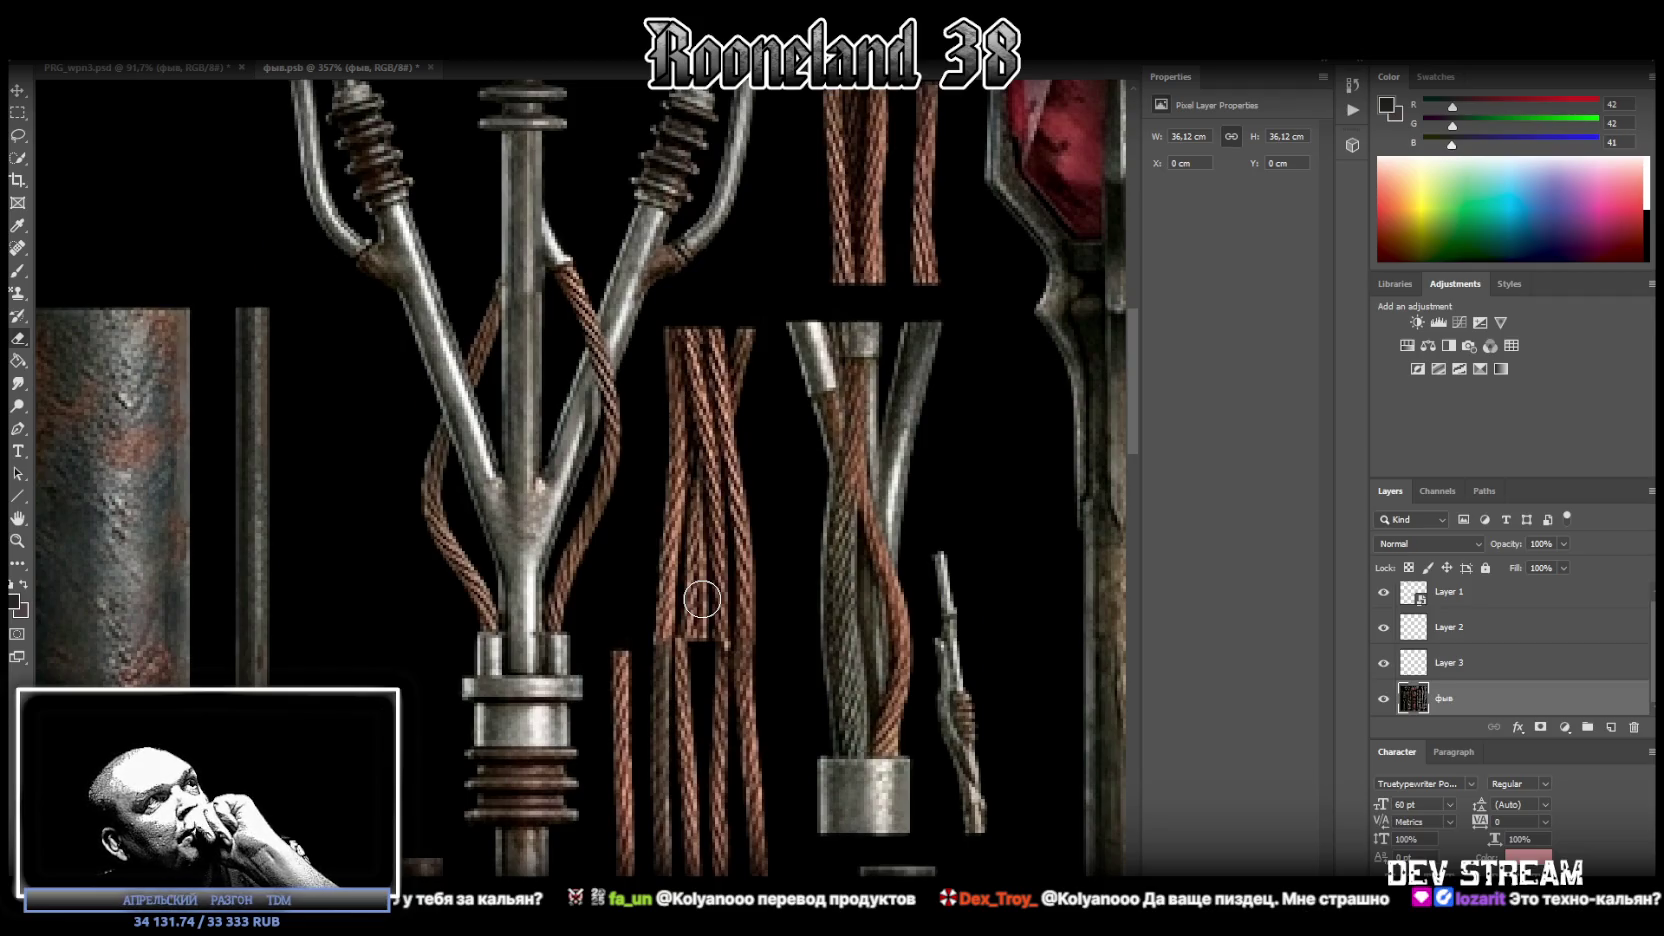
scroll(701, 600, "up", 3)
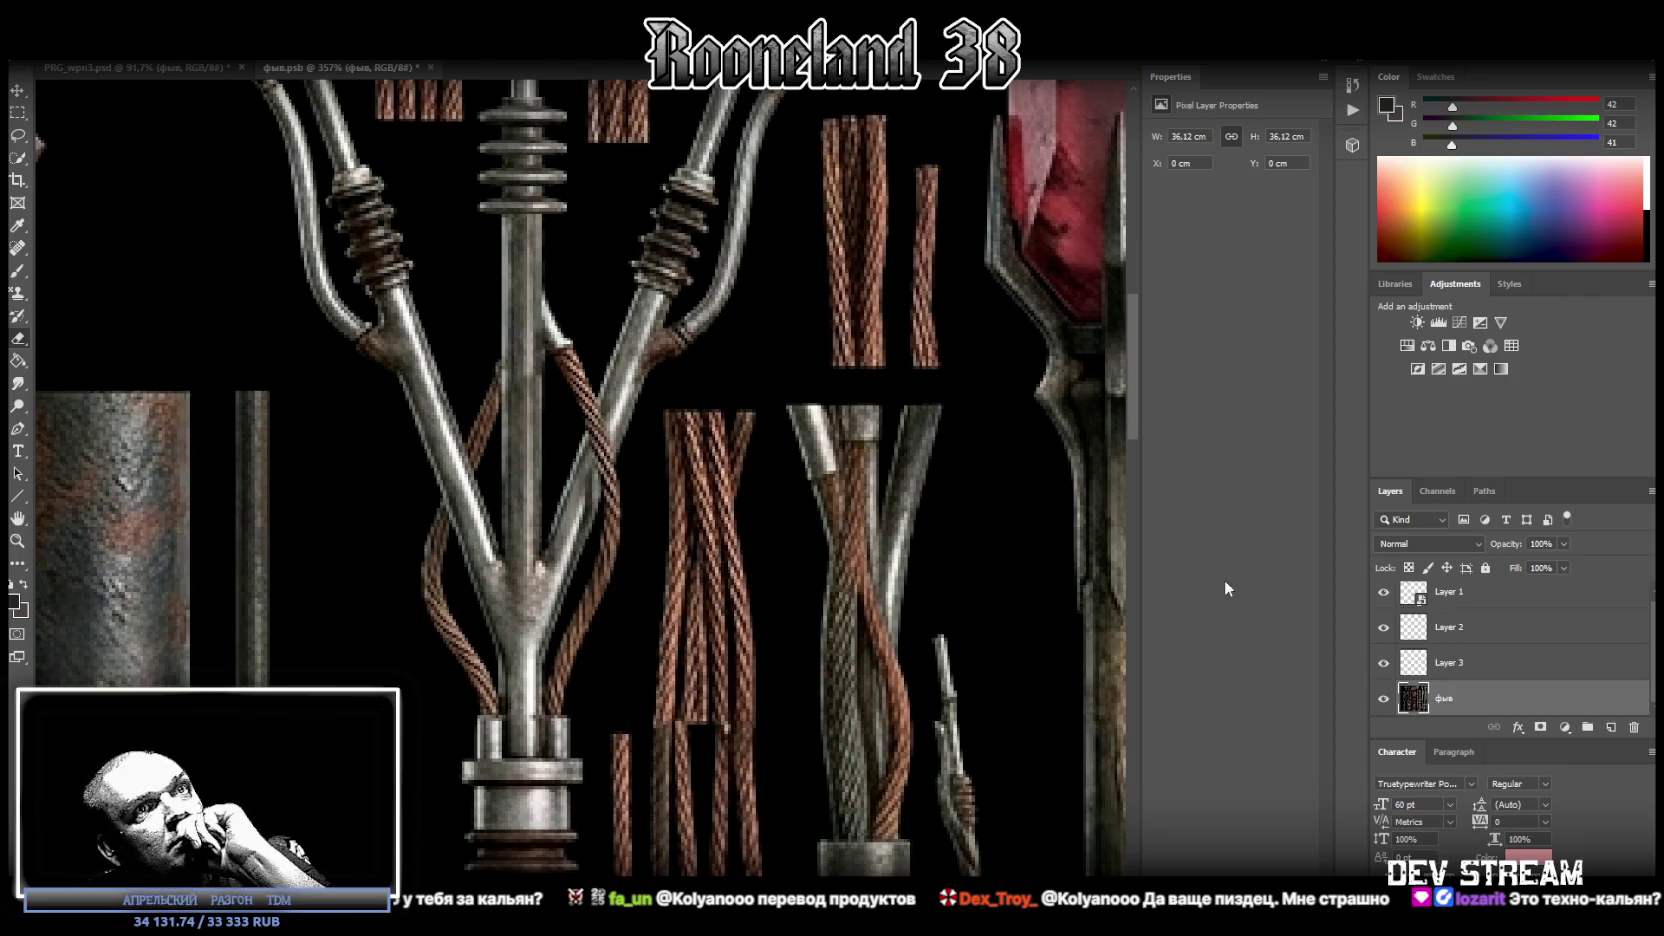
left_click_drag(585, 465, 617, 394)
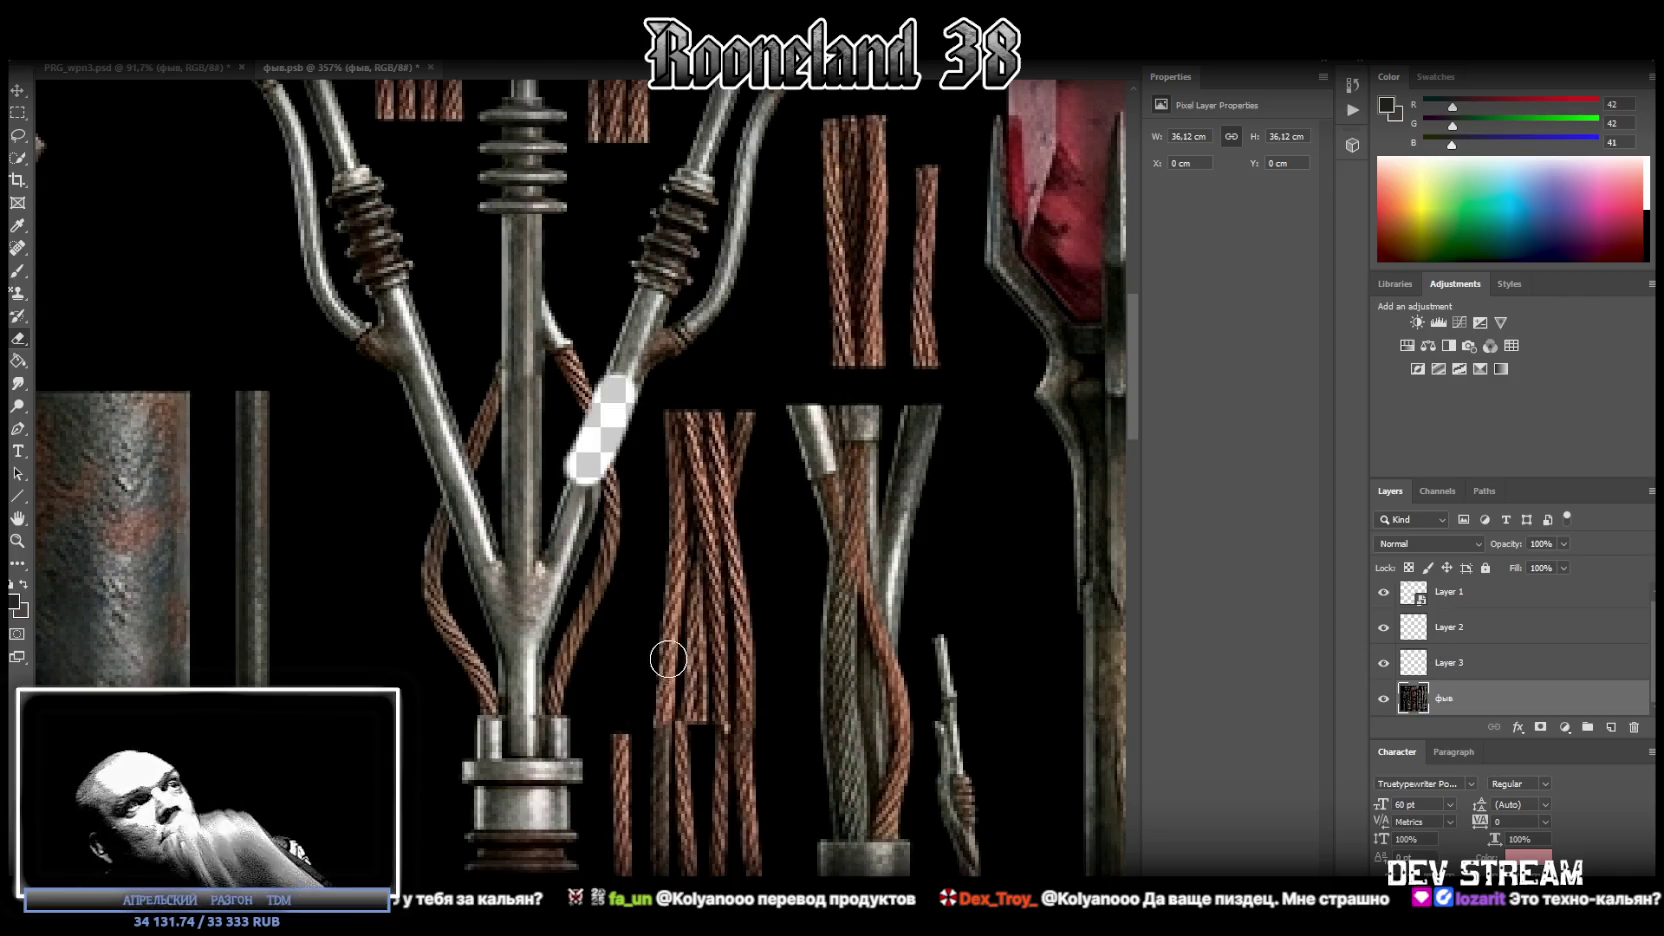
key("ctrl+z")
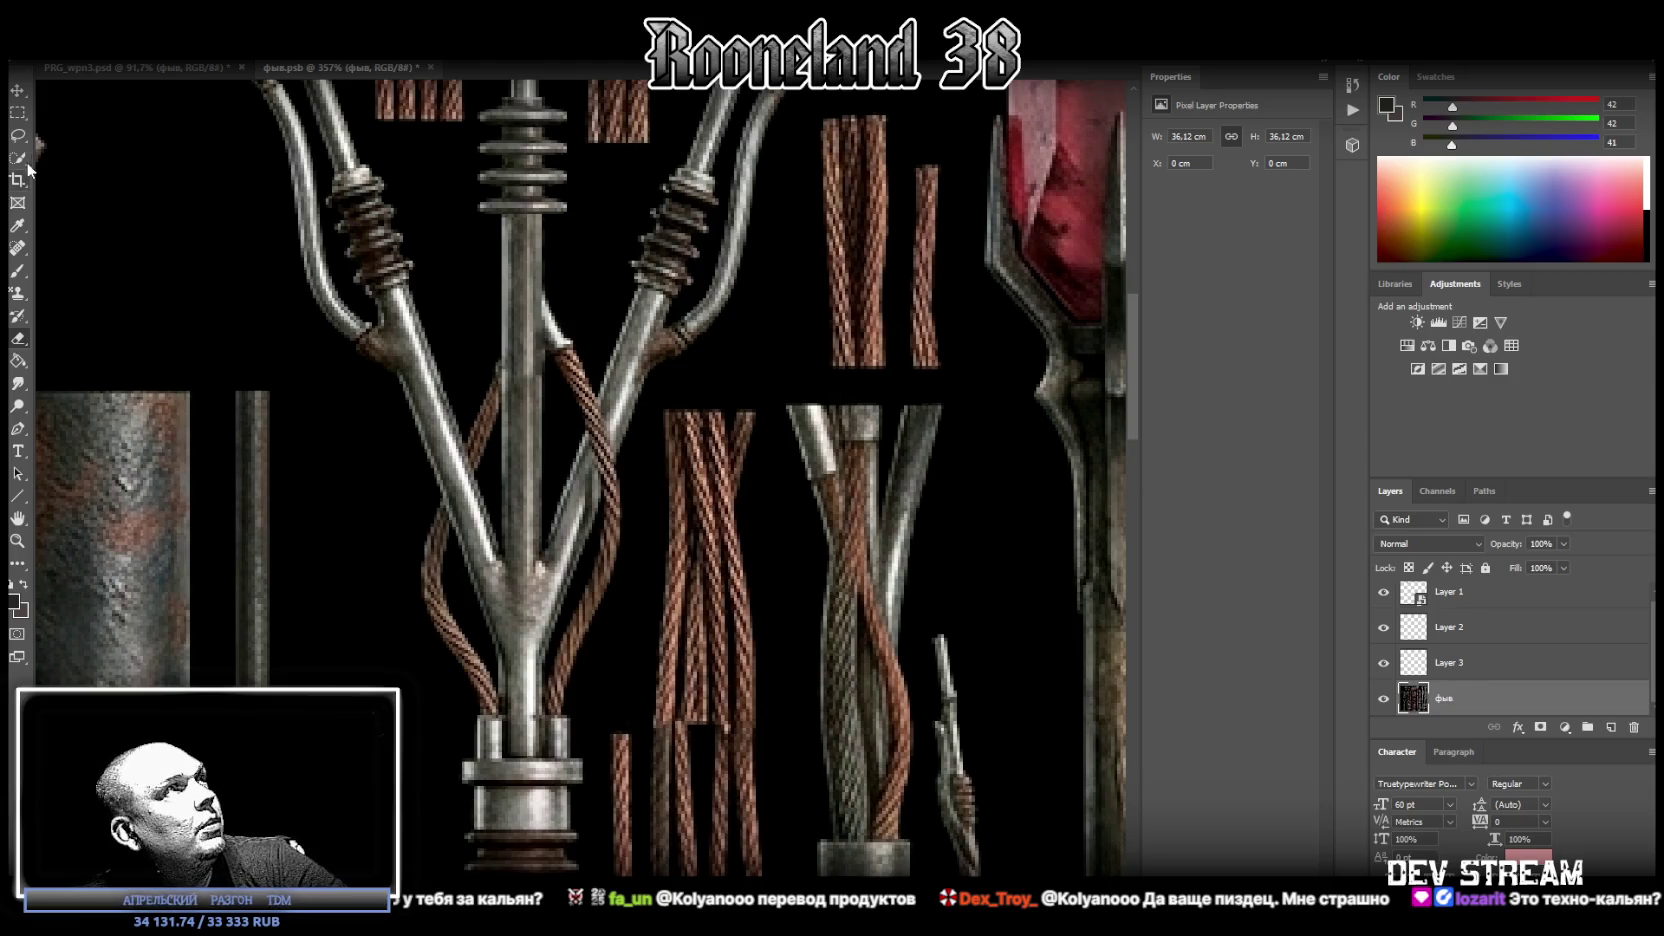
Copy a 7.62 × 5.72 cm area around the Y-junction and its cables to a new Layer 4.
left_click(20, 114)
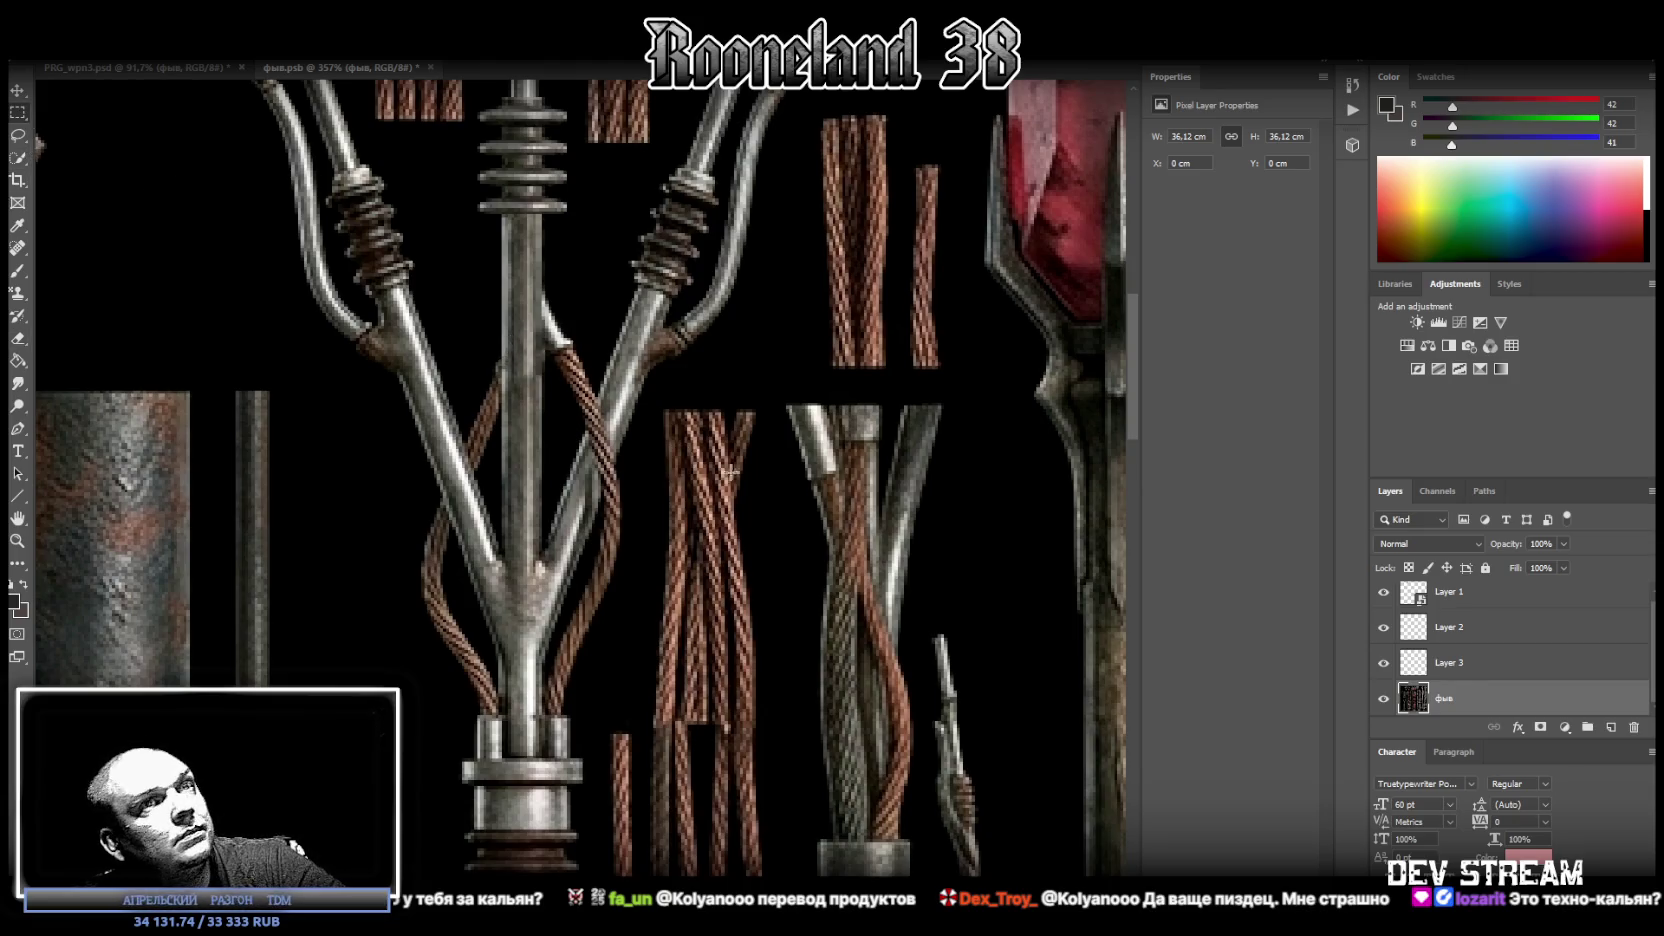
mouse_move(984, 775)
left_mouse_down()
mouse_move(380, 273)
mouse_move(315, 273)
left_mouse_up()
right_click(630, 497)
left_click(727, 620)
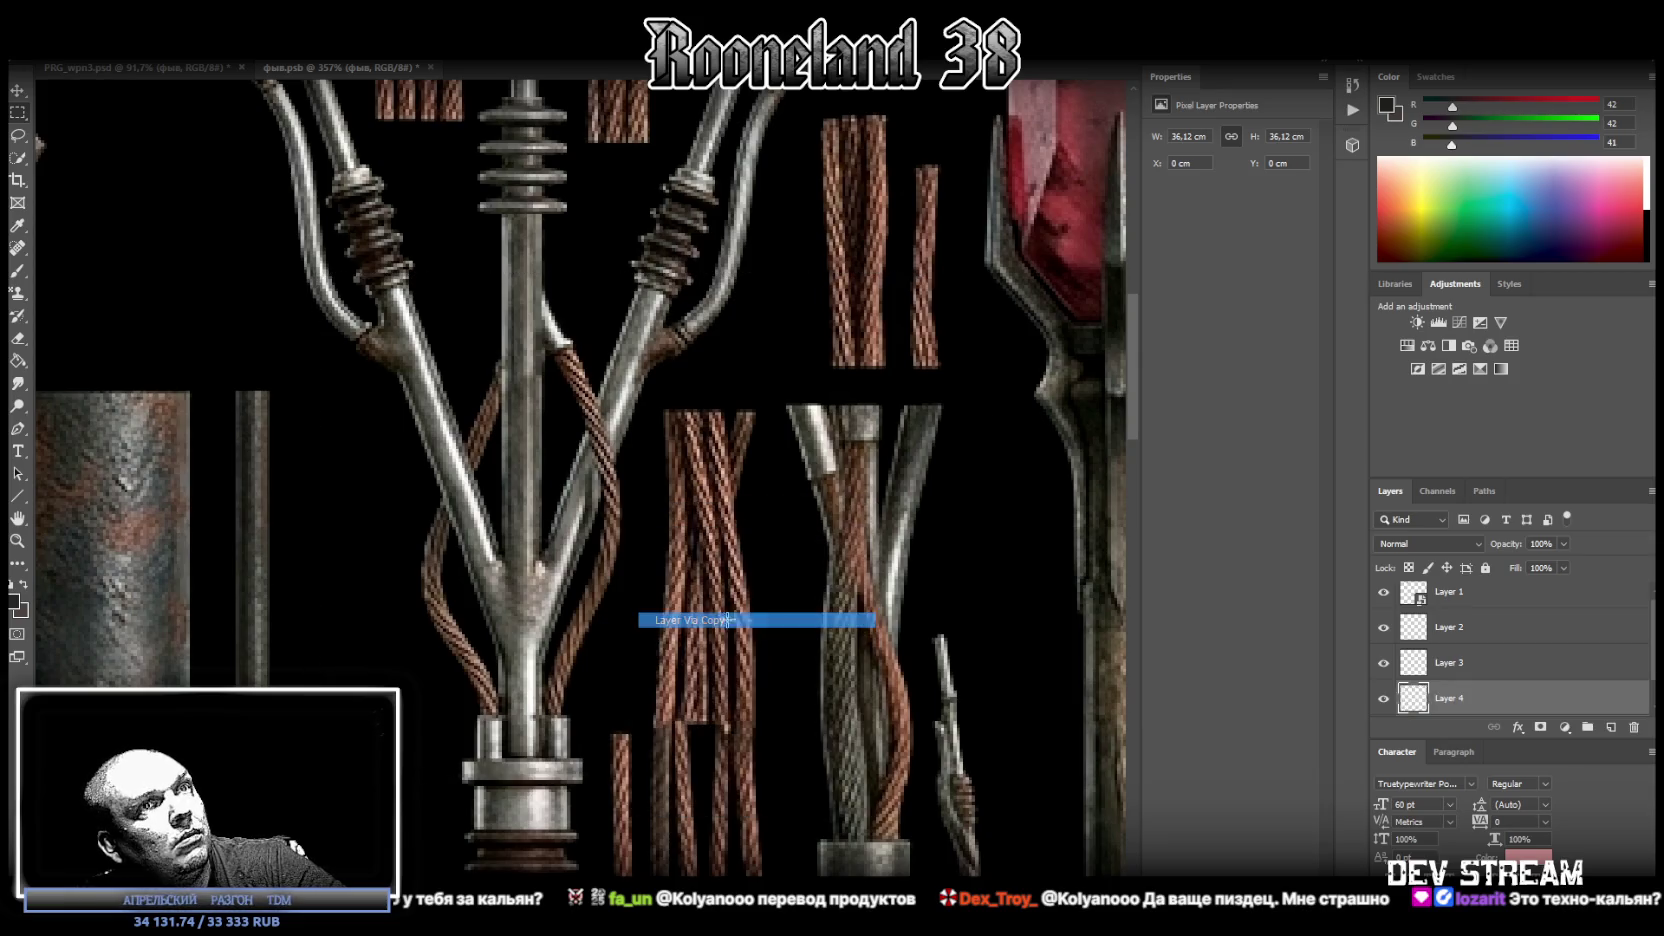
Paint the lower copper wire below the Y-junction black, after undoing a Healing Brush attempt.
left_click(18, 248)
mouse_move(593, 460)
left_mouse_down()
mouse_move(615, 390)
mouse_move(583, 461)
left_mouse_up()
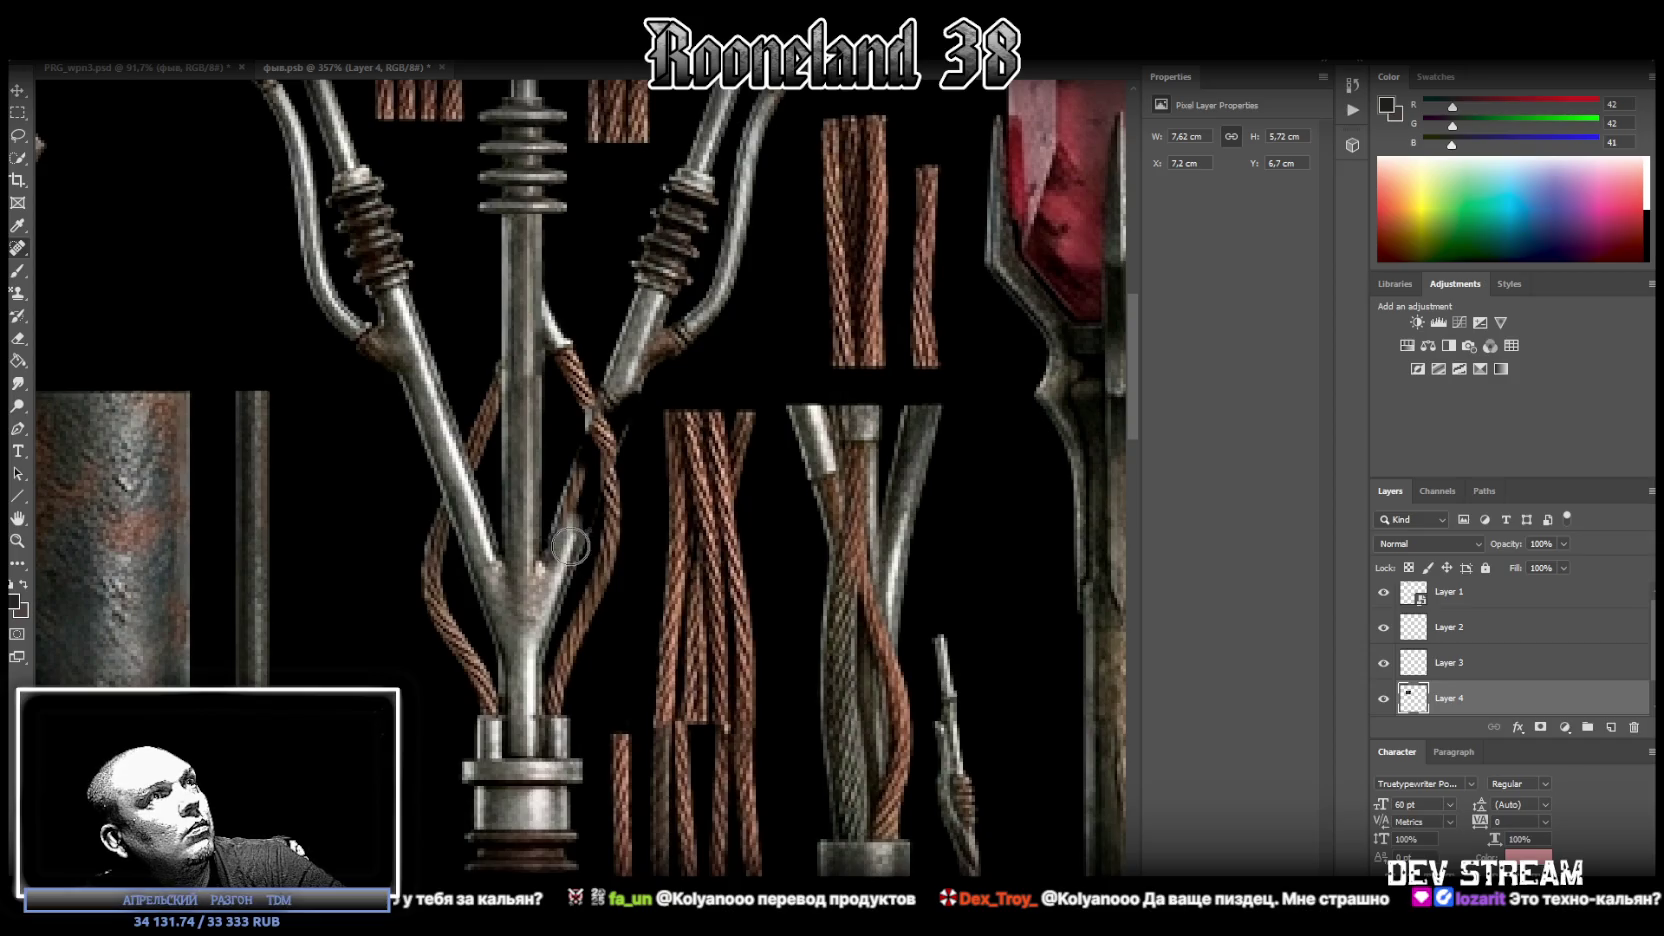
key("ctrl+z")
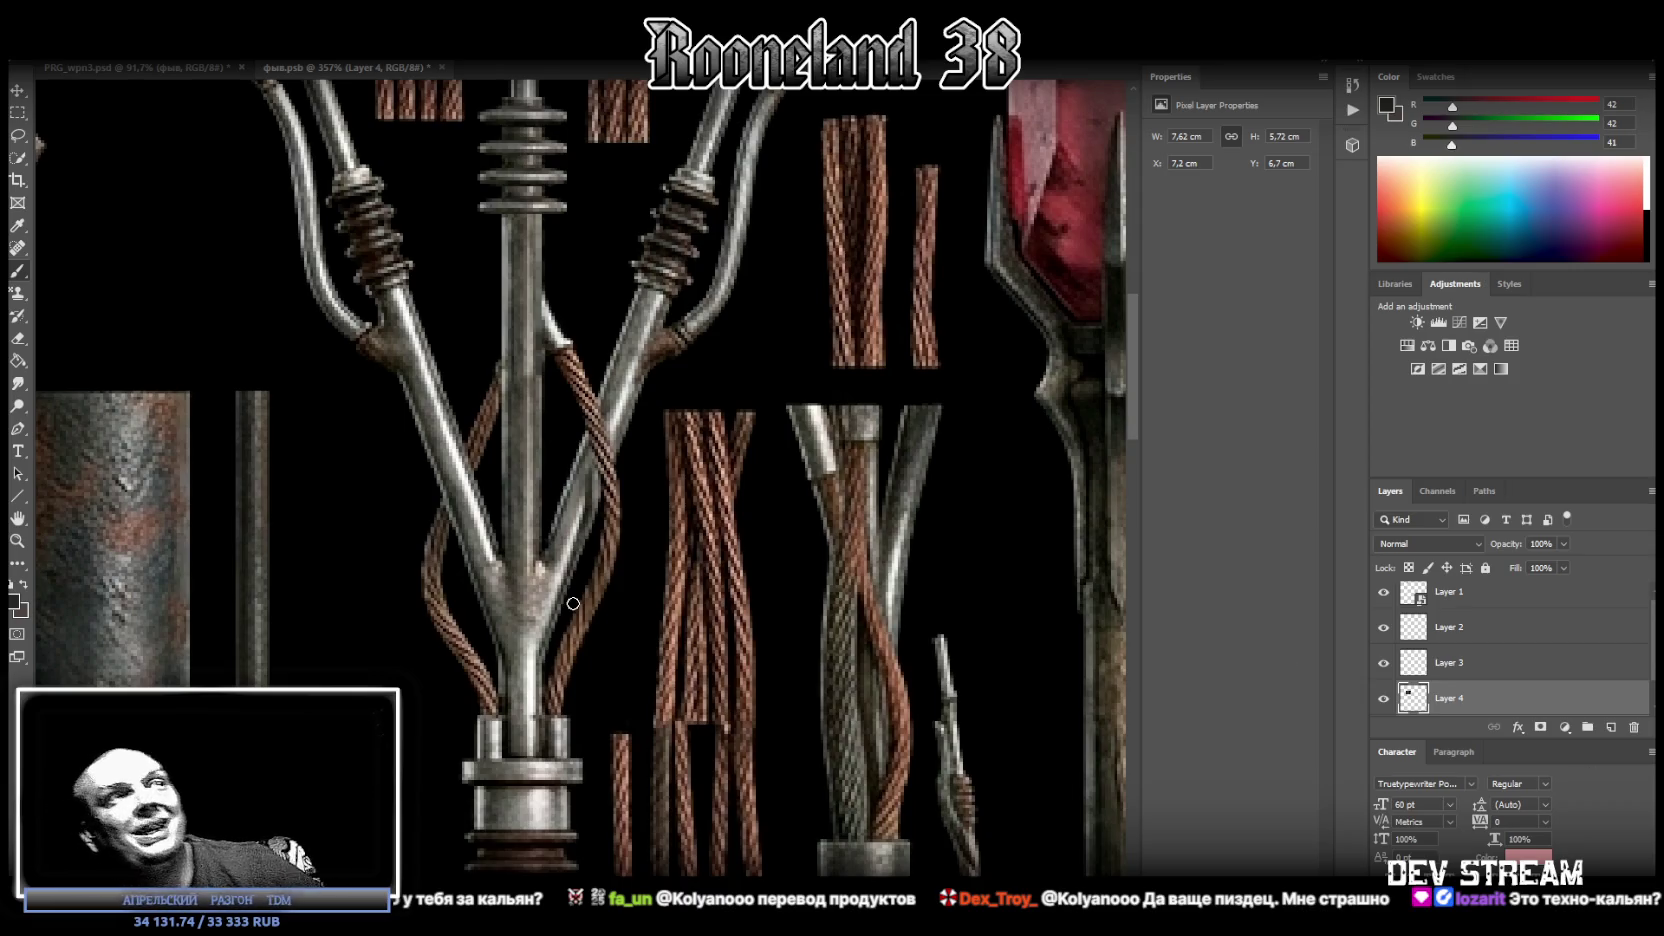
left_click(638, 578, "alt")
mouse_move(628, 527)
left_mouse_down()
mouse_move(602, 538)
mouse_move(622, 466)
left_mouse_up()
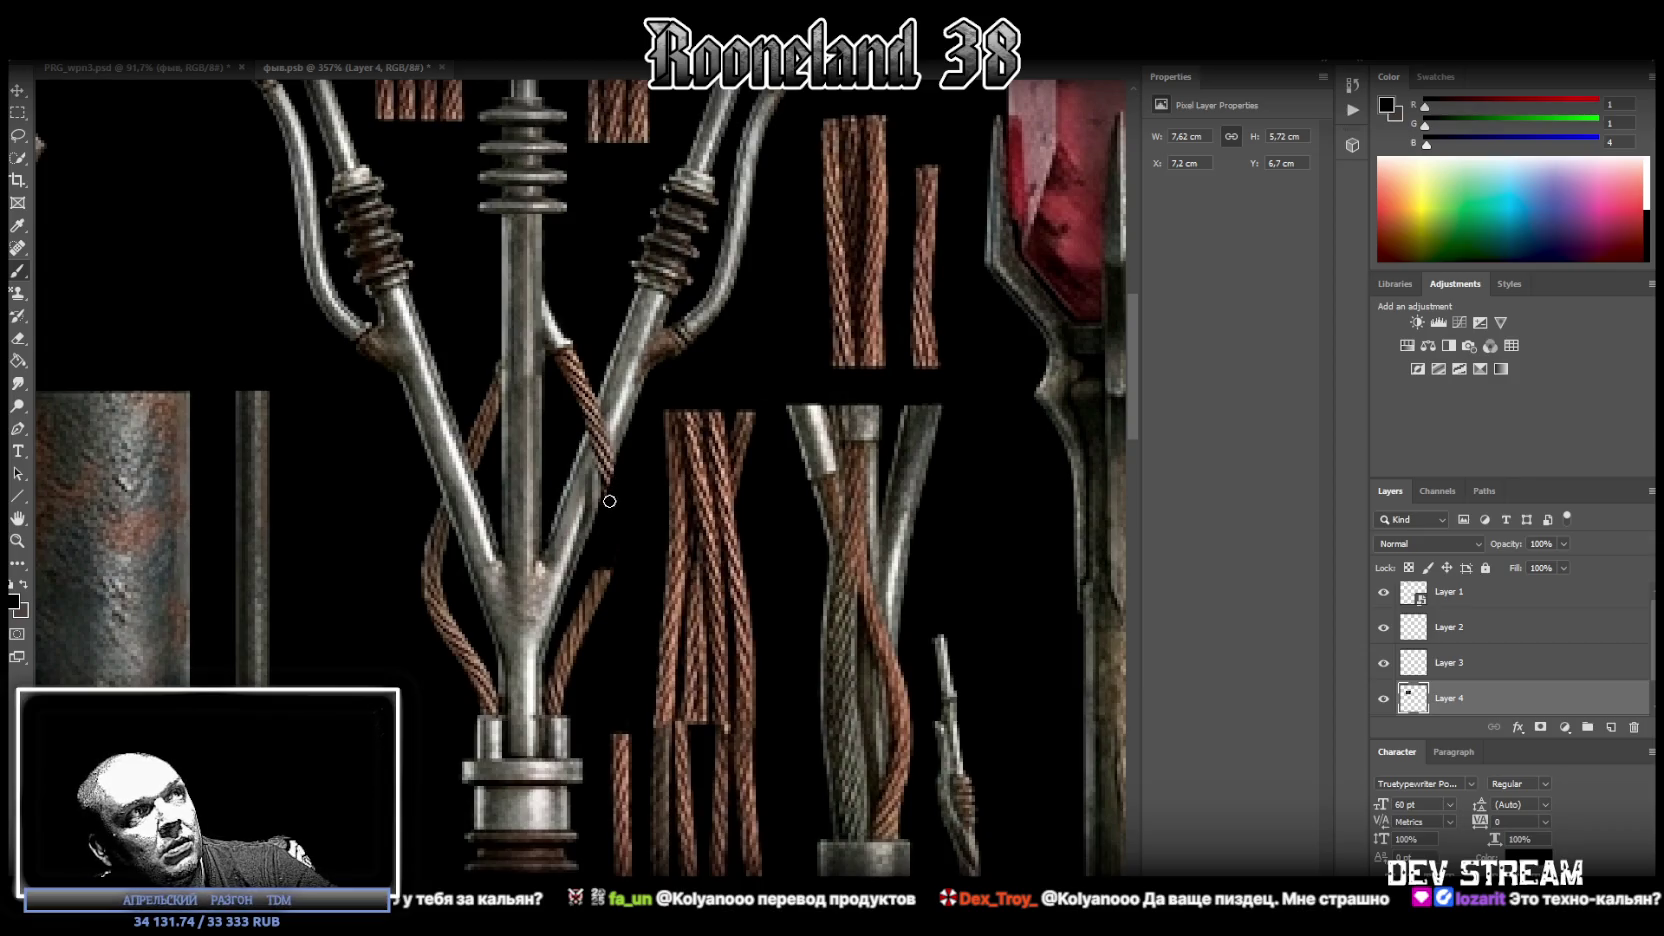
left_click_drag(598, 590, 574, 670)
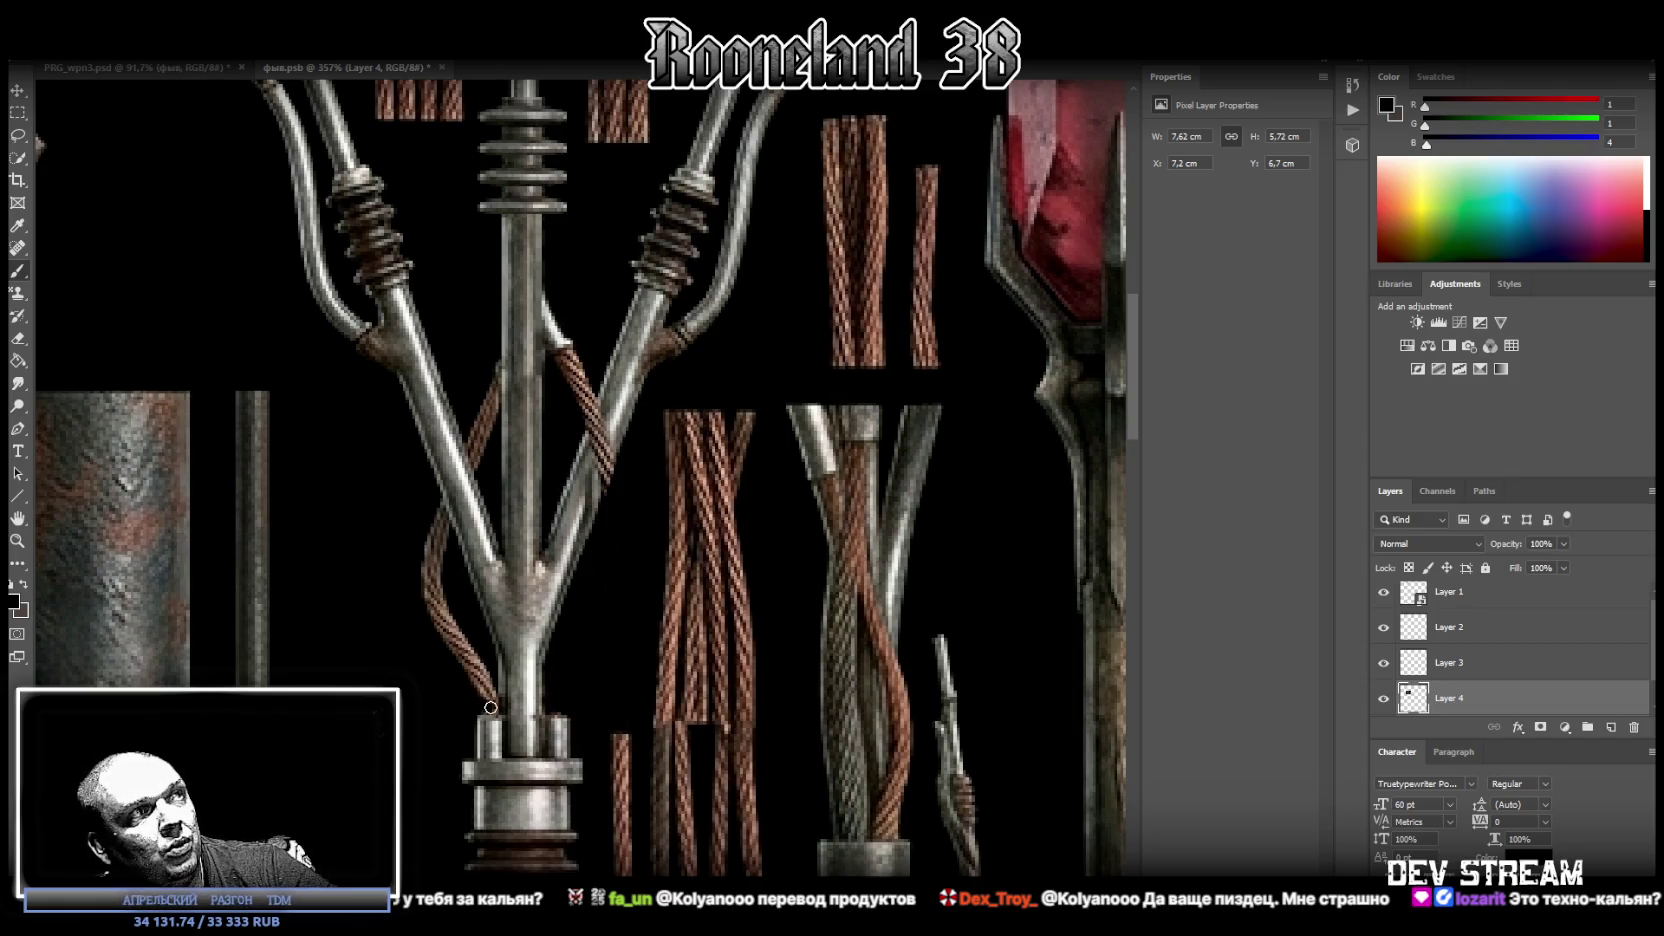
left_click_drag(491, 694, 476, 671)
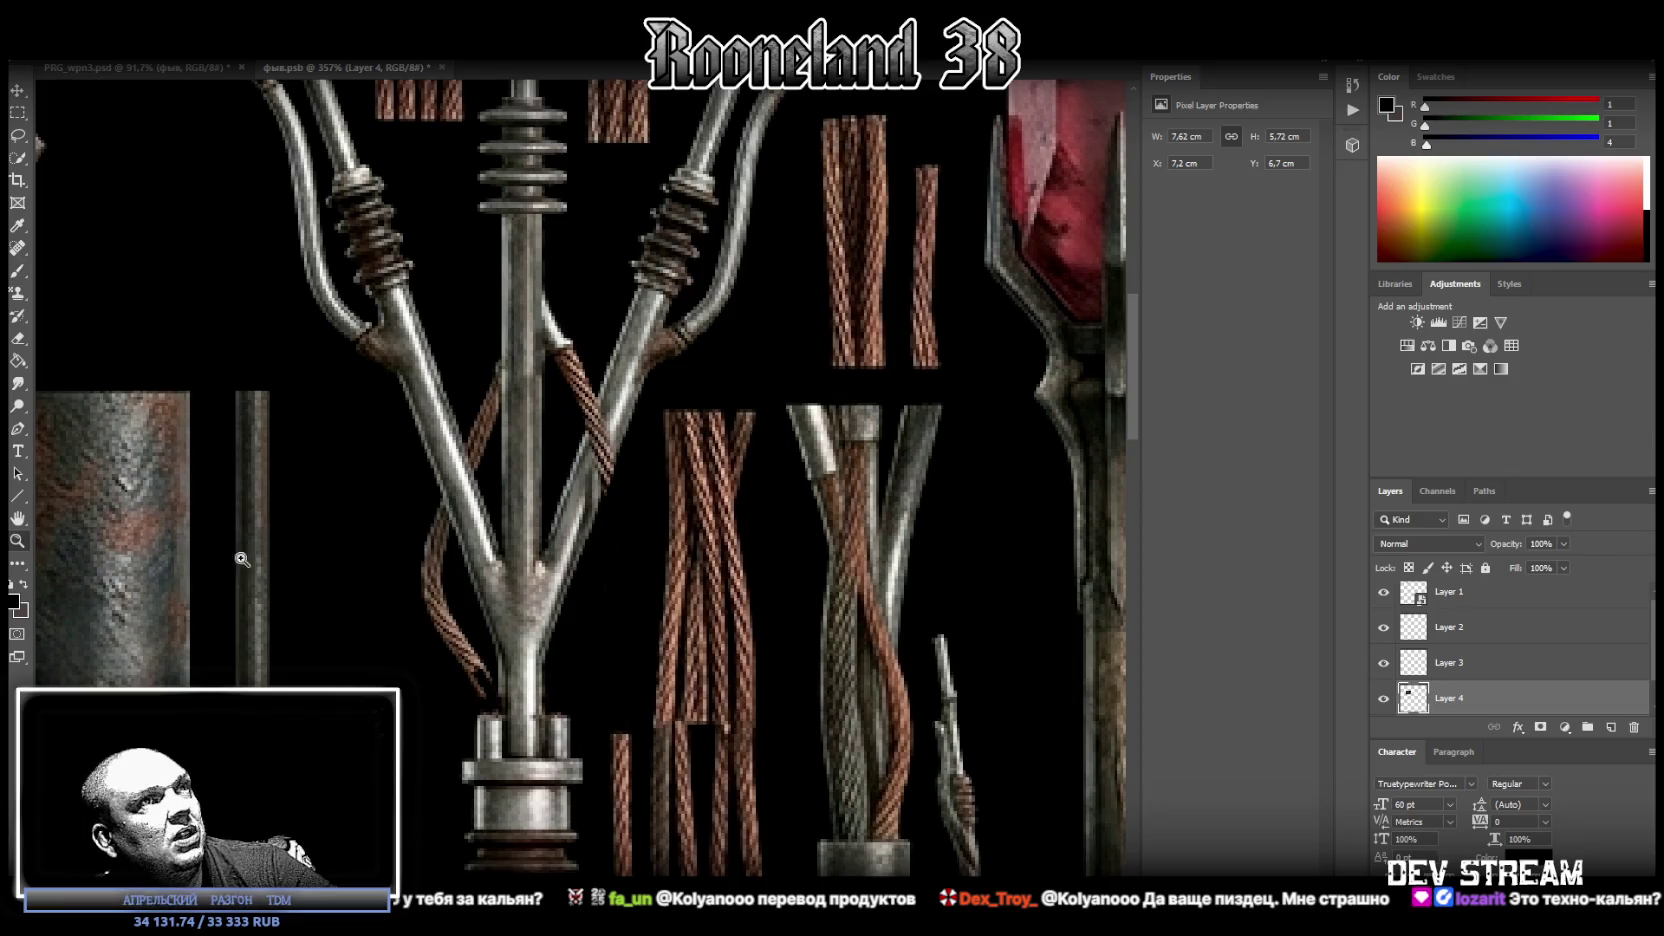
scroll(672, 512, "down", 10)
scroll(672, 512, "up", 3)
scroll(672, 512, "up", 2)
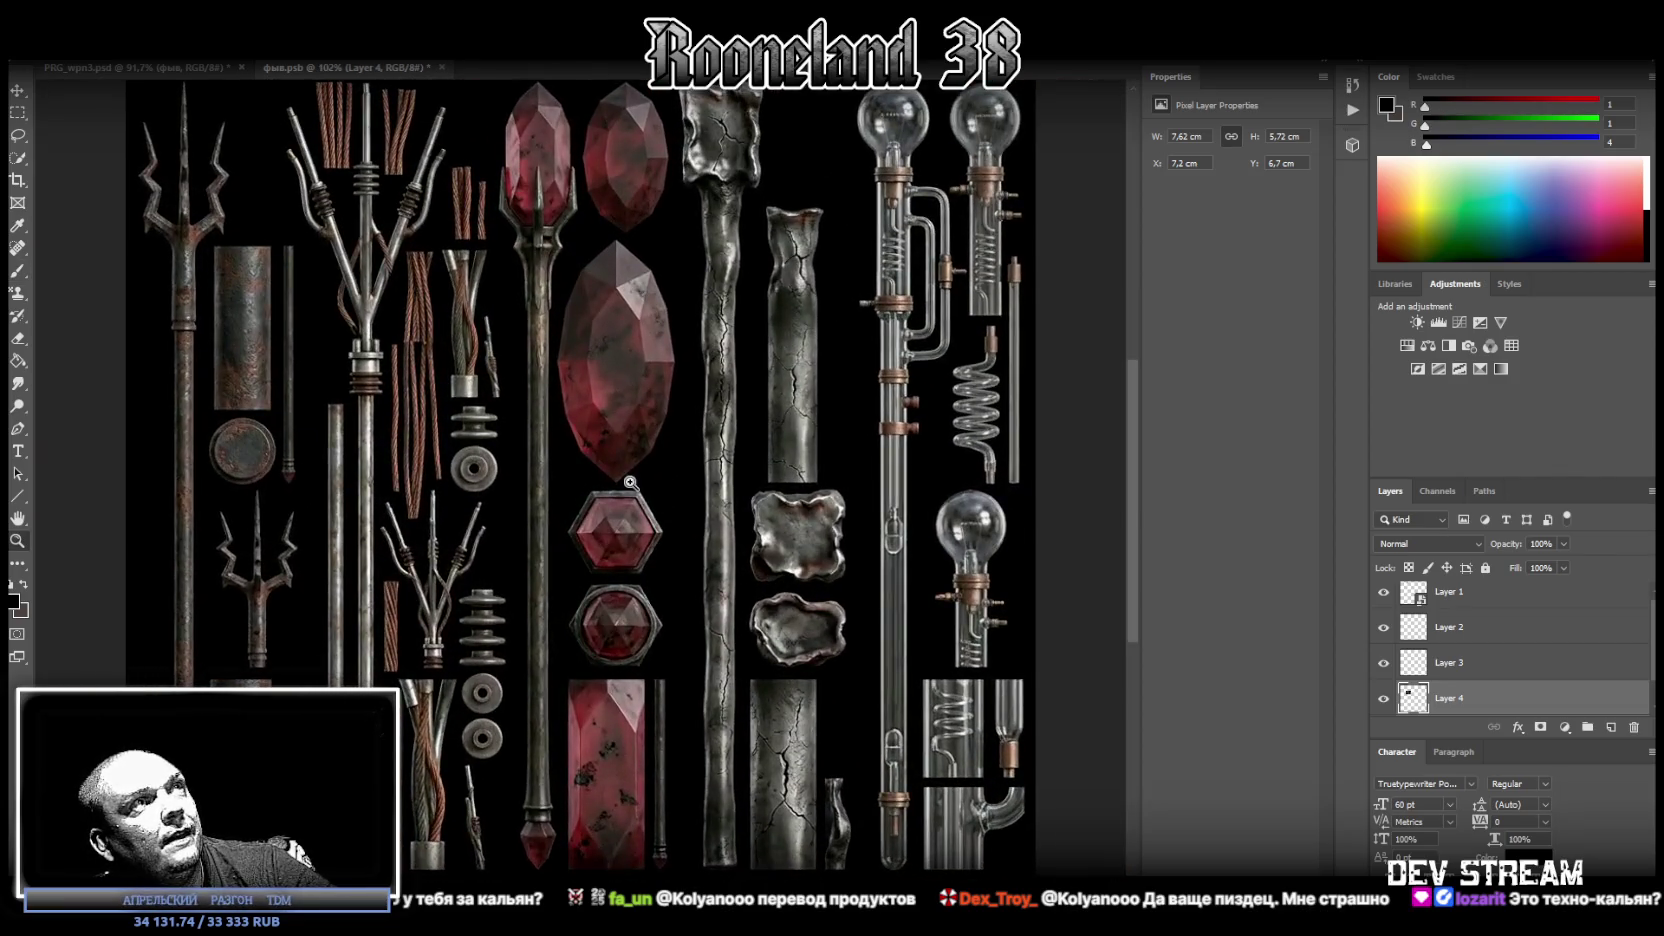
scroll(580, 400, "down", 2)
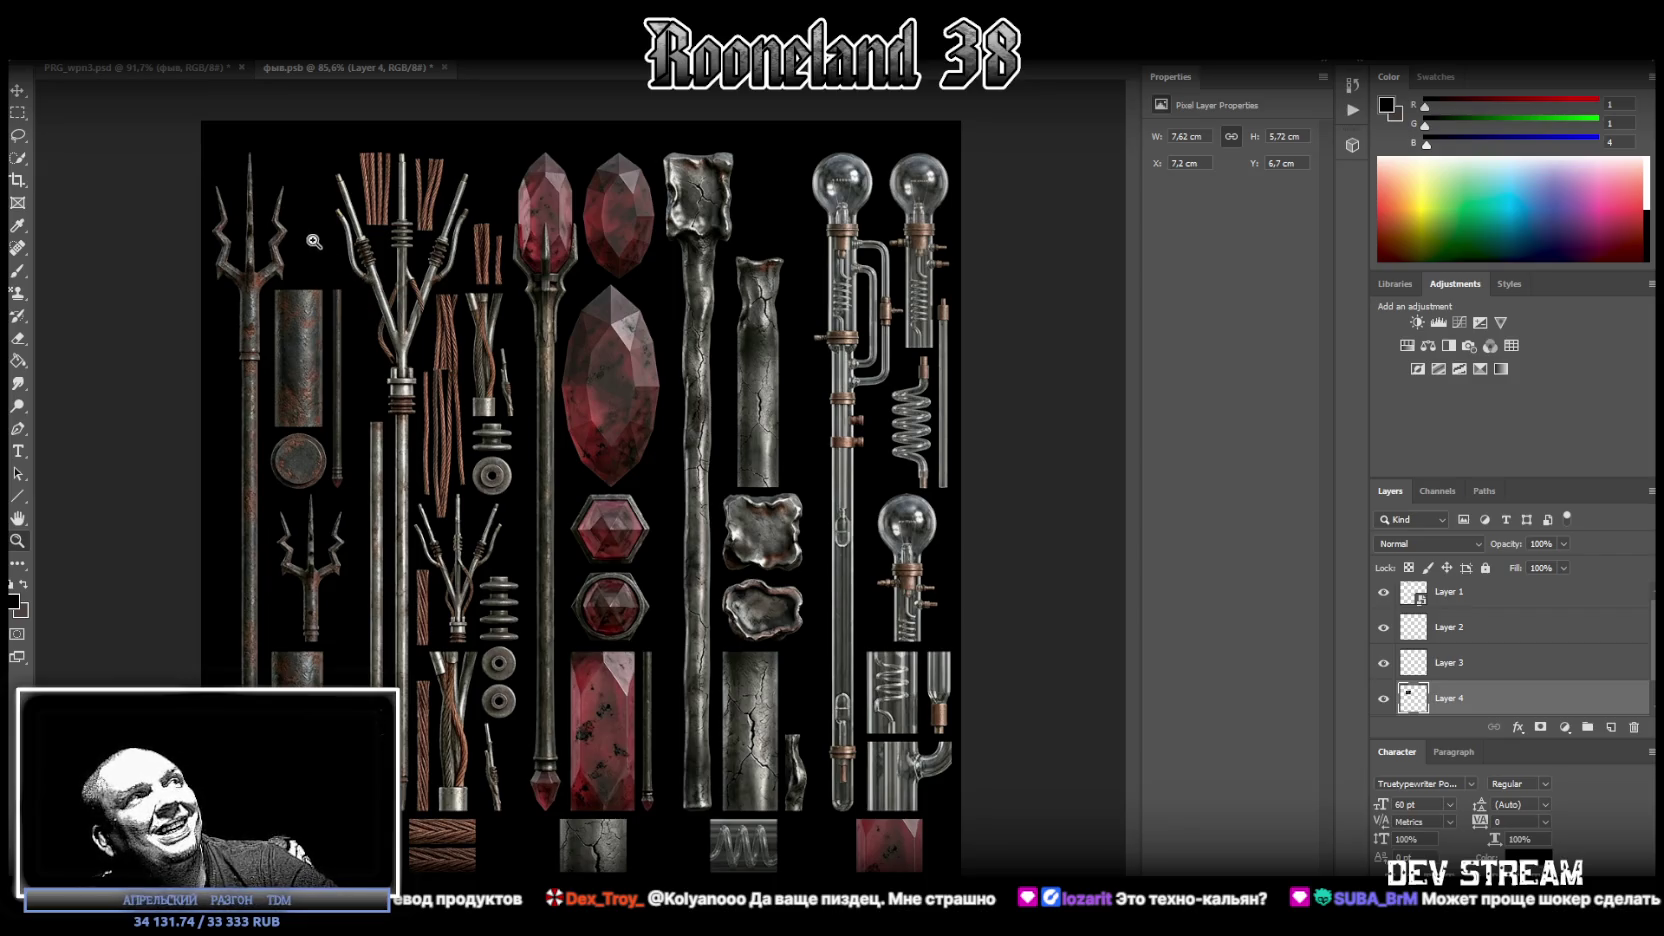
left_click_drag(390, 275, 454, 262)
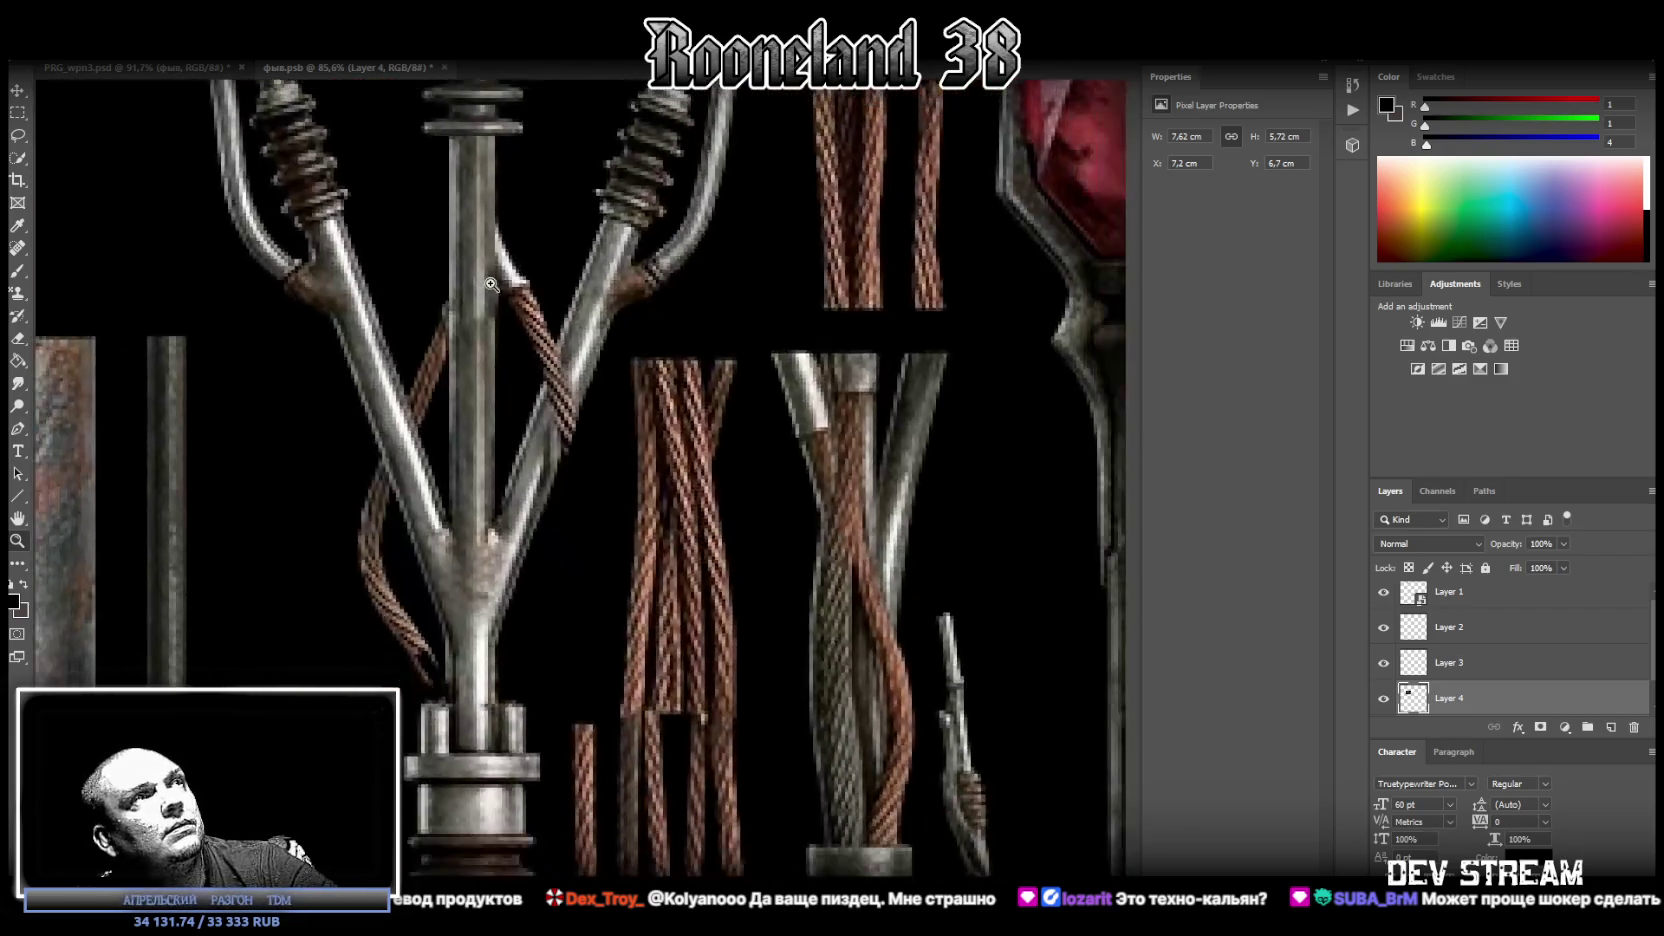
Paint black over the copper strand sections beside the central shaft and the left strand's top.
left_click(18, 270)
left_click_drag(546, 320, 540, 347)
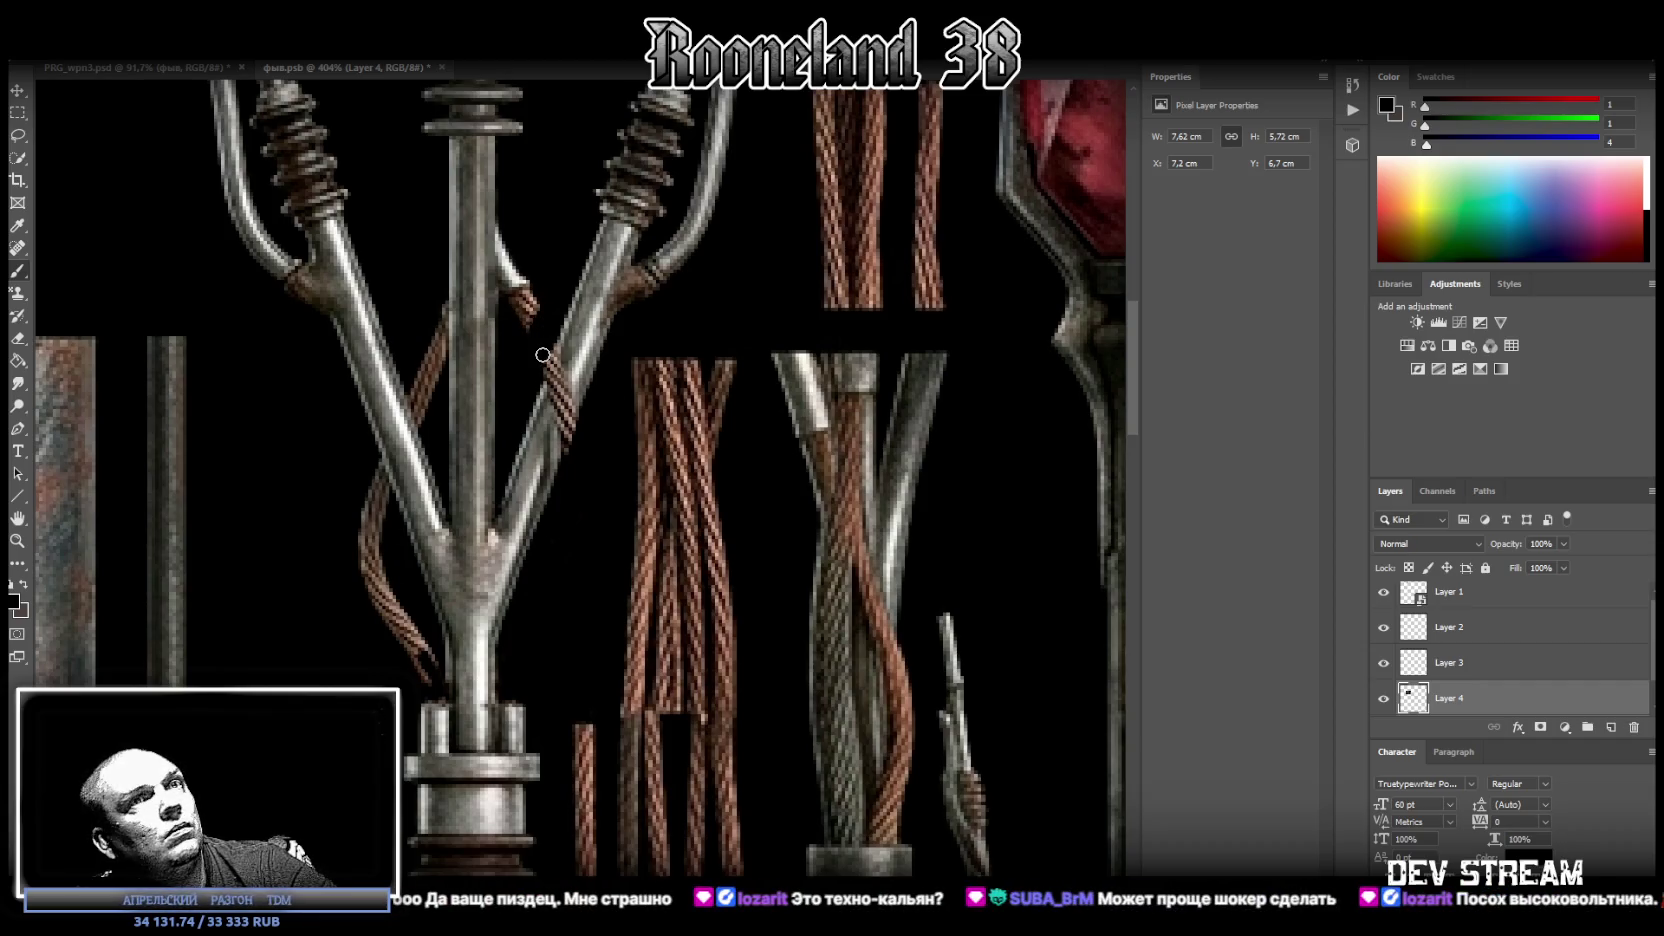
mouse_move(540, 305)
left_mouse_down()
mouse_move(515, 262)
mouse_move(514, 318)
left_mouse_up()
mouse_move(513, 261)
left_mouse_down()
mouse_move(505, 220)
mouse_move(509, 308)
left_mouse_up()
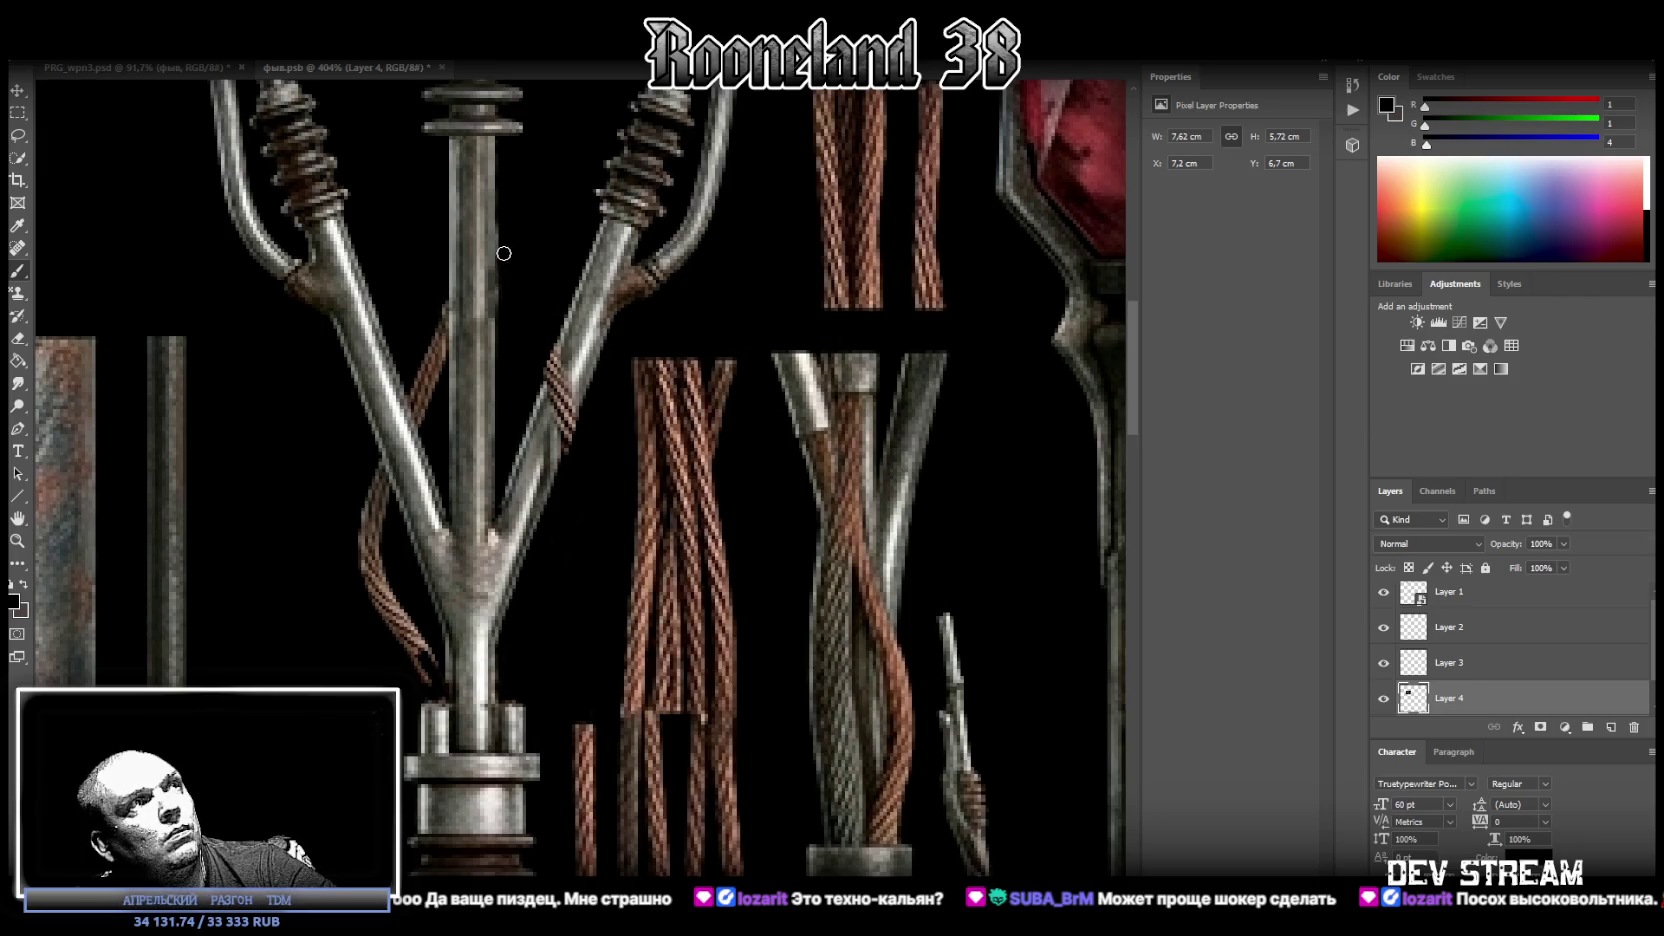
mouse_move(435, 285)
left_mouse_down()
mouse_move(443, 350)
mouse_move(418, 420)
mouse_move(412, 394)
left_mouse_up()
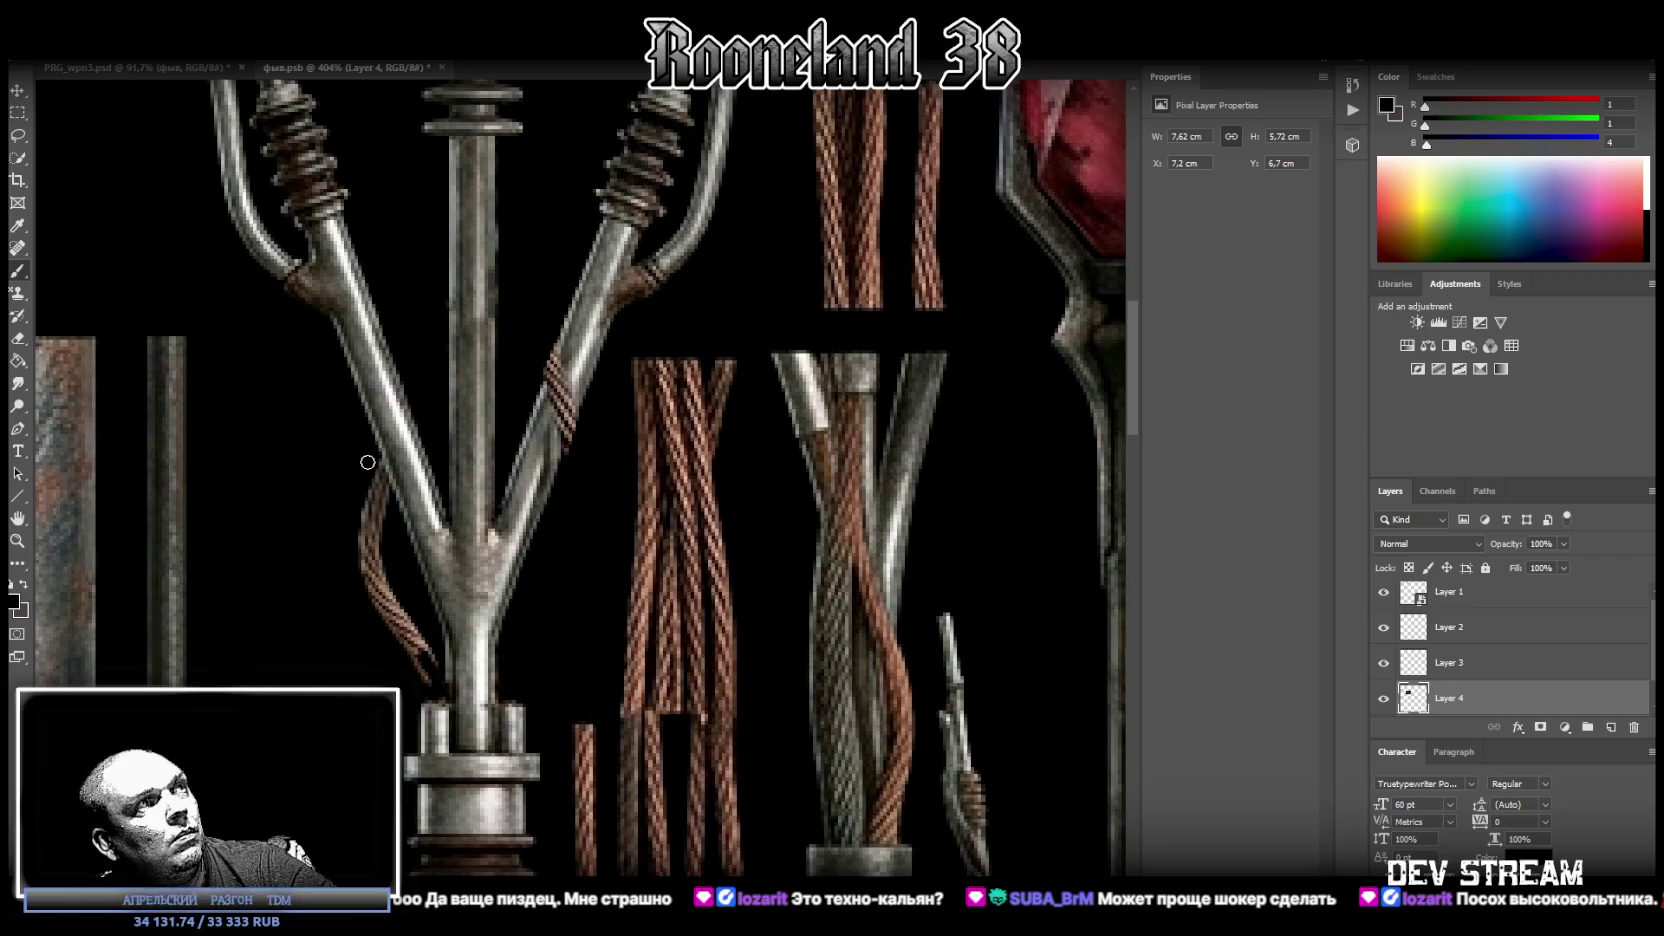
left_click_drag(377, 482, 383, 503)
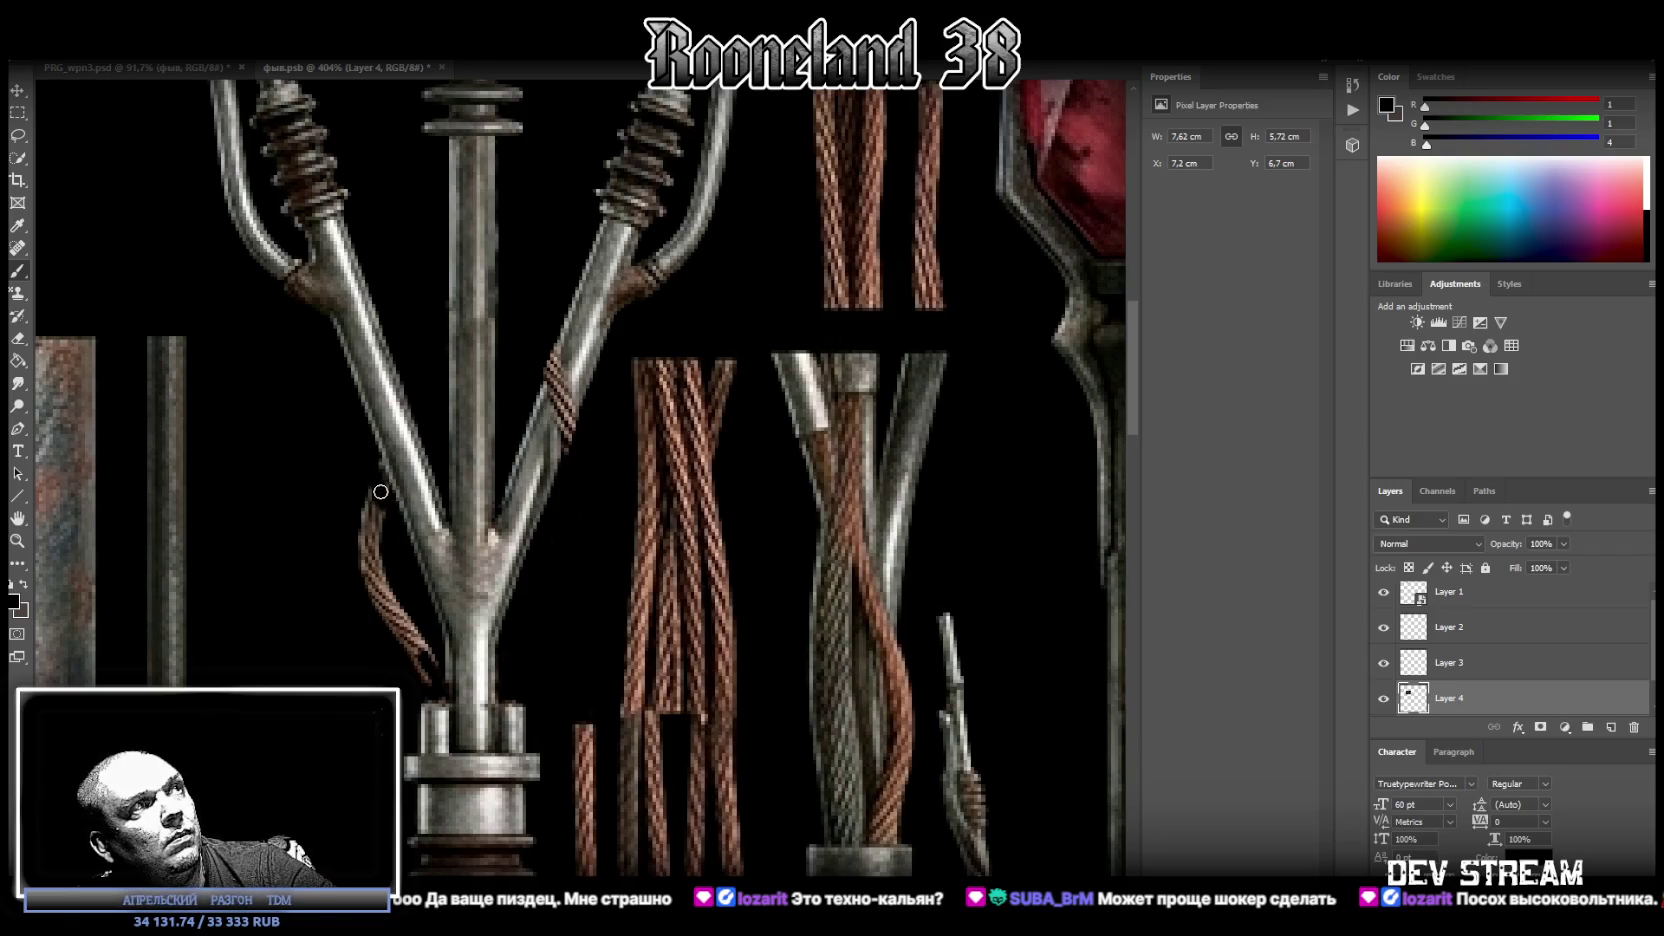